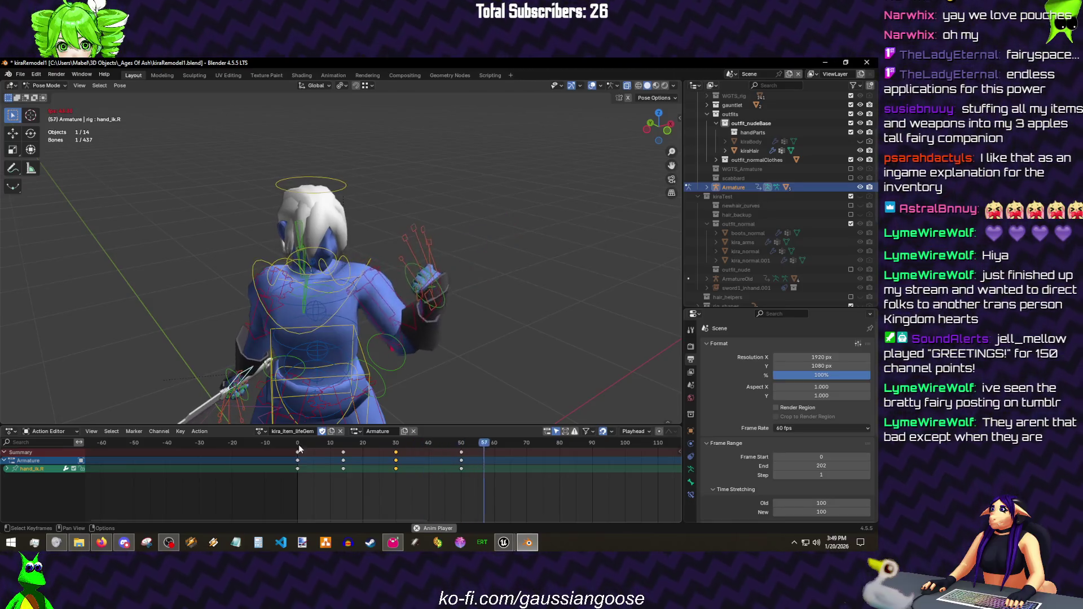
- Review the chest and torso poses around frames 39–19, cancelling a trial chest rotation
{"action": "left_click_drag", "start_coordinate": [409, 324], "coordinate": [435, 270]}
{"action": "left_click_drag", "start_coordinate": [402, 450], "coordinate": [441, 446]}
{"action": "left_click", "coordinate": [389, 303]}
{"action": "key", "text": "r"}
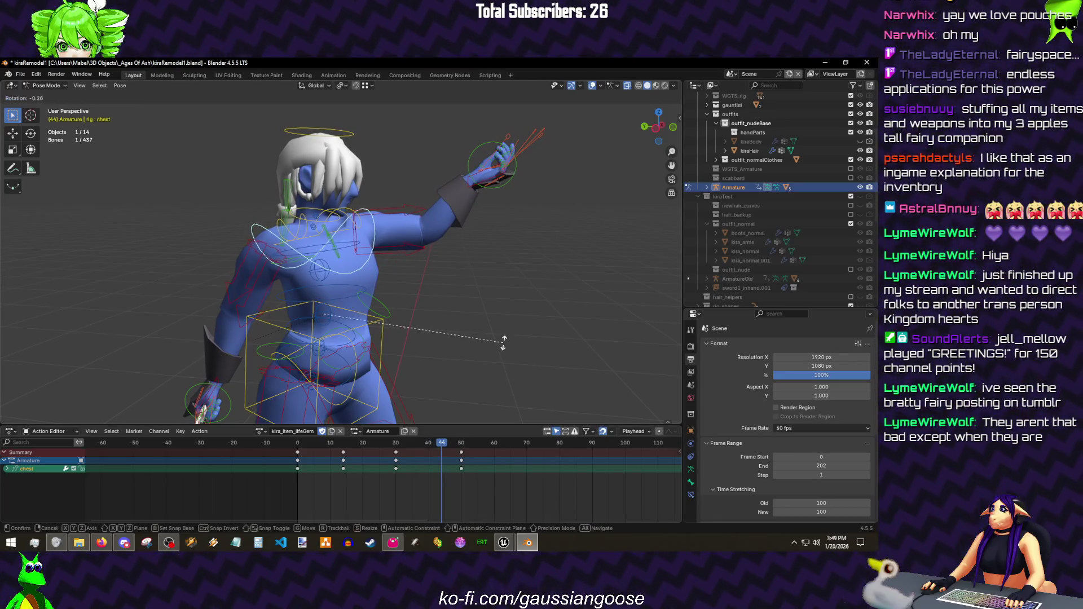
{"action": "right_click", "coordinate": [504, 342]}
{"action": "left_click", "coordinate": [381, 364]}
{"action": "key", "text": "Down"}
{"action": "left_click_drag", "start_coordinate": [353, 444], "coordinate": [359, 444]}
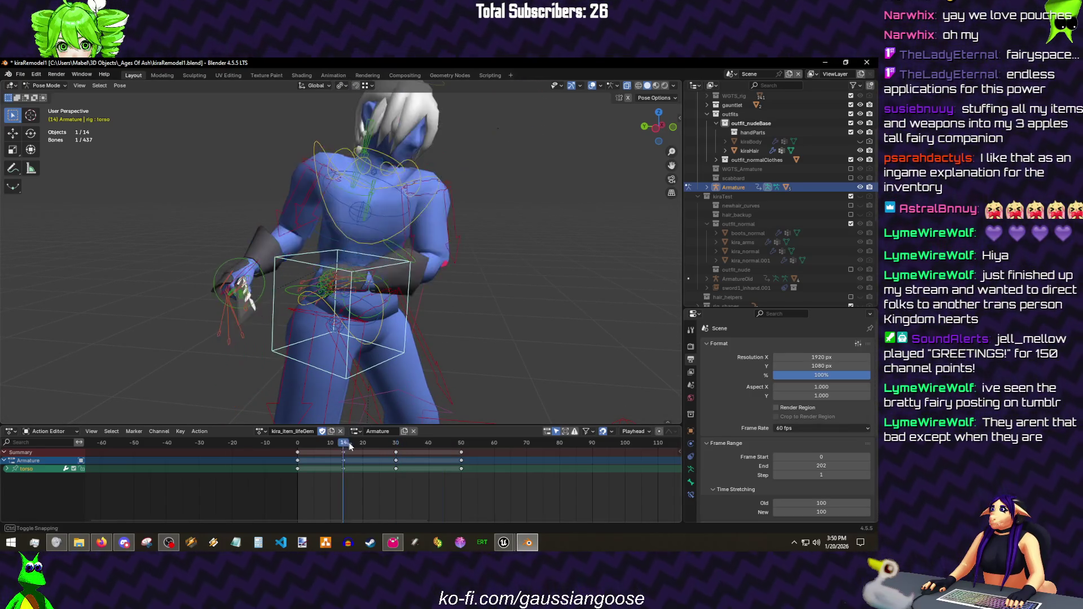
- Show the kiraTest collection over Kira's rig and play the animation to compare them
{"action": "left_click", "coordinate": [851, 196]}
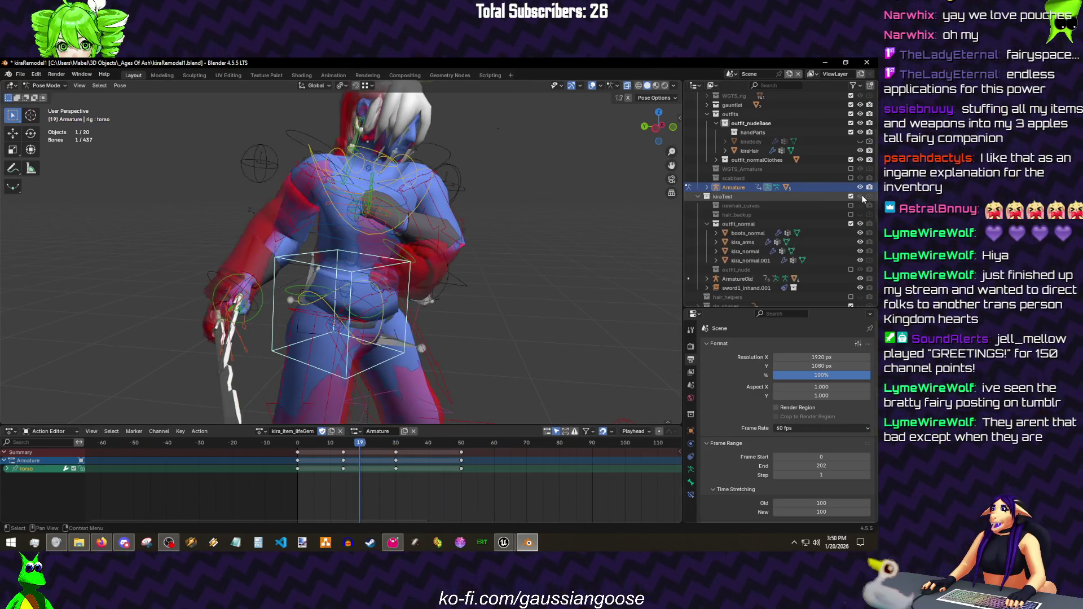
{"action": "left_click_drag", "start_coordinate": [525, 205], "coordinate": [260, 236]}
{"action": "key", "text": "space"}
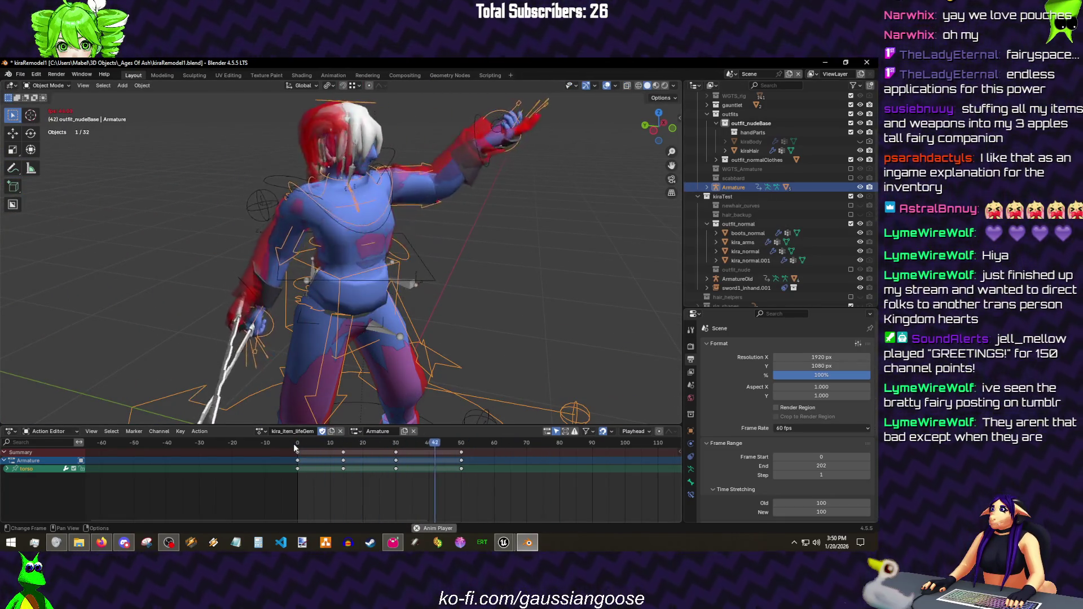
- Hide the kiraTest collection again and save kiraRemodel1.blend
{"action": "key", "text": "space"}
{"action": "left_click", "coordinate": [860, 197]}
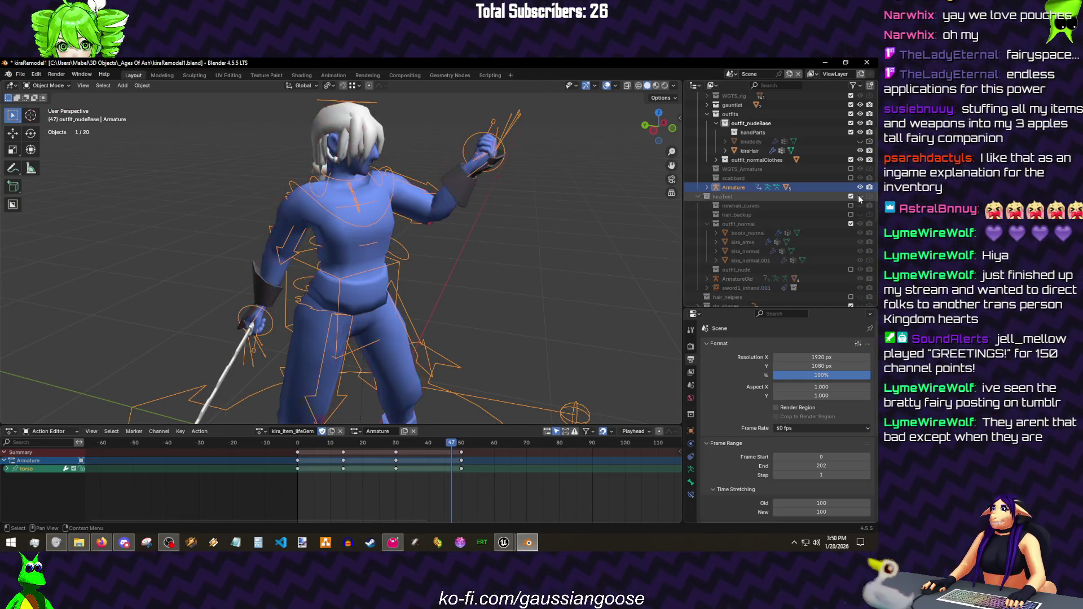
{"action": "left_click", "coordinate": [858, 197]}
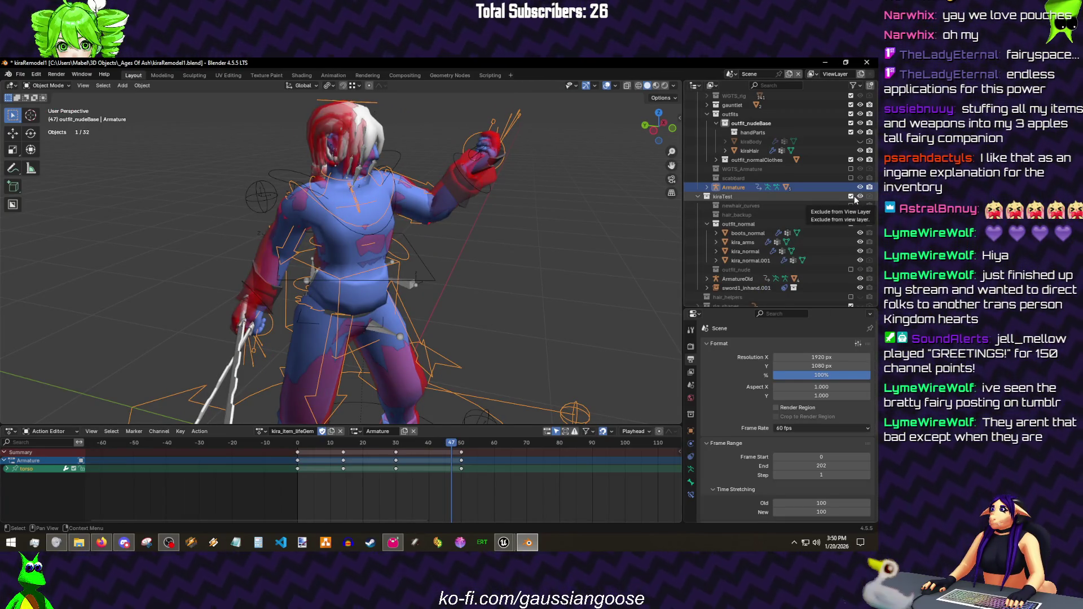
{"action": "left_click", "coordinate": [851, 198]}
{"action": "key", "text": "ctrl+s"}
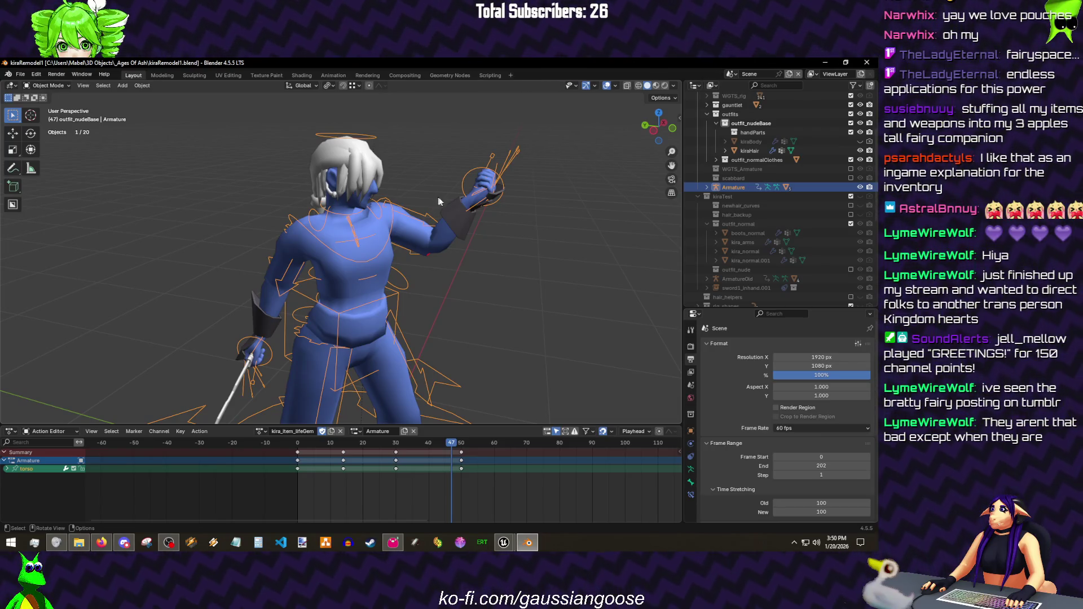
{"action": "key", "text": "ctrl+Tab"}
{"action": "scroll", "coordinate": [456, 248], "scroll_direction": "up", "scroll_amount": 5}
- Freely rotate the chest bone into a new pose at frame 50
{"action": "left_click", "coordinate": [440, 262]}
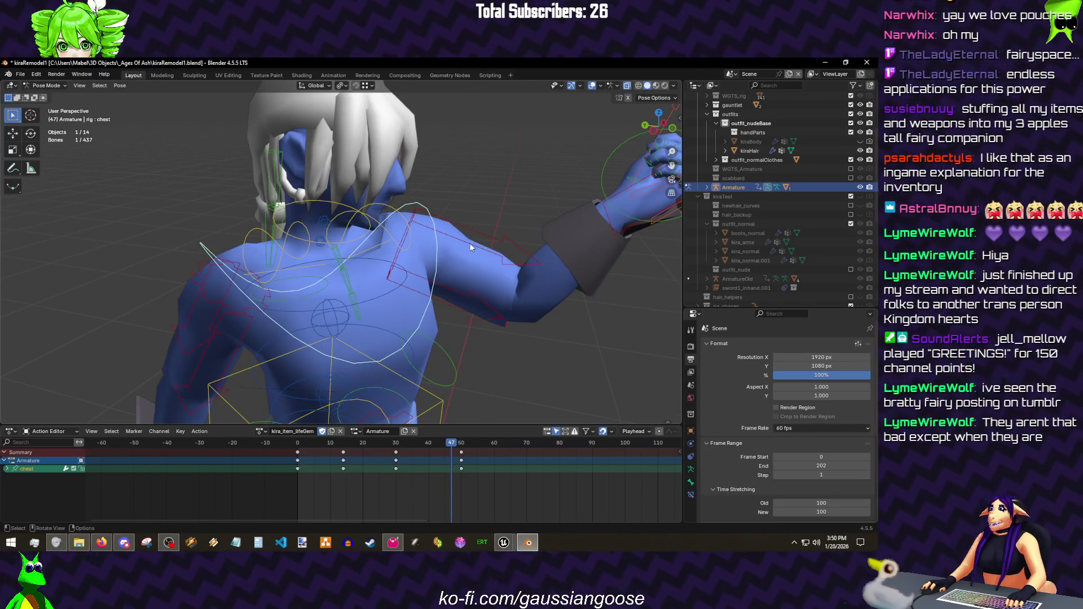
{"action": "scroll", "coordinate": [470, 243], "scroll_direction": "down", "scroll_amount": 3}
{"action": "mouse_move", "coordinate": [439, 440]}
{"action": "left_mouse_down"}
{"action": "mouse_move", "coordinate": [422, 442]}
{"action": "mouse_move", "coordinate": [434, 453]}
{"action": "left_mouse_up"}
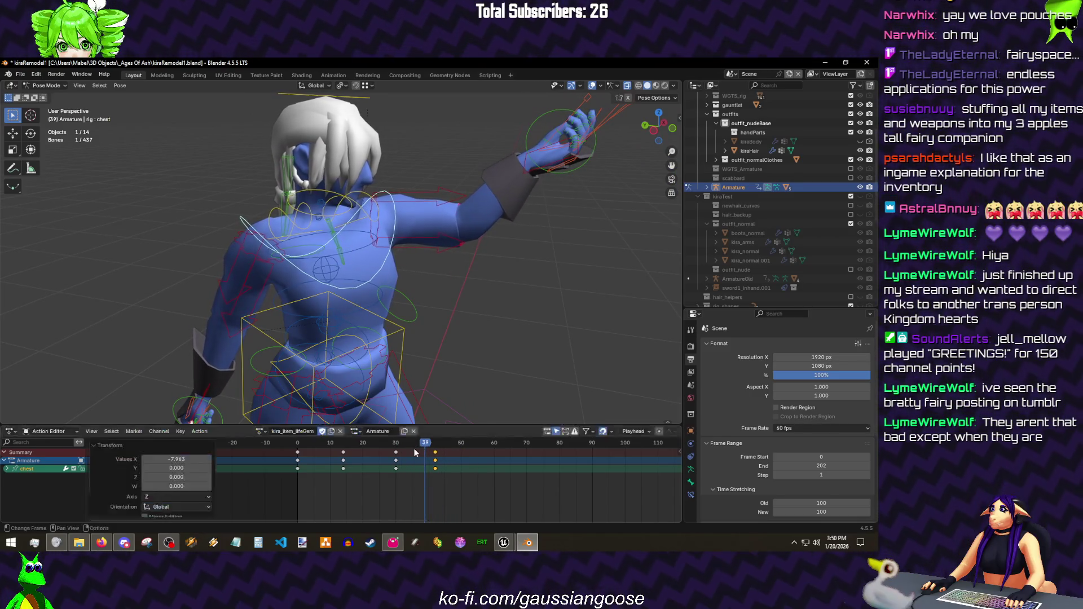
{"action": "key", "text": "space"}
{"action": "left_click", "coordinate": [462, 444]}
{"action": "key", "text": "r"}
{"action": "key", "text": "r"}
{"action": "left_click", "coordinate": [383, 243]}
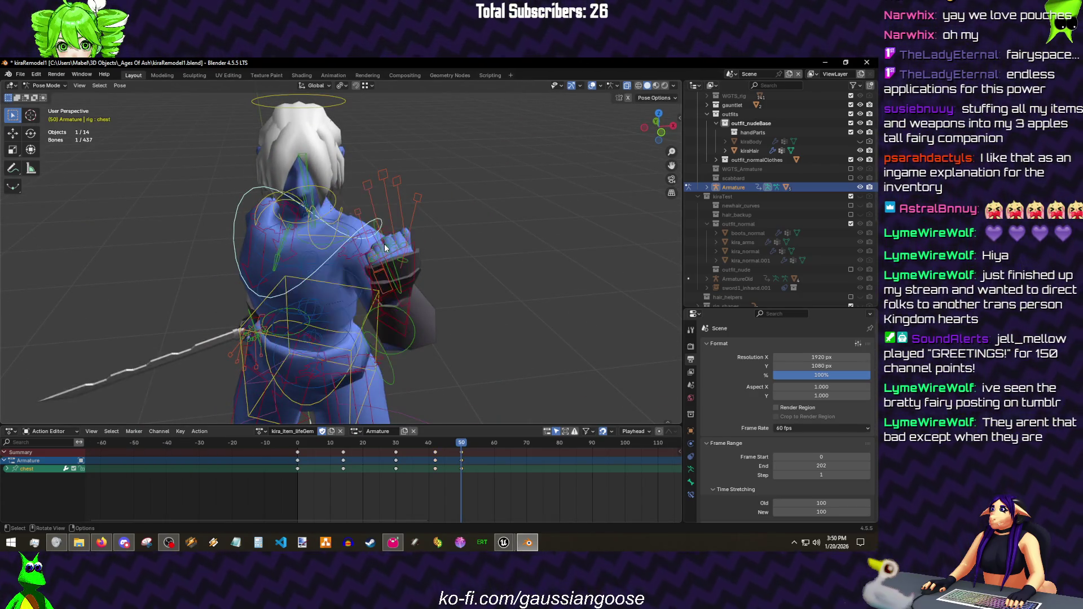
{"action": "left_click_drag", "start_coordinate": [382, 243], "coordinate": [503, 277]}
{"action": "key", "text": "a"}
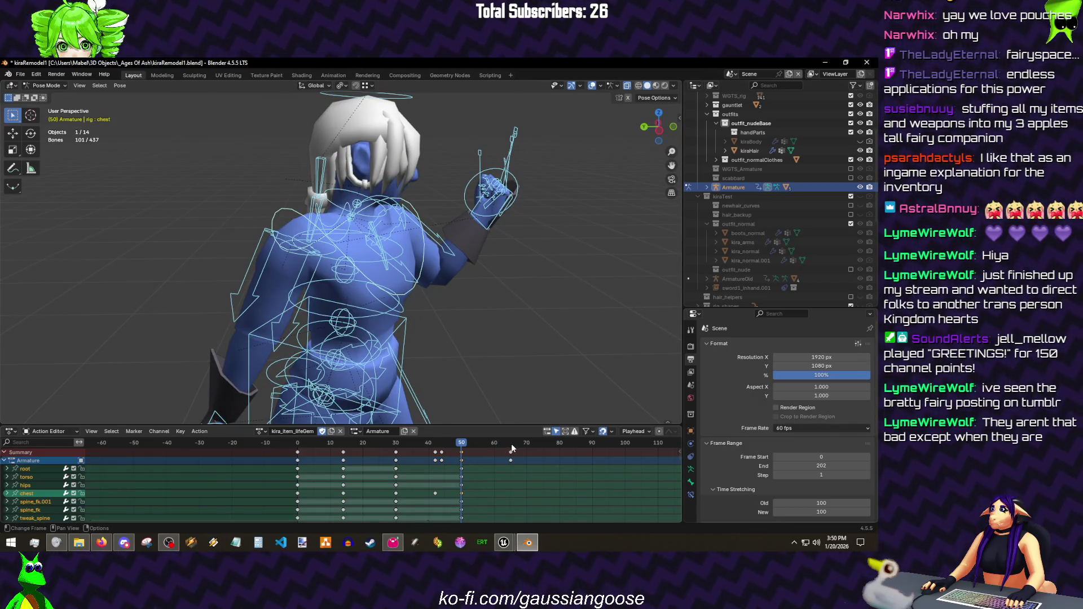
- At frame 65, move the hand_ik.L bone to its ending position
{"action": "left_click", "coordinate": [511, 443]}
{"action": "left_click", "coordinate": [424, 292]}
{"action": "left_click", "coordinate": [490, 205]}
{"action": "left_click_drag", "start_coordinate": [489, 204], "coordinate": [542, 200]}
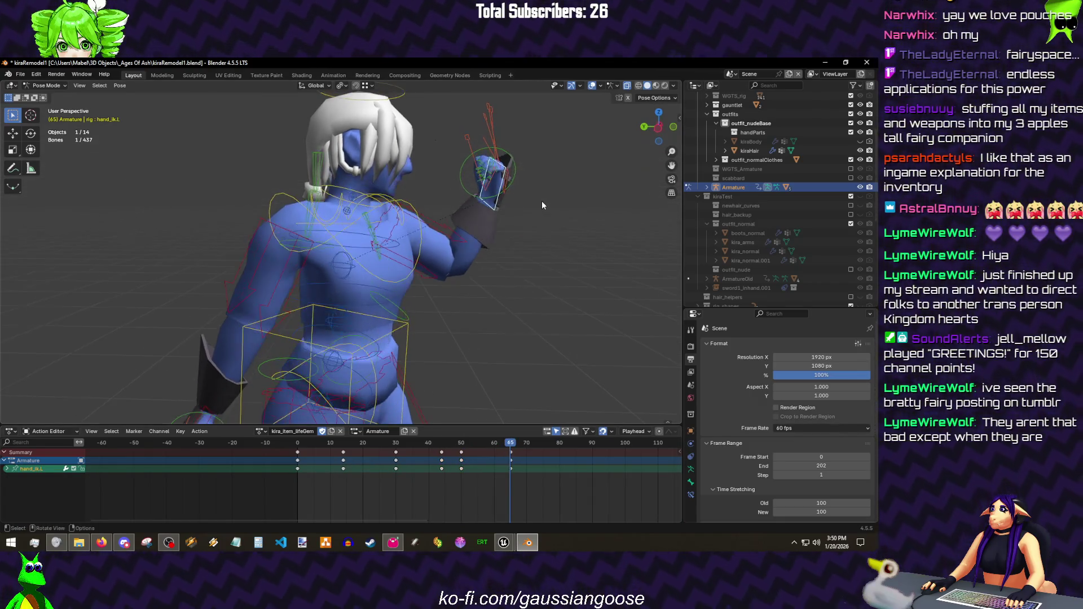
{"action": "scroll", "coordinate": [474, 509], "scroll_direction": "up", "scroll_amount": 3}
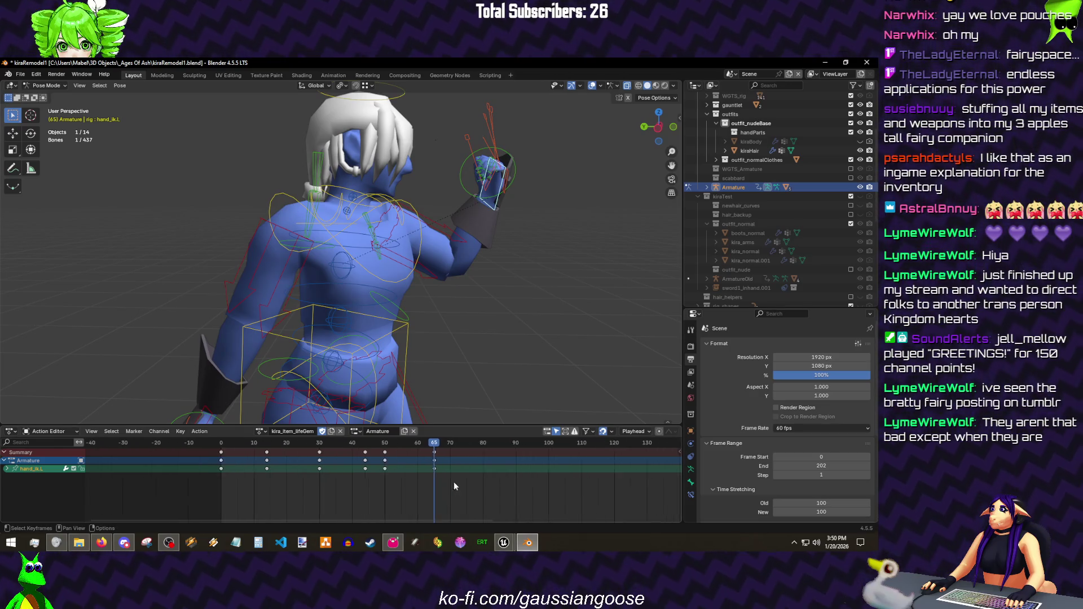
{"action": "key", "text": "g"}
{"action": "left_click", "coordinate": [495, 286]}
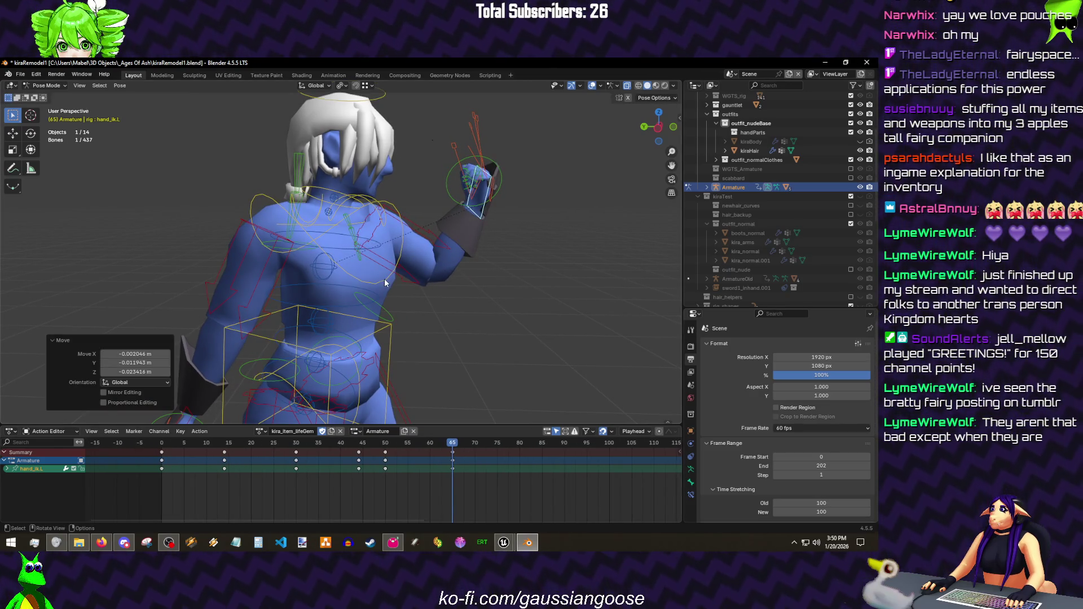
- Trackball-rotate the chest at frame 65 to match, then select it with the left hand
{"action": "left_click_drag", "start_coordinate": [385, 284], "coordinate": [422, 299]}
{"action": "left_click", "coordinate": [421, 299]}
{"action": "key", "text": "r"}
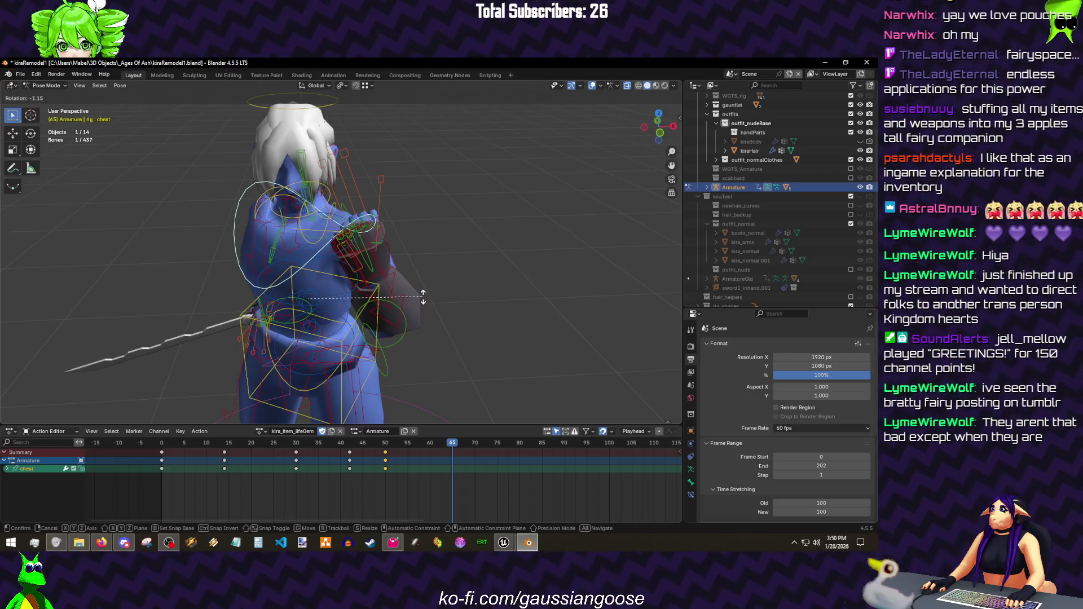
{"action": "key", "text": "r"}
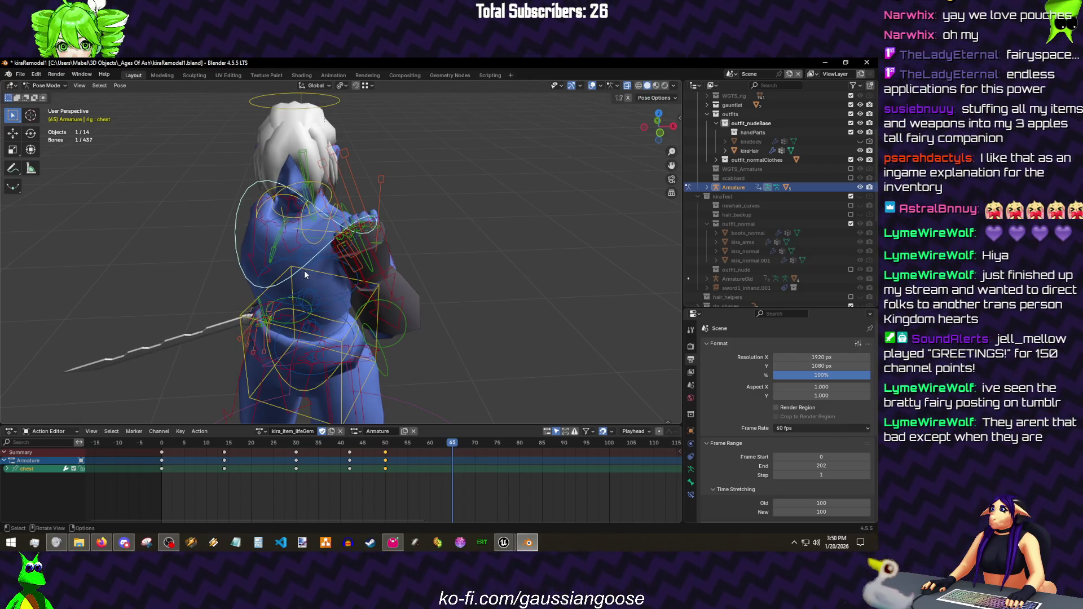
{"action": "left_click", "coordinate": [321, 243]}
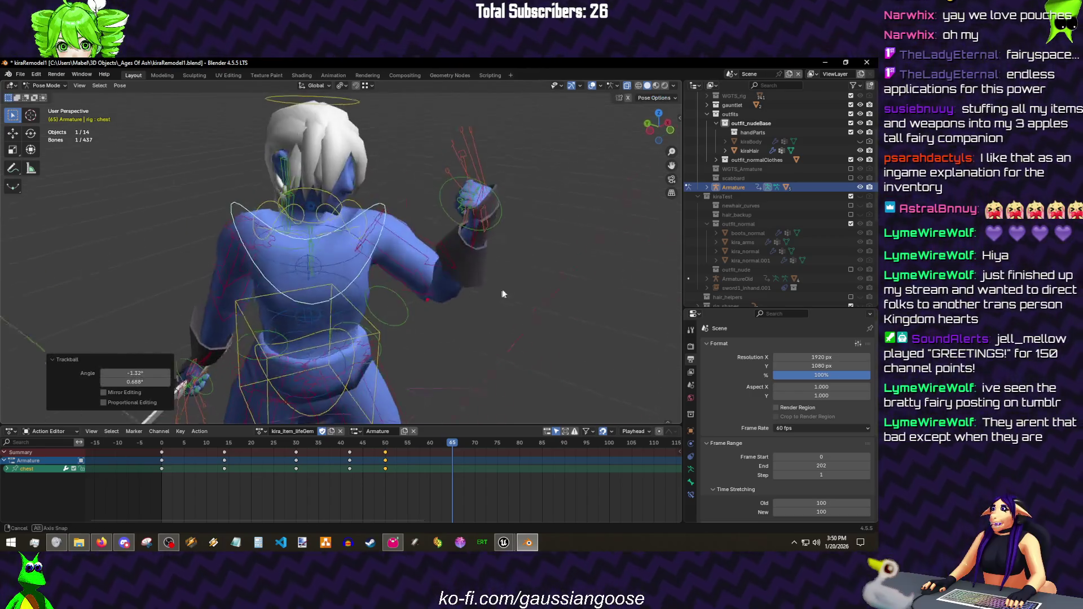
{"action": "left_click", "coordinate": [475, 243], "text": "shift"}
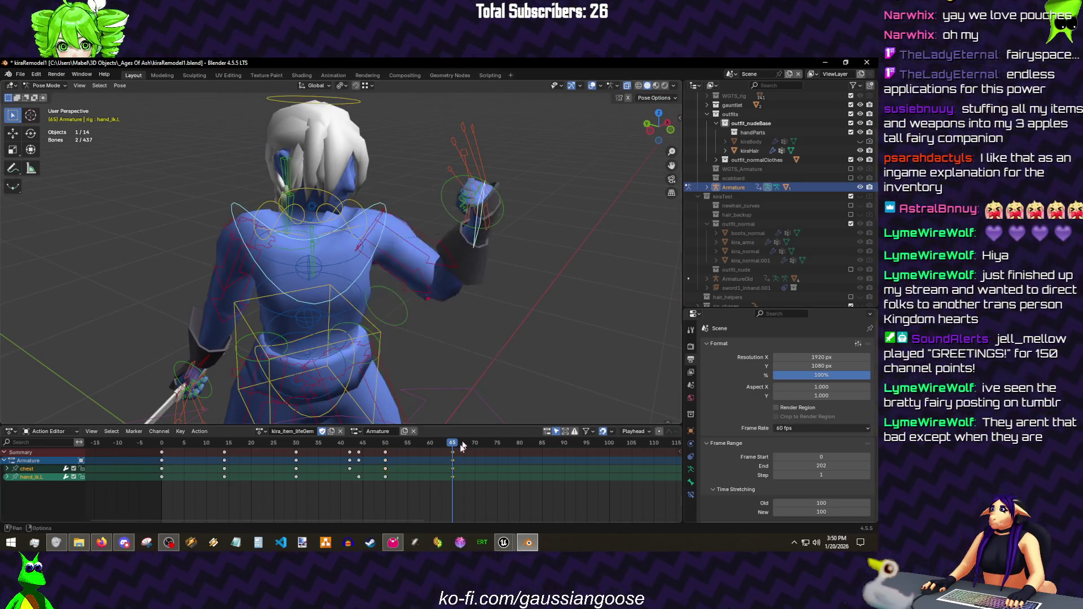
- Key the new chest and left-hand poses and play back to check them
{"action": "key", "text": "i"}
{"action": "key", "text": "space"}
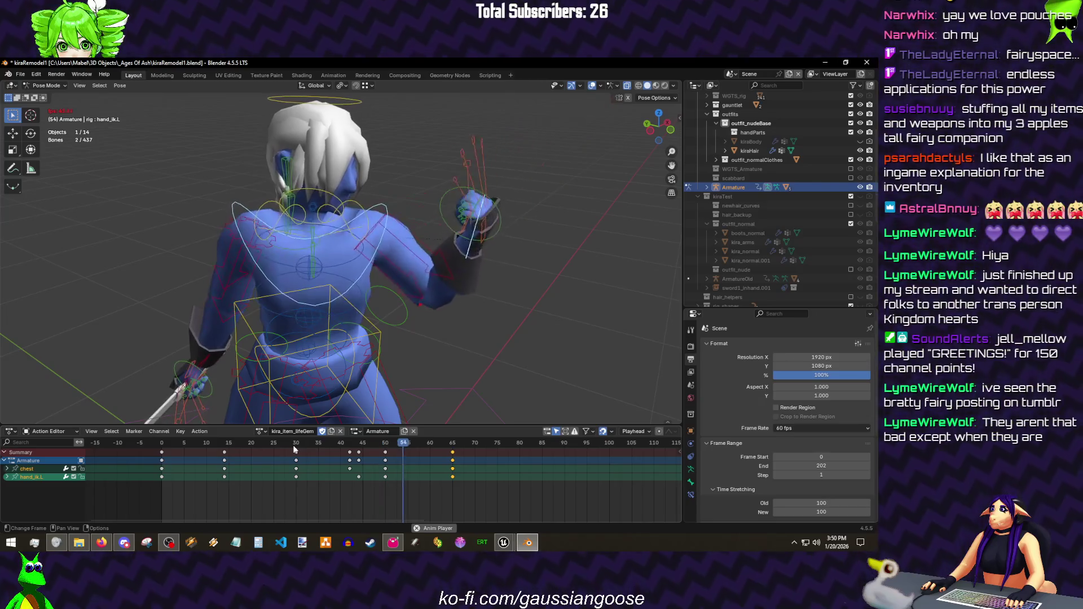
{"action": "key", "text": "space"}
{"action": "mouse_move", "coordinate": [335, 311]}
{"action": "left_mouse_down"}
{"action": "mouse_move", "coordinate": [362, 307]}
{"action": "mouse_move", "coordinate": [386, 282]}
{"action": "left_mouse_up"}
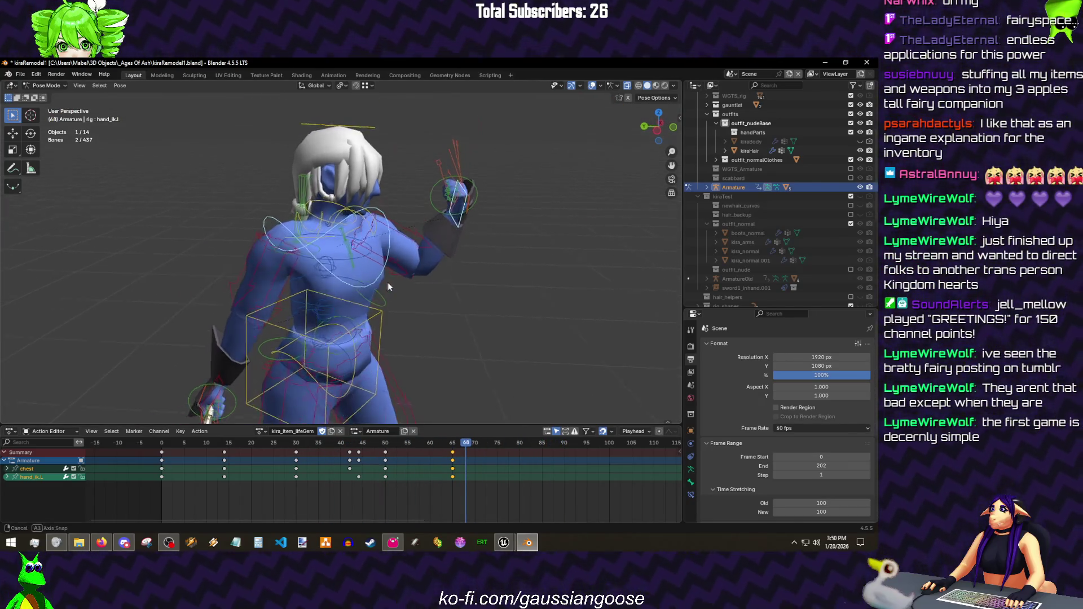
{"action": "left_click", "coordinate": [163, 443]}
{"action": "key", "text": "space"}
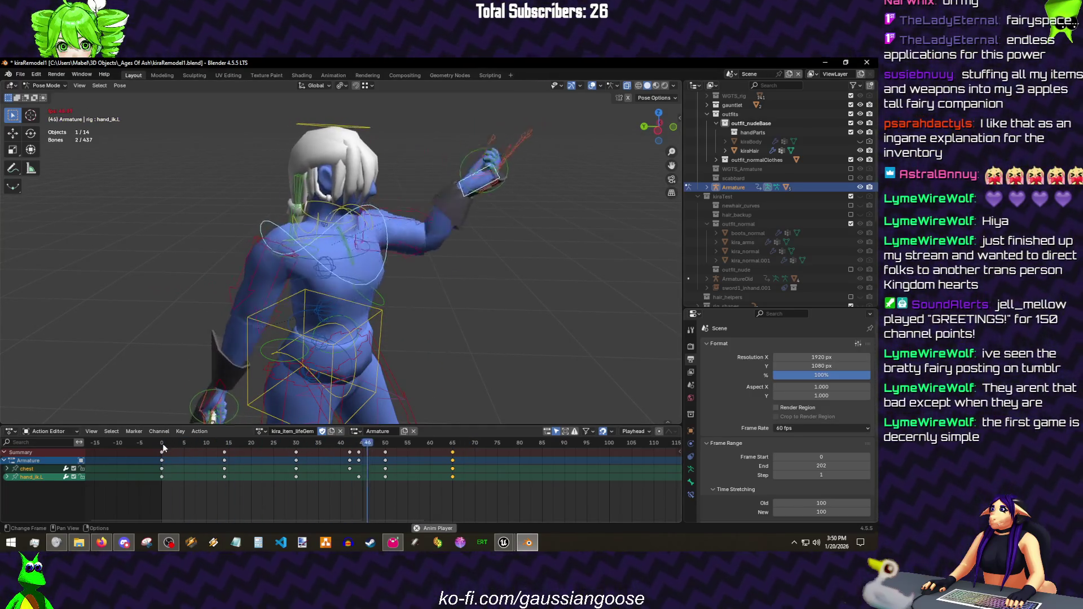
{"action": "key", "text": "space"}
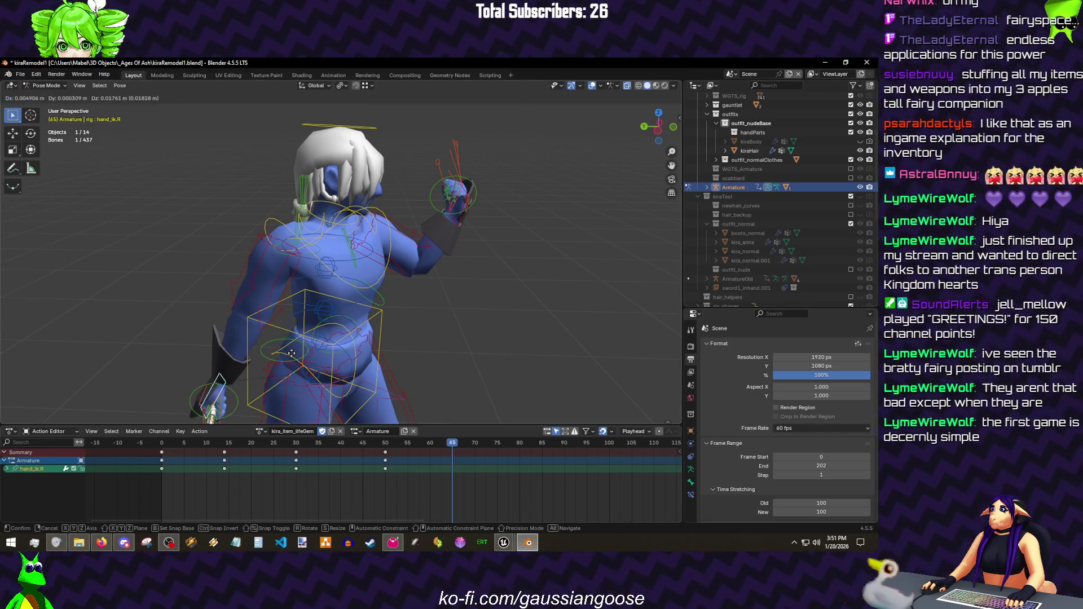
- Nudge hand_ik.R into place, key its pose, and review the playback
{"action": "left_click_drag", "start_coordinate": [216, 383], "coordinate": [222, 376]}
{"action": "mouse_move", "coordinate": [331, 319]}
{"action": "left_mouse_down"}
{"action": "mouse_move", "coordinate": [515, 279]}
{"action": "mouse_move", "coordinate": [449, 288]}
{"action": "left_mouse_up"}
{"action": "key", "text": "k"}
{"action": "left_click", "coordinate": [516, 274]}
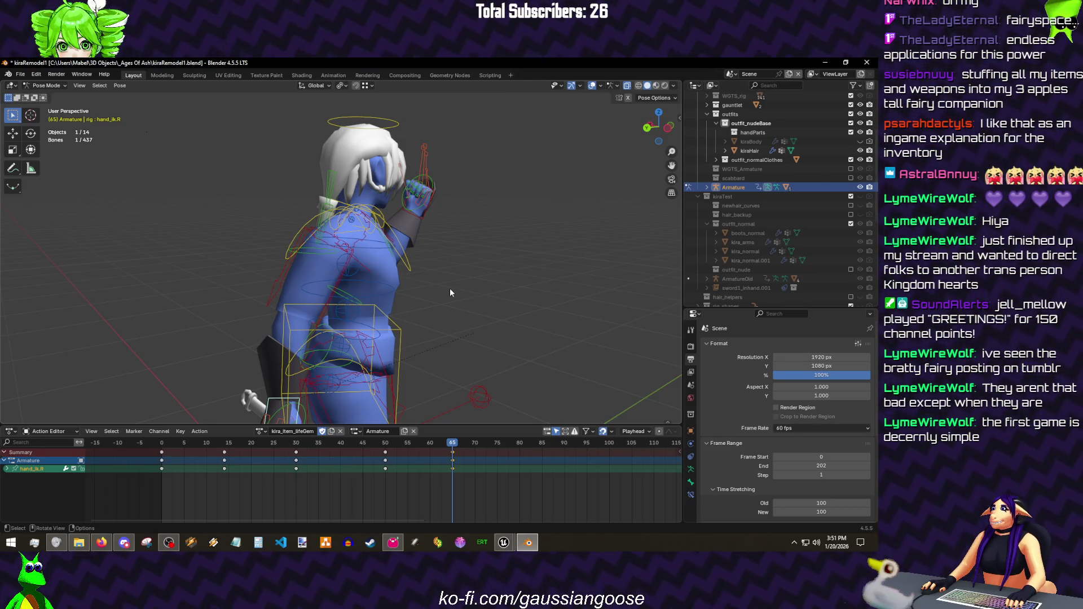
{"action": "left_click_drag", "start_coordinate": [449, 293], "coordinate": [292, 313]}
{"action": "key", "text": "space"}
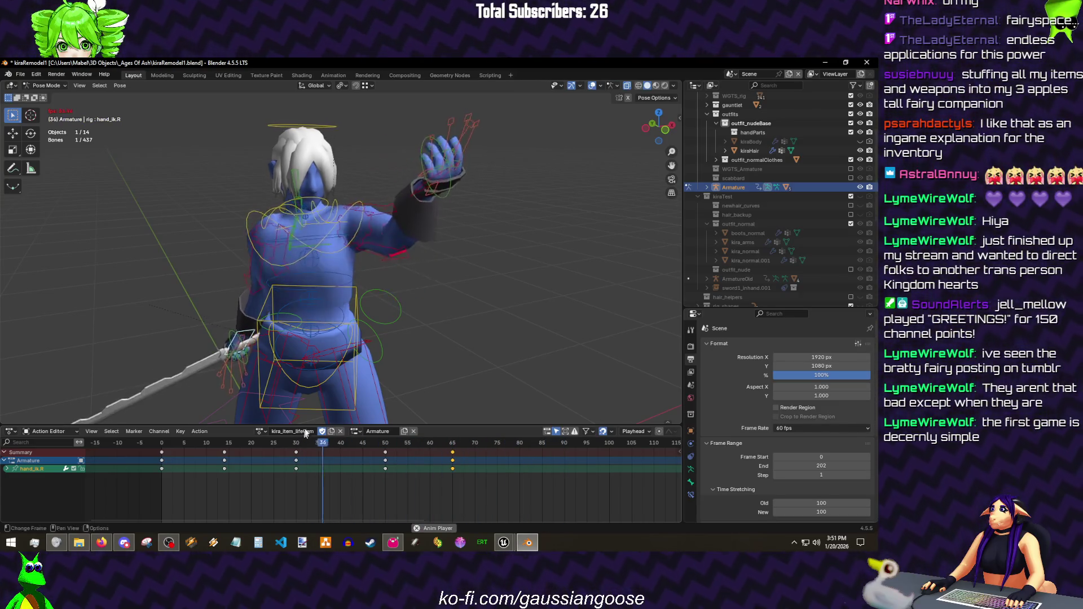
{"action": "key", "text": "space"}
- Move the frame-50 keyframes earlier and reposition the right hand at frame 54
{"action": "left_click_drag", "start_coordinate": [386, 444], "coordinate": [338, 451]}
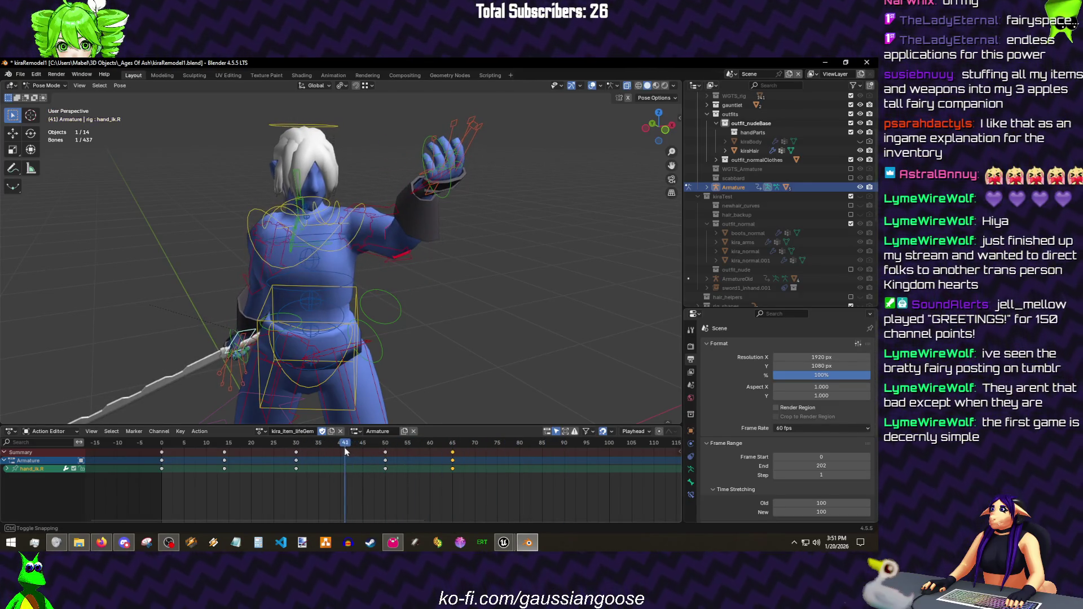
{"action": "left_click", "coordinate": [384, 453]}
{"action": "key", "text": "g"}
{"action": "left_click", "coordinate": [317, 444]}
{"action": "left_click_drag", "start_coordinate": [323, 288], "coordinate": [449, 292]}
{"action": "left_click", "coordinate": [390, 444]}
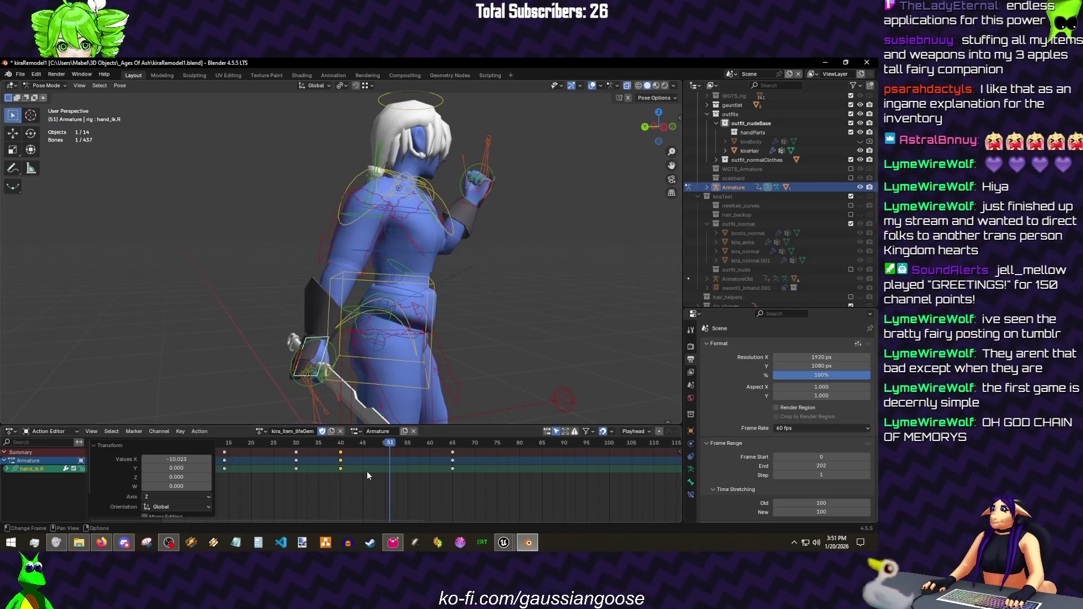
{"action": "left_click_drag", "start_coordinate": [390, 443], "coordinate": [404, 444]}
{"action": "key", "text": "g"}
{"action": "left_click", "coordinate": [460, 279]}
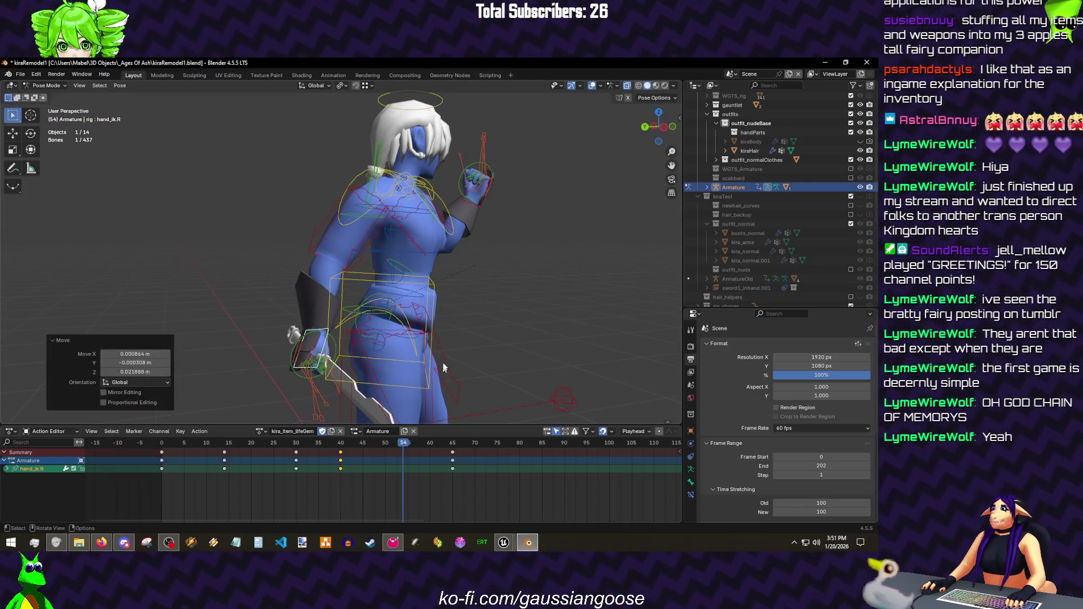
- Shift the frame-42 keyframe to about frame 46 and save the blend file
{"action": "key", "text": "space"}
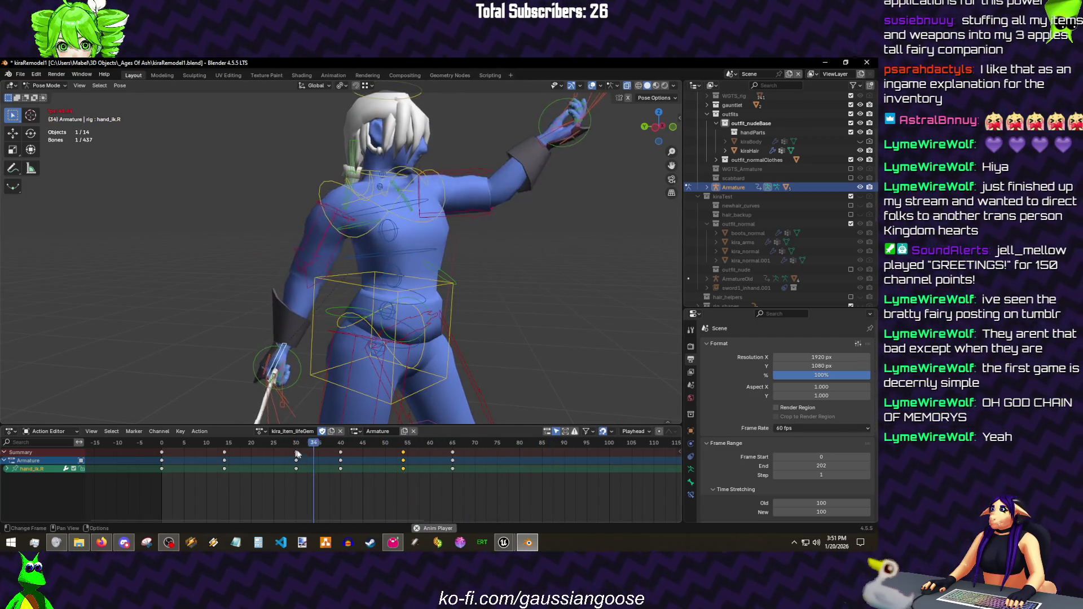
{"action": "left_click_drag", "start_coordinate": [340, 452], "coordinate": [358, 453]}
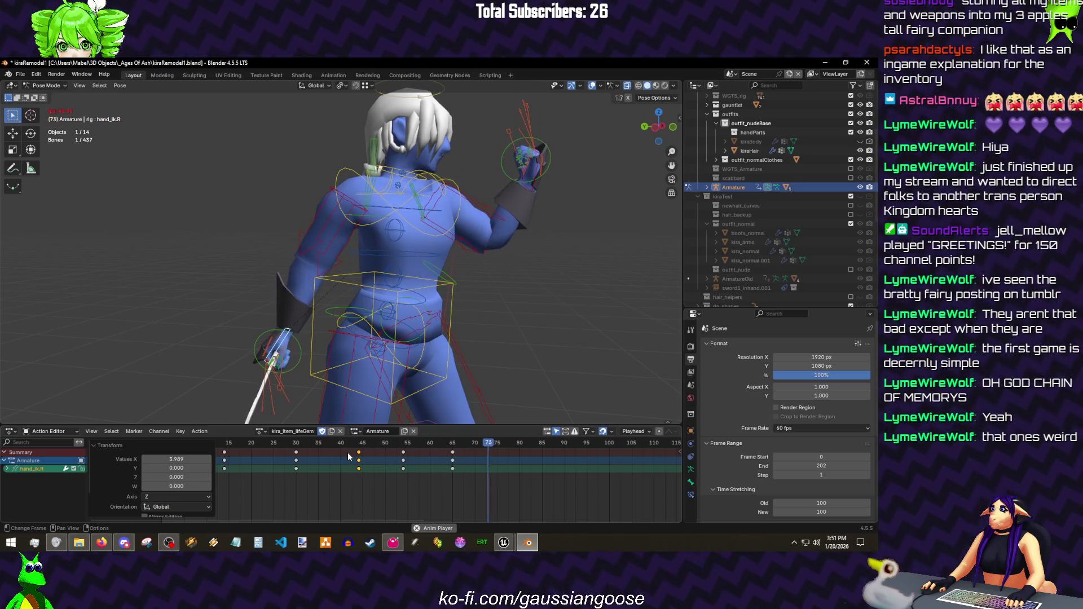
{"action": "key", "text": "ctrl+s"}
{"action": "key", "text": "a"}
{"action": "scroll", "coordinate": [445, 246], "scroll_direction": "down", "scroll_amount": 3}
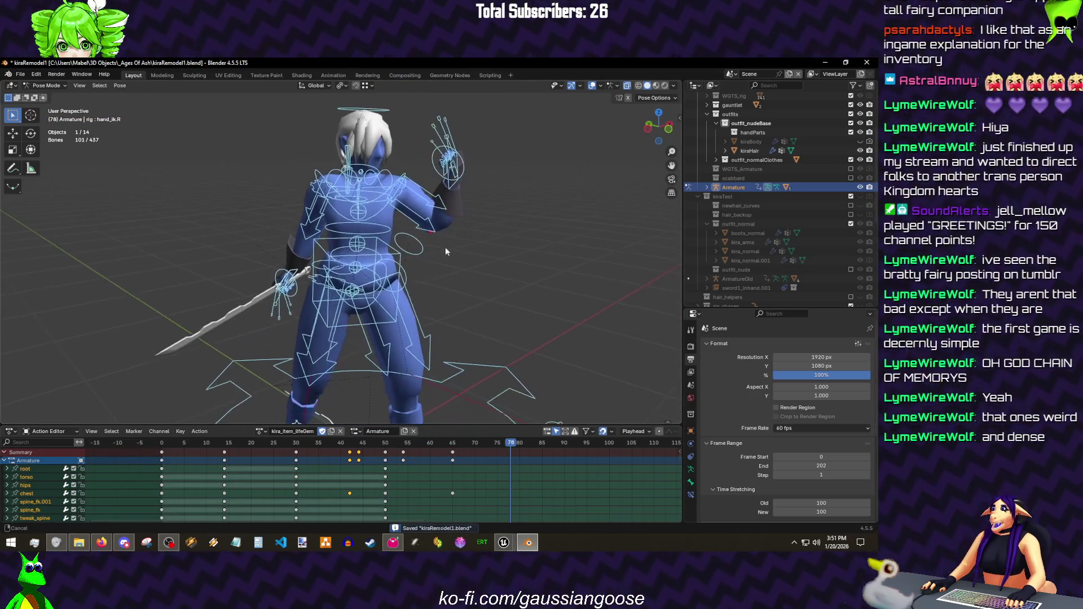
- Duplicate the frame-0 keyframe column to about frame 90 and play back to check the return pose
{"action": "key", "text": "Down"}
{"action": "key", "text": "k"}
{"action": "left_click", "coordinate": [440, 298]}
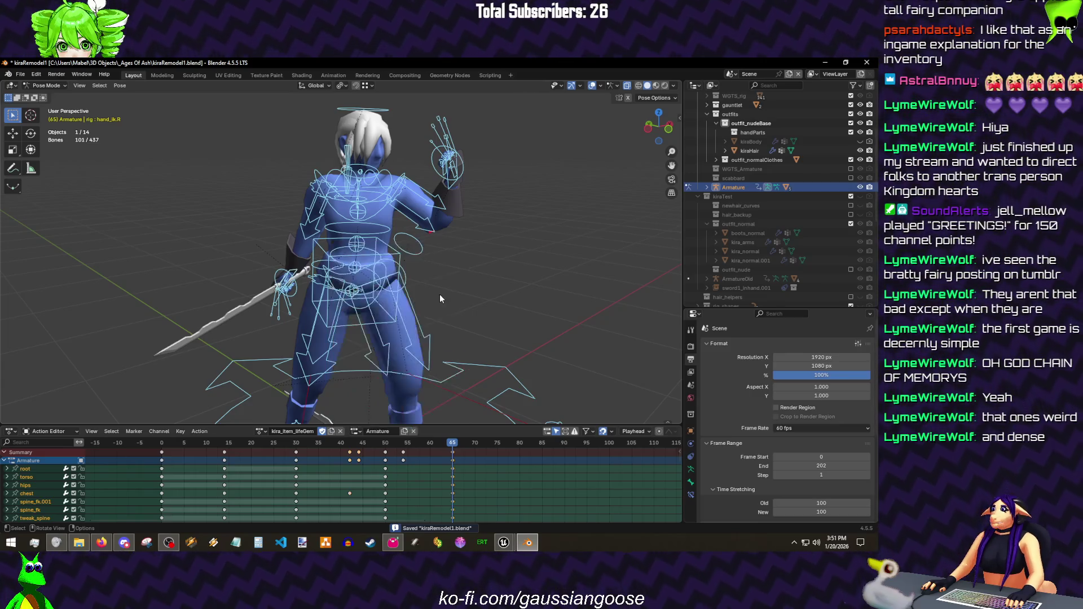
{"action": "left_click_drag", "start_coordinate": [439, 298], "coordinate": [413, 208]}
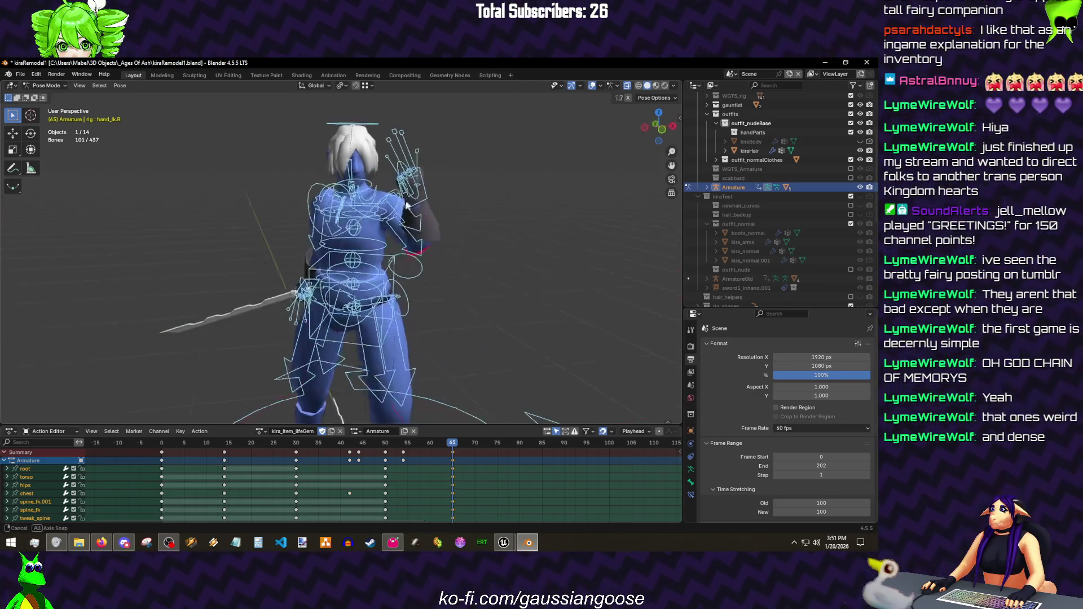
{"action": "left_click", "coordinate": [159, 458]}
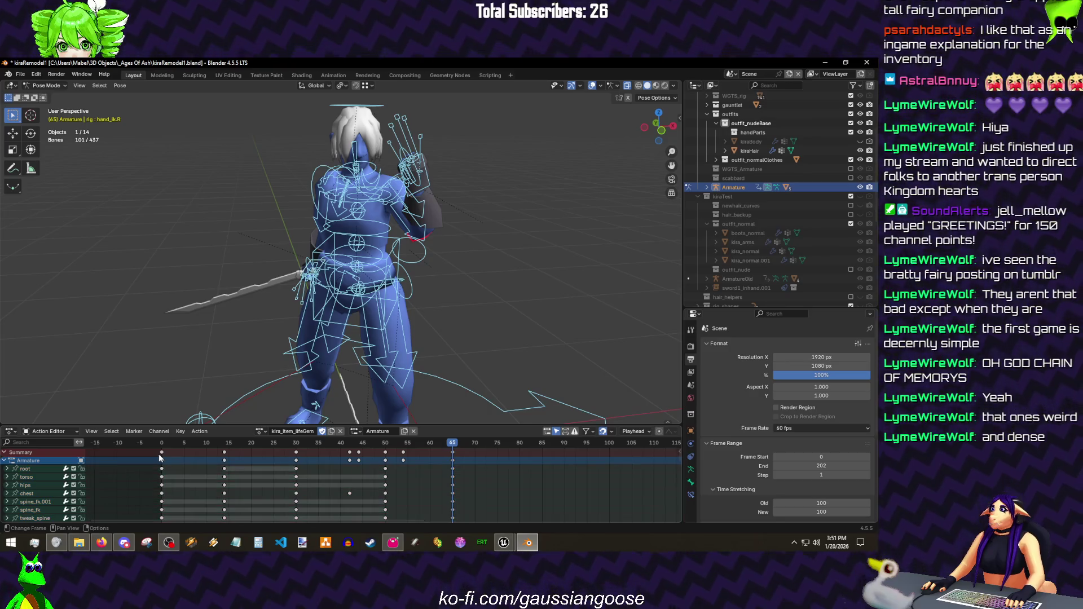
{"action": "key", "text": "shift+d"}
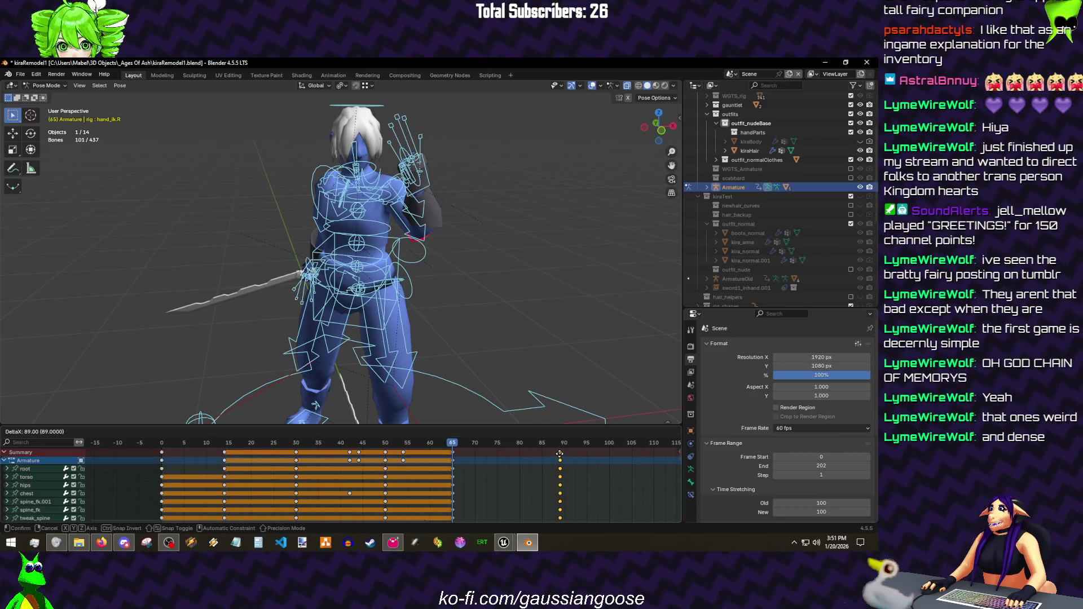
{"action": "left_click", "coordinate": [562, 450]}
{"action": "key", "text": "space"}
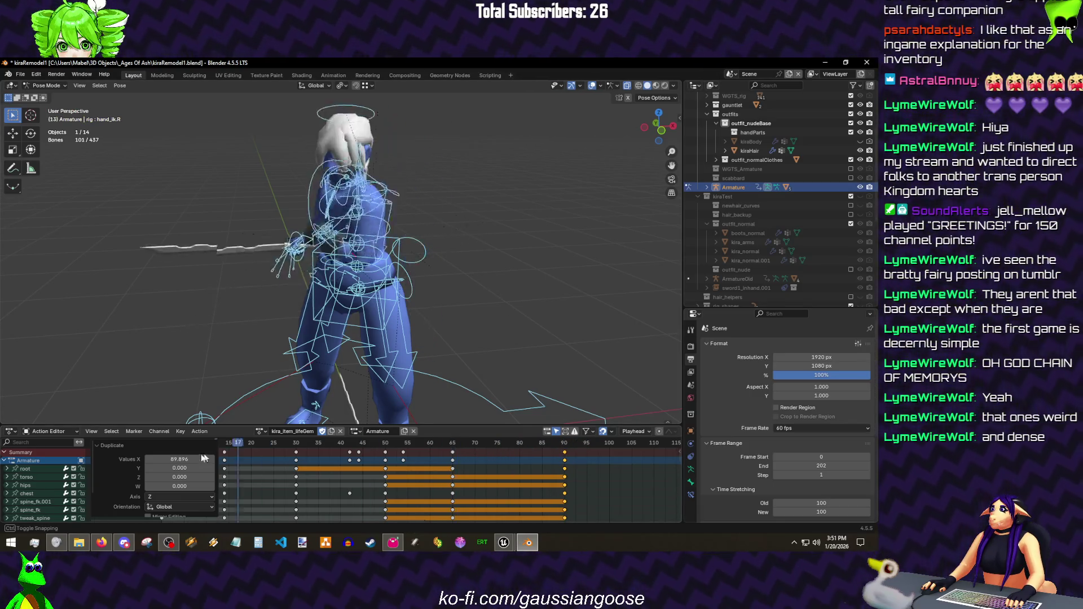
{"action": "left_click", "coordinate": [205, 453]}
{"action": "key", "text": "space"}
- Move and freely rotate hand_ik.L at frame 7 and key the new pose
{"action": "key", "text": "shift+alt+z"}
{"action": "scroll", "coordinate": [329, 265], "scroll_direction": "up", "scroll_amount": 5}
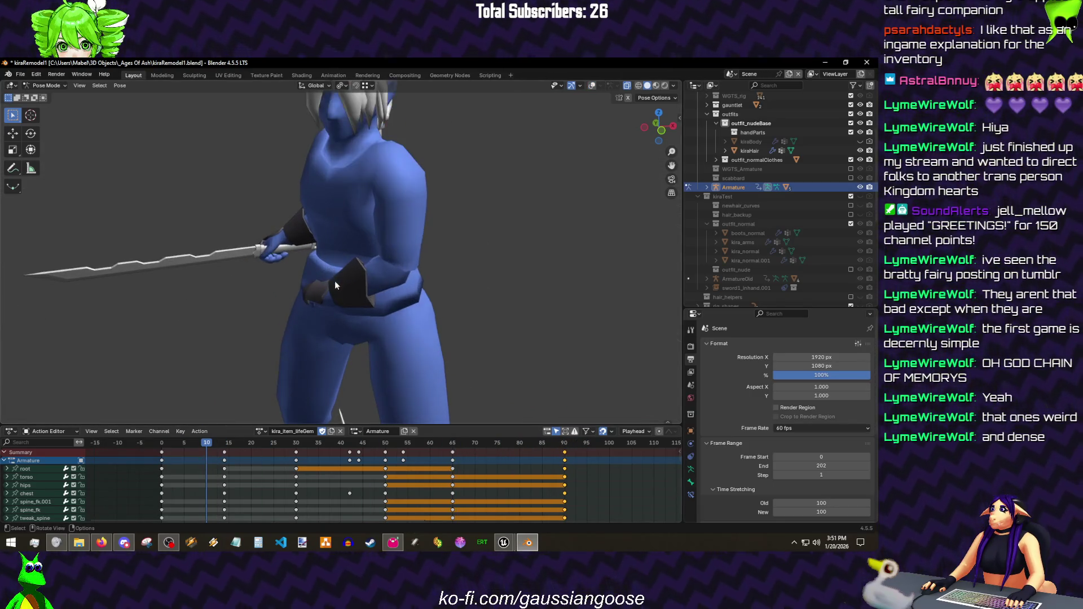
{"action": "key", "text": "shift+alt+z"}
{"action": "left_click", "coordinate": [519, 299]}
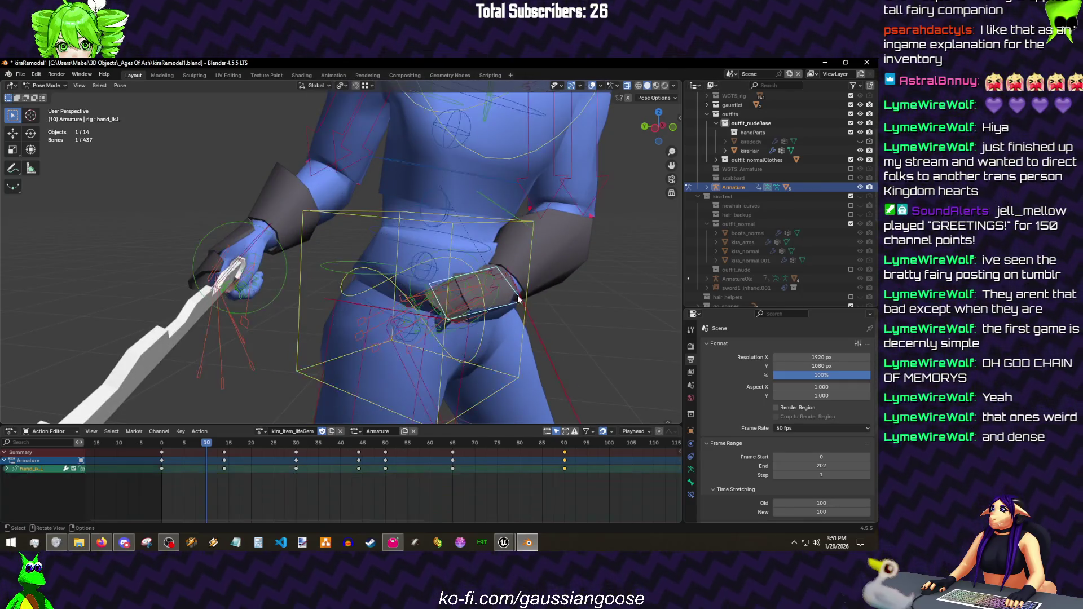
{"action": "scroll", "coordinate": [582, 300], "scroll_direction": "up", "scroll_amount": 2}
{"action": "key", "text": "Left"}
{"action": "key", "text": "Left"}
{"action": "key", "text": "Left"}
{"action": "mouse_move", "coordinate": [497, 317]}
{"action": "left_mouse_down"}
{"action": "mouse_move", "coordinate": [407, 316]}
{"action": "mouse_move", "coordinate": [279, 271]}
{"action": "mouse_move", "coordinate": [365, 249]}
{"action": "left_mouse_up"}
{"action": "key", "text": "g"}
{"action": "left_click", "coordinate": [253, 257]}
{"action": "key", "text": "r"}
{"action": "key", "text": "r"}
{"action": "key", "text": "Return"}
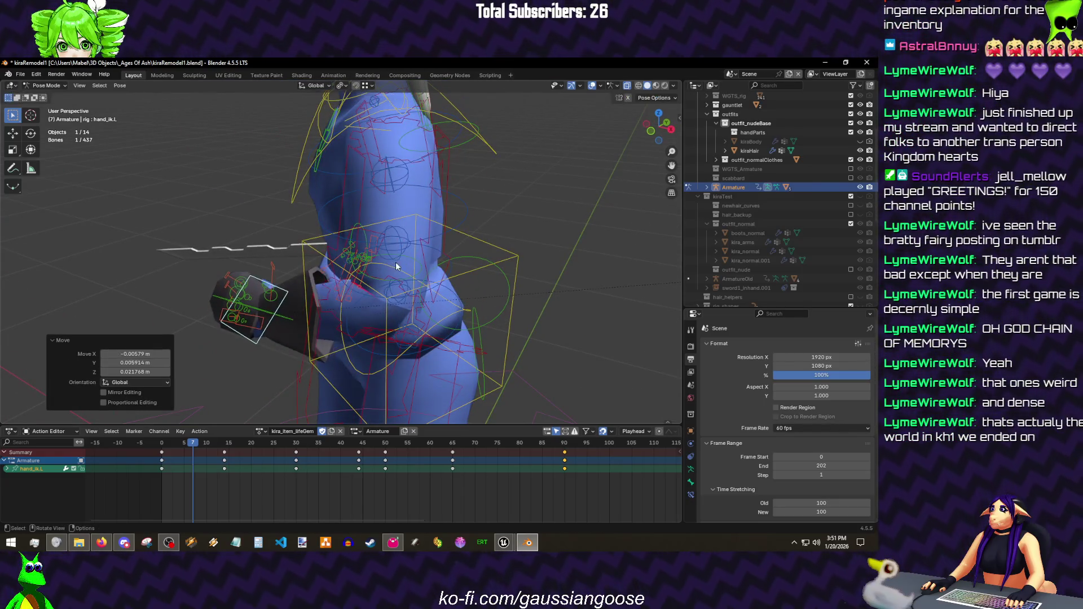
{"action": "key", "text": "i"}
- Rotate the left hand twice more at frame 21 and key that pose
{"action": "key", "text": "Right"}
{"action": "key", "text": "Right"}
{"action": "key", "text": "Right"}
{"action": "mouse_move", "coordinate": [394, 262]}
{"action": "left_mouse_down"}
{"action": "mouse_move", "coordinate": [453, 284]}
{"action": "mouse_move", "coordinate": [437, 286]}
{"action": "left_mouse_up"}
{"action": "key", "text": "Right"}
{"action": "key", "text": "Right"}
{"action": "key", "text": "Right"}
{"action": "key", "text": "Right"}
{"action": "key", "text": "Right"}
{"action": "key", "text": "Right"}
{"action": "key", "text": "Right"}
{"action": "key", "text": "Right"}
{"action": "key", "text": "r"}
{"action": "key", "text": "r"}
{"action": "key", "text": "Return"}
{"action": "key", "text": "r"}
{"action": "key", "text": "r"}
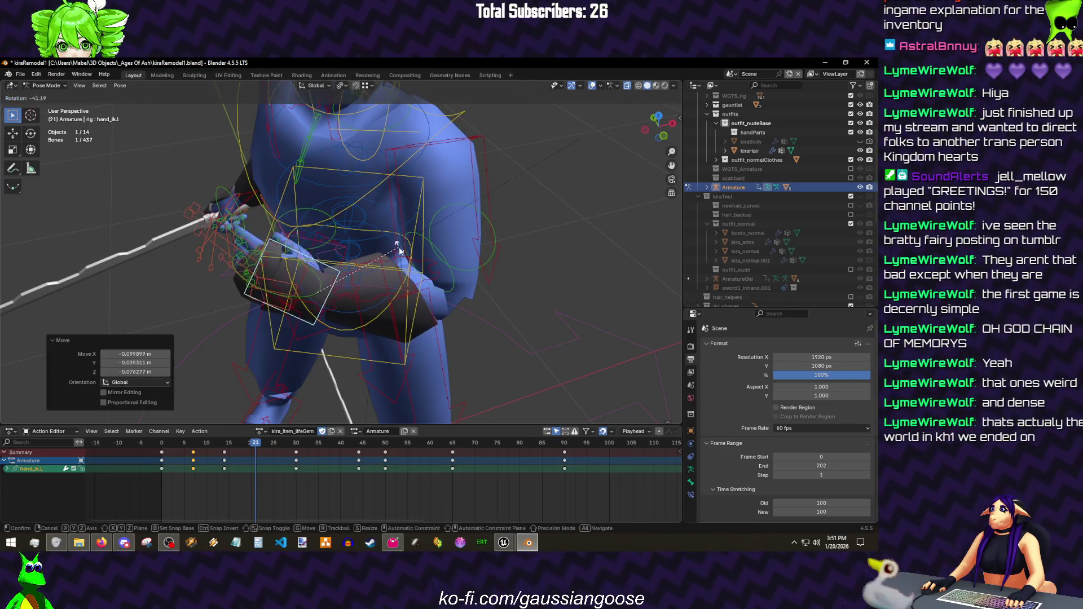
{"action": "key", "text": "Return"}
{"action": "right_click", "coordinate": [419, 209]}
- Play the animation with overlays hidden to review the hand motion
{"action": "key", "text": "Escape"}
{"action": "key", "text": "shift+alt+z"}
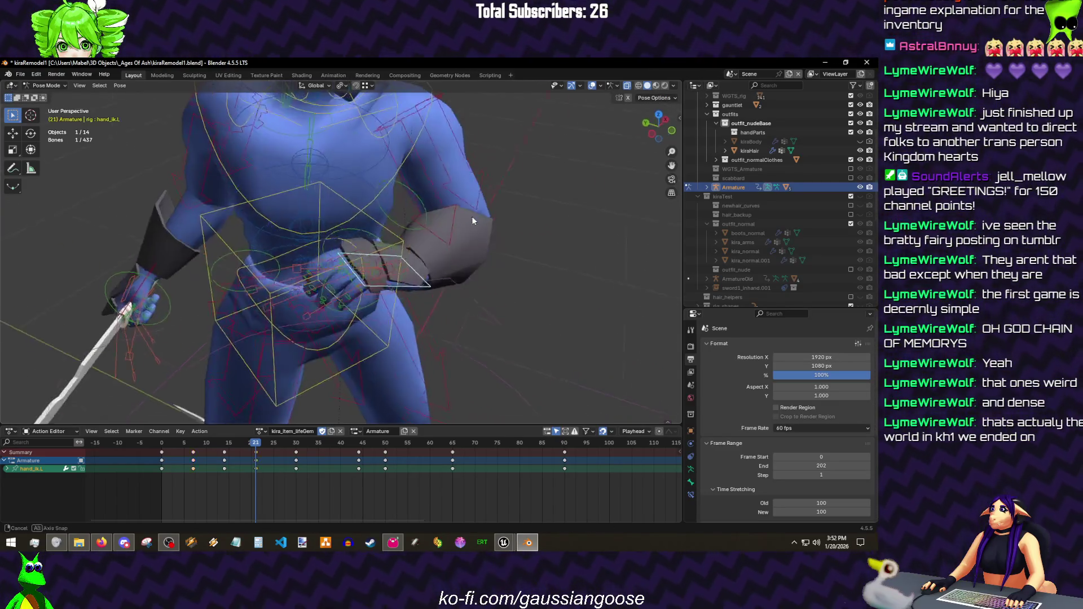
{"action": "left_click_drag", "start_coordinate": [472, 216], "coordinate": [463, 237]}
{"action": "key", "text": "space"}
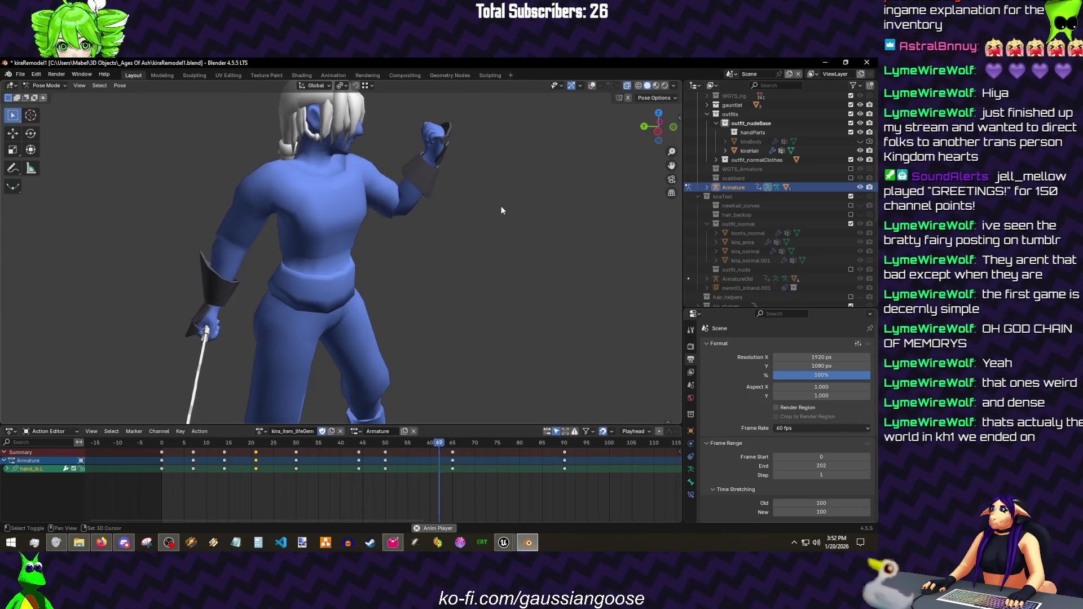
{"action": "key", "text": "shift+alt+z"}
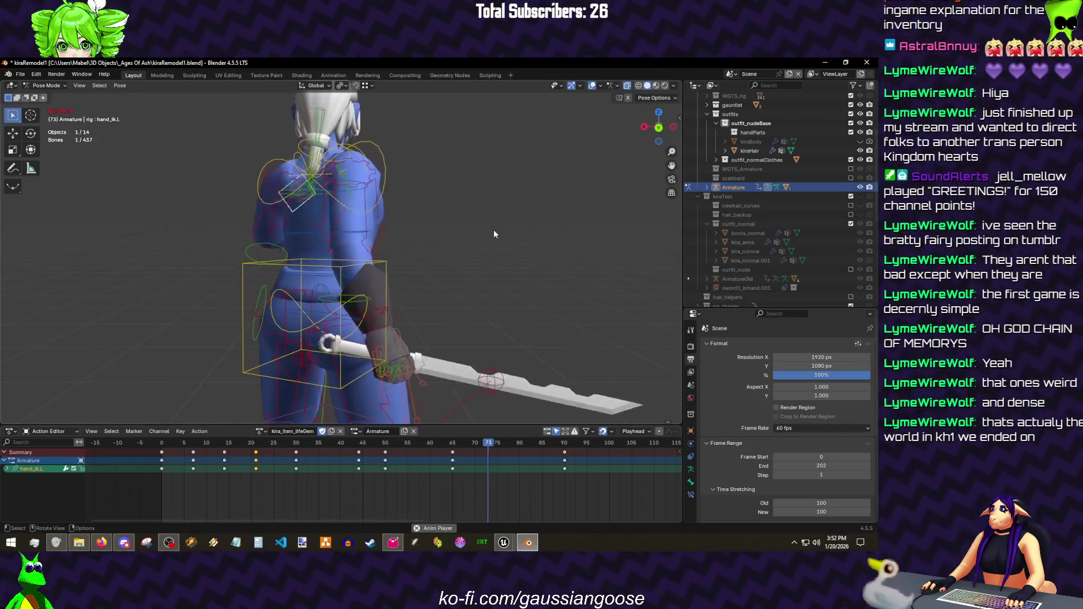
{"action": "left_click_drag", "start_coordinate": [352, 443], "coordinate": [453, 457]}
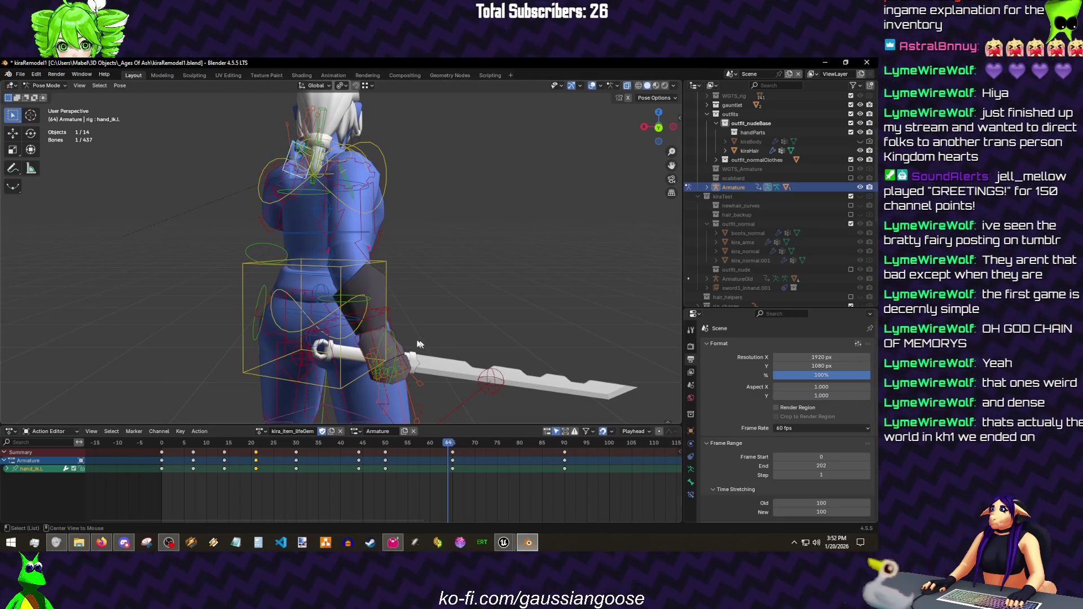
- Rotate hand_ik.R at frame 65 to turn the sword and key the pose
{"action": "key", "text": "Right"}
{"action": "left_click", "coordinate": [379, 338]}
{"action": "key", "text": "r"}
{"action": "left_click", "coordinate": [449, 340]}
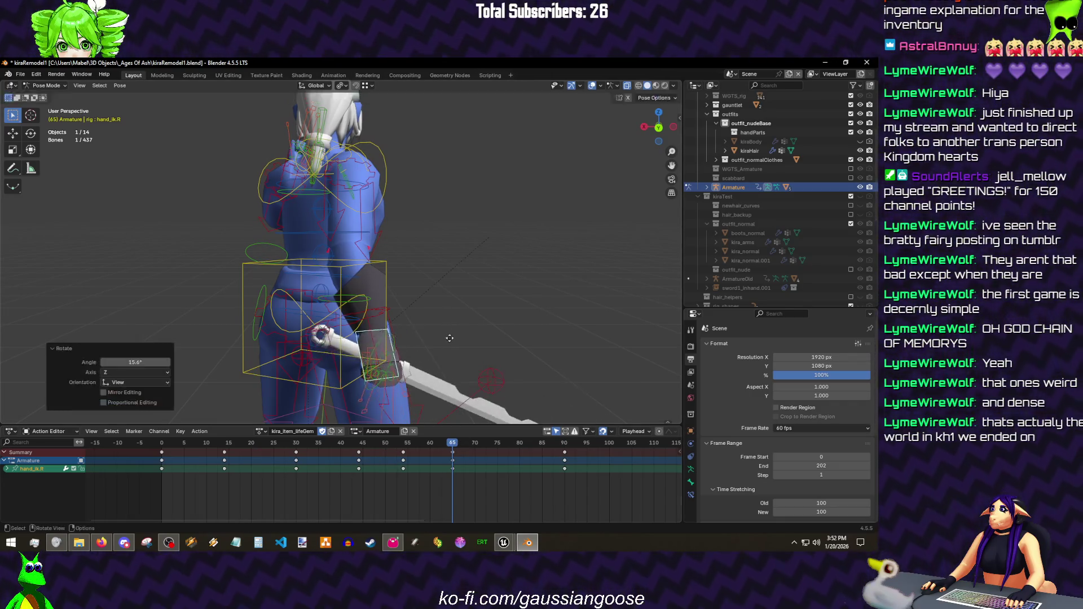
{"action": "key", "text": "i"}
{"action": "key", "text": "space"}
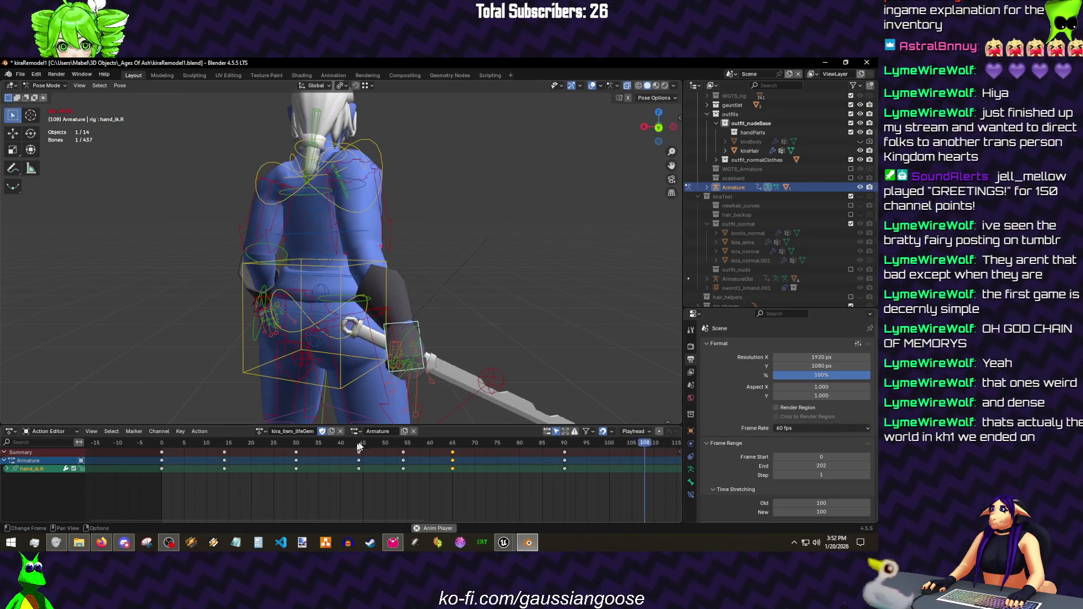
- Shift the frame-65 right-hand keyframe to frame 68
{"action": "left_click_drag", "start_coordinate": [357, 446], "coordinate": [394, 444]}
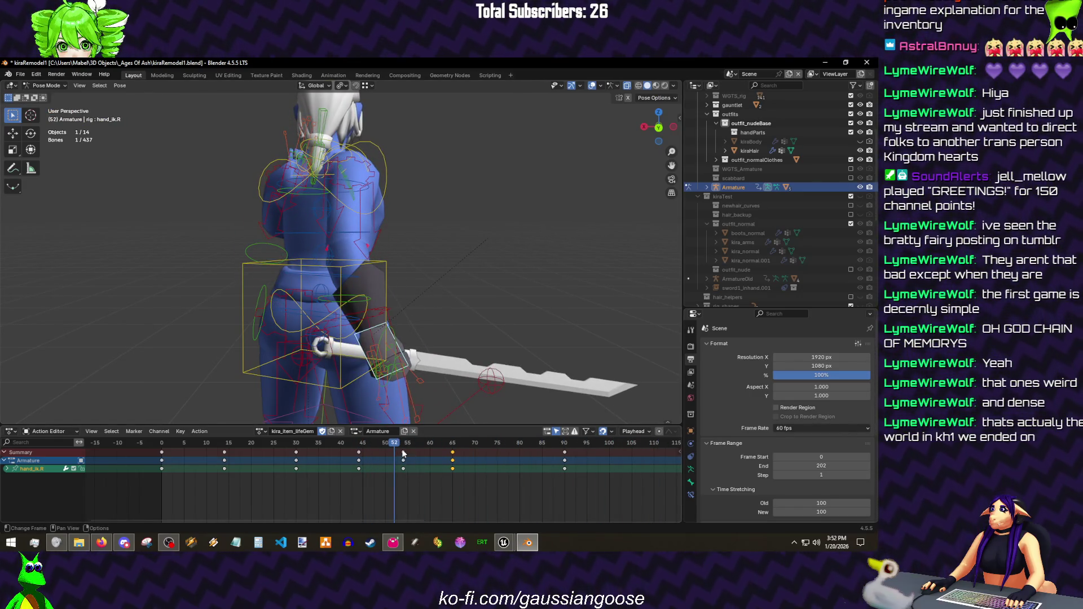
{"action": "key", "text": "space"}
{"action": "right_click", "coordinate": [484, 373]}
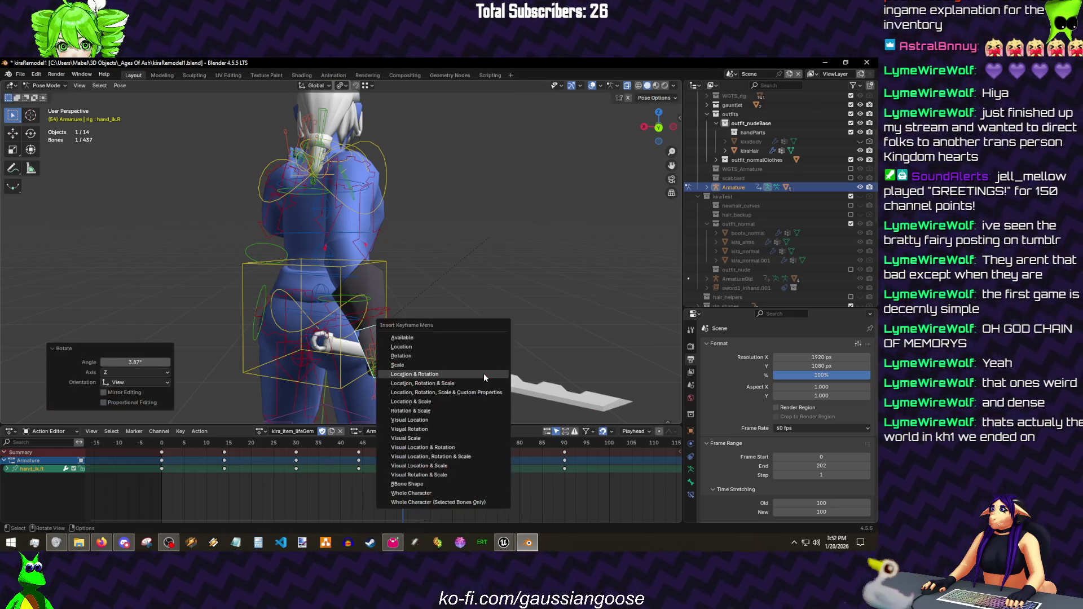
{"action": "key", "text": "Escape"}
{"action": "left_click_drag", "start_coordinate": [452, 453], "coordinate": [465, 453]}
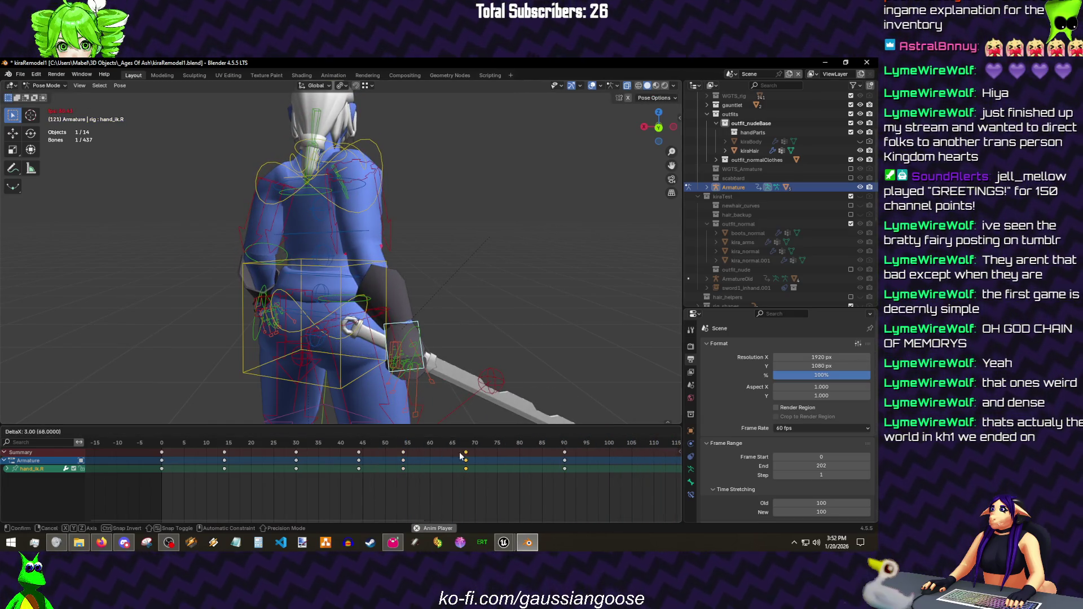
{"action": "left_click", "coordinate": [341, 439]}
- Preview once more, then select the body mesh back in Object Mode
{"action": "key", "text": "shift+alt+z"}
{"action": "key", "text": "Escape"}
{"action": "left_click", "coordinate": [355, 274]}
{"action": "key", "text": "shift+alt+z"}
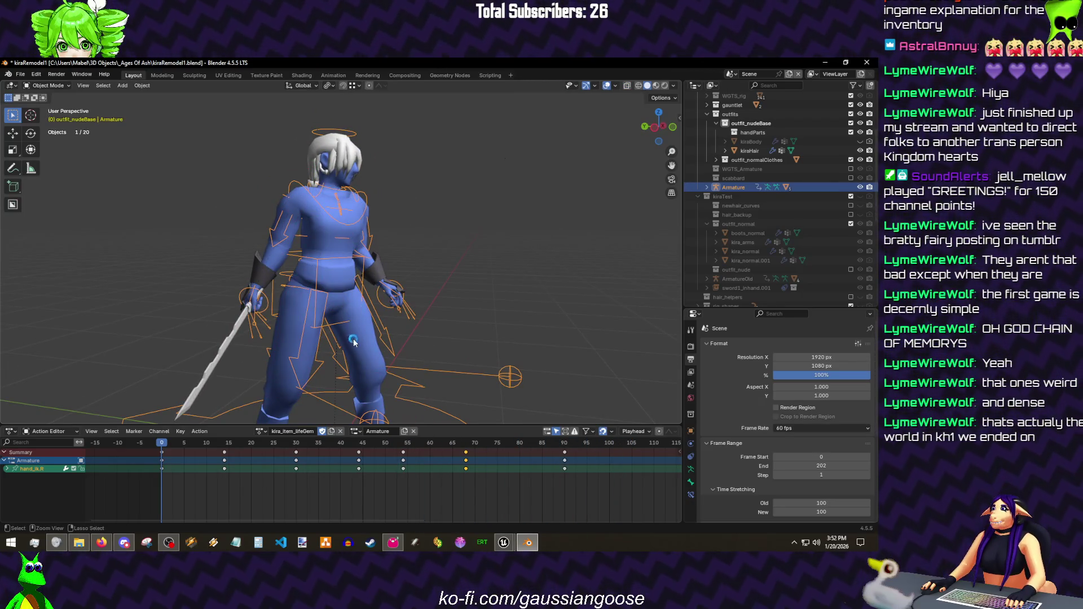
- Save, add the Armature to the selection, and export it as kira_item_lifeGem.fbx
{"action": "key", "text": "ctrl+s"}
{"action": "left_click", "coordinate": [407, 383], "text": "shift"}
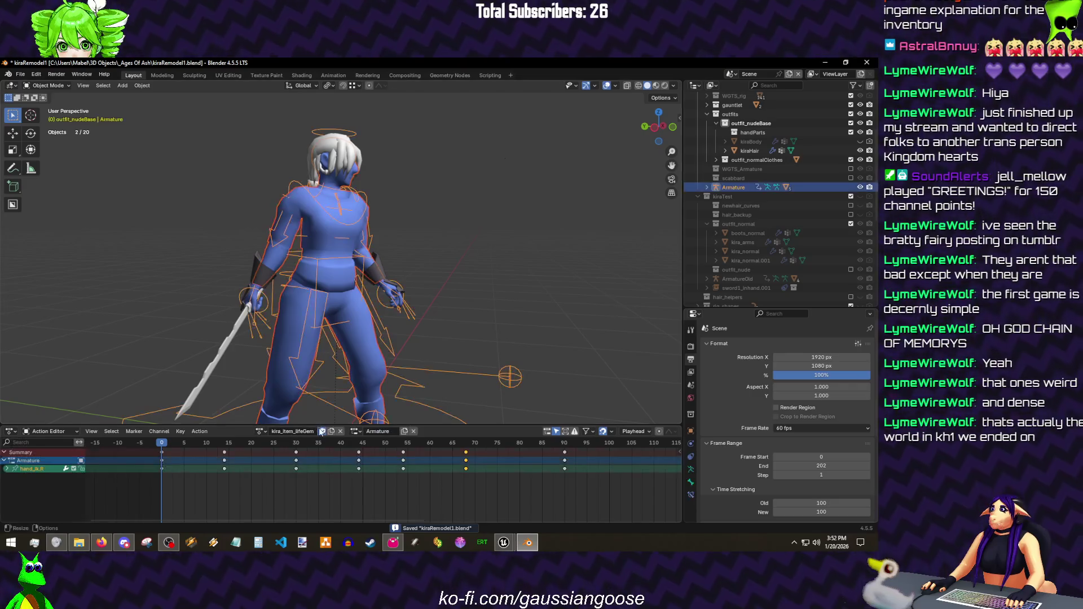
{"action": "key", "text": "q"}
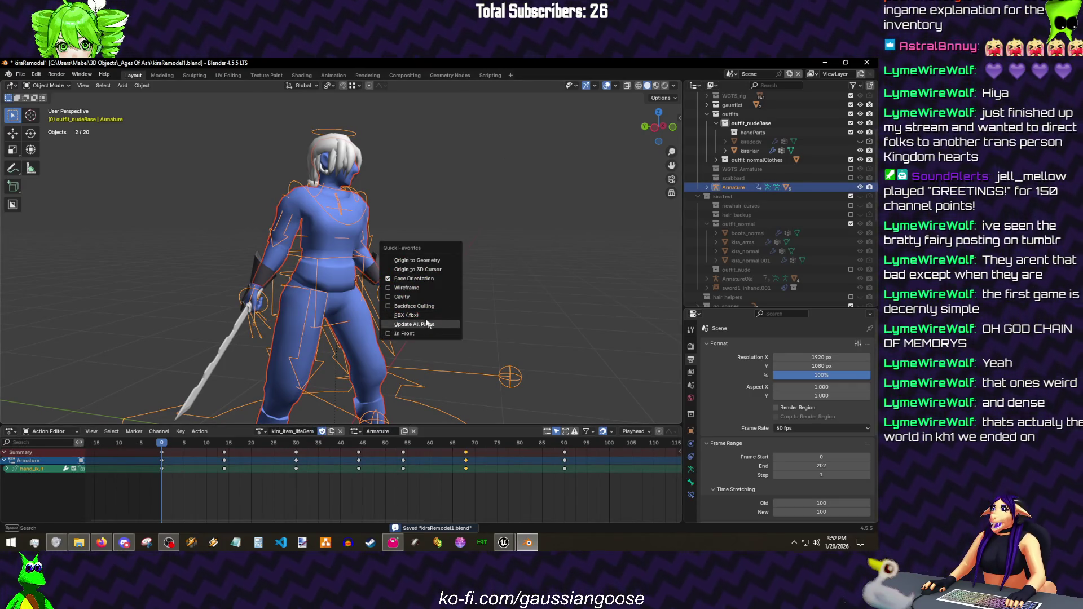
{"action": "left_click", "coordinate": [432, 314]}
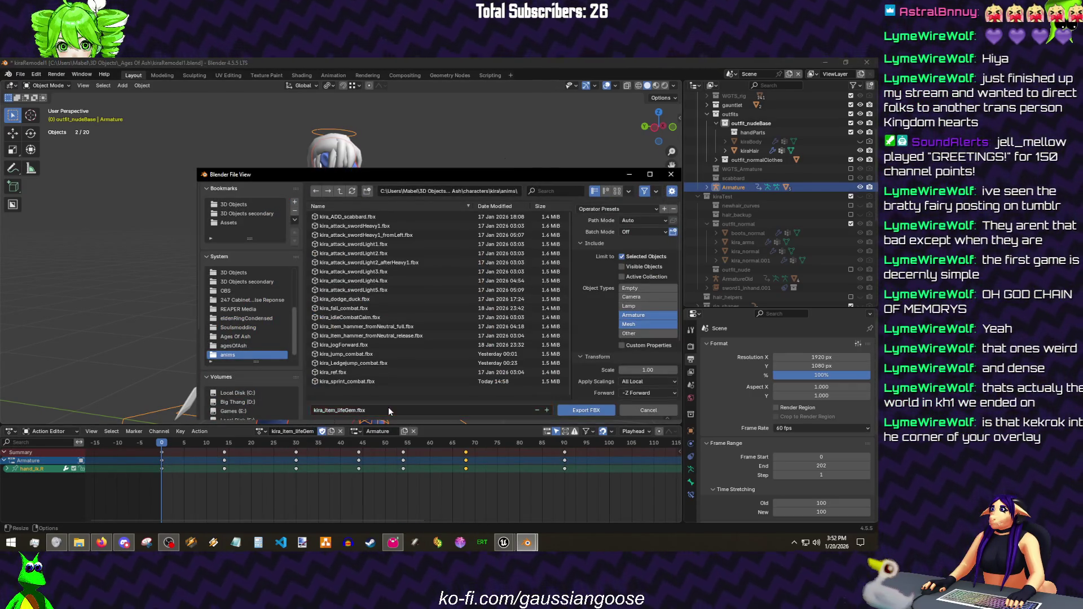
{"action": "key", "text": "Return"}
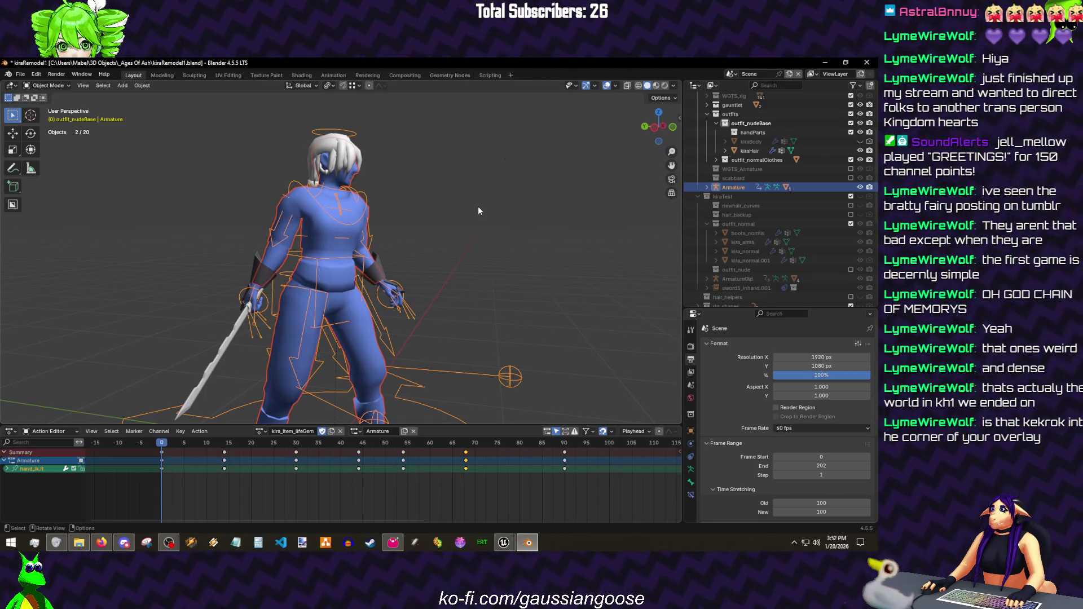
- Deselect the Armature, save the blend file, and switch over to Unreal Engine
{"action": "left_click", "coordinate": [477, 206]}
{"action": "key", "text": "ctrl+s"}
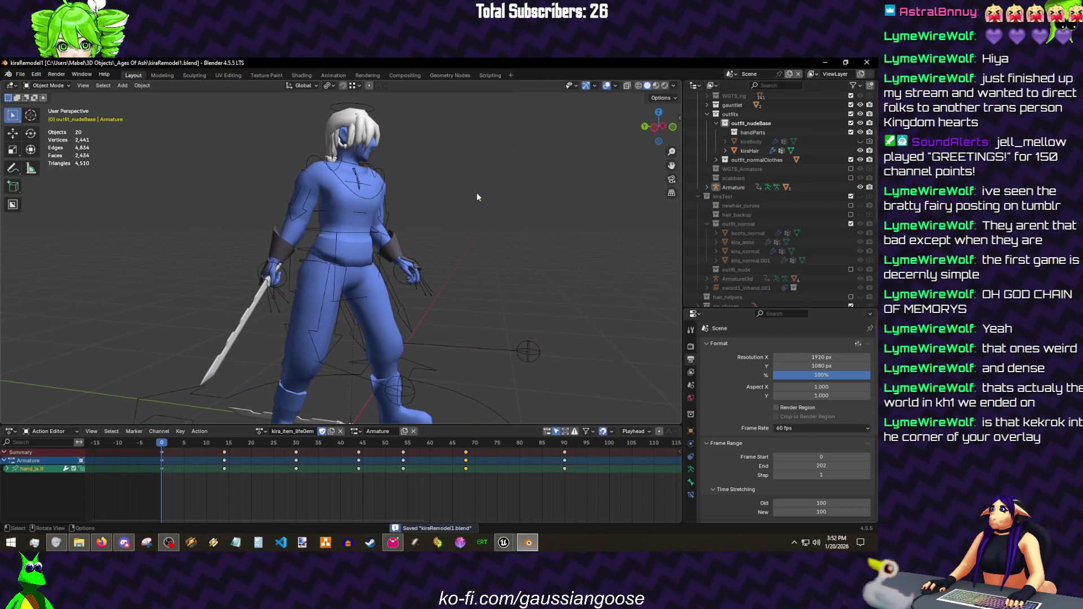
{"action": "left_click_drag", "start_coordinate": [476, 197], "coordinate": [523, 400]}
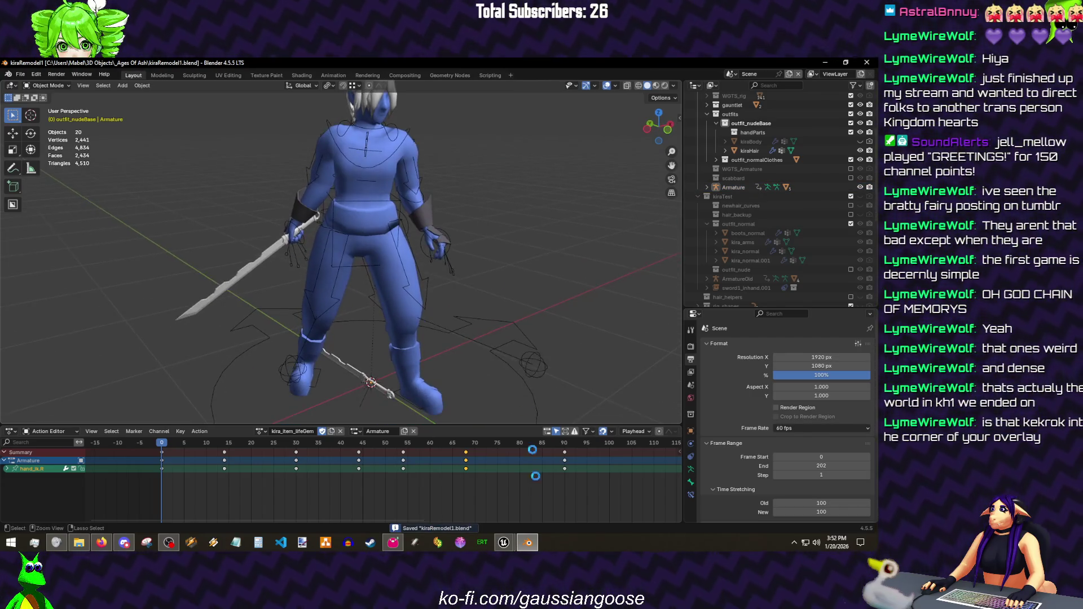
{"action": "left_click", "coordinate": [524, 542]}
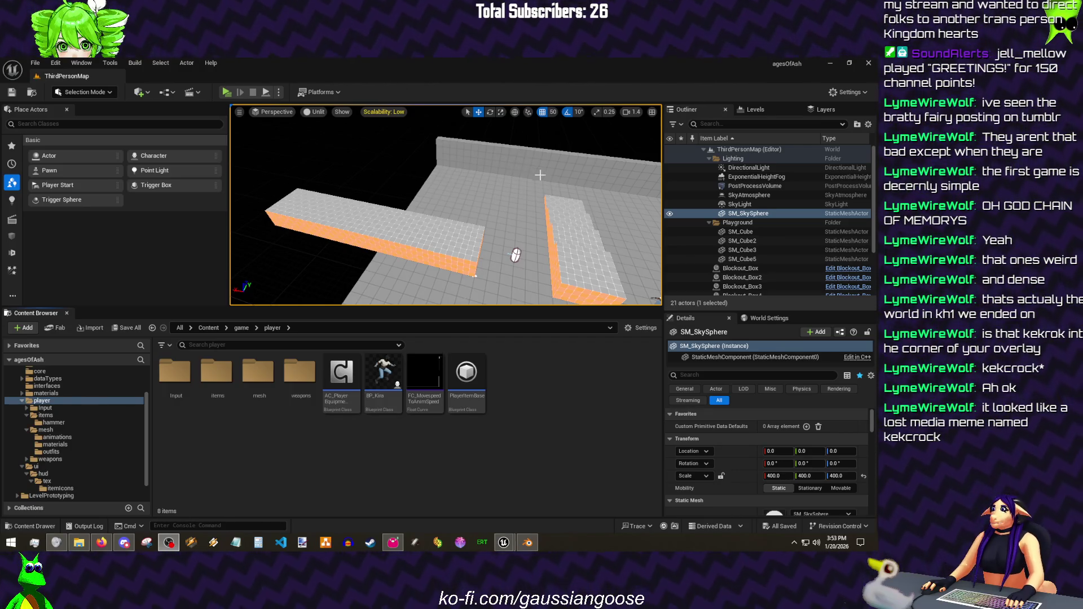
- Open the player mesh animations folder and bring up its content actions menu
{"action": "left_click_drag", "start_coordinate": [523, 148], "coordinate": [511, 182]}
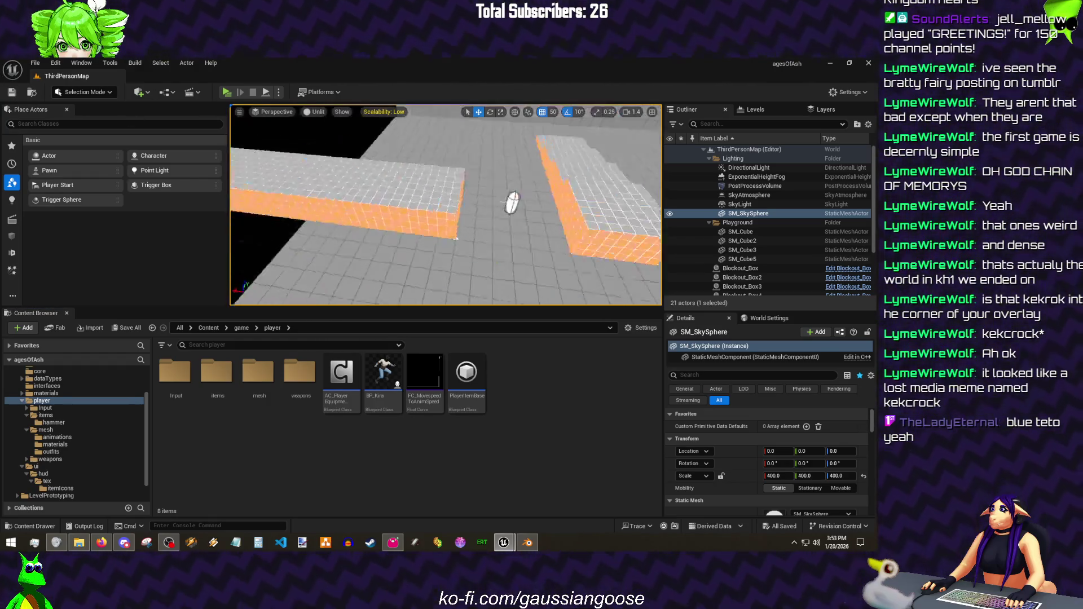
{"action": "double_click", "coordinate": [259, 369]}
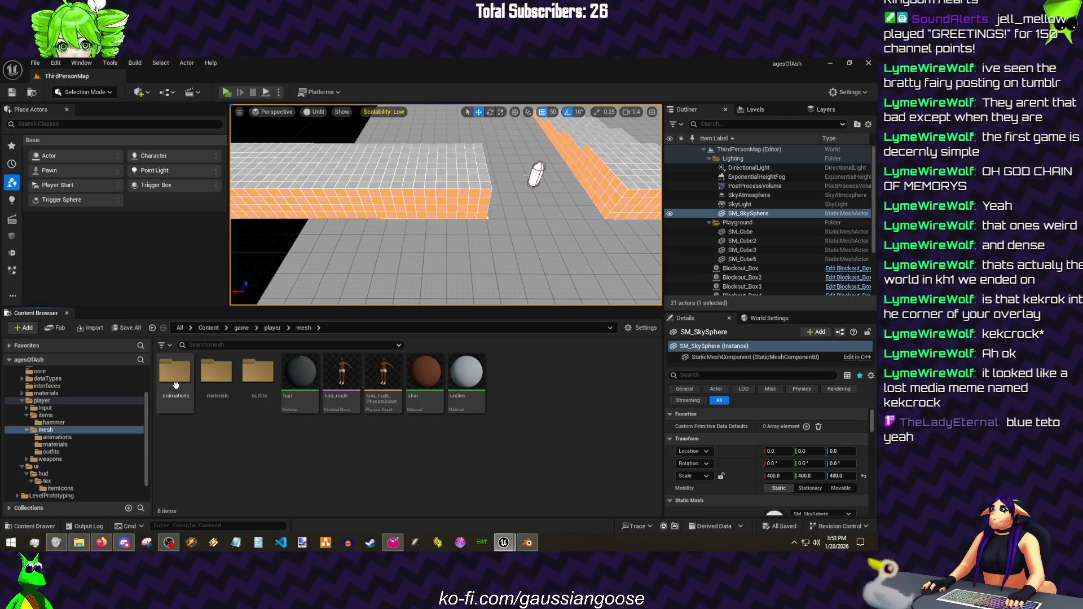
{"action": "left_click", "coordinate": [176, 385]}
{"action": "double_click", "coordinate": [175, 384]}
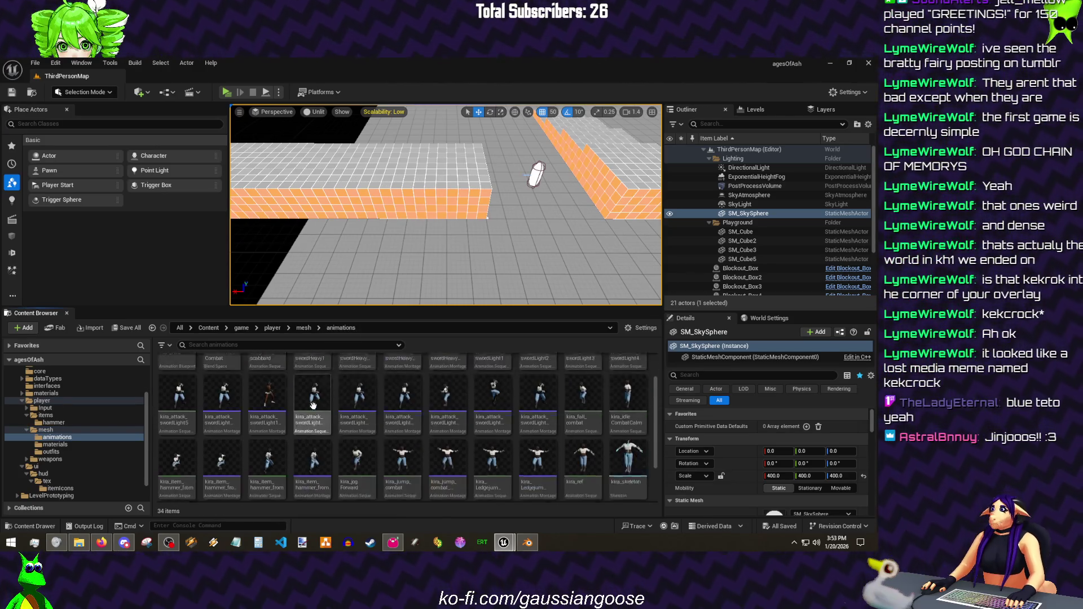
{"action": "right_click", "coordinate": [485, 496]}
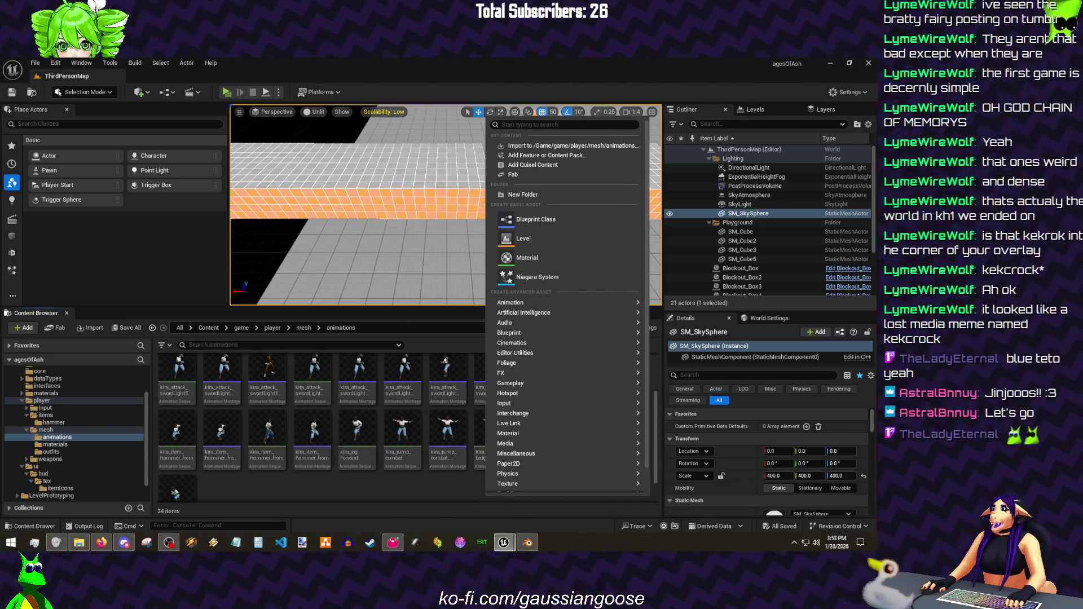
{"action": "key", "text": "Escape"}
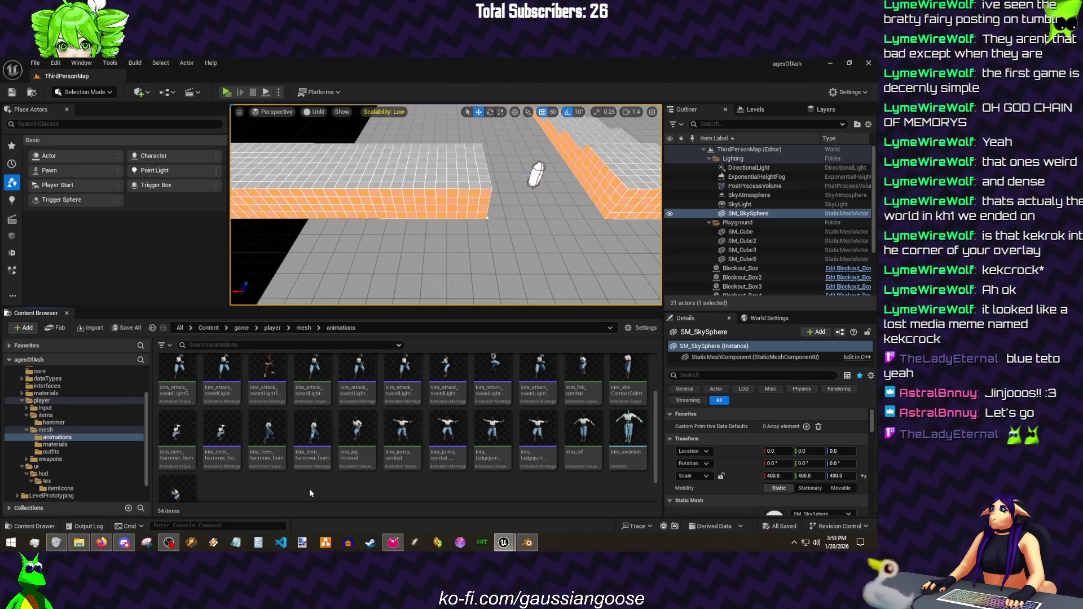
{"action": "right_click", "coordinate": [309, 489]}
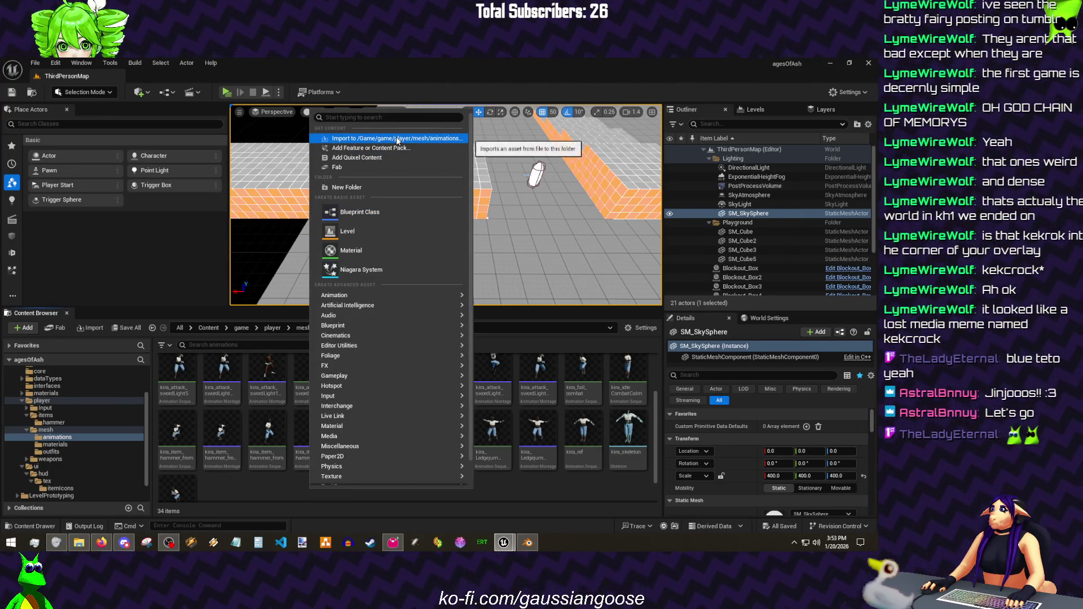
- Choose kira_item_lifeGem.fbx to import into the animations folder
{"action": "left_click", "coordinate": [397, 139]}
{"action": "left_click", "coordinate": [160, 117]}
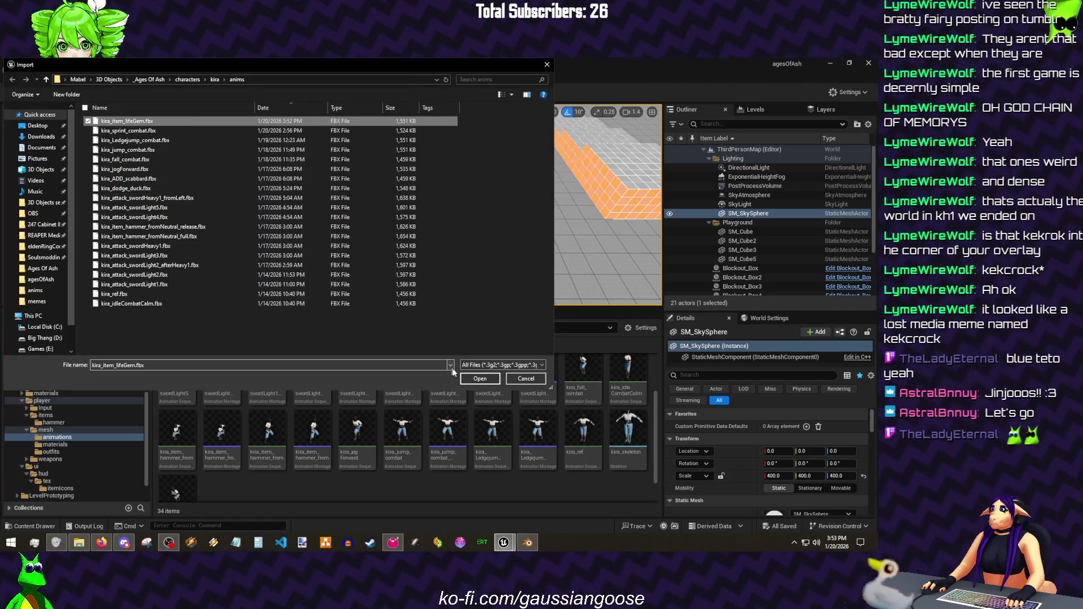
{"action": "left_click", "coordinate": [480, 378]}
{"action": "left_click", "coordinate": [534, 547]}
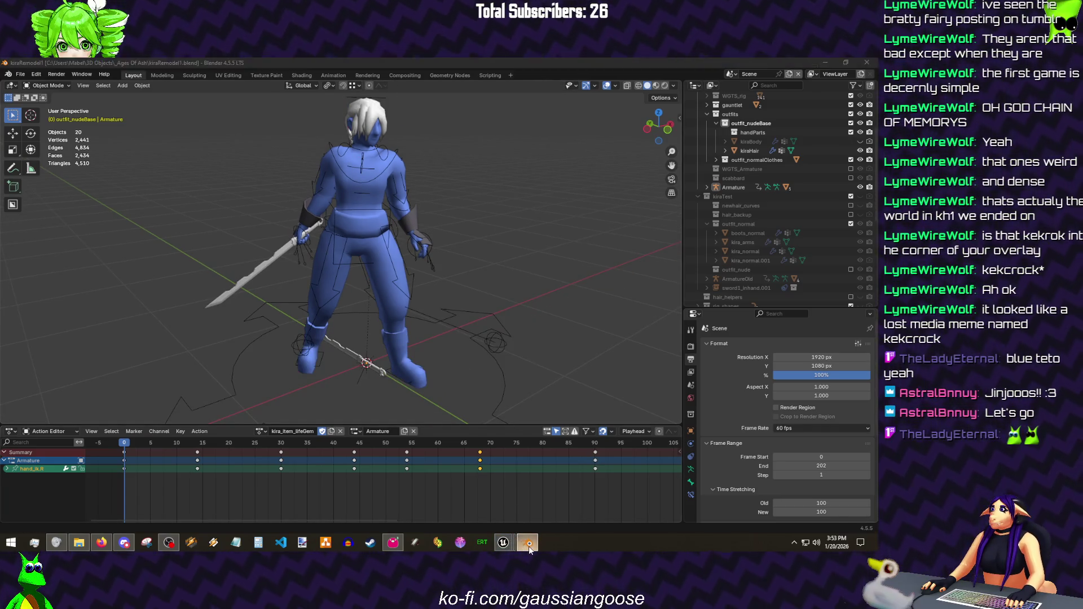
{"action": "left_click", "coordinate": [529, 545]}
{"action": "scroll", "coordinate": [453, 375], "scroll_direction": "down", "scroll_amount": 2}
{"action": "scroll", "coordinate": [492, 372], "scroll_direction": "down", "scroll_amount": 3}
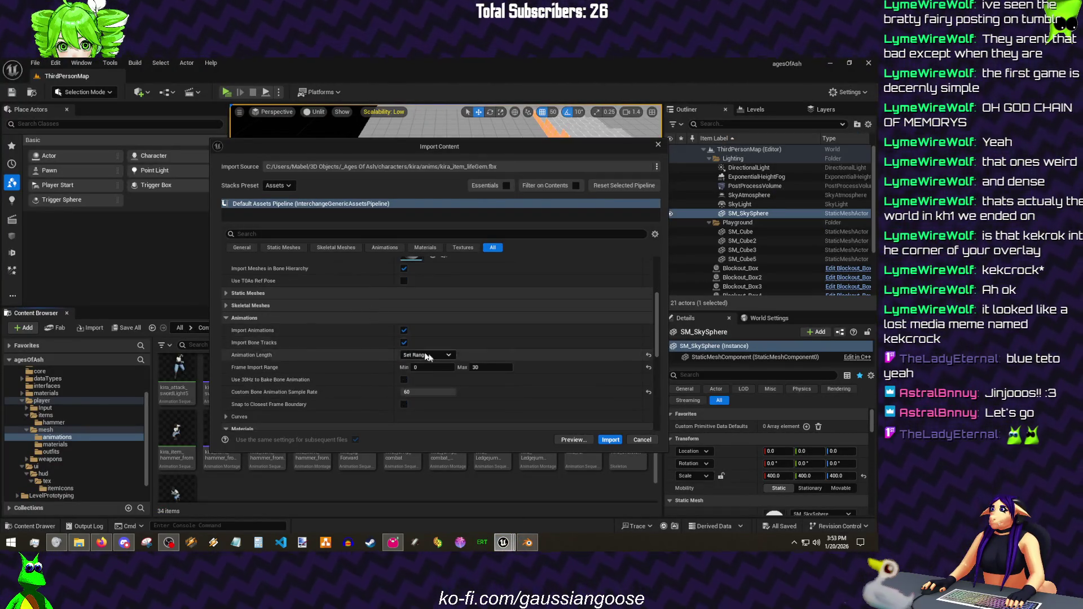
- Set Frame Import Range Max to 90 and import the lifeGem animation
{"action": "left_click", "coordinate": [501, 368]}
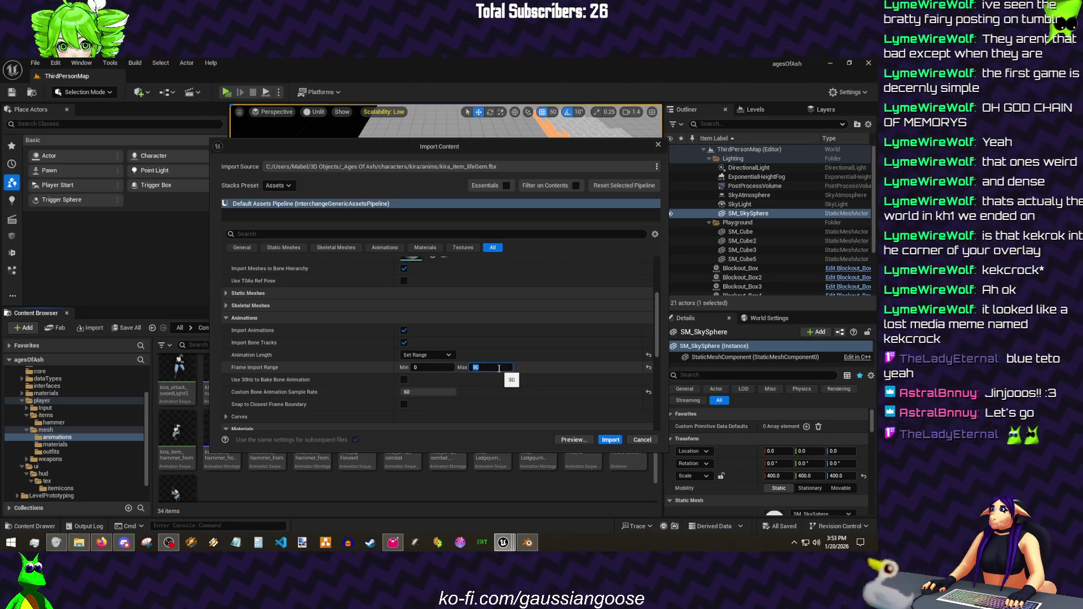
{"action": "left_click", "coordinate": [610, 440]}
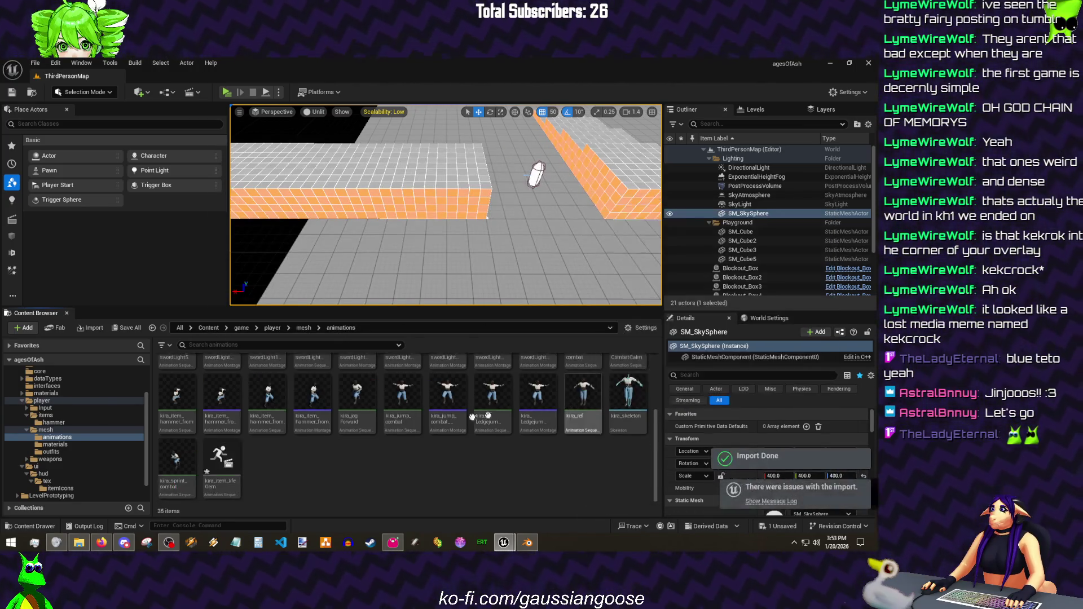
{"action": "right_click", "coordinate": [218, 464]}
{"action": "mouse_move", "coordinate": [250, 167]}
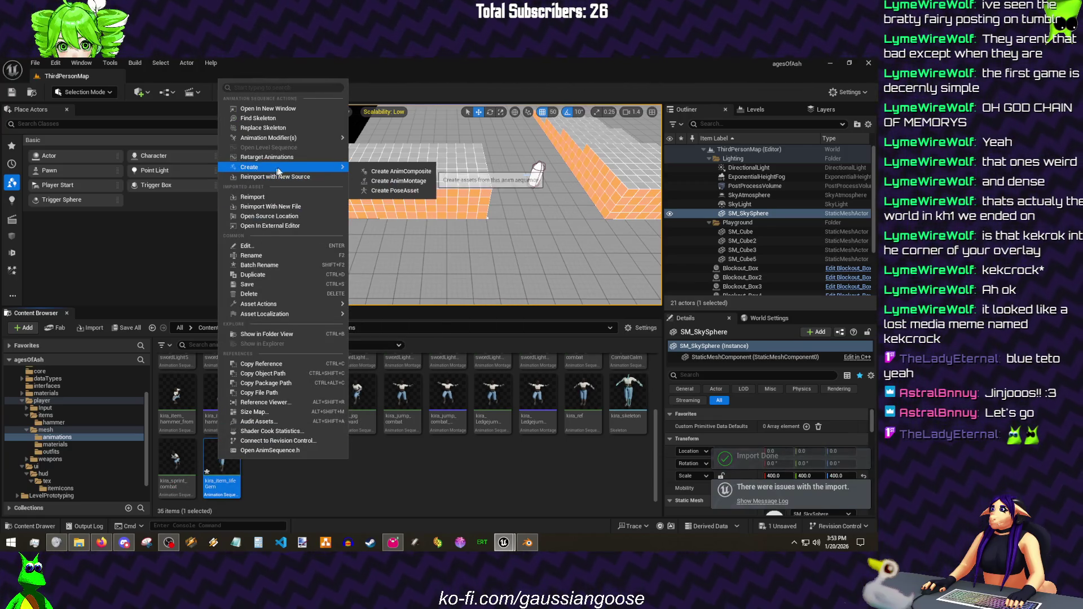
- Create an anim composite from the item animation by mistake and force-delete it
{"action": "left_click", "coordinate": [377, 173]}
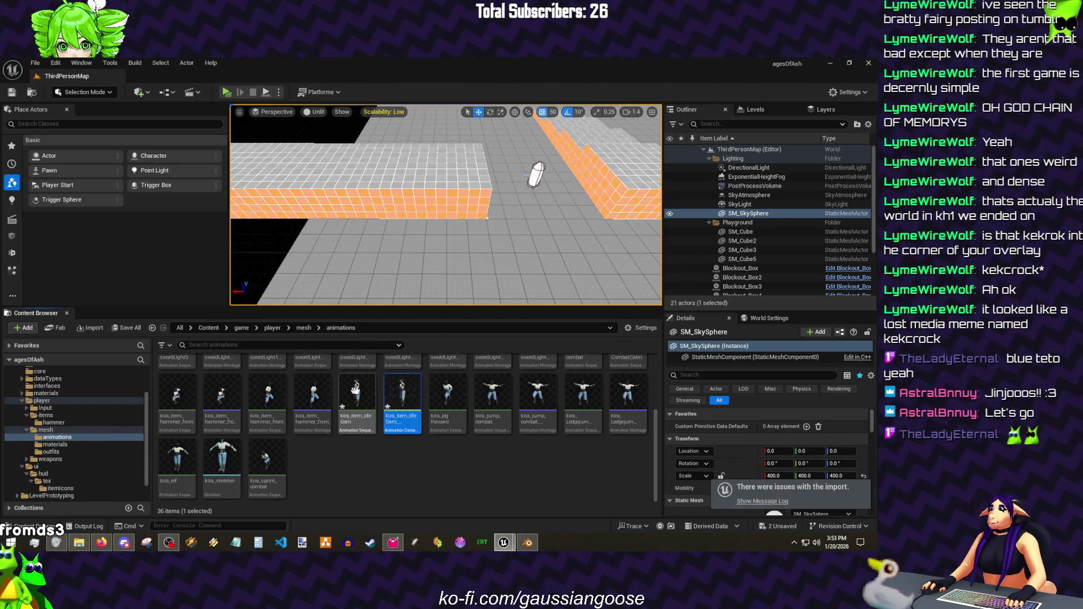
{"action": "double_click", "coordinate": [409, 399]}
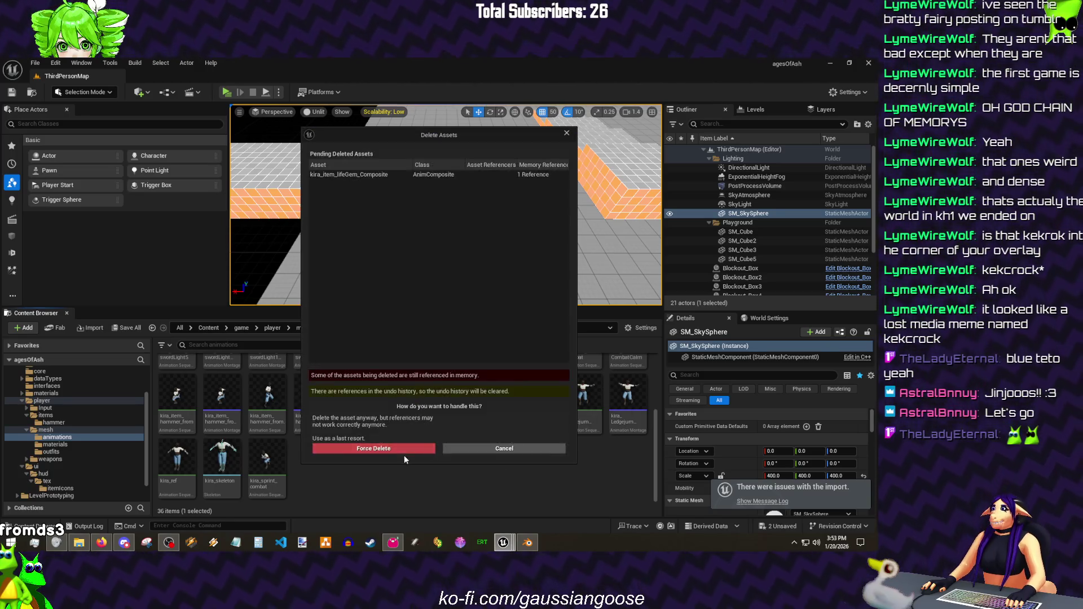
{"action": "left_click", "coordinate": [404, 452]}
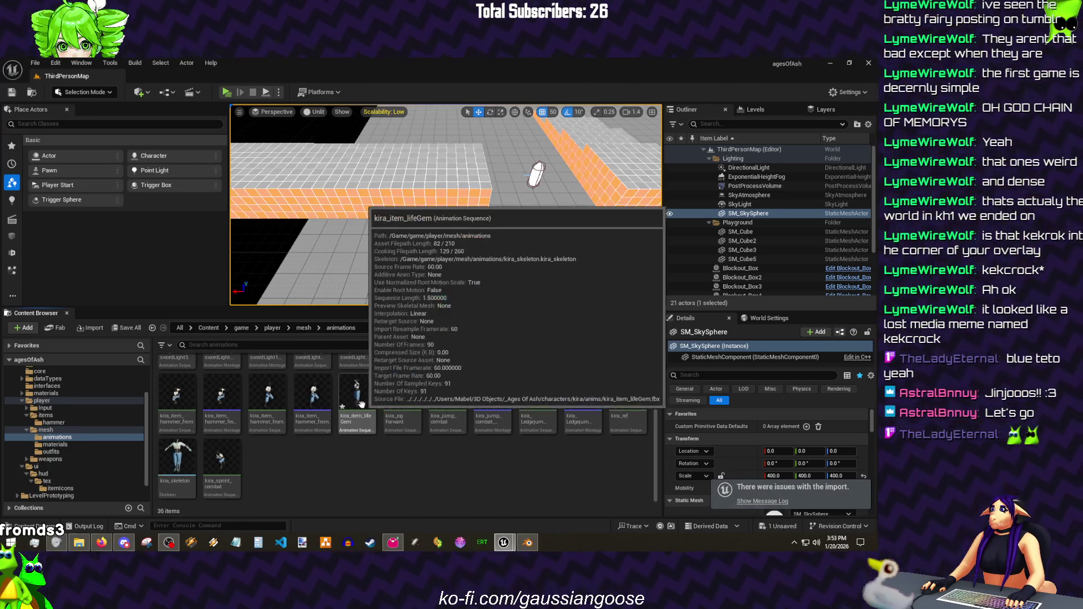
- Create kira_item_lifeGem_Montage from the animation and browse to the player items folder
{"action": "right_click", "coordinate": [364, 409]}
{"action": "mouse_move", "coordinate": [356, 398]}
{"action": "left_click", "coordinate": [525, 255]}
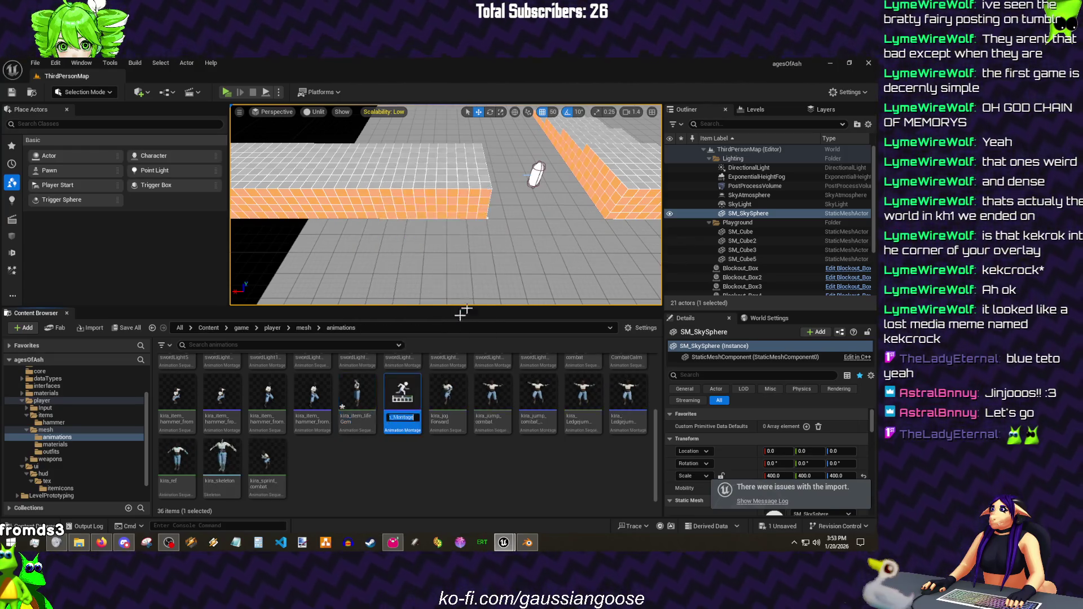
{"action": "key", "text": "Return"}
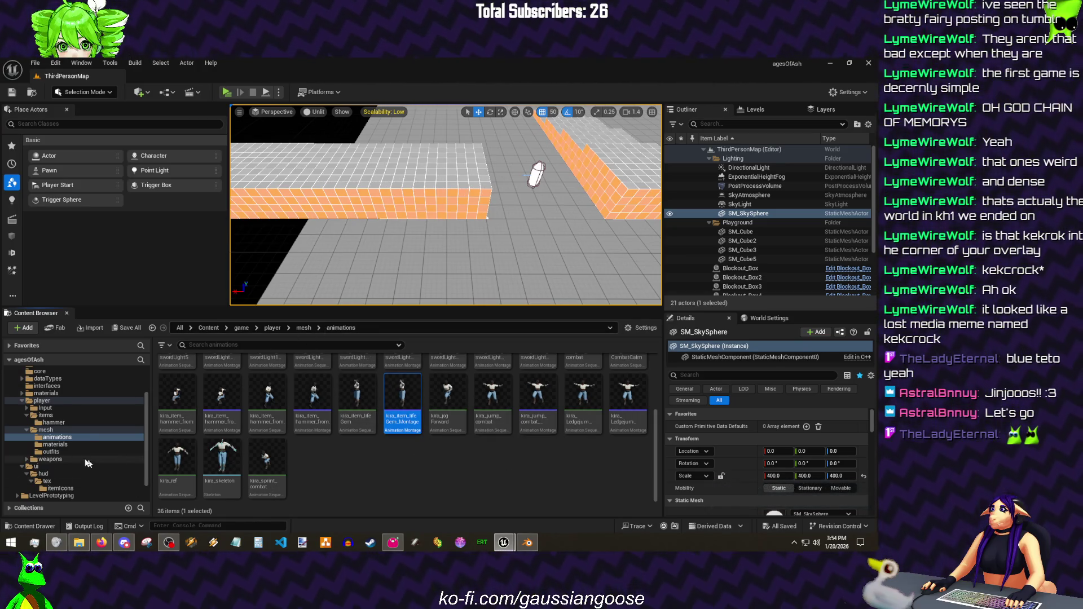
{"action": "left_click", "coordinate": [59, 415]}
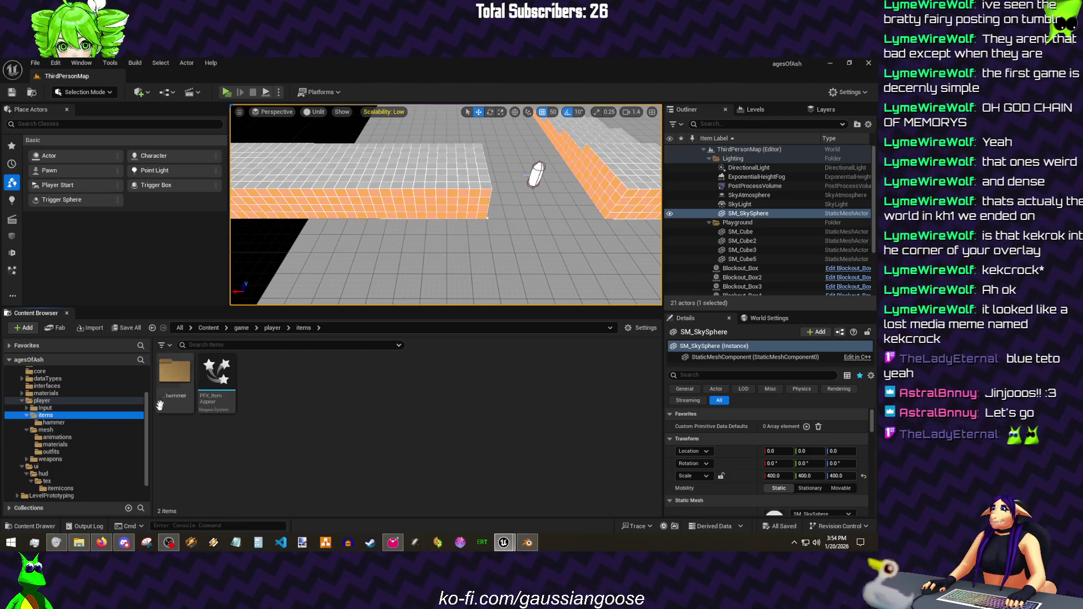
- Move PlayerItemBase into the items folder, then playtest a sword attack and exit
{"action": "left_click", "coordinate": [272, 329]}
{"action": "left_click_drag", "start_coordinate": [466, 376], "coordinate": [207, 373]}
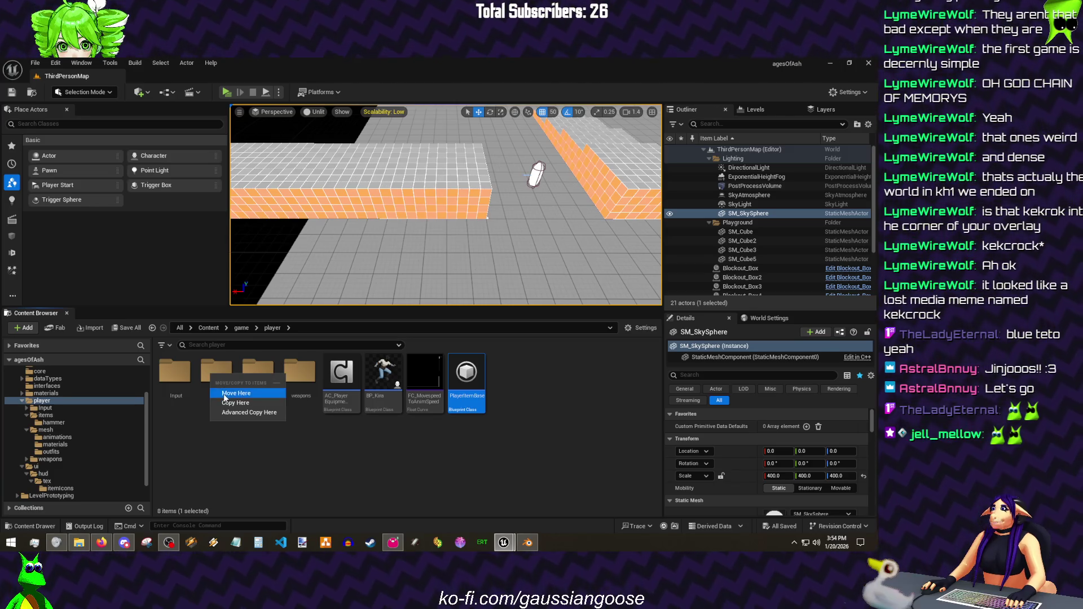
{"action": "left_click", "coordinate": [227, 398]}
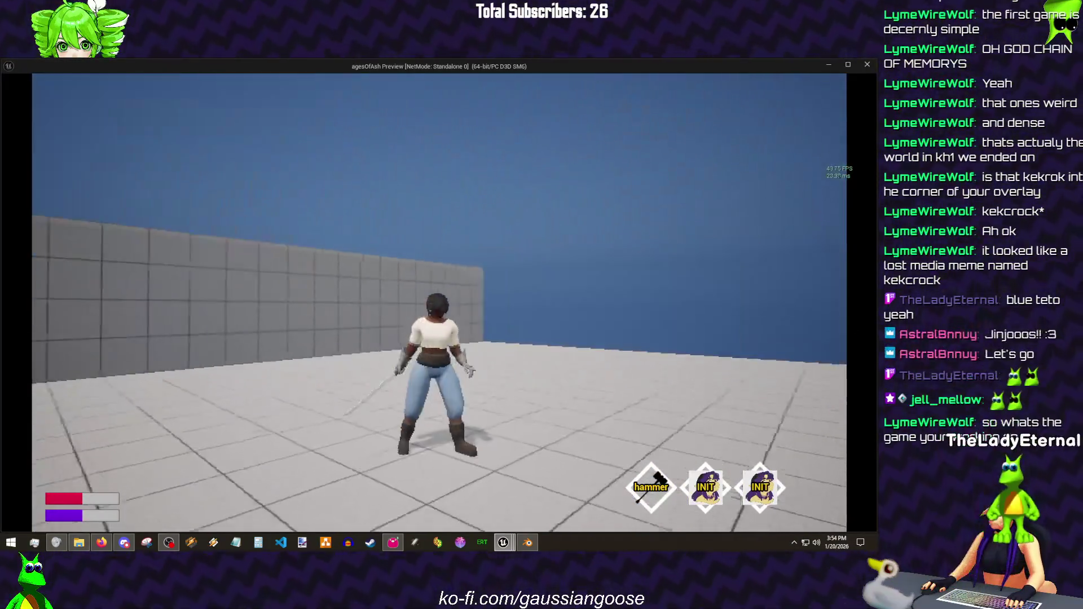
{"action": "left_click", "coordinate": [439, 303]}
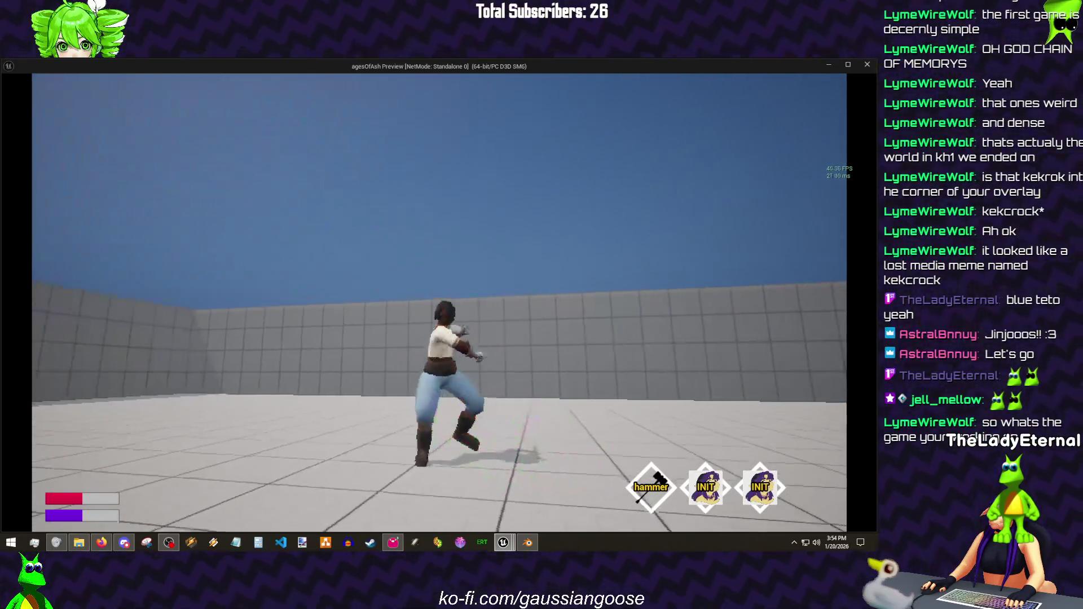
{"action": "key", "text": "Escape"}
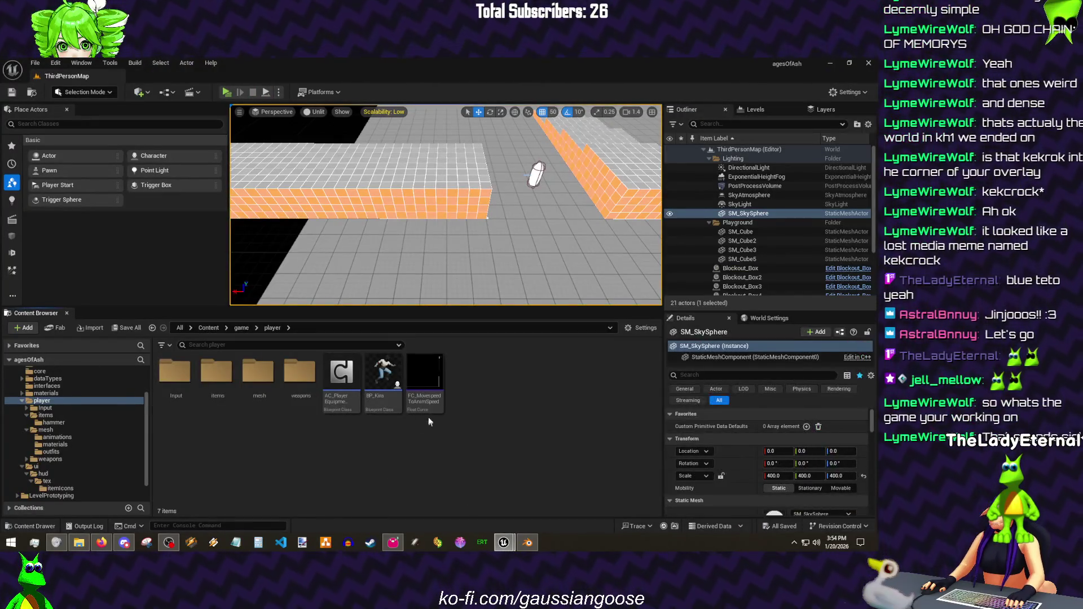
- In BP_Kira's hitboxTrace_sword, set Draw Debug Type to None and compile
{"action": "double_click", "coordinate": [383, 377]}
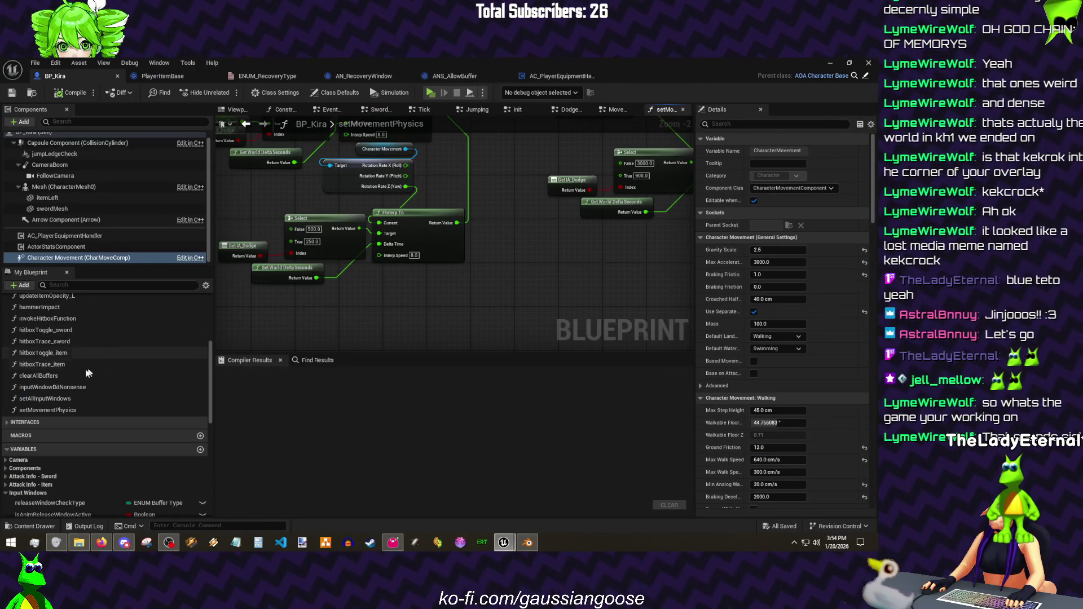
{"action": "double_click", "coordinate": [79, 341]}
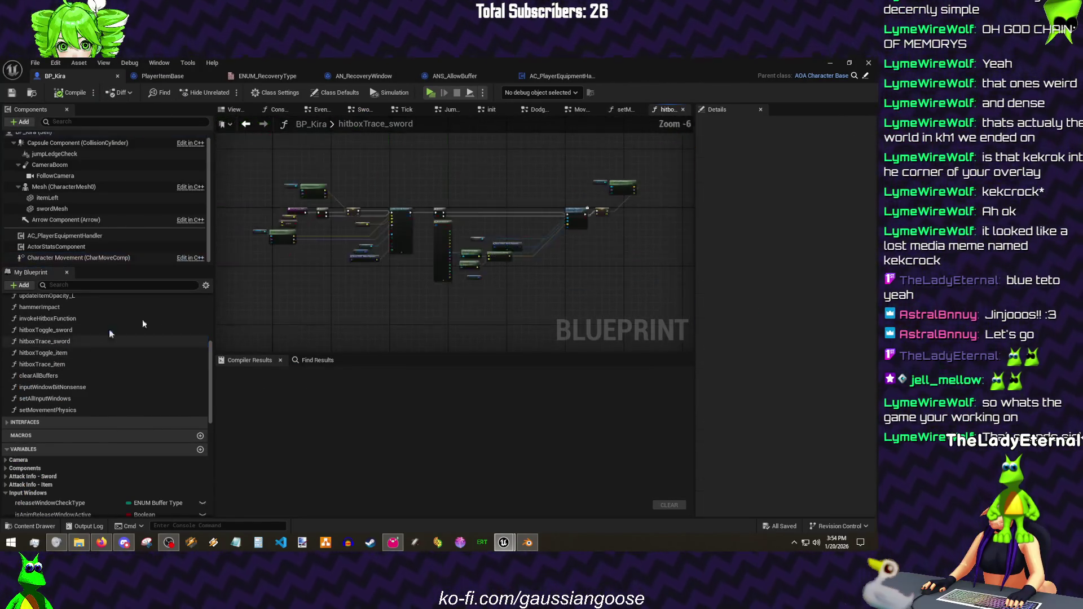
{"action": "scroll", "coordinate": [385, 242], "scroll_direction": "up", "scroll_amount": 4}
{"action": "left_click", "coordinate": [438, 266]}
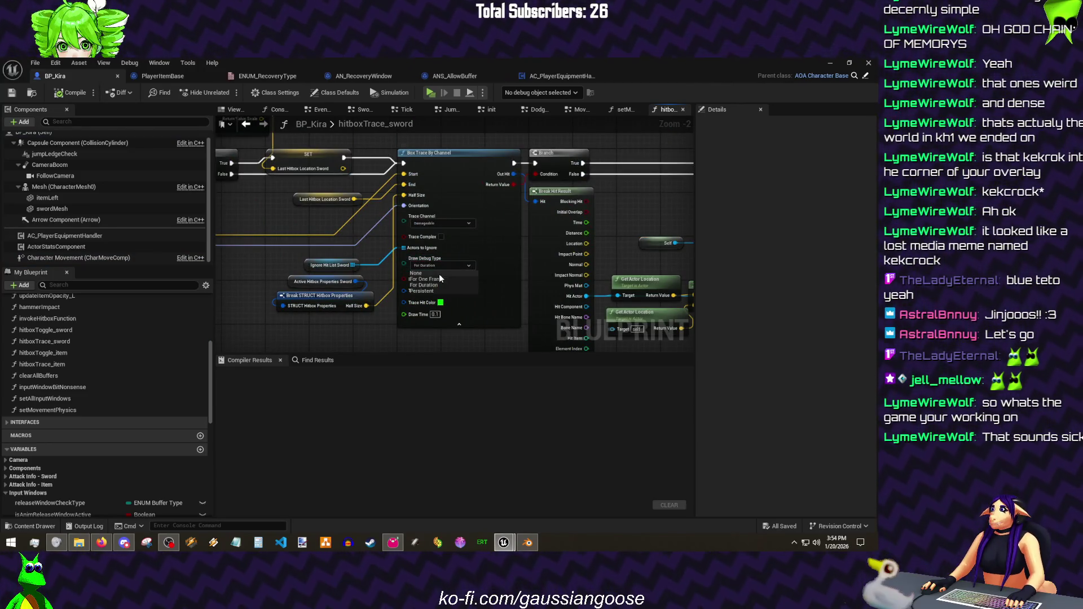
{"action": "left_click", "coordinate": [440, 274]}
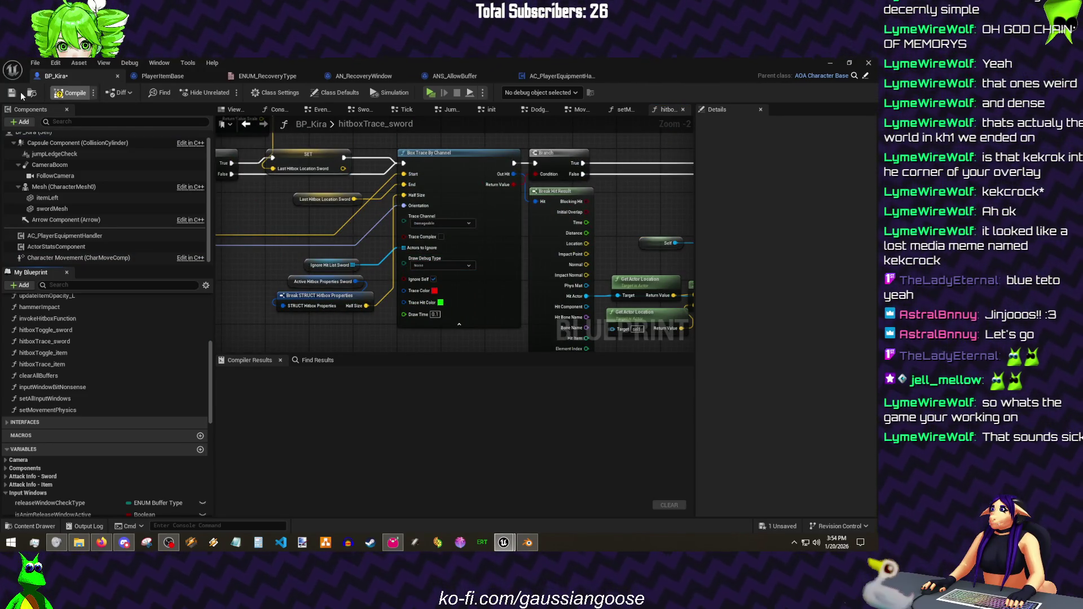
{"action": "left_click", "coordinate": [22, 95]}
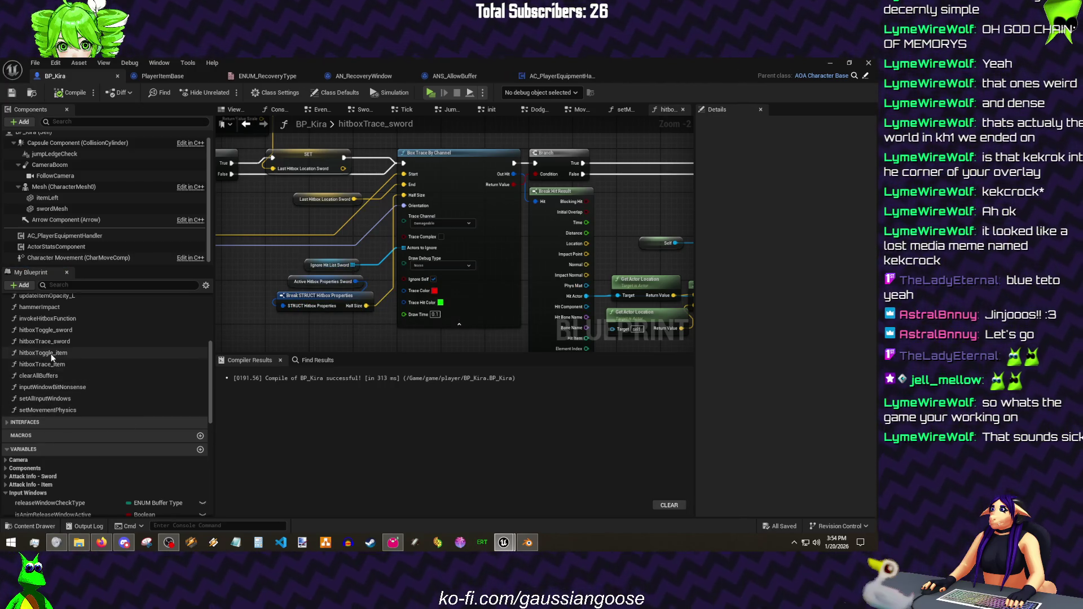
- Set hitboxTrace_item's Draw Debug Type to None, compile, save and close the blueprint
{"action": "double_click", "coordinate": [49, 364]}
{"action": "scroll", "coordinate": [466, 229], "scroll_direction": "up", "scroll_amount": 3}
{"action": "left_click", "coordinate": [448, 221]}
{"action": "left_click", "coordinate": [436, 237]}
{"action": "left_click", "coordinate": [68, 92]}
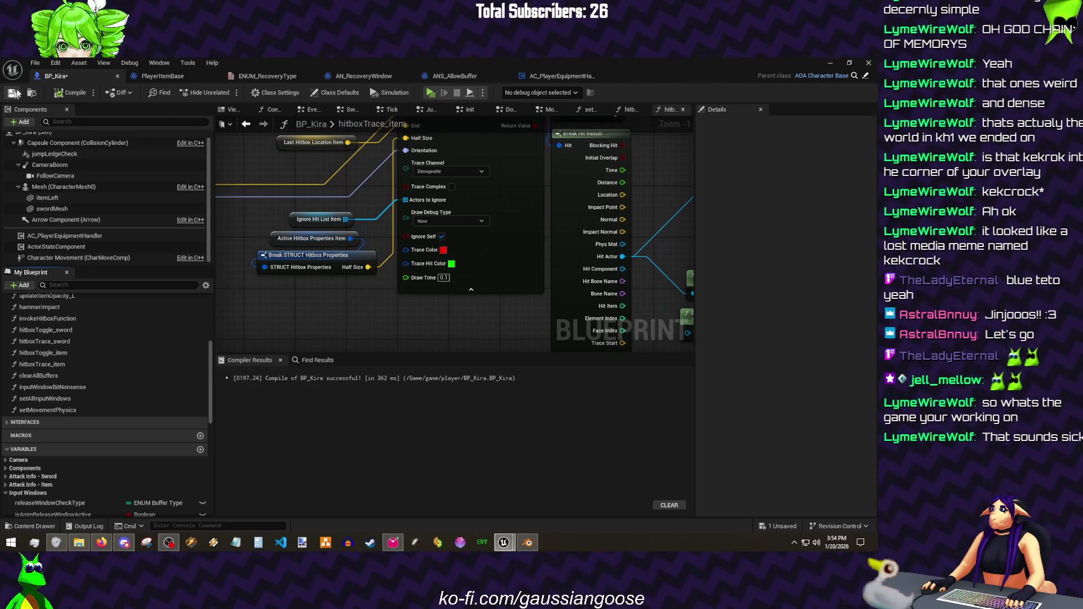
{"action": "left_click", "coordinate": [14, 95]}
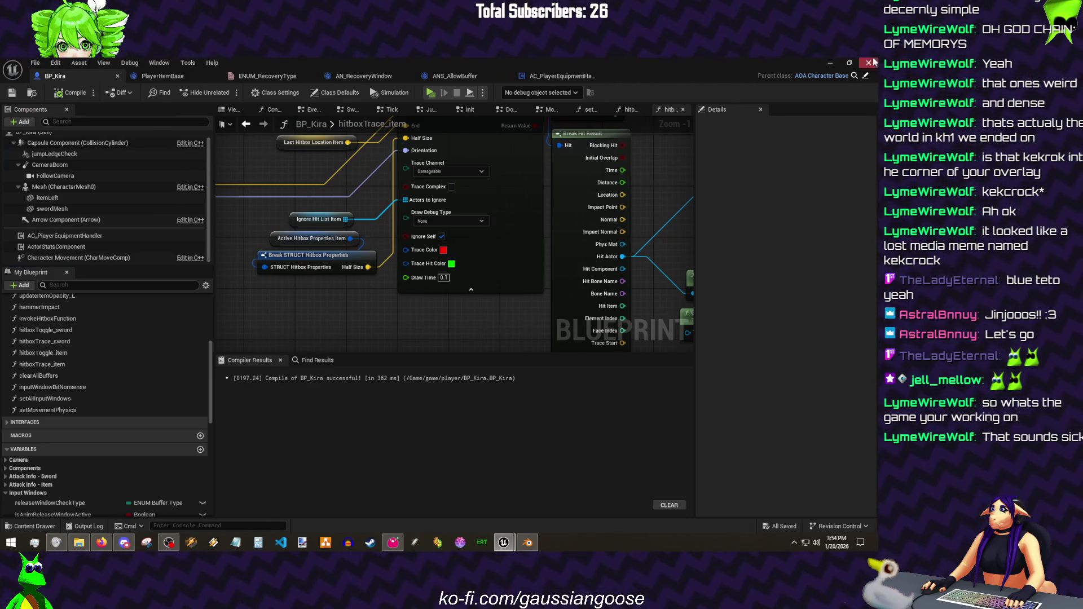
{"action": "left_click", "coordinate": [829, 62]}
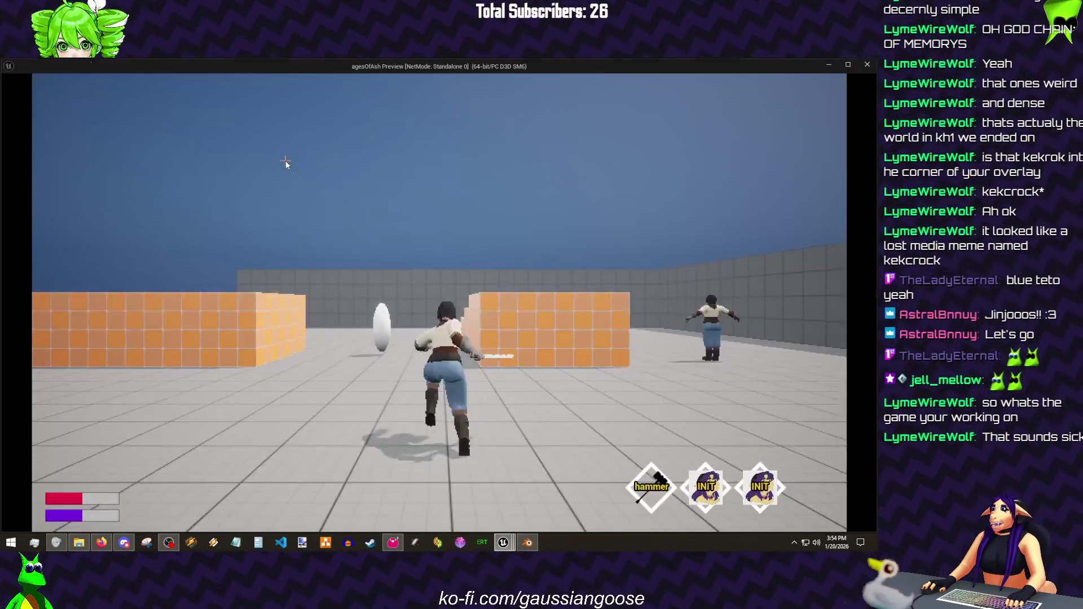
{"action": "key", "text": "w"}
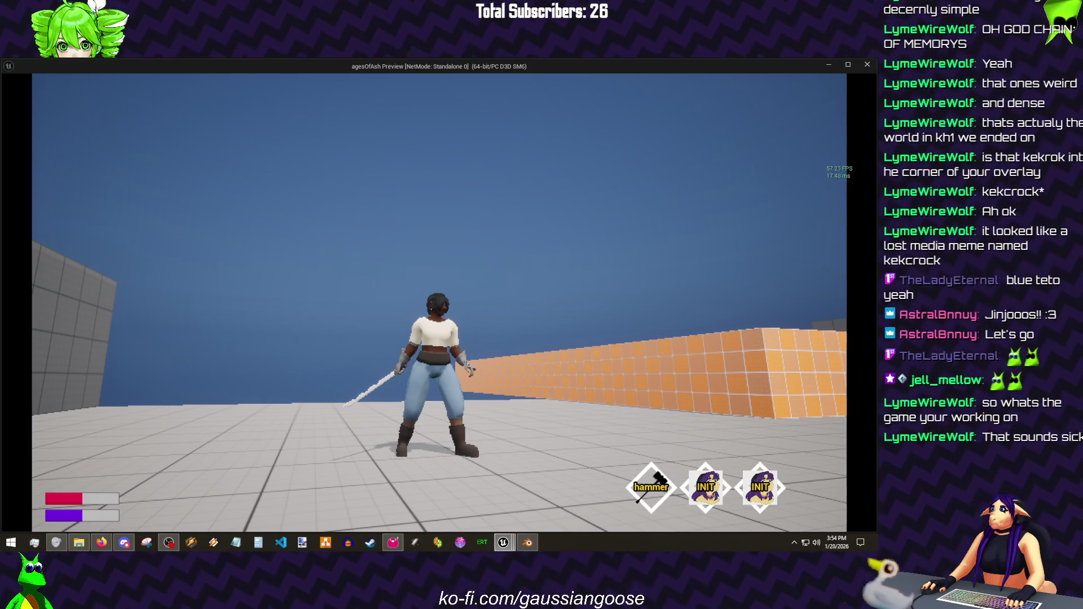
{"action": "key", "text": "w"}
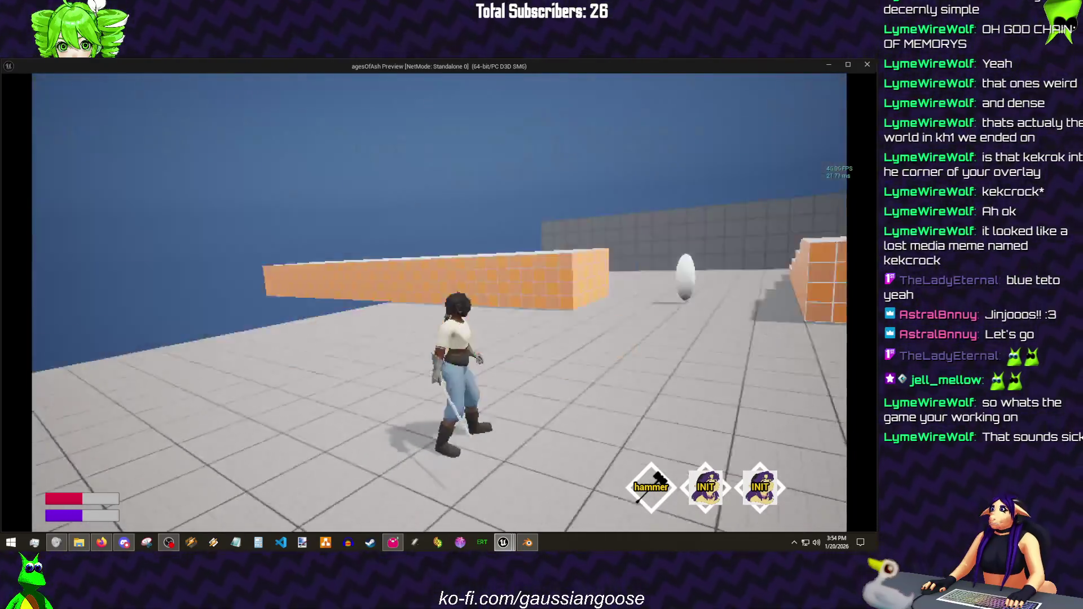
{"action": "left_click", "coordinate": [439, 301]}
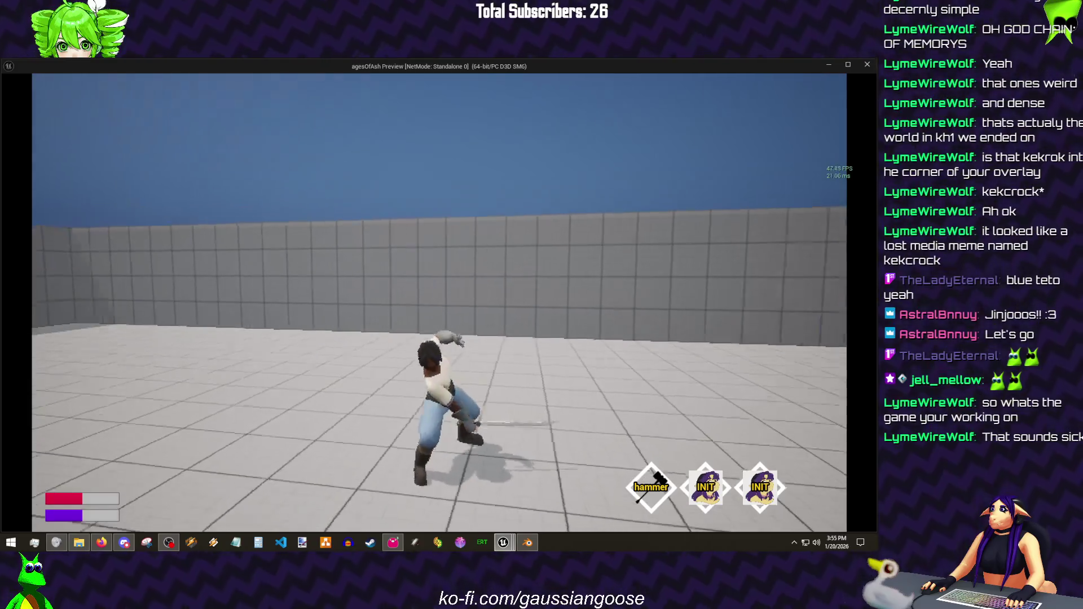
{"action": "left_click", "coordinate": [438, 302]}
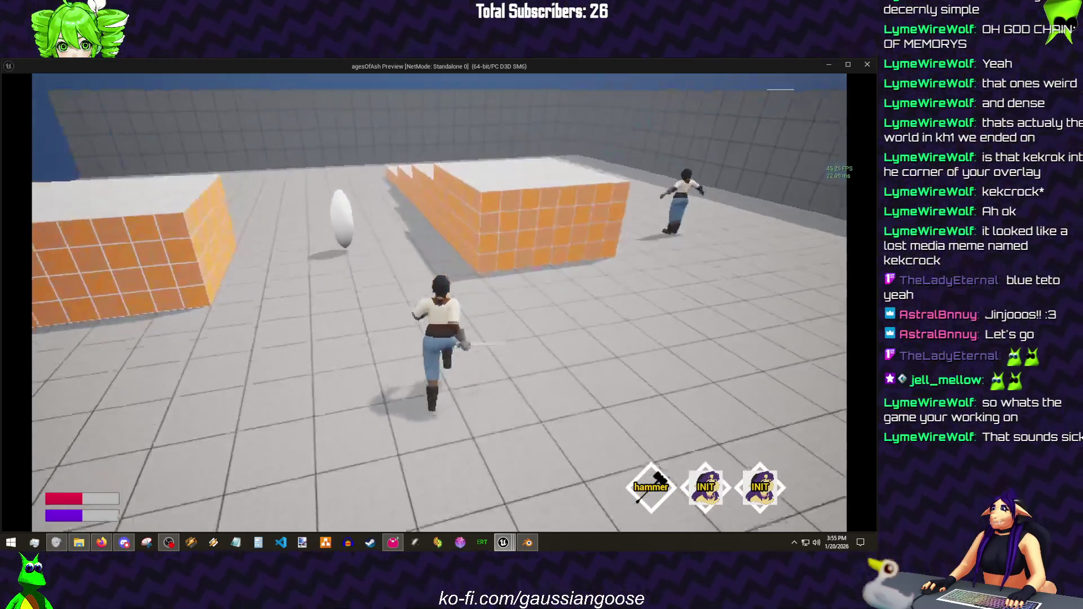
{"action": "key", "text": "Escape"}
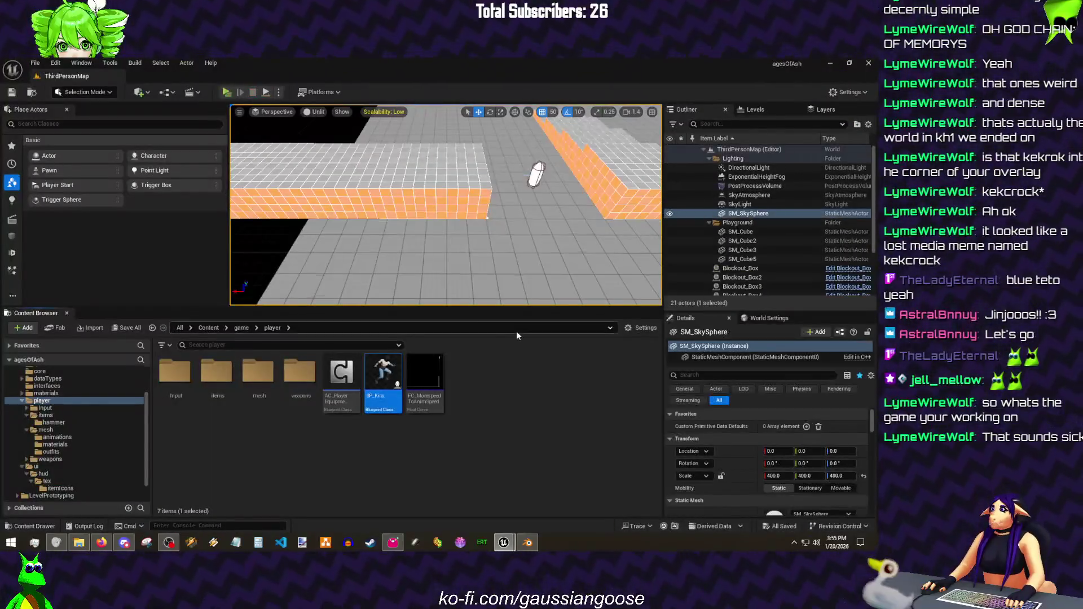
- Save all, then make an items_L2 subfolder in player items and move the hammer folder into it
{"action": "left_click", "coordinate": [34, 62]}
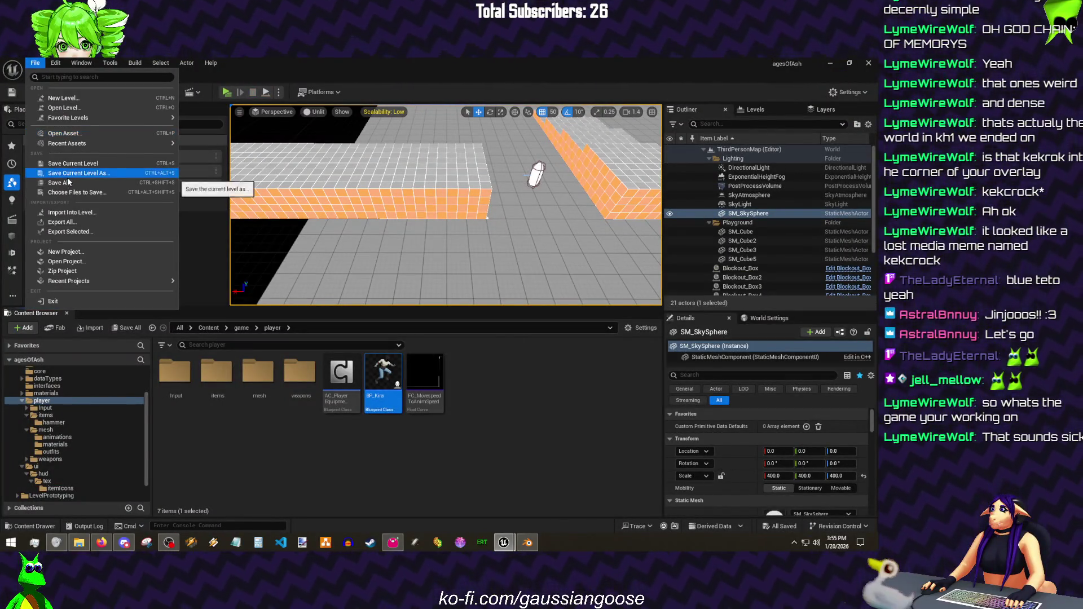
{"action": "left_click", "coordinate": [67, 182]}
{"action": "double_click", "coordinate": [210, 379]}
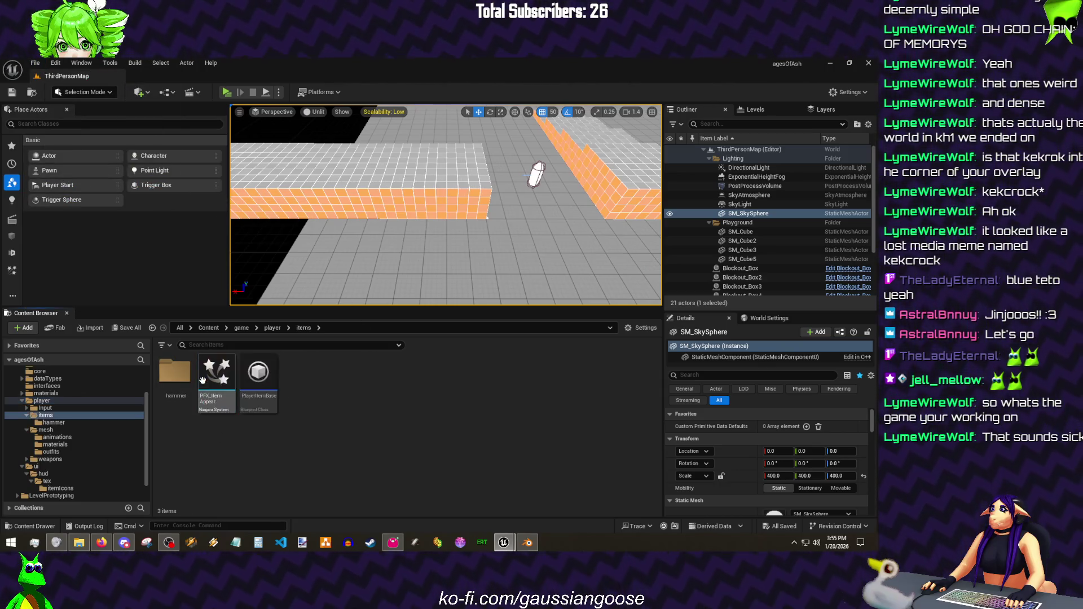
{"action": "right_click", "coordinate": [216, 441]}
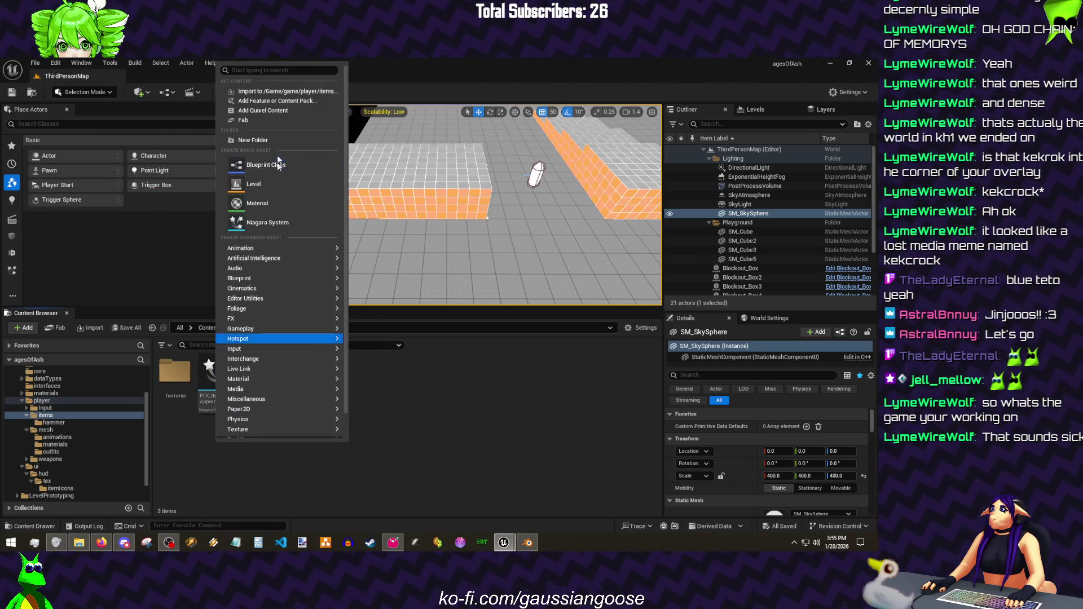
{"action": "left_click", "coordinate": [274, 136]}
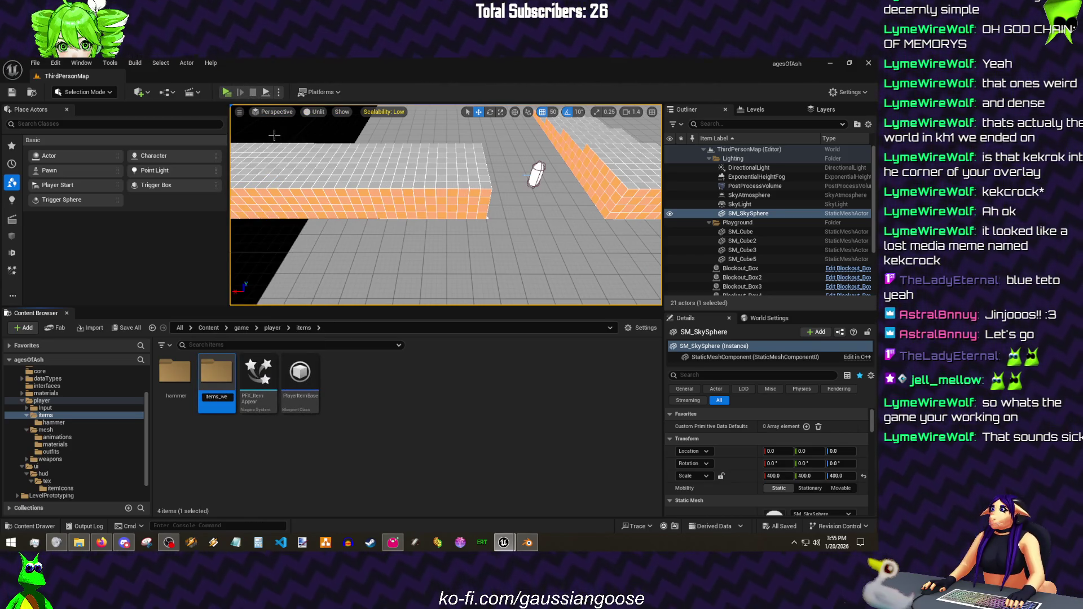
{"action": "left_click_drag", "start_coordinate": [189, 383], "coordinate": [215, 377]}
{"action": "left_click", "coordinate": [240, 396]}
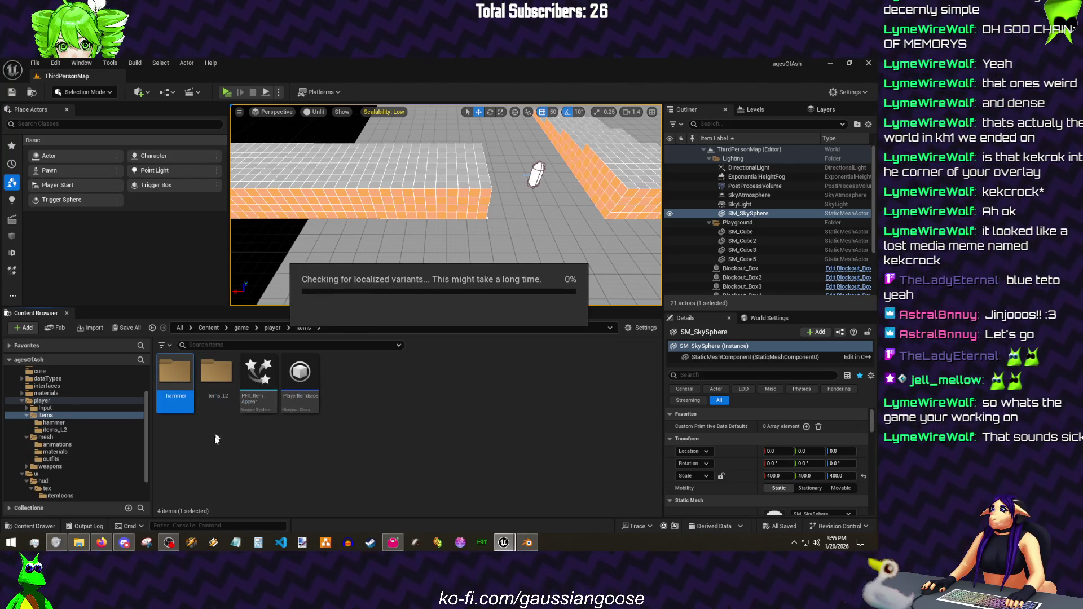
- Create an items_consumable folder beside it and open it
{"action": "right_click", "coordinate": [192, 433]}
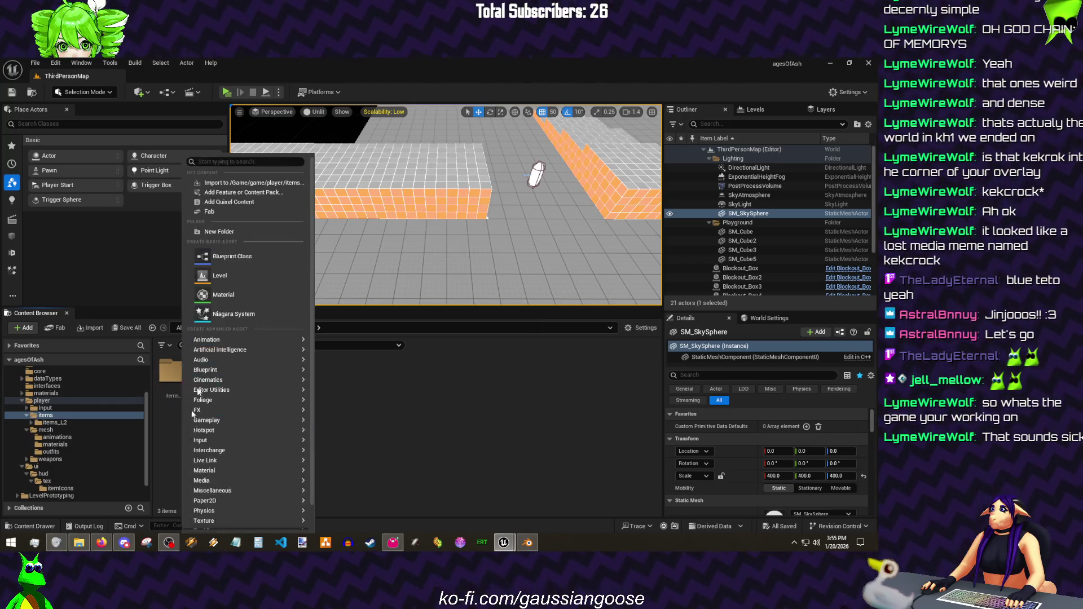
{"action": "left_click", "coordinate": [214, 231]}
{"action": "type", "text": "items_consumable"}
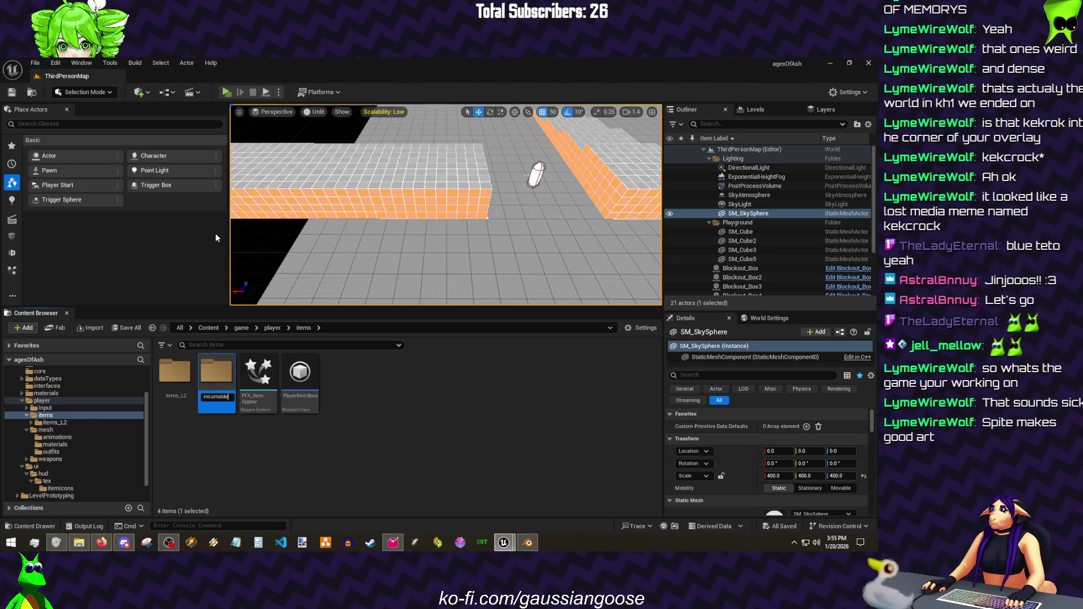
{"action": "key", "text": "Return"}
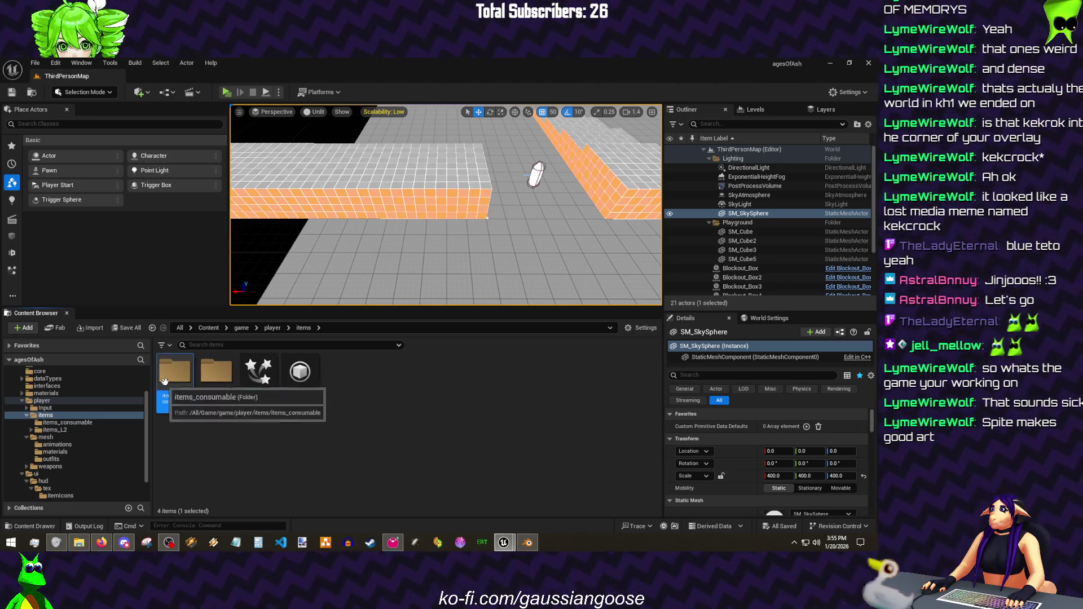
{"action": "double_click", "coordinate": [185, 380]}
{"action": "right_click", "coordinate": [218, 390]}
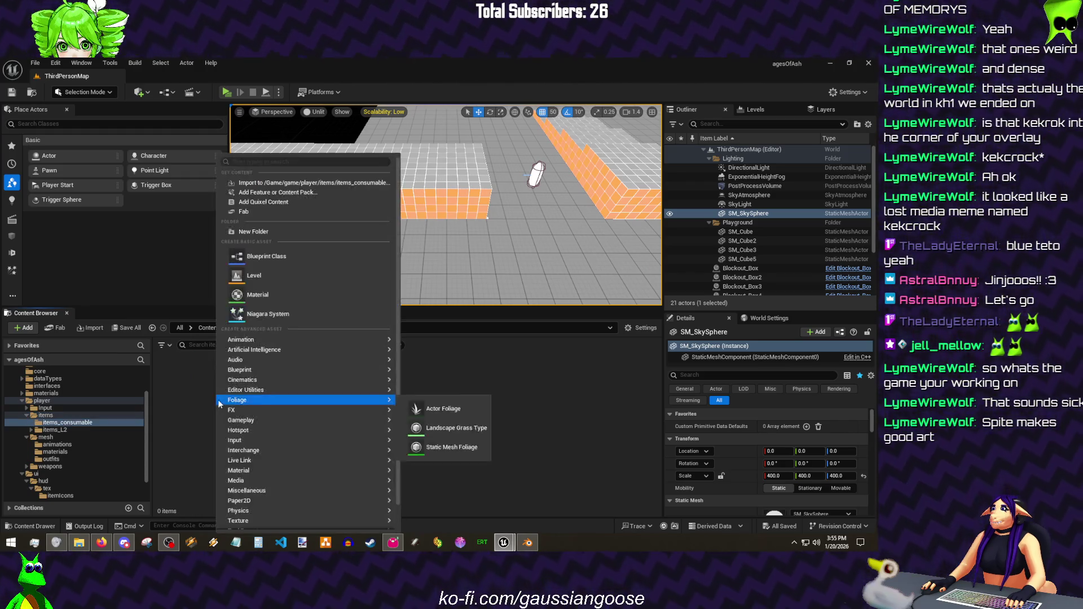
- Create a Blueprint class ITEM_lifegem parented to PlayerItemBase
{"action": "left_click", "coordinate": [288, 253]}
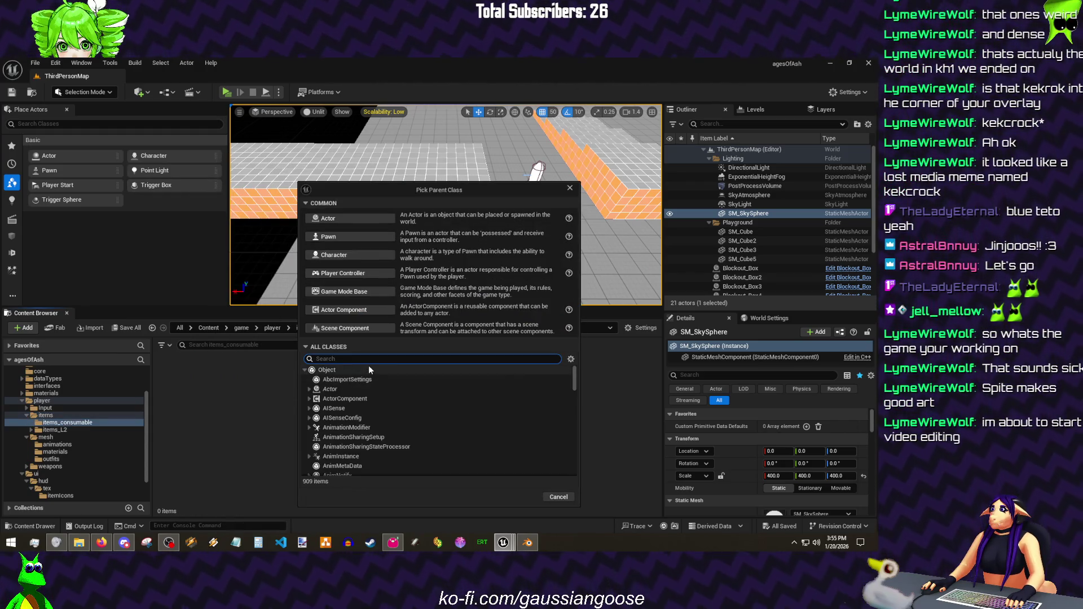
{"action": "type", "text": "item"}
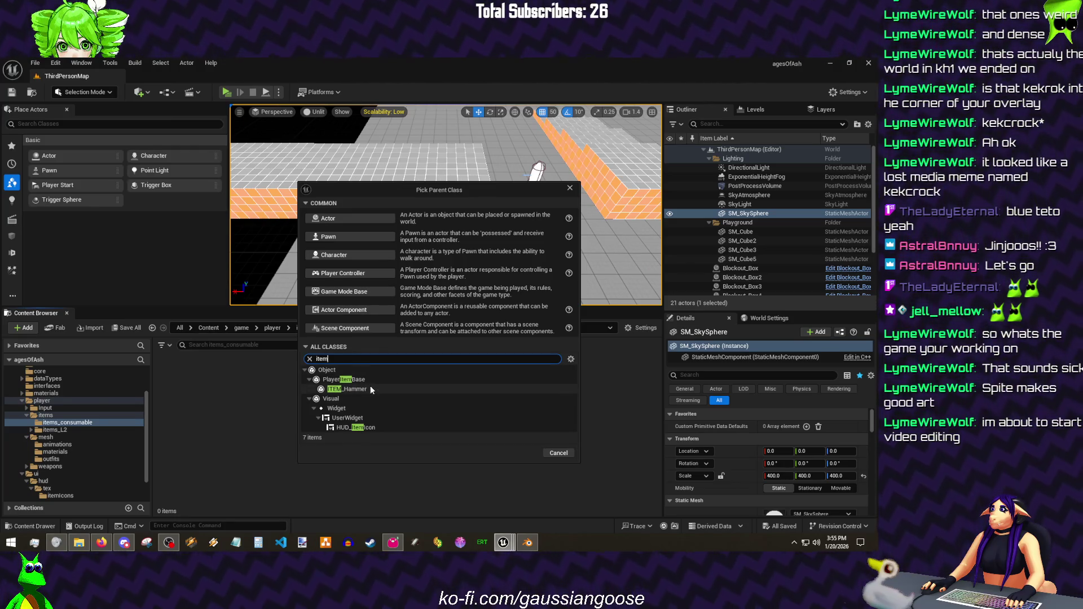
{"action": "left_click", "coordinate": [368, 380]}
{"action": "left_click", "coordinate": [522, 453]}
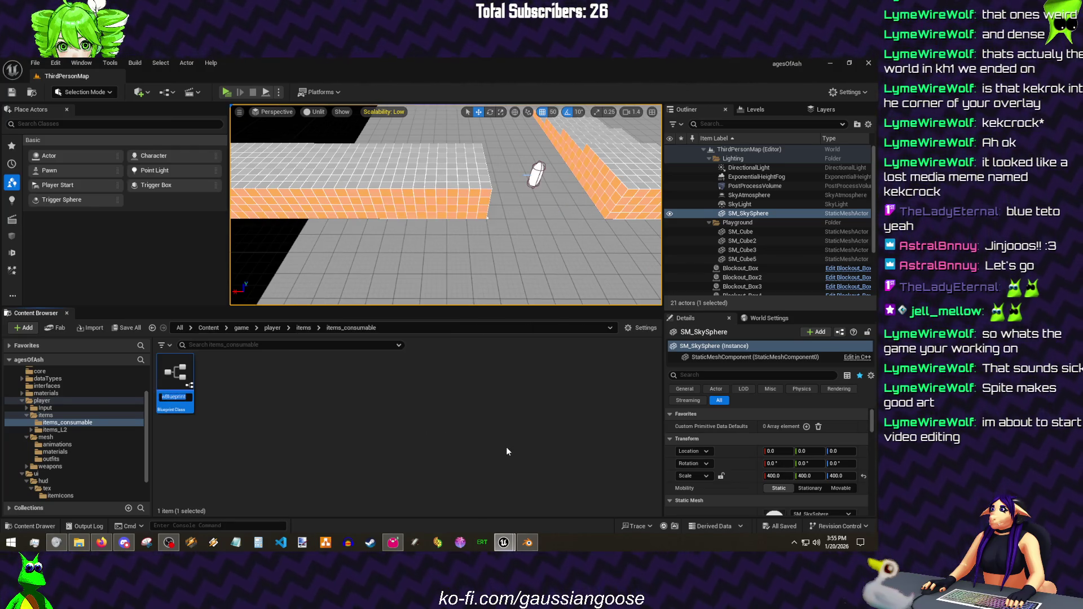
{"action": "key", "text": "Return"}
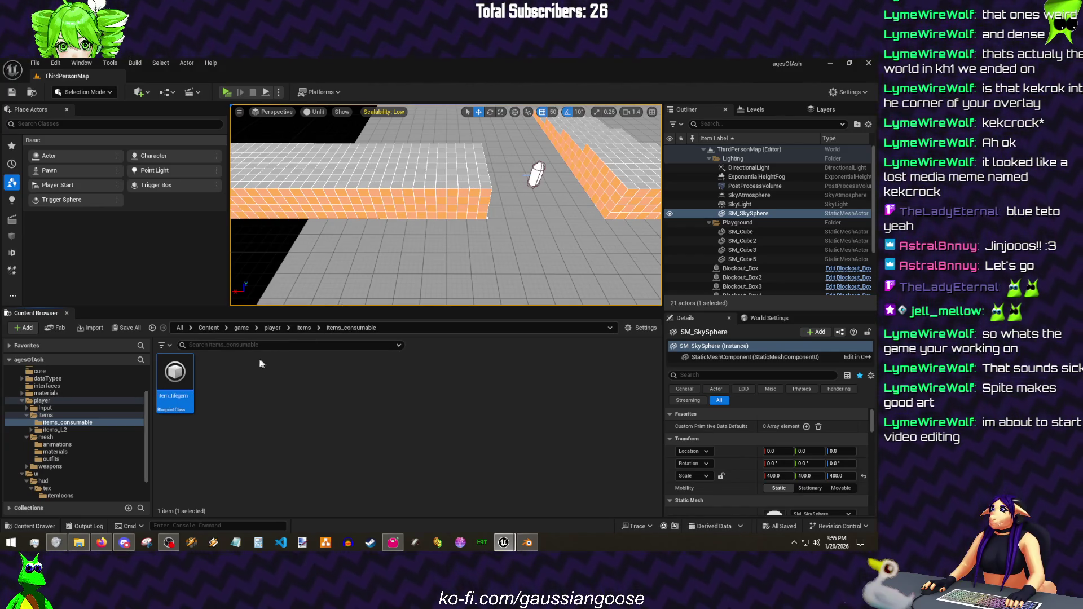
- Check the hammer folder layout in items_L2, then create a lifegem folder in items_consumable
{"action": "left_click", "coordinate": [56, 430]}
{"action": "double_click", "coordinate": [172, 385]}
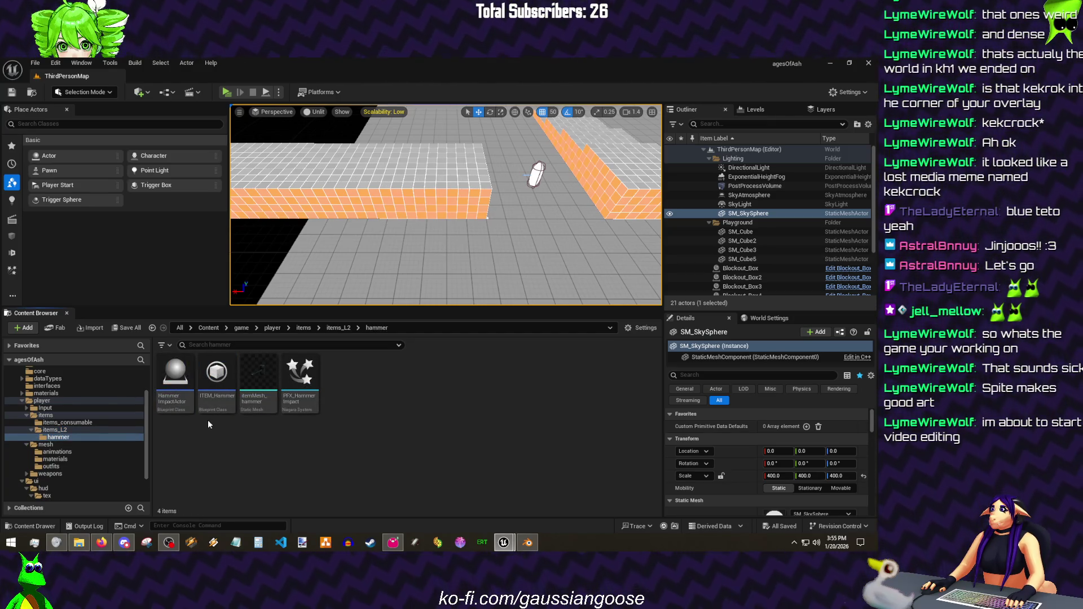
{"action": "left_click", "coordinate": [67, 423]}
{"action": "right_click", "coordinate": [269, 421]}
{"action": "left_click", "coordinate": [331, 231]}
{"action": "type", "text": "ITEM_Med"}
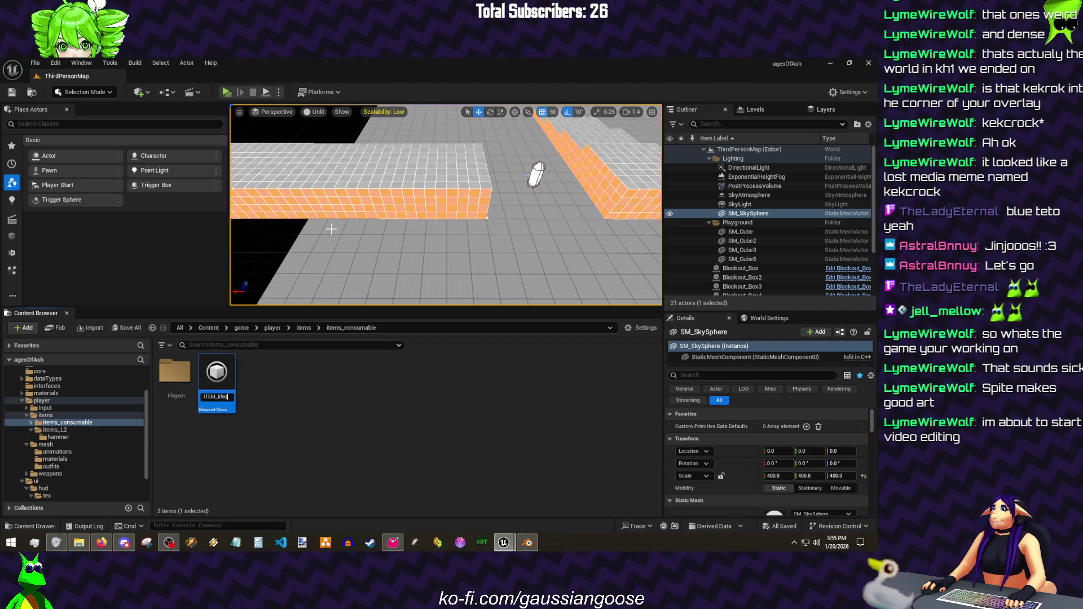
{"action": "type", "text": "em"}
{"action": "key", "text": "Return"}
- Move ITEM_lifegem into the lifegem folder, open it and save all
{"action": "left_click_drag", "start_coordinate": [218, 380], "coordinate": [185, 372]}
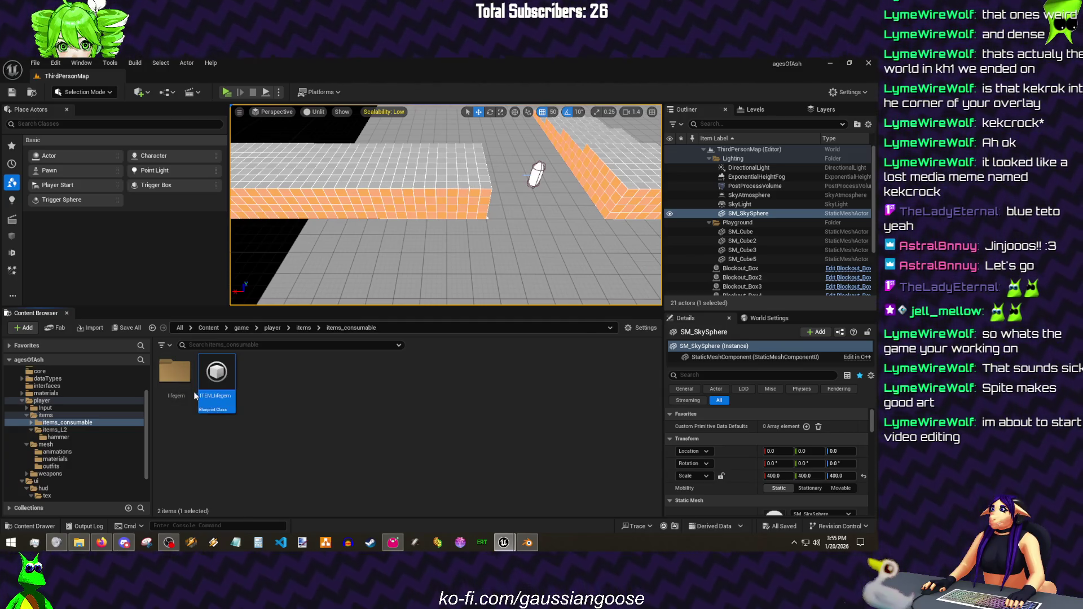
{"action": "double_click", "coordinate": [176, 372]}
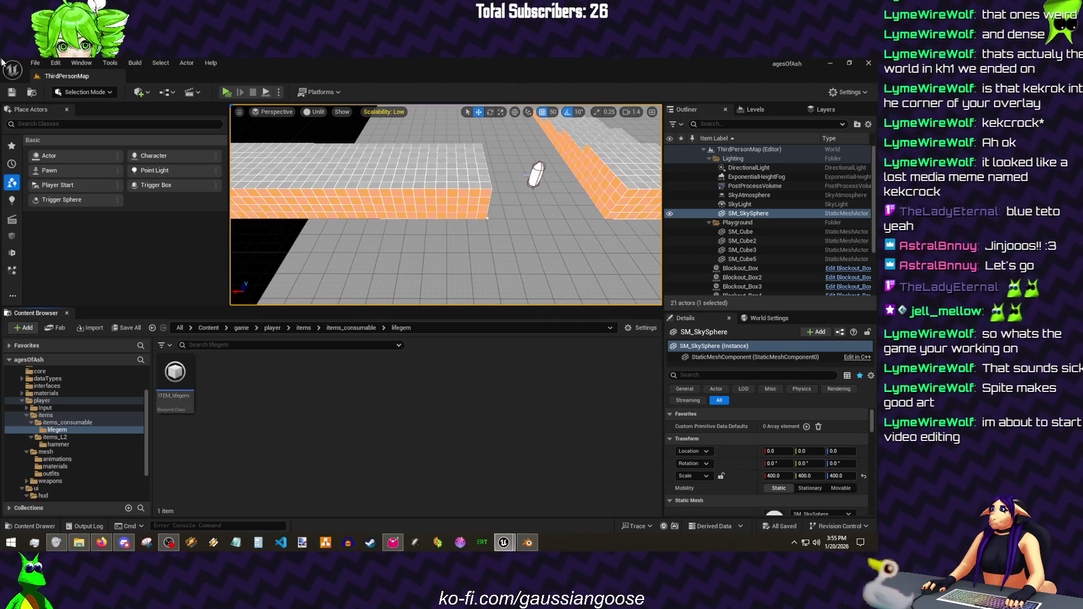
{"action": "left_click", "coordinate": [35, 63]}
{"action": "left_click", "coordinate": [78, 183]}
- Switch to Blender and tidy the outliner, collapsing outfit_normal
{"action": "left_click", "coordinate": [528, 542]}
{"action": "left_click_drag", "start_coordinate": [489, 268], "coordinate": [105, 108]}
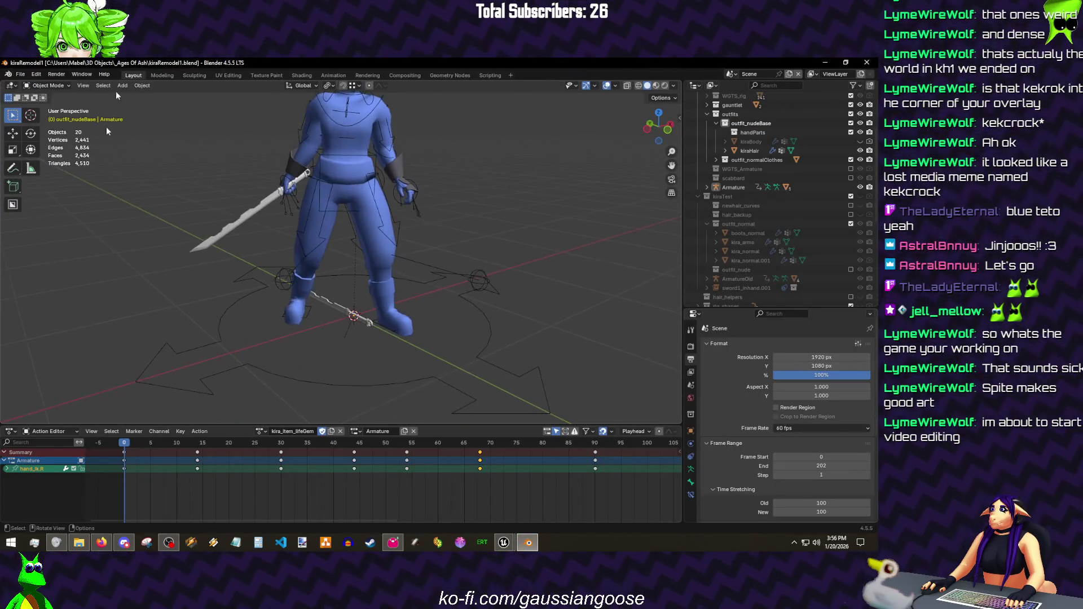
{"action": "left_click", "coordinate": [708, 223]}
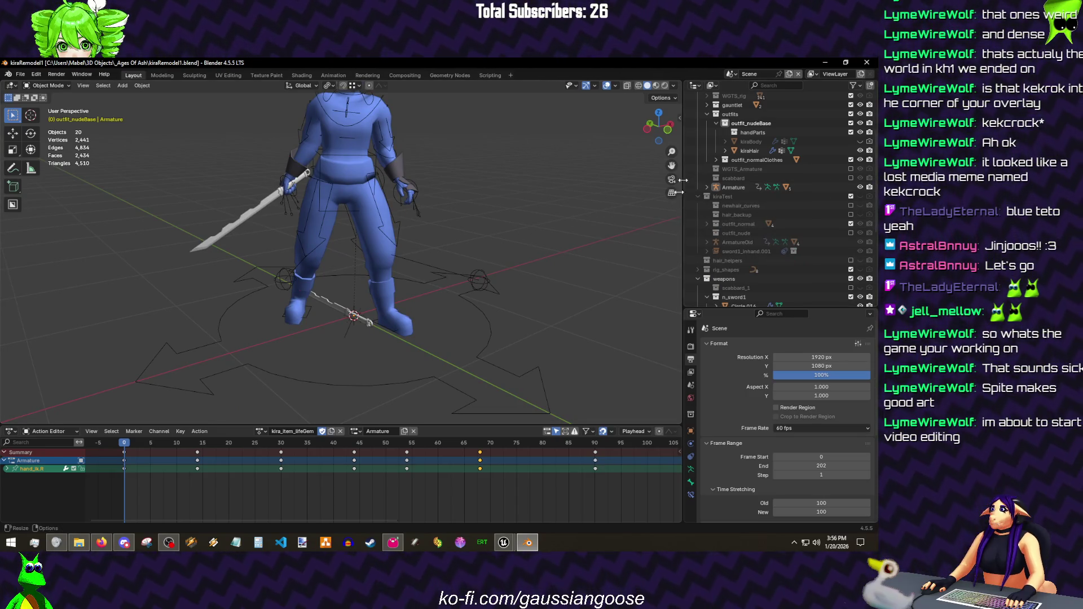
{"action": "left_click_drag", "start_coordinate": [720, 307], "coordinate": [720, 358]}
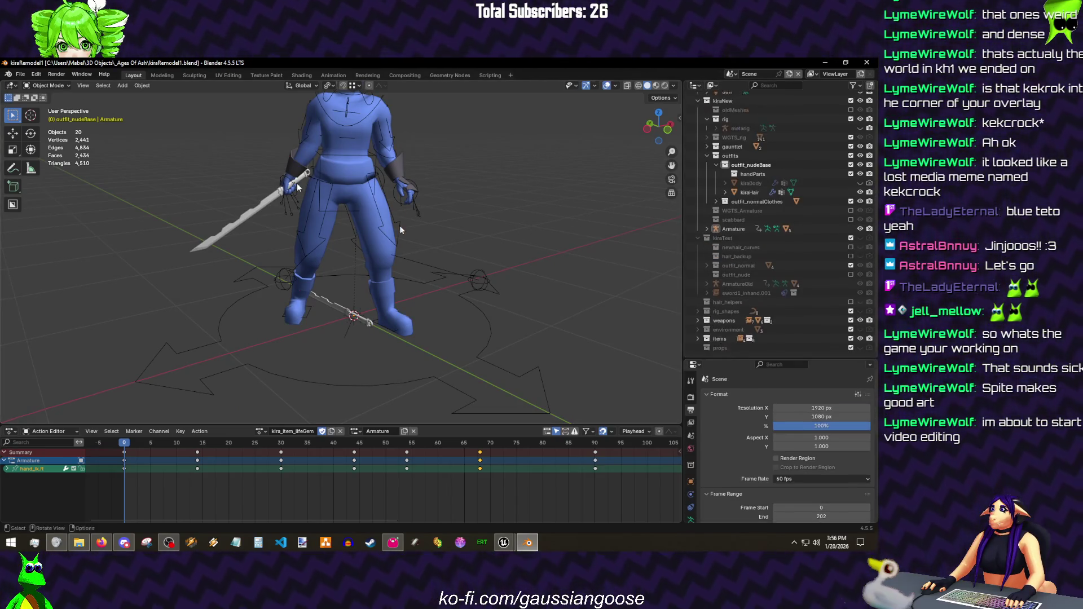
- Open items.blend from the 3D Objects secondary bookmark's _soul of ages folder
{"action": "left_click", "coordinate": [27, 74]}
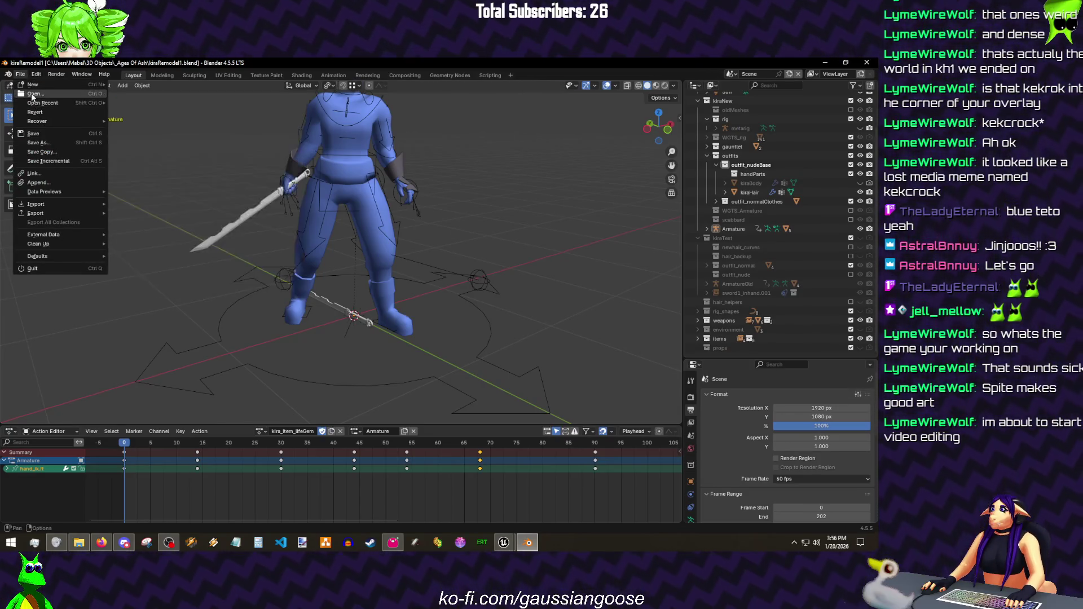
{"action": "left_click", "coordinate": [35, 93]}
{"action": "left_click", "coordinate": [238, 213]}
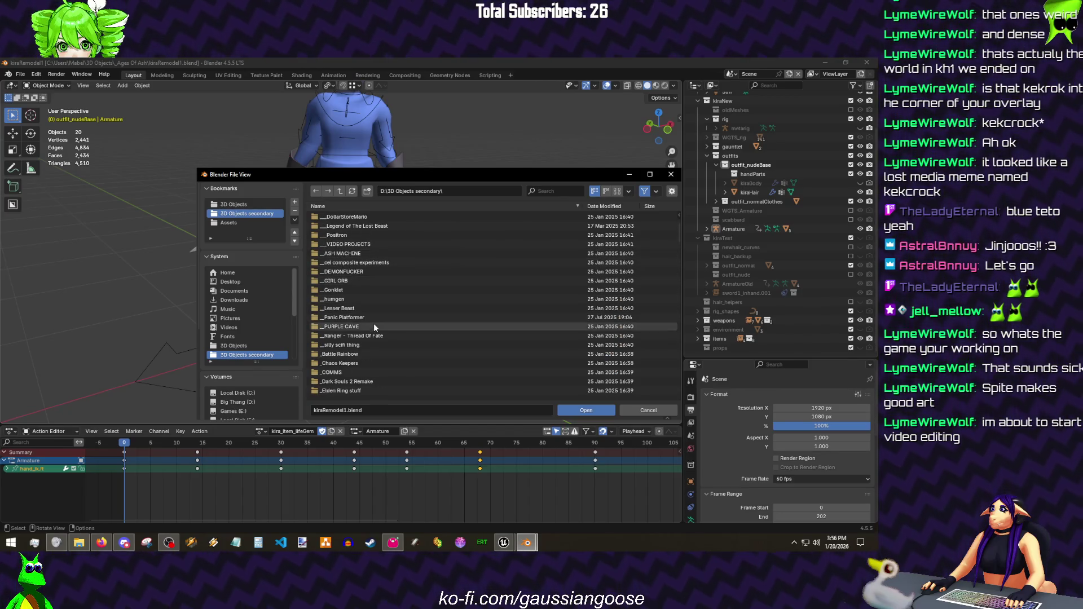
{"action": "scroll", "coordinate": [361, 245], "scroll_direction": "up", "scroll_amount": 4}
{"action": "scroll", "coordinate": [377, 237], "scroll_direction": "down", "scroll_amount": 8}
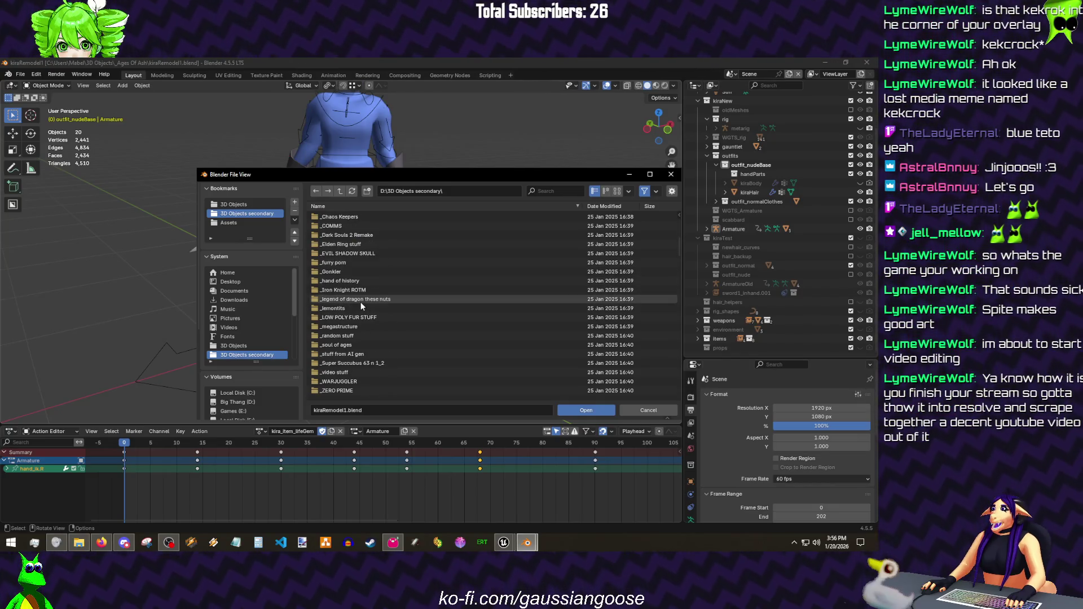
{"action": "left_click", "coordinate": [352, 363]}
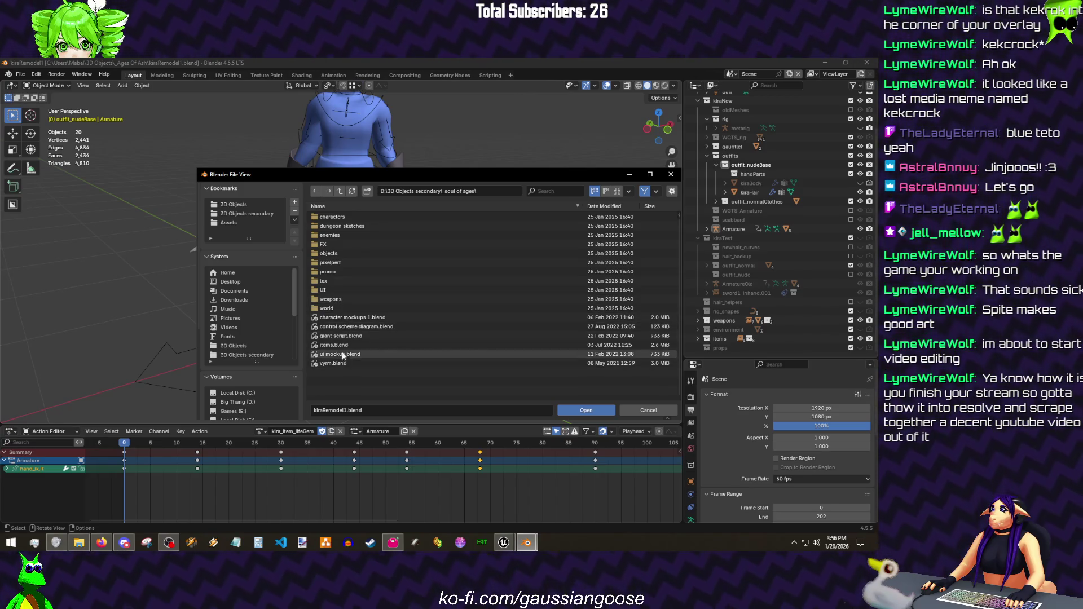
{"action": "double_click", "coordinate": [334, 344]}
{"action": "scroll", "coordinate": [396, 243], "scroll_direction": "down", "scroll_amount": 5}
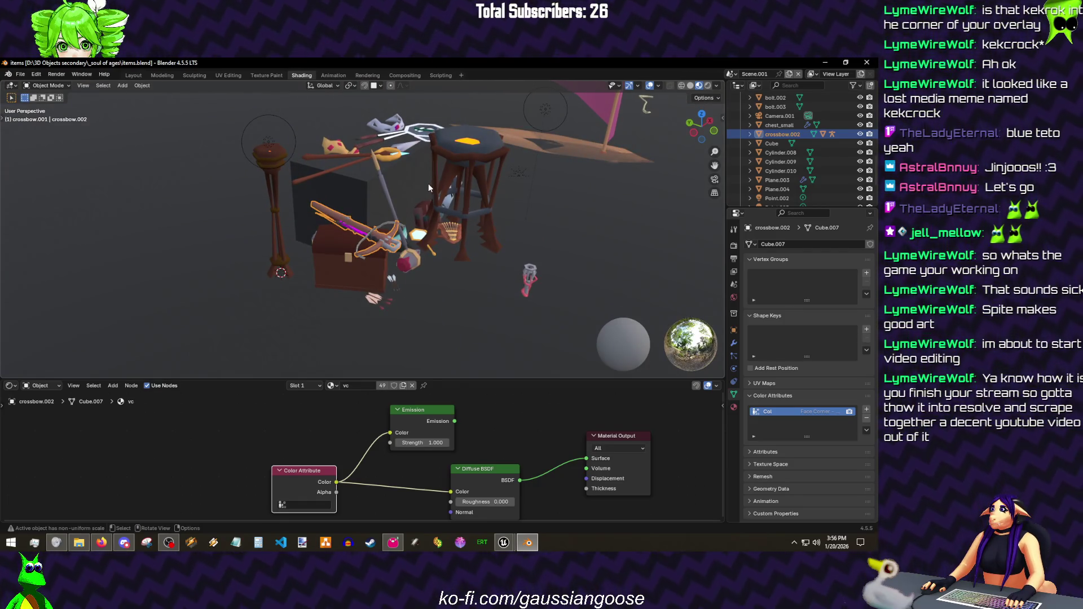
- Orbit in close on the crossbow among the props, then reopen kiraRemodel1.blend from recent files
{"action": "mouse_move", "coordinate": [428, 184]}
{"action": "left_mouse_down"}
{"action": "mouse_move", "coordinate": [409, 279]}
{"action": "mouse_move", "coordinate": [386, 268]}
{"action": "left_mouse_up"}
{"action": "scroll", "coordinate": [386, 268], "scroll_direction": "up", "scroll_amount": 3}
{"action": "left_click_drag", "start_coordinate": [385, 183], "coordinate": [380, 184]}
{"action": "mouse_move", "coordinate": [458, 231]}
{"action": "left_mouse_down"}
{"action": "mouse_move", "coordinate": [350, 219]}
{"action": "mouse_move", "coordinate": [446, 251]}
{"action": "left_mouse_up"}
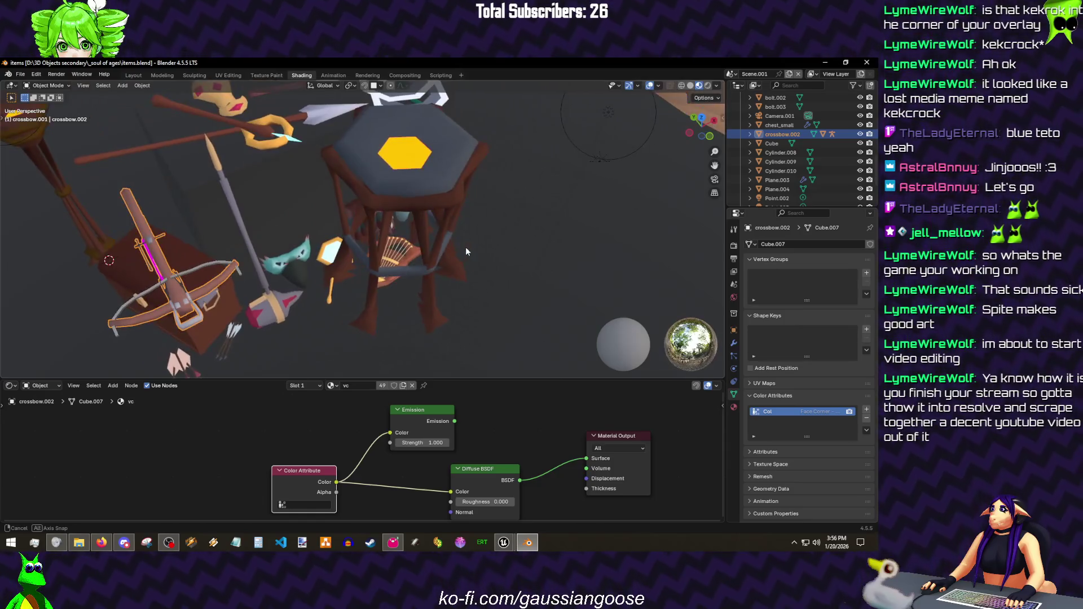
{"action": "mouse_move", "coordinate": [446, 247]}
{"action": "left_mouse_down"}
{"action": "mouse_move", "coordinate": [469, 221]}
{"action": "mouse_move", "coordinate": [180, 111]}
{"action": "left_mouse_up"}
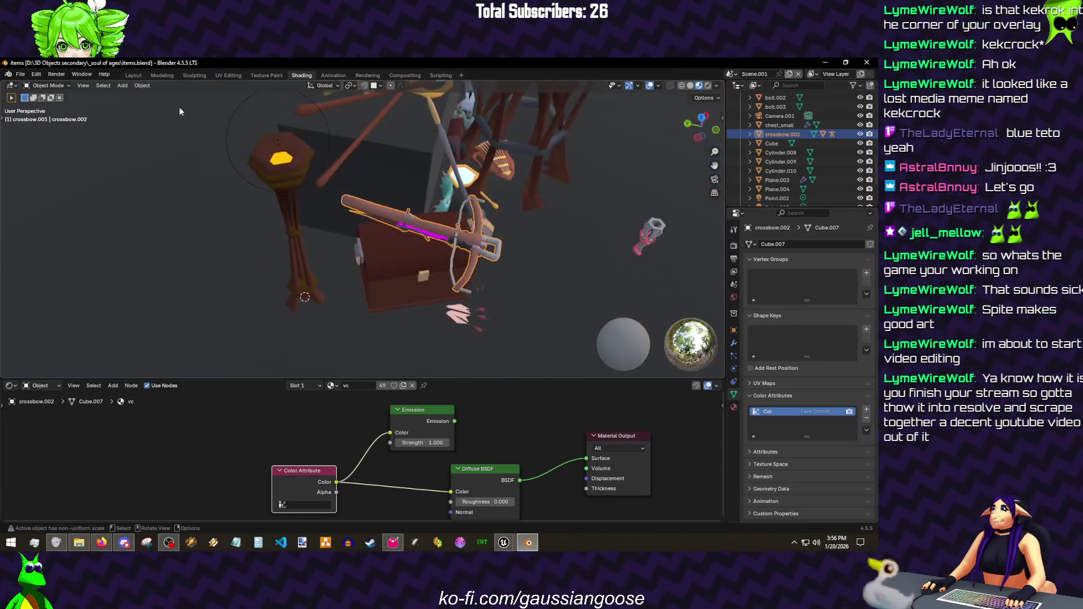
{"action": "left_click", "coordinate": [21, 74]}
{"action": "mouse_move", "coordinate": [43, 103]}
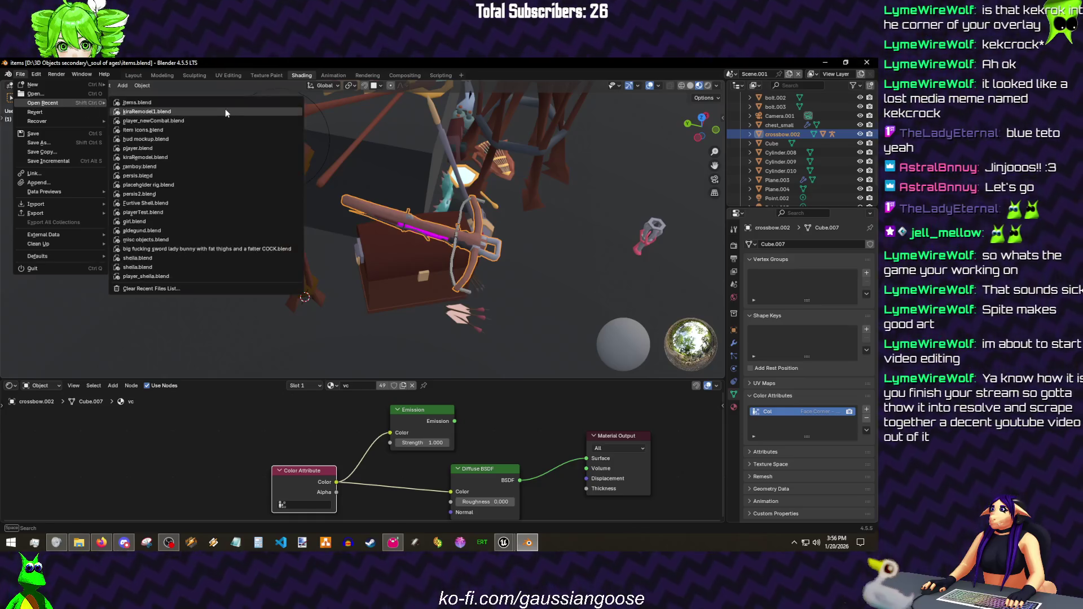
{"action": "left_click", "coordinate": [209, 109]}
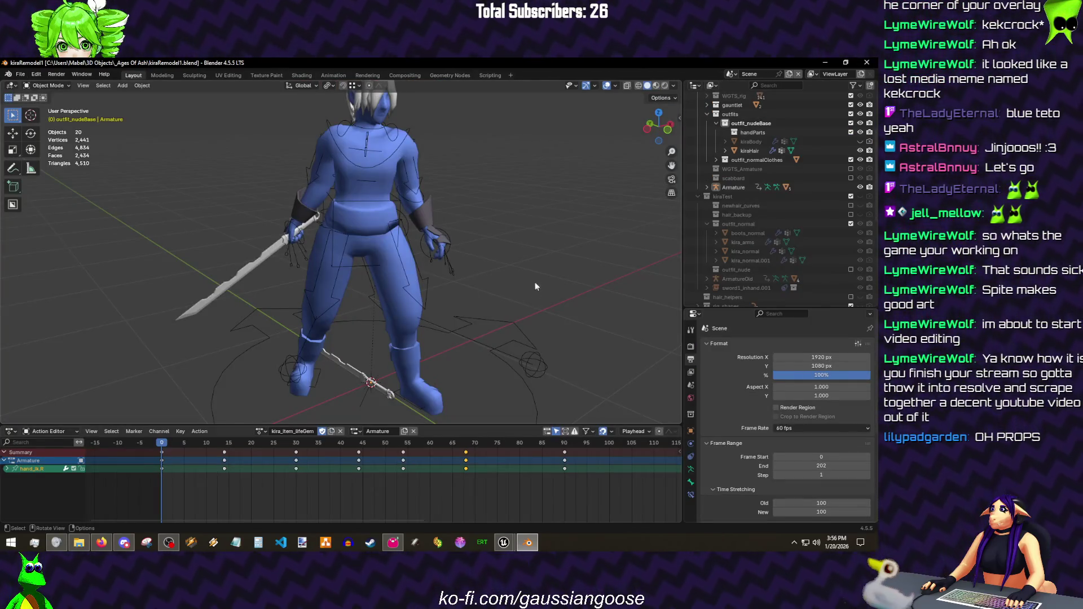
{"action": "scroll", "coordinate": [518, 272], "scroll_direction": "down", "scroll_amount": 3}
- Save kiraRemodel1.blend, select the armature and look the character over
{"action": "key", "text": "ctrl+s"}
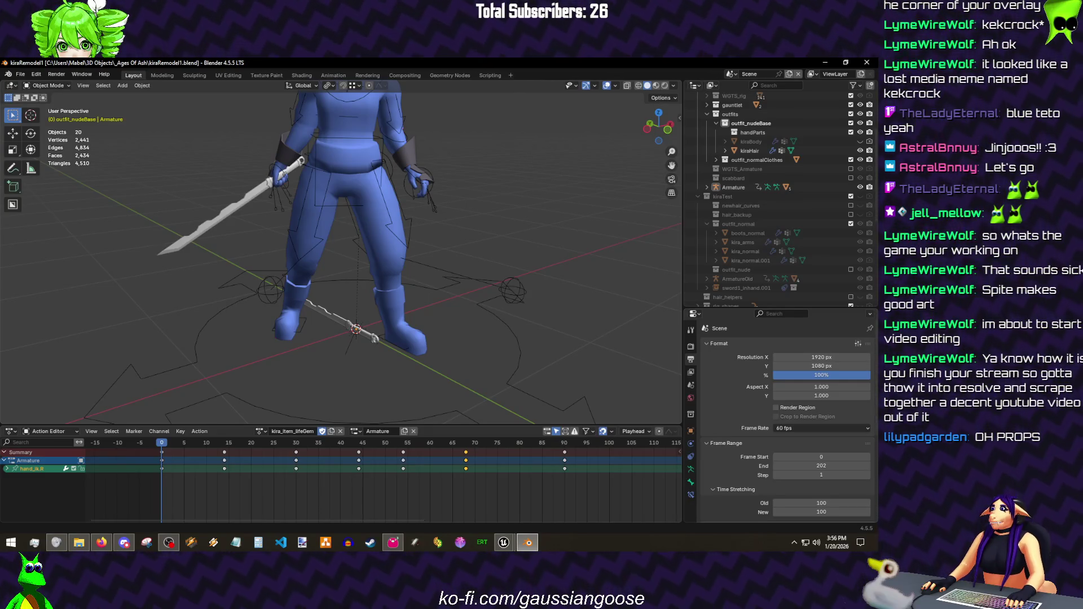
{"action": "left_click", "coordinate": [494, 295]}
{"action": "left_click", "coordinate": [534, 220]}
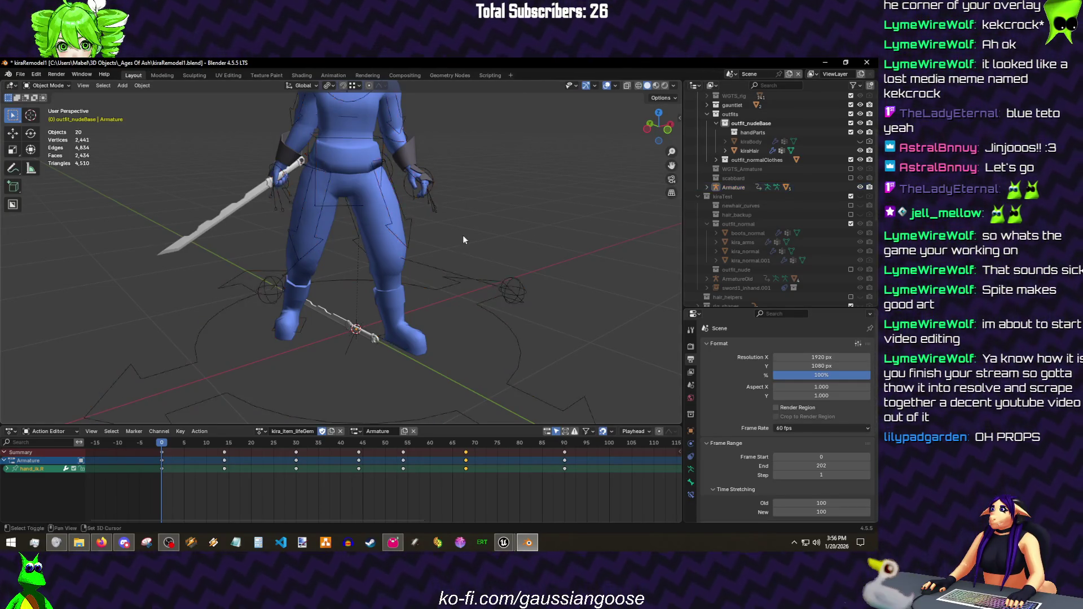
{"action": "left_click_drag", "start_coordinate": [463, 237], "coordinate": [412, 235]}
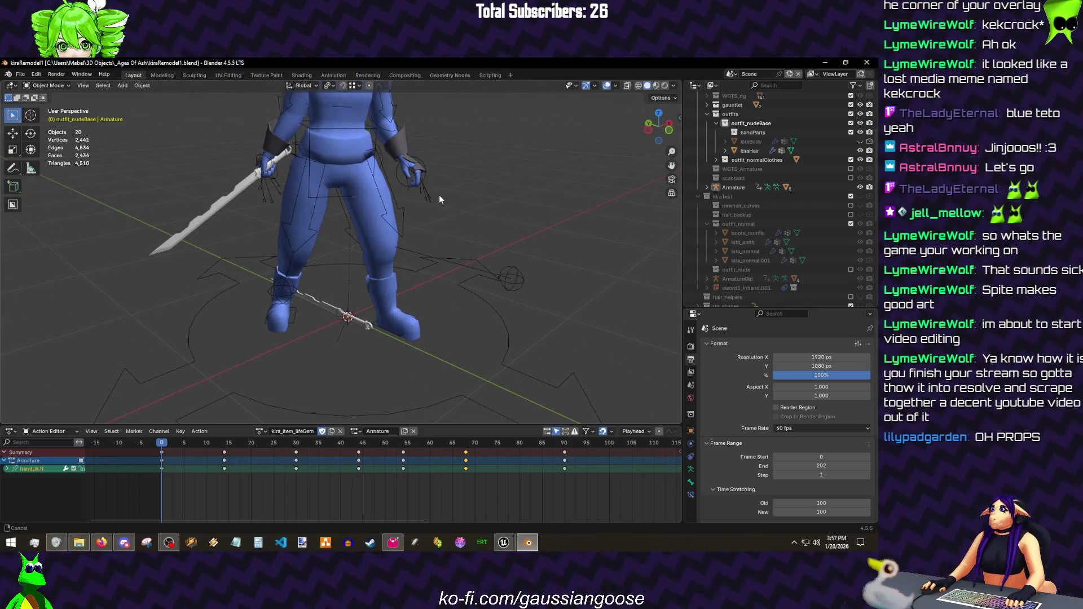
{"action": "mouse_move", "coordinate": [435, 241]}
{"action": "left_mouse_down"}
{"action": "mouse_move", "coordinate": [448, 229]}
{"action": "mouse_move", "coordinate": [442, 248]}
{"action": "mouse_move", "coordinate": [467, 265]}
{"action": "mouse_move", "coordinate": [456, 250]}
{"action": "left_mouse_up"}
{"action": "key", "text": "ctrl+s"}
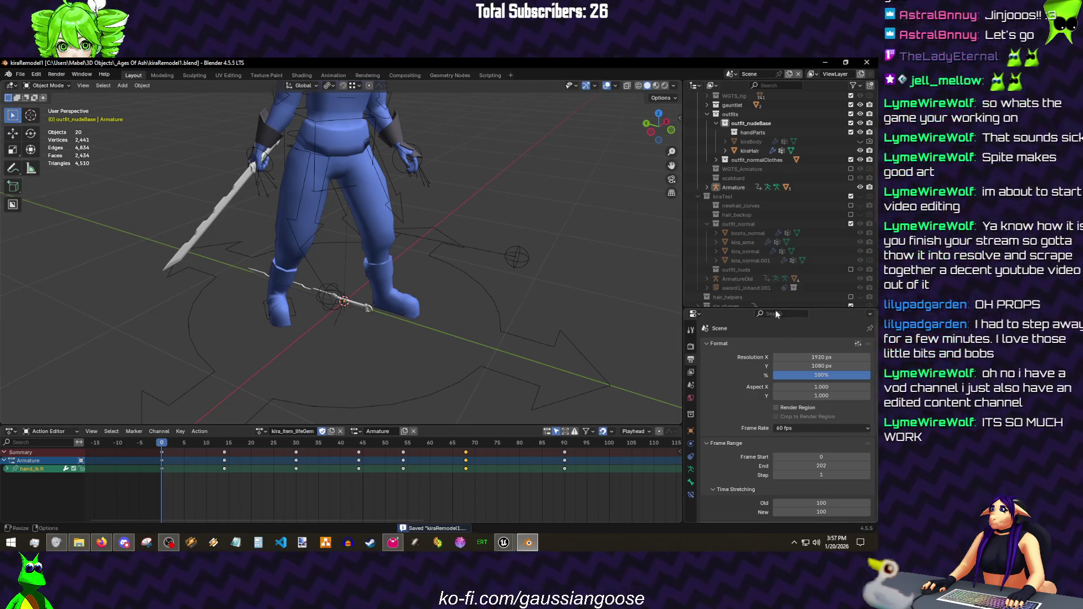
- Collapse the kiraTest collection and open items.blend from recent files
{"action": "left_click_drag", "start_coordinate": [775, 312], "coordinate": [775, 395]}
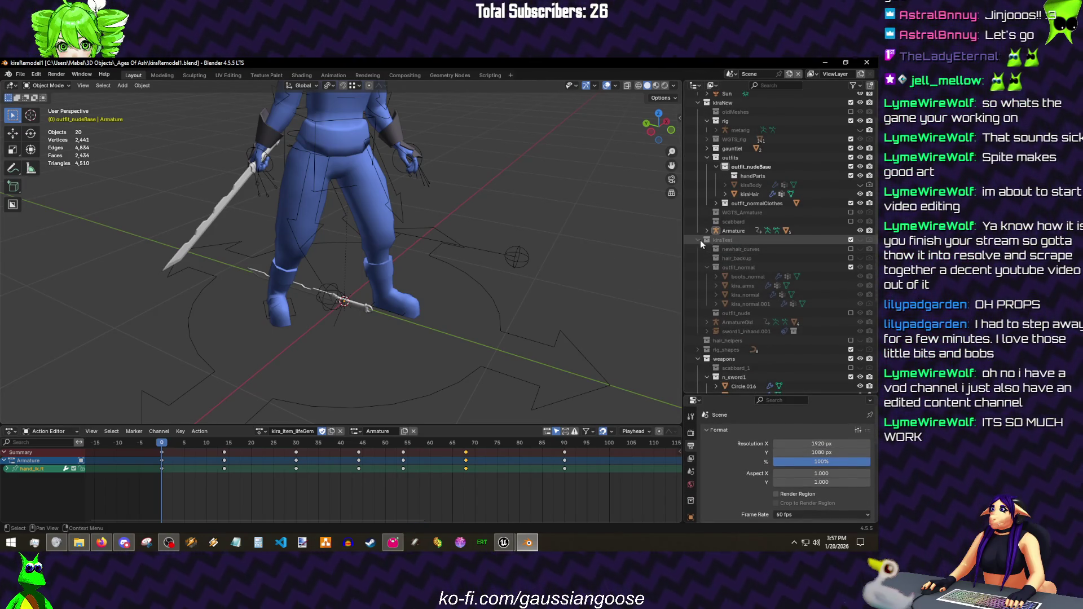
{"action": "left_click", "coordinate": [698, 241]}
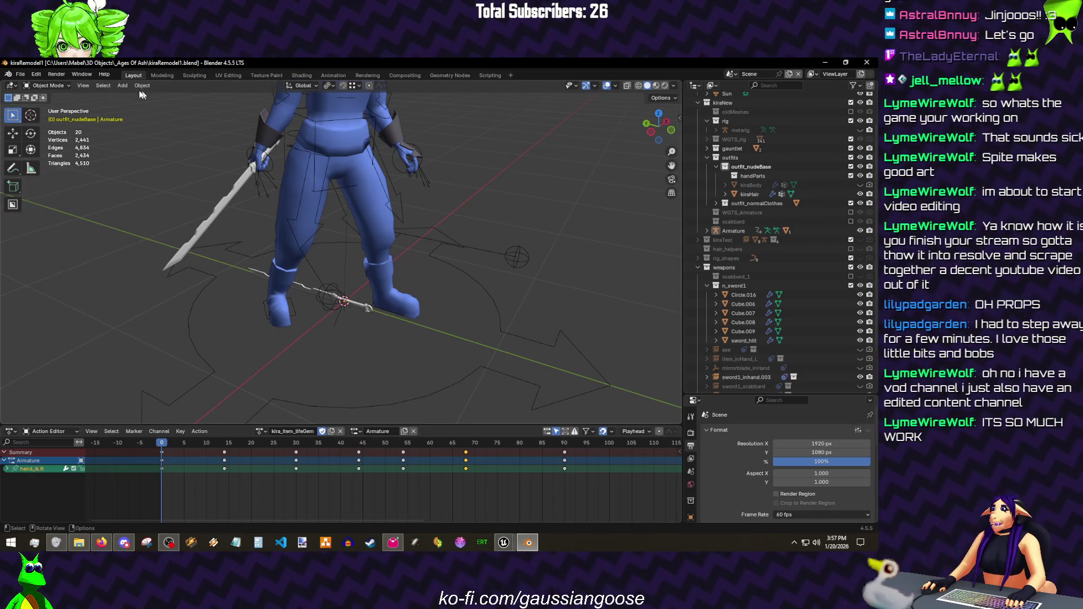
{"action": "left_click", "coordinate": [21, 74]}
{"action": "mouse_move", "coordinate": [43, 102]}
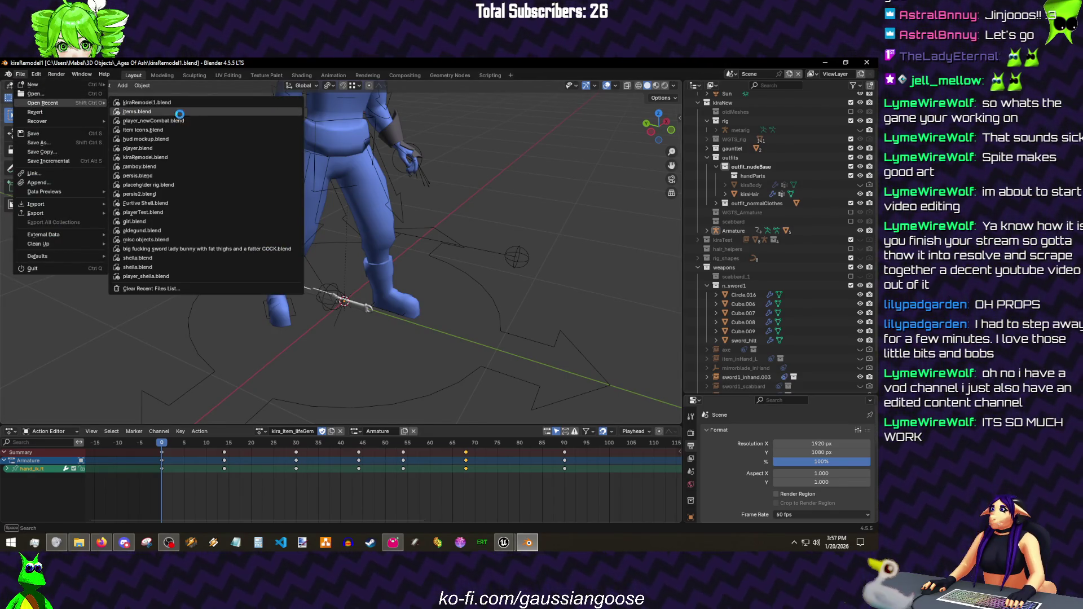
{"action": "left_click", "coordinate": [138, 110]}
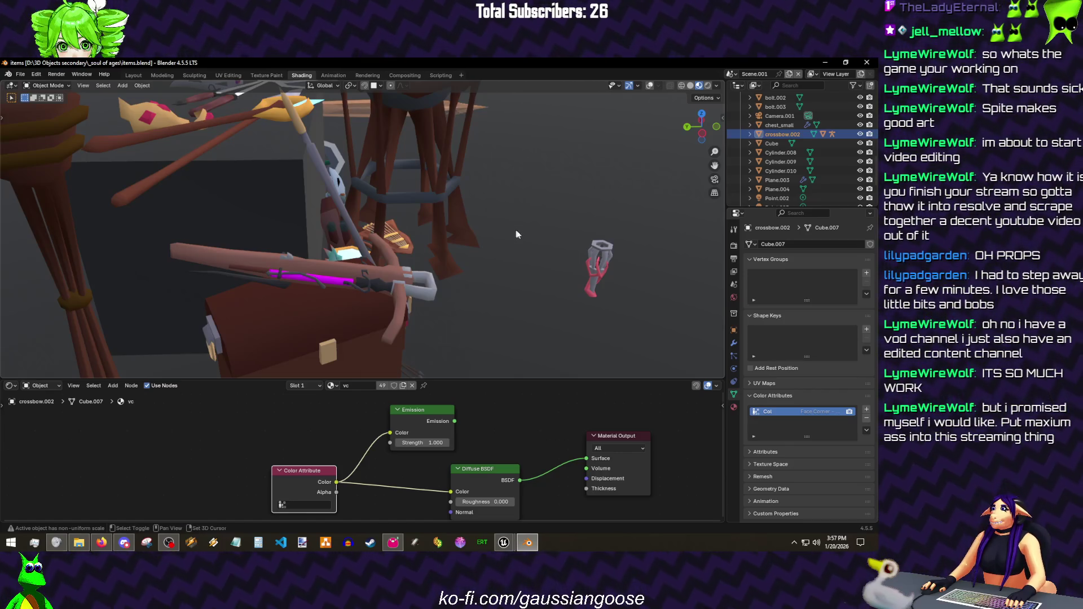
- Hide the backdrop plane and the sigilfire stool and save the items file
{"action": "left_click", "coordinate": [516, 234]}
{"action": "scroll", "coordinate": [515, 234], "scroll_direction": "down", "scroll_amount": 3}
{"action": "key", "text": "h"}
{"action": "scroll", "coordinate": [527, 227], "scroll_direction": "down", "scroll_amount": 3}
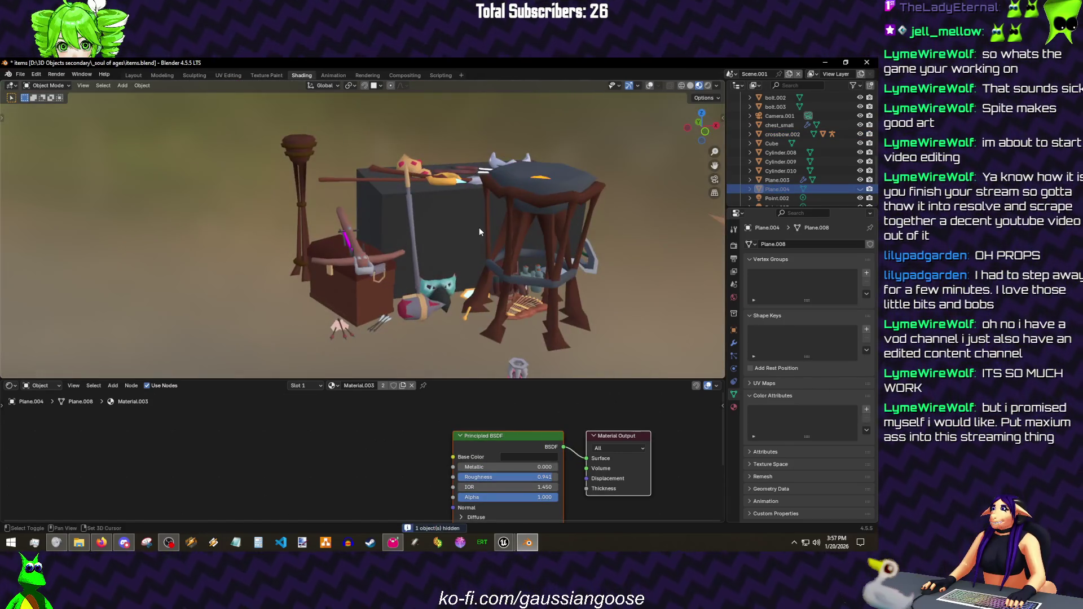
{"action": "key", "text": "ctrl+space"}
{"action": "scroll", "coordinate": [507, 238], "scroll_direction": "up", "scroll_amount": 2}
{"action": "key", "text": "ctrl+s"}
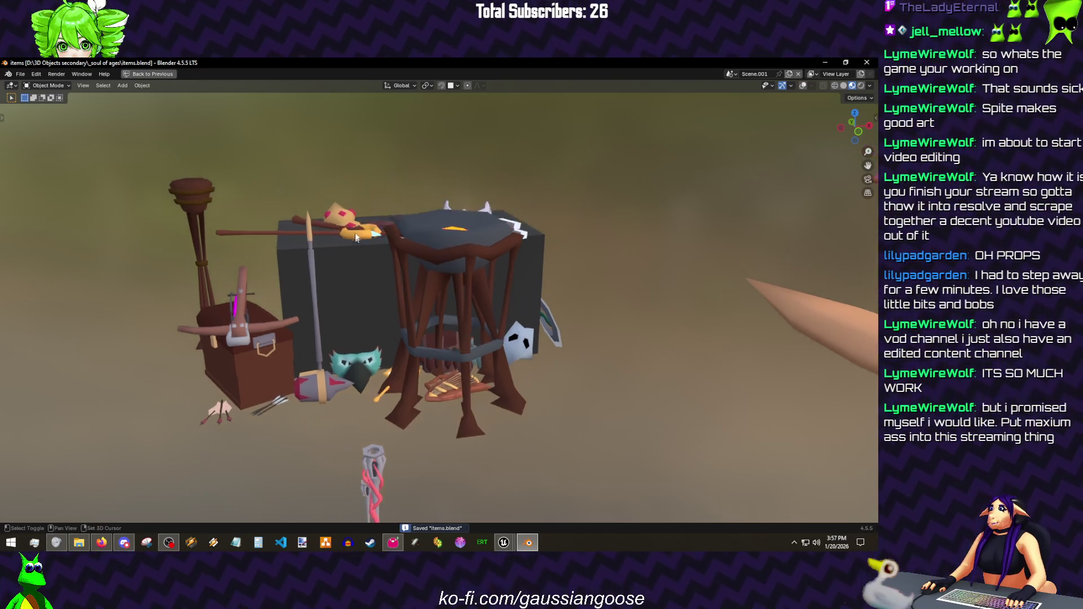
{"action": "key", "text": "ctrl+space"}
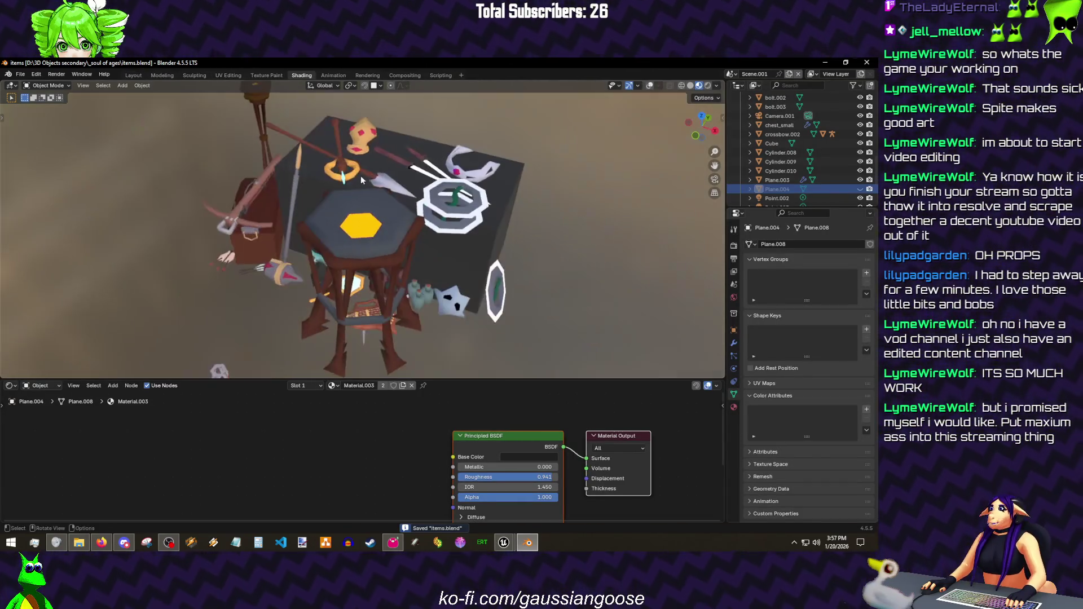
{"action": "left_click", "coordinate": [380, 261]}
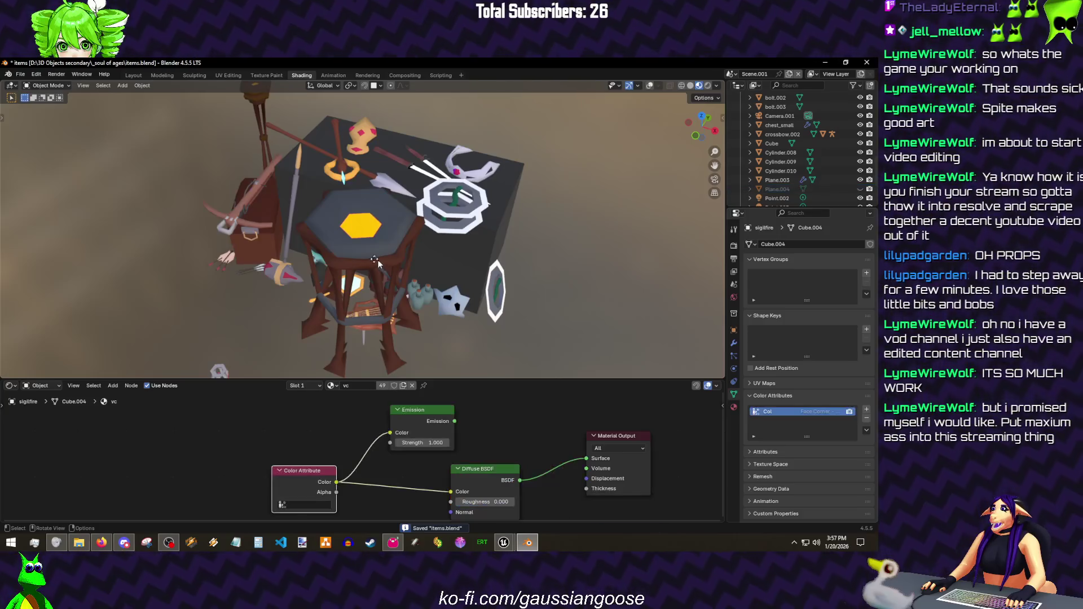
{"action": "scroll", "coordinate": [799, 178], "scroll_direction": "down", "scroll_amount": 3}
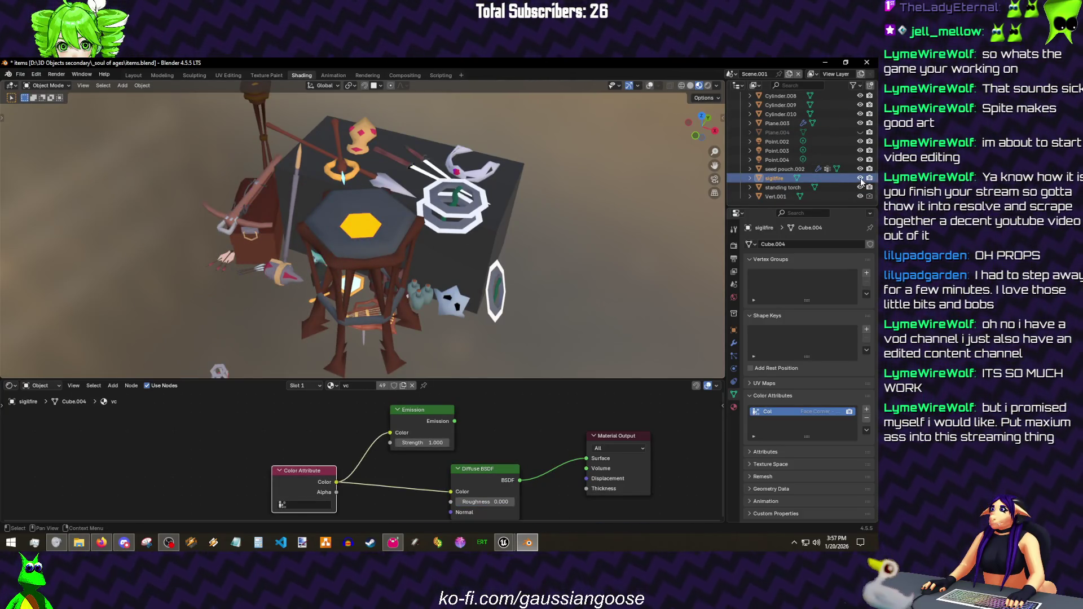
{"action": "left_click", "coordinate": [860, 178]}
{"action": "key", "text": "ctrl+s"}
- Leave the upper knife in place after a cancelled move, then duplicate the ram pauldron slightly lower
{"action": "mouse_move", "coordinate": [401, 188]}
{"action": "left_mouse_down"}
{"action": "mouse_move", "coordinate": [415, 231]}
{"action": "mouse_move", "coordinate": [508, 180]}
{"action": "mouse_move", "coordinate": [472, 307]}
{"action": "left_mouse_up"}
{"action": "key", "text": "ctrl+space"}
{"action": "scroll", "coordinate": [509, 180], "scroll_direction": "up", "scroll_amount": 3}
{"action": "key", "text": "g"}
{"action": "key", "text": "Escape"}
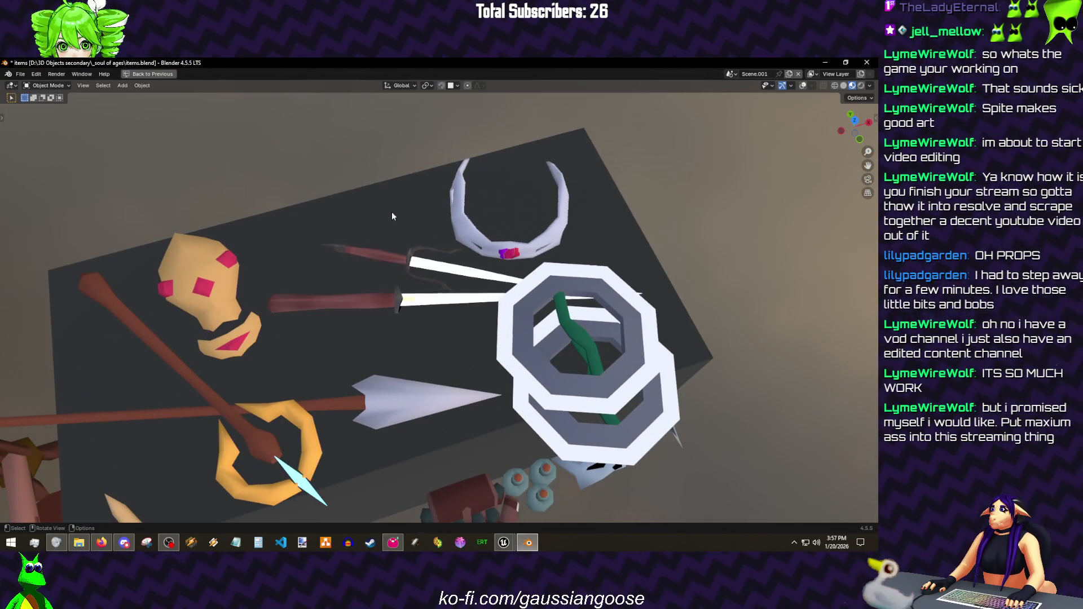
{"action": "key", "text": "g"}
{"action": "key", "text": "Escape"}
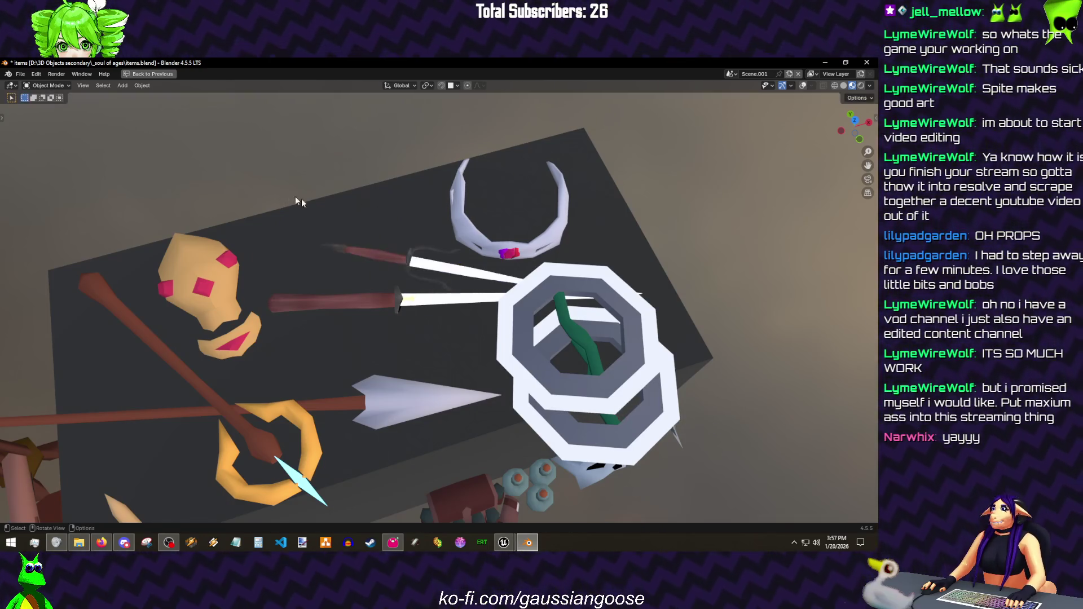
{"action": "mouse_move", "coordinate": [433, 273]}
{"action": "left_mouse_down"}
{"action": "mouse_move", "coordinate": [406, 264]}
{"action": "mouse_move", "coordinate": [323, 310]}
{"action": "left_mouse_up"}
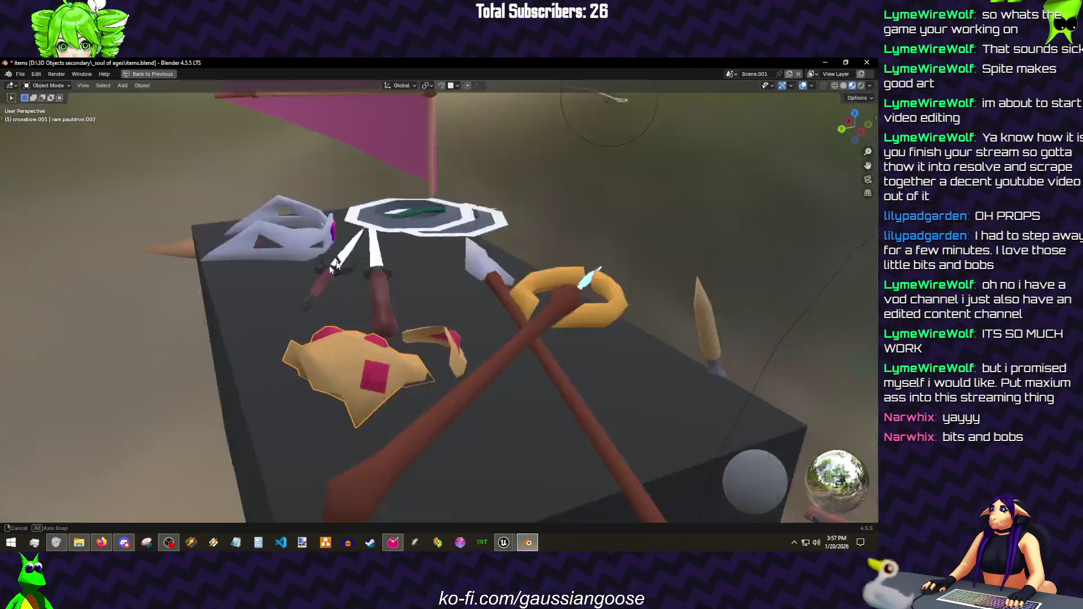
{"action": "key", "text": "ctrl+space"}
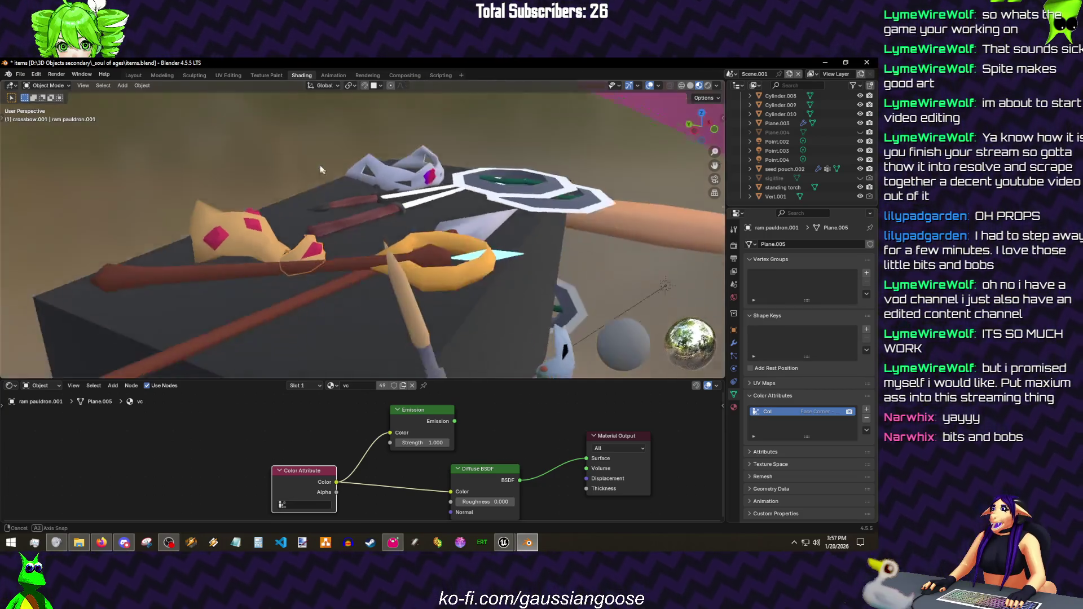
{"action": "left_click_drag", "start_coordinate": [346, 267], "coordinate": [305, 229]}
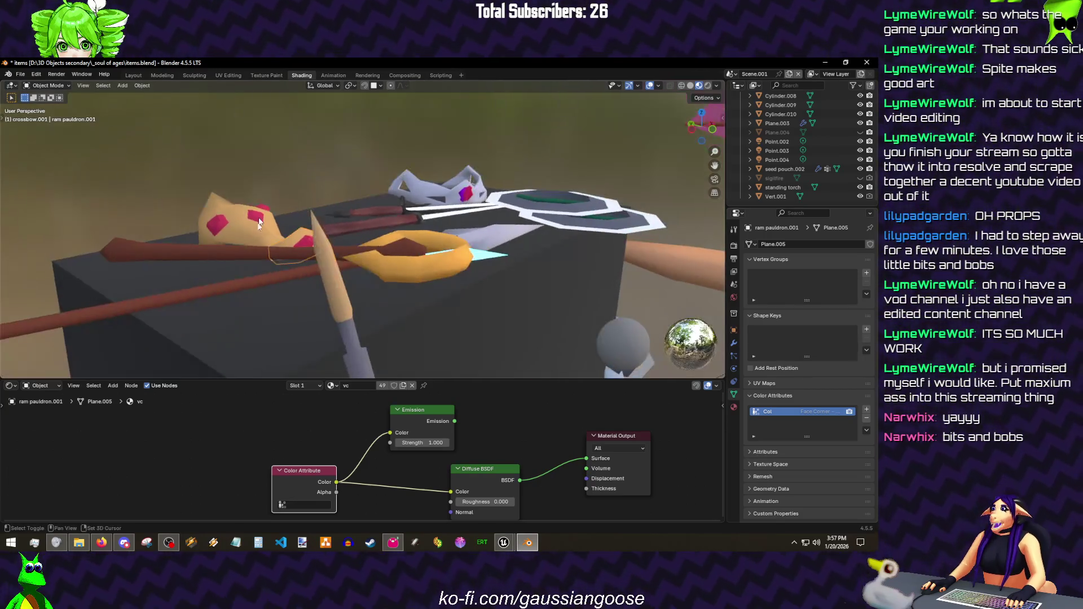
{"action": "key", "text": "shift+d"}
{"action": "left_click", "coordinate": [303, 195]}
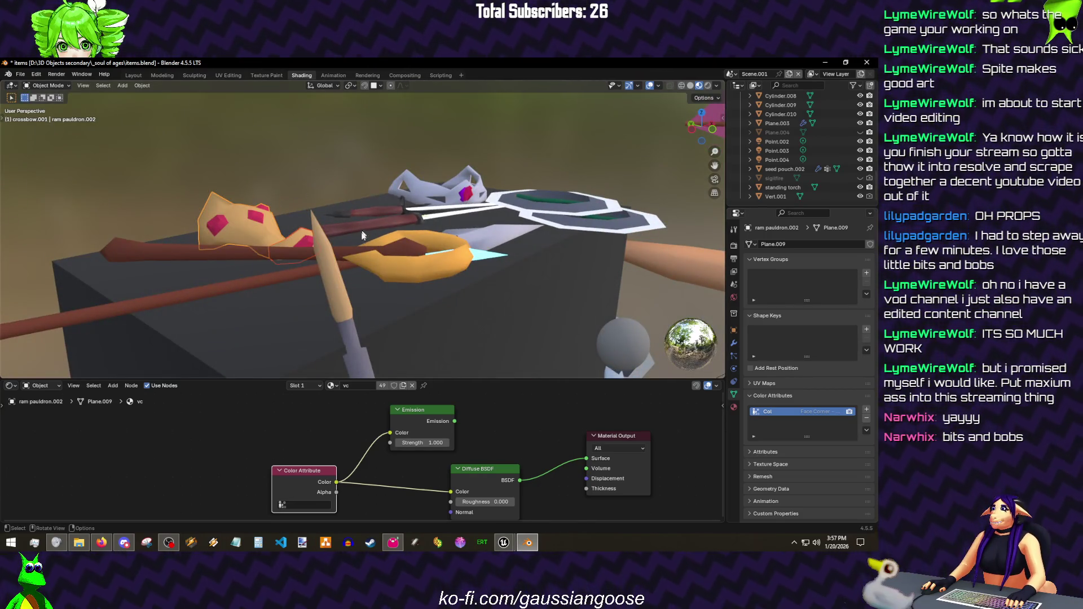
- Trackball-rotate the staff of uldo so it lies across the tabletop
{"action": "left_click", "coordinate": [364, 233]}
{"action": "left_click_drag", "start_coordinate": [377, 250], "coordinate": [355, 187]}
{"action": "key", "text": "r"}
{"action": "key", "text": "r"}
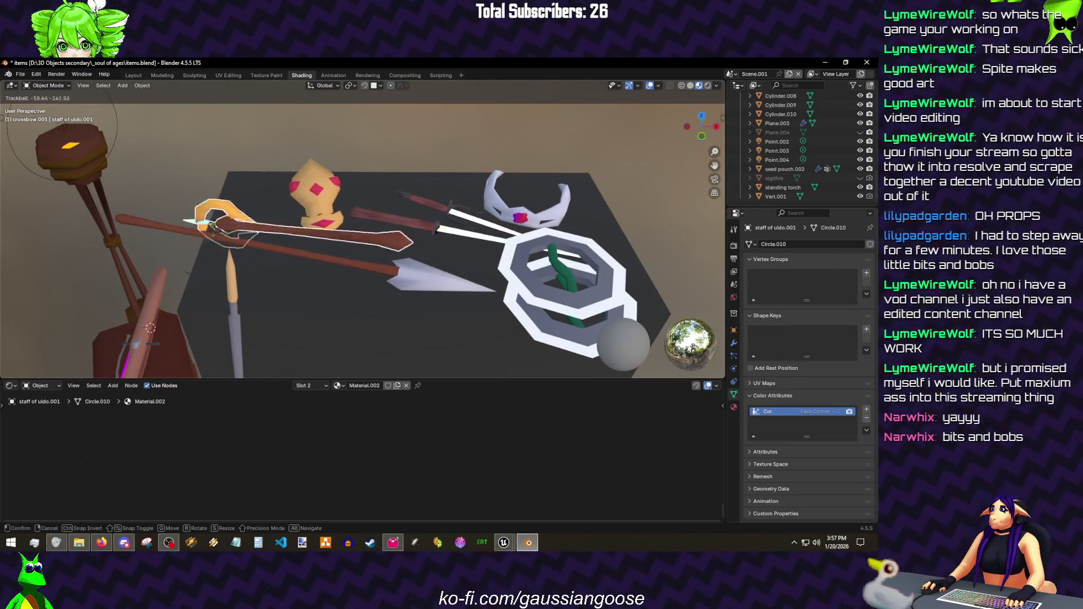
{"action": "left_click", "coordinate": [339, 212]}
{"action": "mouse_move", "coordinate": [339, 254]}
{"action": "left_mouse_down"}
{"action": "mouse_move", "coordinate": [340, 211]}
{"action": "mouse_move", "coordinate": [399, 250]}
{"action": "mouse_move", "coordinate": [403, 221]}
{"action": "mouse_move", "coordinate": [378, 243]}
{"action": "left_mouse_up"}
{"action": "scroll", "coordinate": [357, 197], "scroll_direction": "down", "scroll_amount": 5}
{"action": "scroll", "coordinate": [378, 243], "scroll_direction": "up", "scroll_amount": 4}
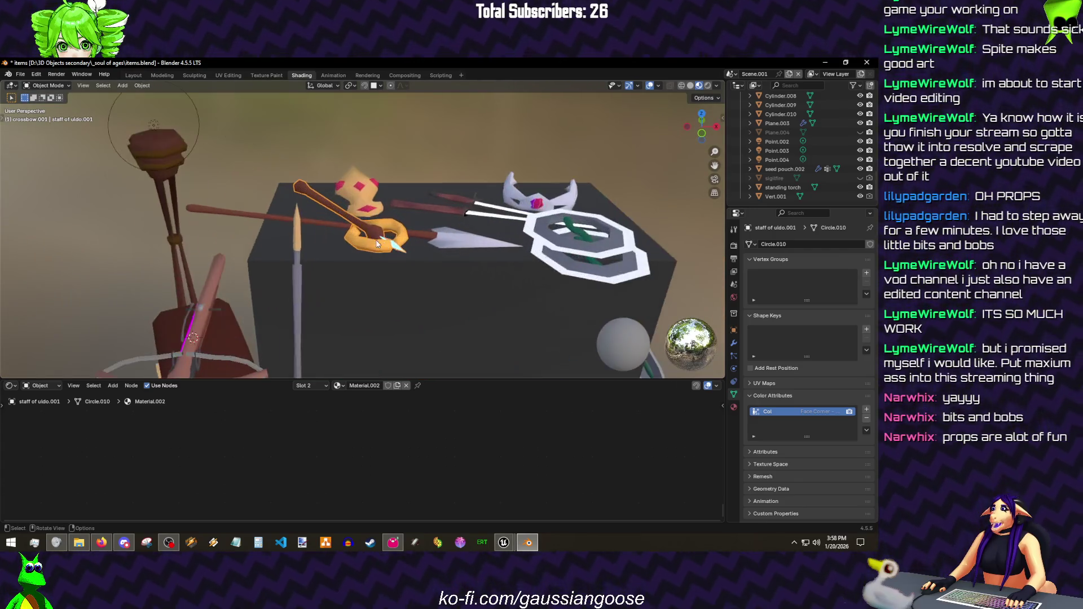
{"action": "scroll", "coordinate": [379, 231], "scroll_direction": "up", "scroll_amount": 2}
{"action": "key", "text": "r"}
{"action": "key", "text": "r"}
{"action": "key", "text": "Escape"}
{"action": "scroll", "coordinate": [341, 214], "scroll_direction": "down", "scroll_amount": 3}
{"action": "left_click_drag", "start_coordinate": [340, 214], "coordinate": [522, 215]}
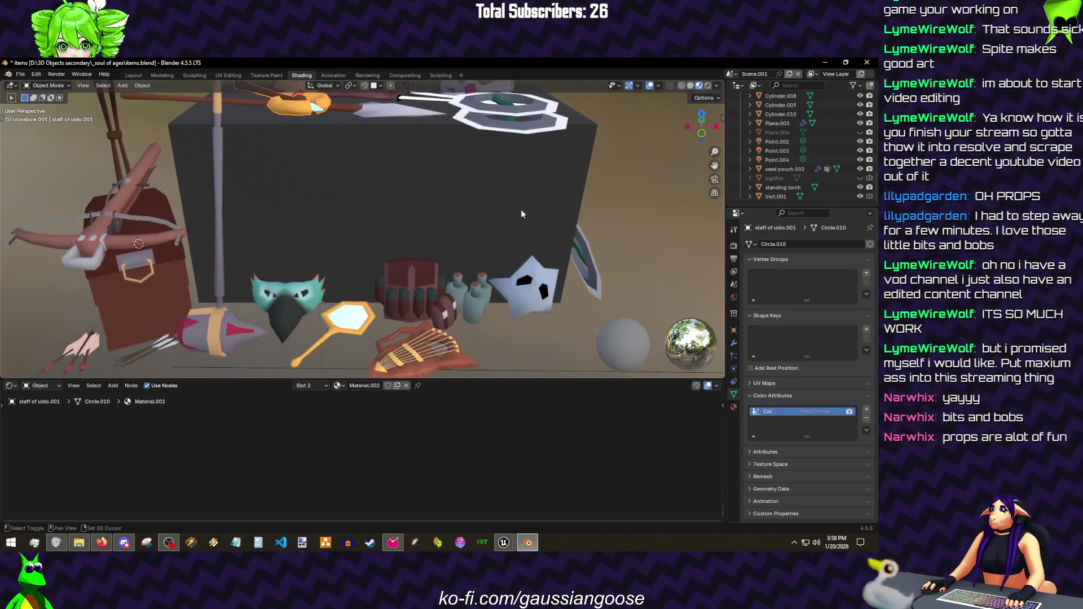
{"action": "scroll", "coordinate": [521, 214], "scroll_direction": "down", "scroll_amount": 2}
- Trackball-rotate the harp to a new angle and save the items file
{"action": "left_click", "coordinate": [415, 270]}
{"action": "scroll", "coordinate": [412, 261], "scroll_direction": "up", "scroll_amount": 4}
{"action": "key", "text": "ctrl+space"}
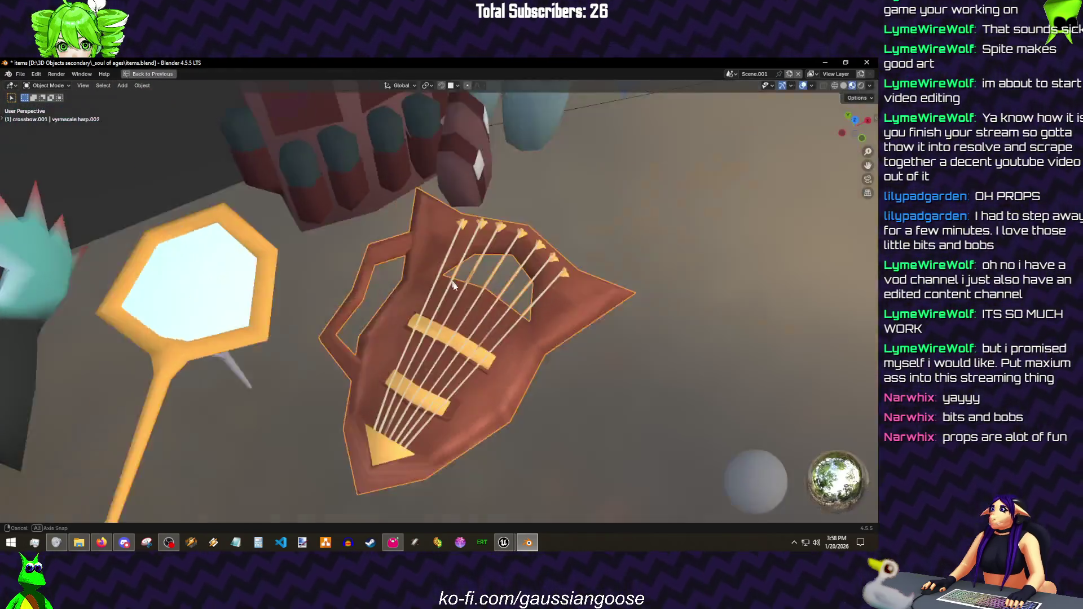
{"action": "left_click_drag", "start_coordinate": [450, 282], "coordinate": [505, 268]}
{"action": "key", "text": "r"}
{"action": "key", "text": "r"}
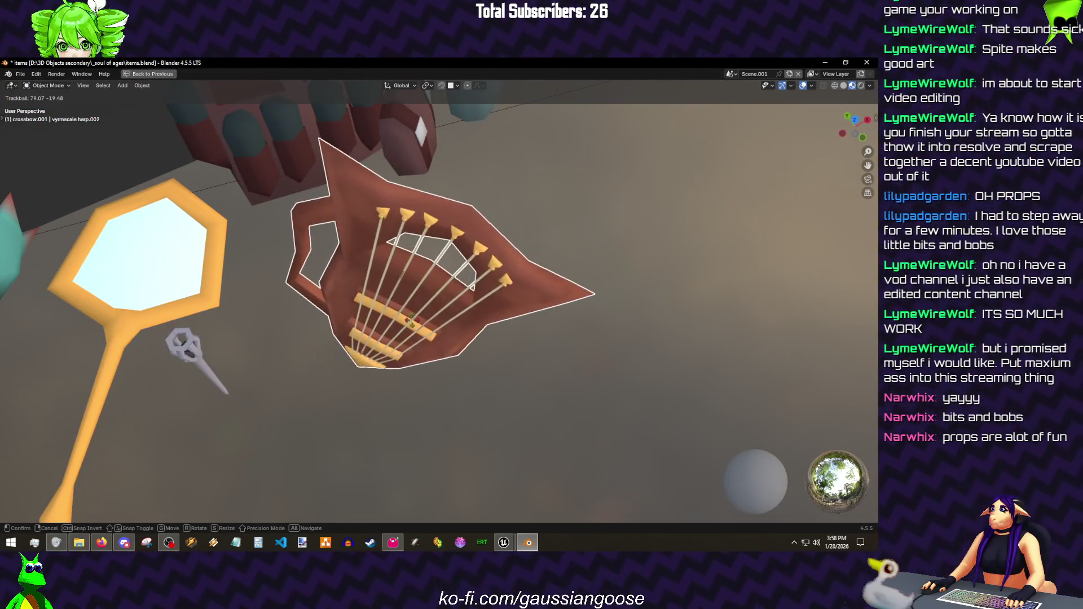
{"action": "key", "text": "Return"}
{"action": "mouse_move", "coordinate": [539, 235]}
{"action": "left_mouse_down"}
{"action": "mouse_move", "coordinate": [395, 204]}
{"action": "mouse_move", "coordinate": [571, 220]}
{"action": "left_mouse_up"}
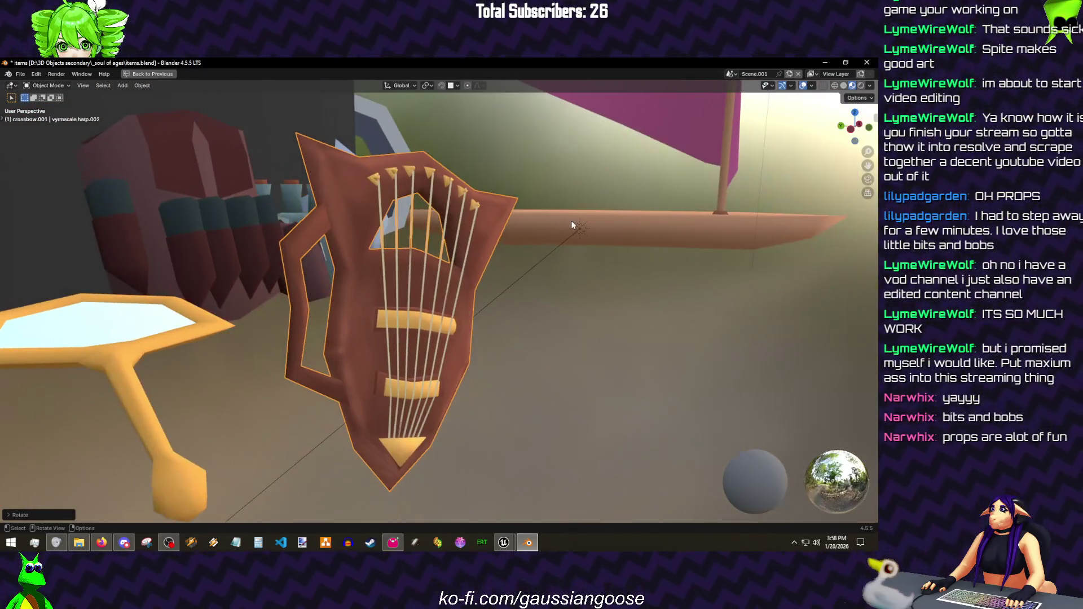
{"action": "key", "text": "ctrl+s"}
{"action": "scroll", "coordinate": [422, 204], "scroll_direction": "down", "scroll_amount": 6}
- Look over the hammer and props with overlays back on, then switch to Unreal Engine
{"action": "mouse_move", "coordinate": [487, 267]}
{"action": "left_mouse_down"}
{"action": "mouse_move", "coordinate": [448, 245]}
{"action": "mouse_move", "coordinate": [468, 303]}
{"action": "left_mouse_up"}
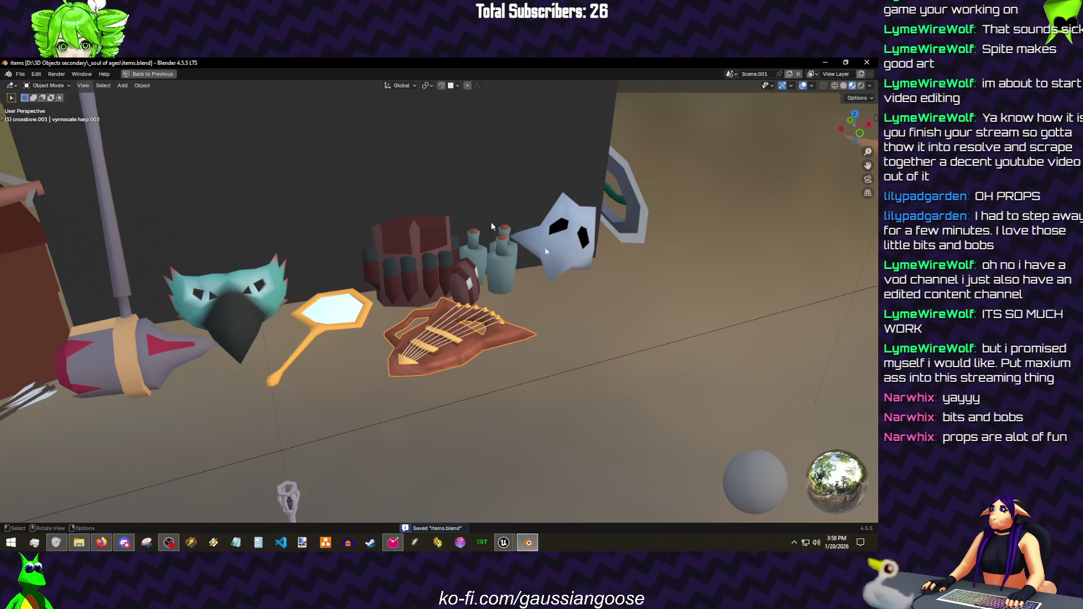
{"action": "mouse_move", "coordinate": [497, 268]}
{"action": "left_mouse_down"}
{"action": "mouse_move", "coordinate": [546, 259]}
{"action": "mouse_move", "coordinate": [275, 246]}
{"action": "left_mouse_up"}
{"action": "scroll", "coordinate": [342, 264], "scroll_direction": "down", "scroll_amount": 3}
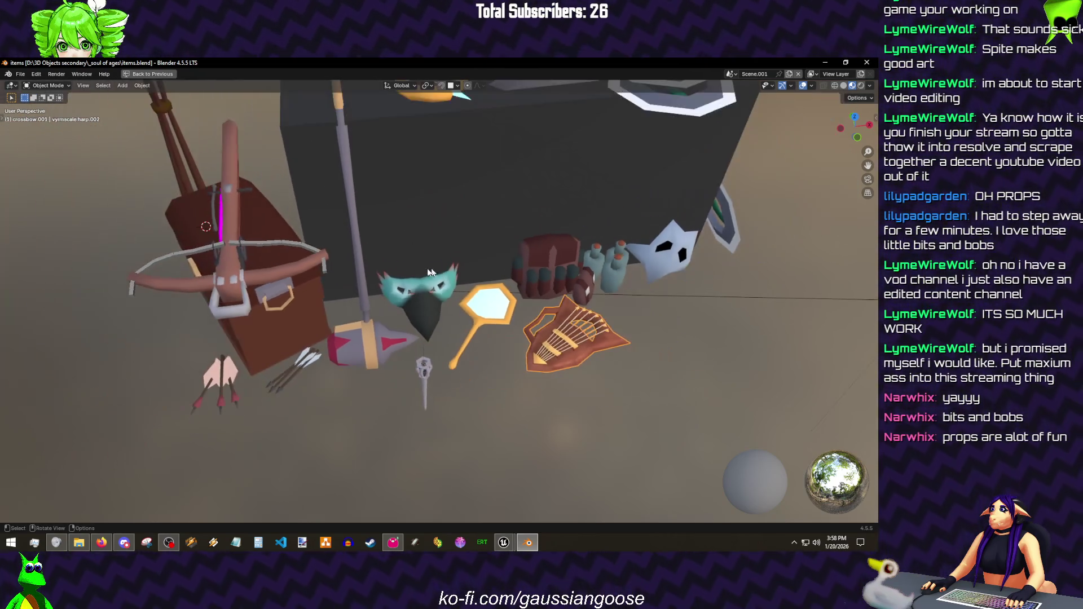
{"action": "left_click", "coordinate": [331, 329], "text": "shift"}
{"action": "left_click_drag", "start_coordinate": [331, 329], "coordinate": [450, 324]}
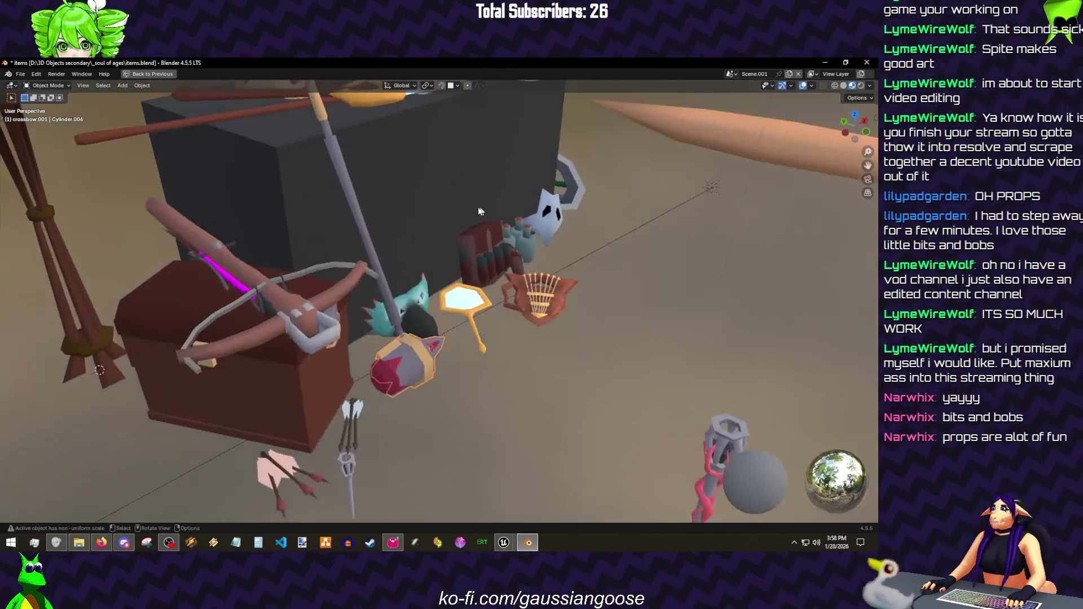
{"action": "mouse_move", "coordinate": [440, 386]}
{"action": "left_mouse_down"}
{"action": "mouse_move", "coordinate": [437, 344]}
{"action": "mouse_move", "coordinate": [448, 376]}
{"action": "mouse_move", "coordinate": [419, 263]}
{"action": "left_mouse_up"}
{"action": "key", "text": "shift+alt+z"}
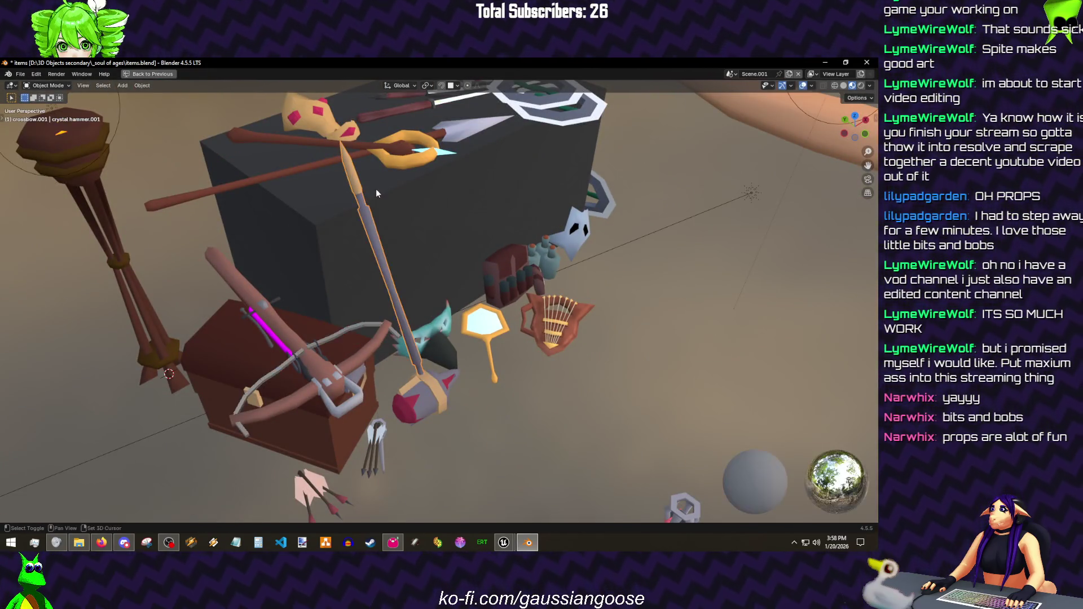
{"action": "left_click_drag", "start_coordinate": [481, 307], "coordinate": [406, 319]}
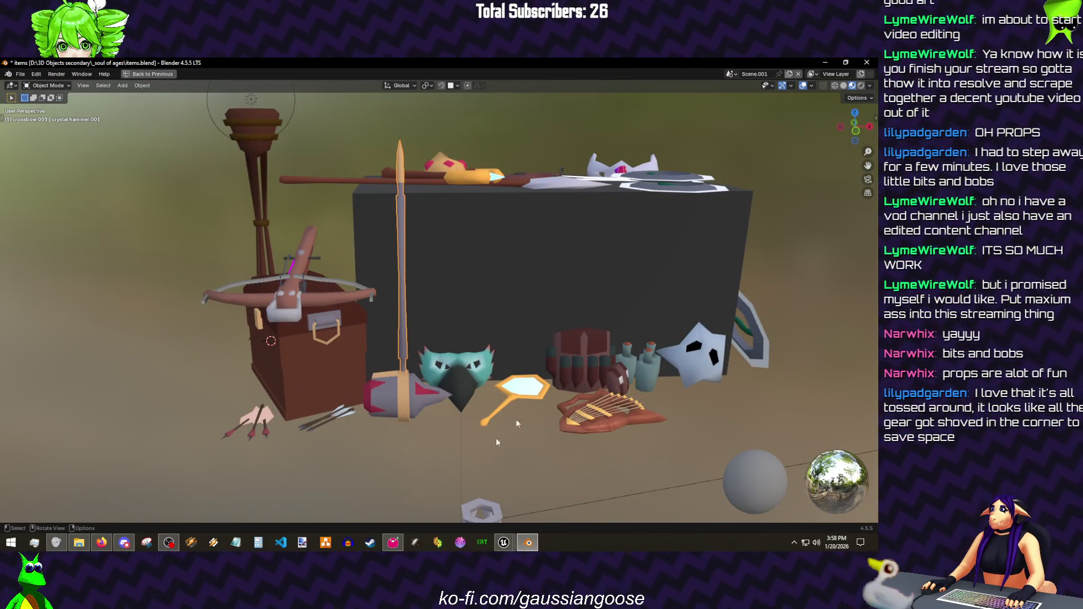
{"action": "left_click_drag", "start_coordinate": [519, 416], "coordinate": [401, 407]}
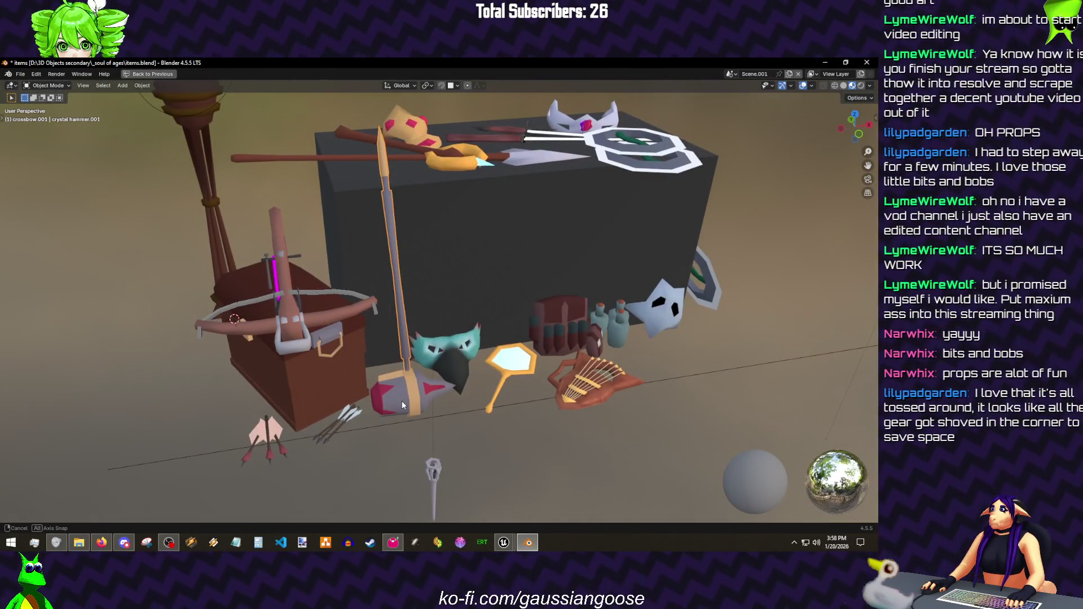
{"action": "left_click", "coordinate": [503, 543]}
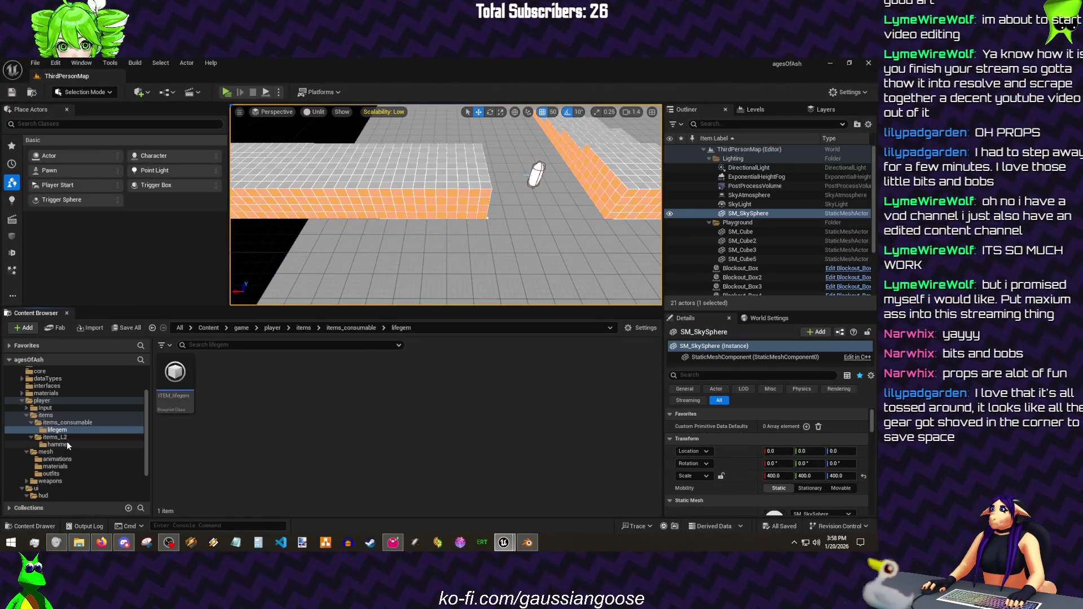
- Inspect itemMesh_hammer in Unreal's mesh editor with its hammerHead and hitbox sockets, then return to Blender
{"action": "left_click", "coordinate": [67, 441]}
{"action": "double_click", "coordinate": [259, 377]}
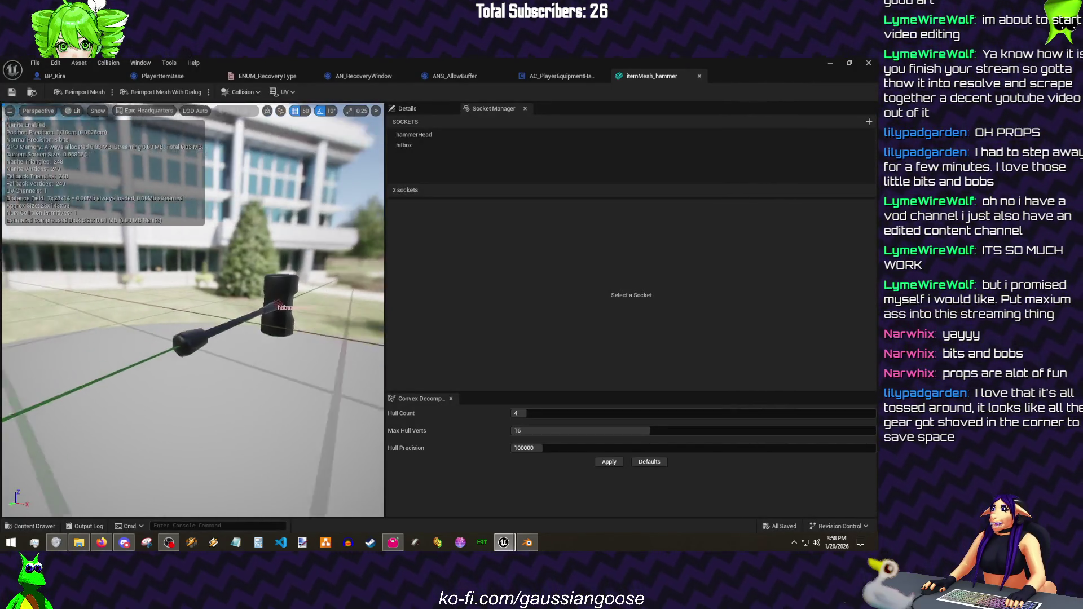
{"action": "mouse_move", "coordinate": [228, 271]}
{"action": "left_mouse_down"}
{"action": "mouse_move", "coordinate": [288, 338]}
{"action": "mouse_move", "coordinate": [262, 294]}
{"action": "left_mouse_up"}
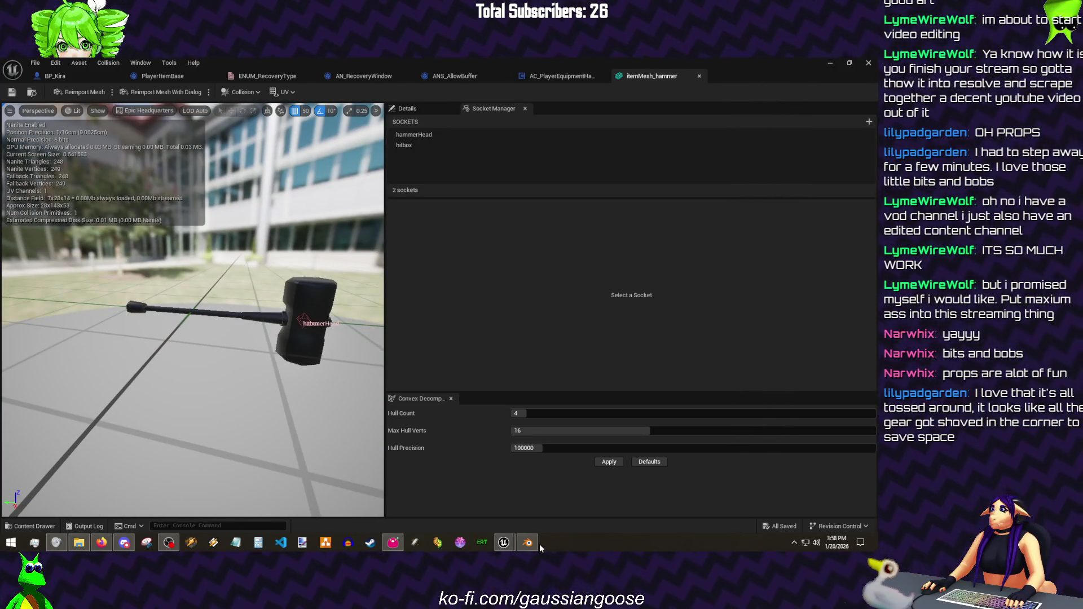
{"action": "left_click", "coordinate": [536, 543]}
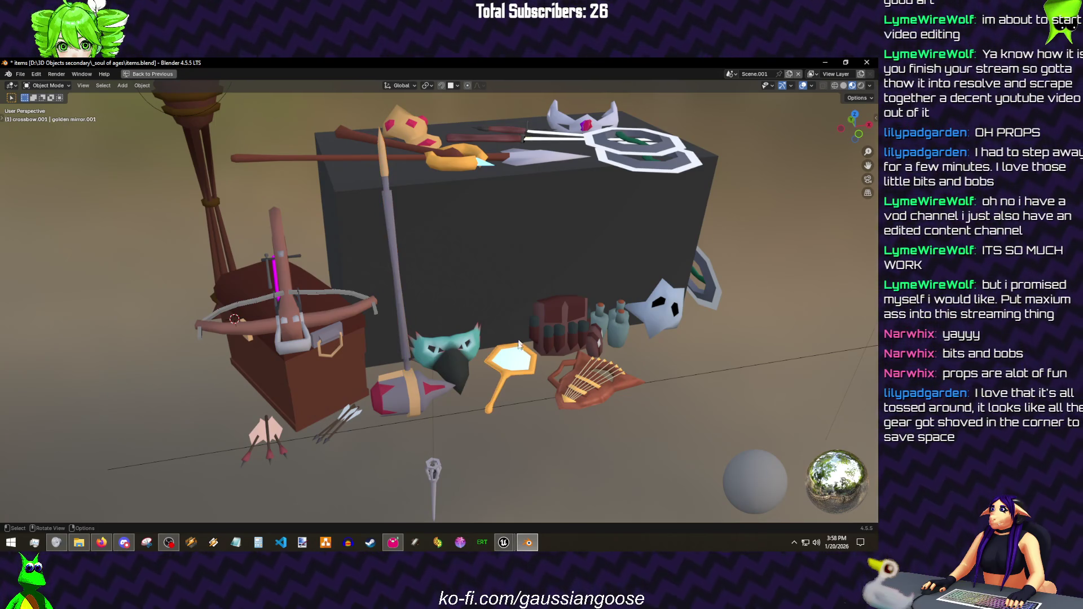
- Freely tilt the golden mirror and look down on the table top
{"action": "key", "text": "r"}
{"action": "key", "text": "r"}
{"action": "left_click", "coordinate": [577, 347]}
{"action": "left_click_drag", "start_coordinate": [557, 366], "coordinate": [556, 325]}
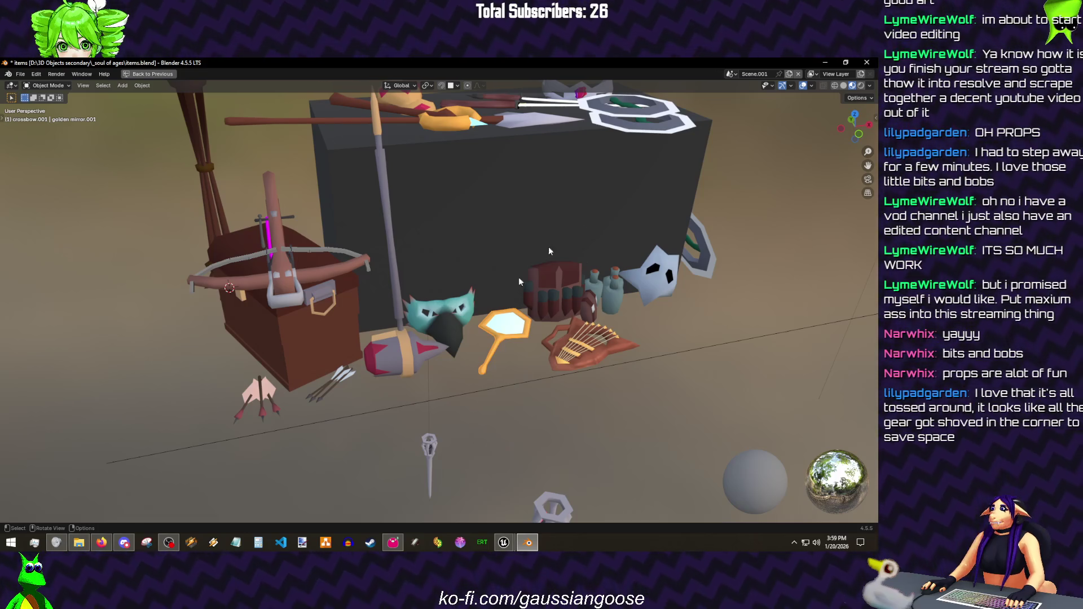
{"action": "left_click_drag", "start_coordinate": [531, 263], "coordinate": [549, 288]}
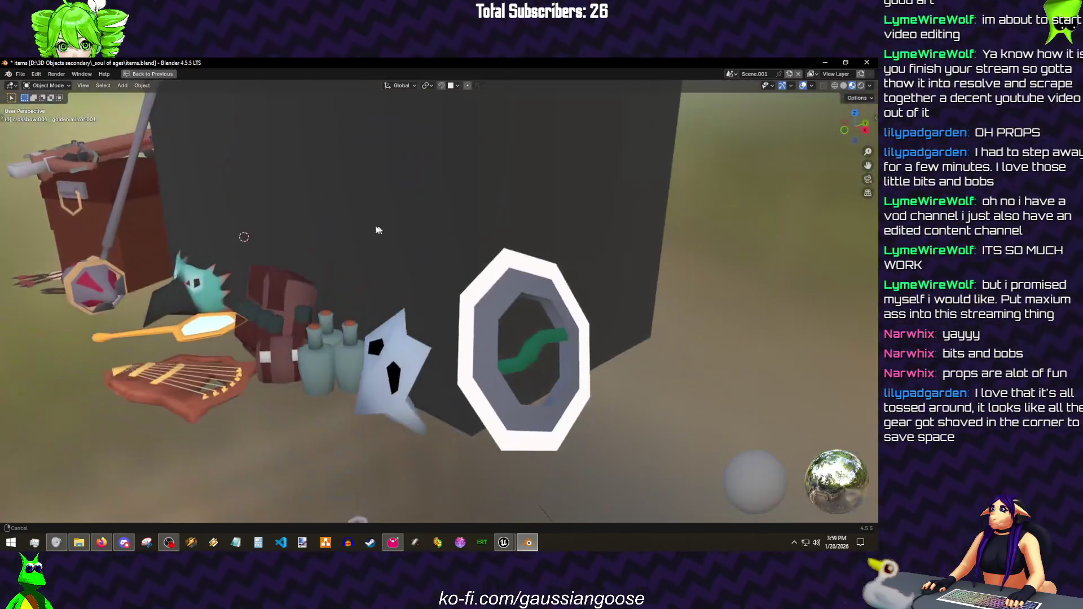
{"action": "left_click_drag", "start_coordinate": [548, 287], "coordinate": [500, 333]}
{"action": "left_click_drag", "start_coordinate": [507, 256], "coordinate": [491, 385]}
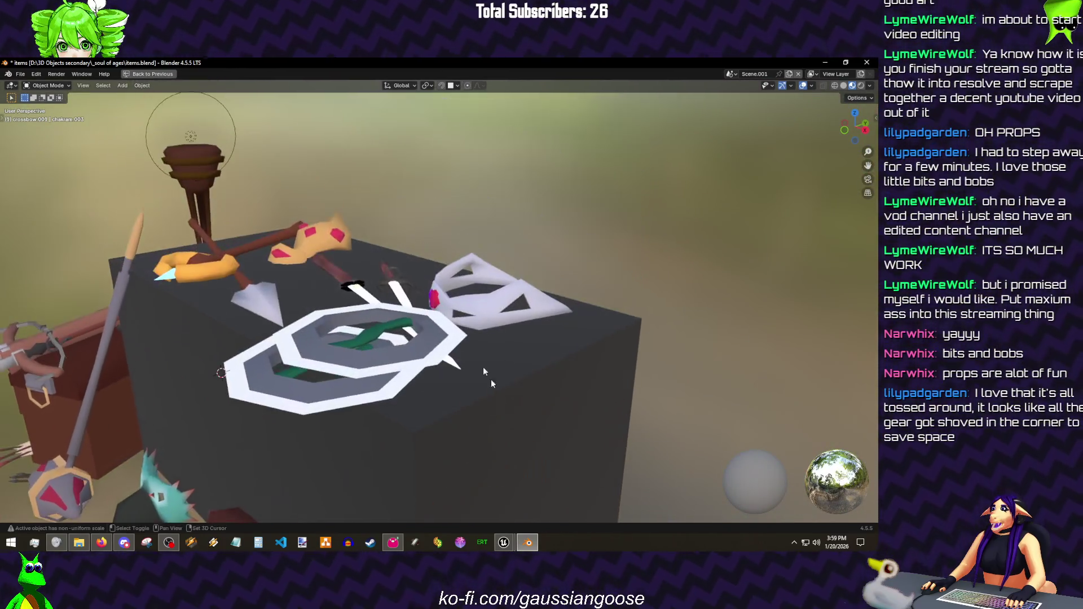
- Freely rotate the white octagonal ring on the box
{"action": "key", "text": "r"}
{"action": "key", "text": "r"}
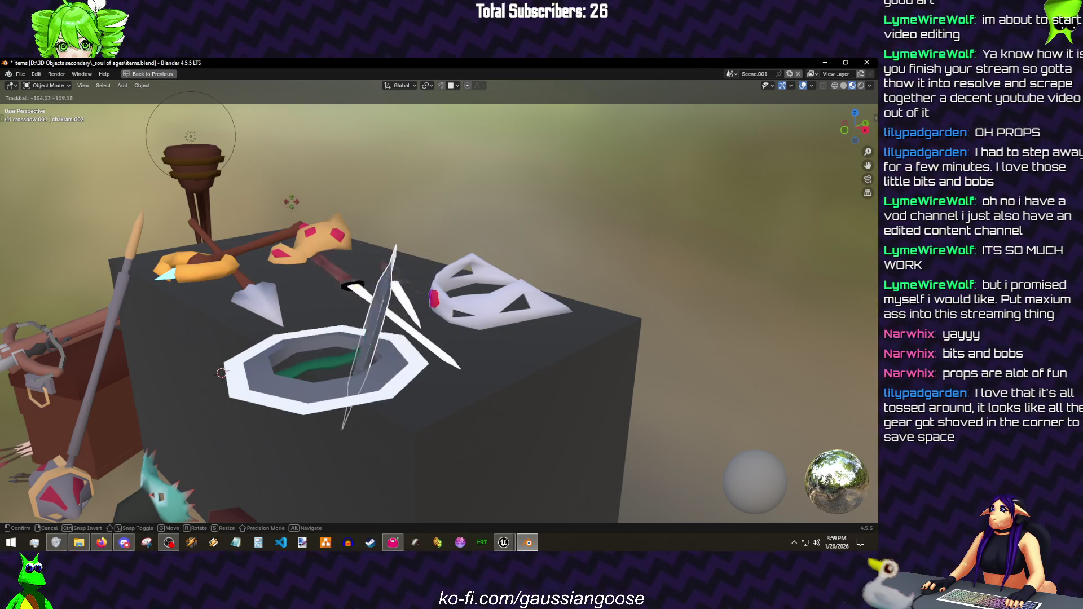
{"action": "left_click", "coordinate": [414, 316]}
{"action": "mouse_move", "coordinate": [412, 315]}
{"action": "left_mouse_down"}
{"action": "mouse_move", "coordinate": [428, 334]}
{"action": "mouse_move", "coordinate": [468, 288]}
{"action": "left_mouse_up"}
{"action": "scroll", "coordinate": [447, 335], "scroll_direction": "down", "scroll_amount": 3}
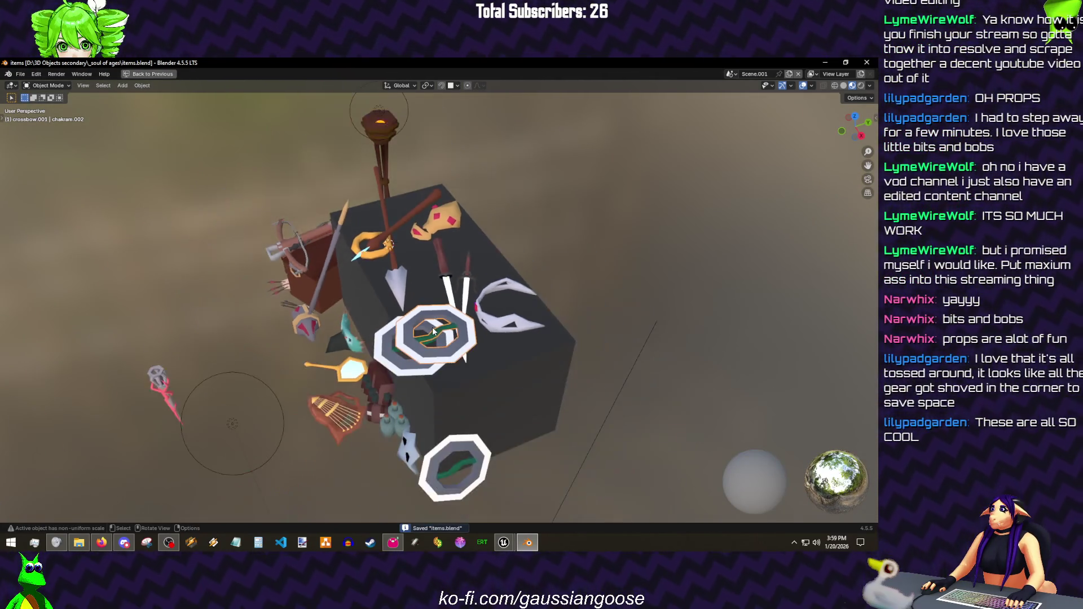
{"action": "scroll", "coordinate": [421, 374], "scroll_direction": "up", "scroll_amount": 2}
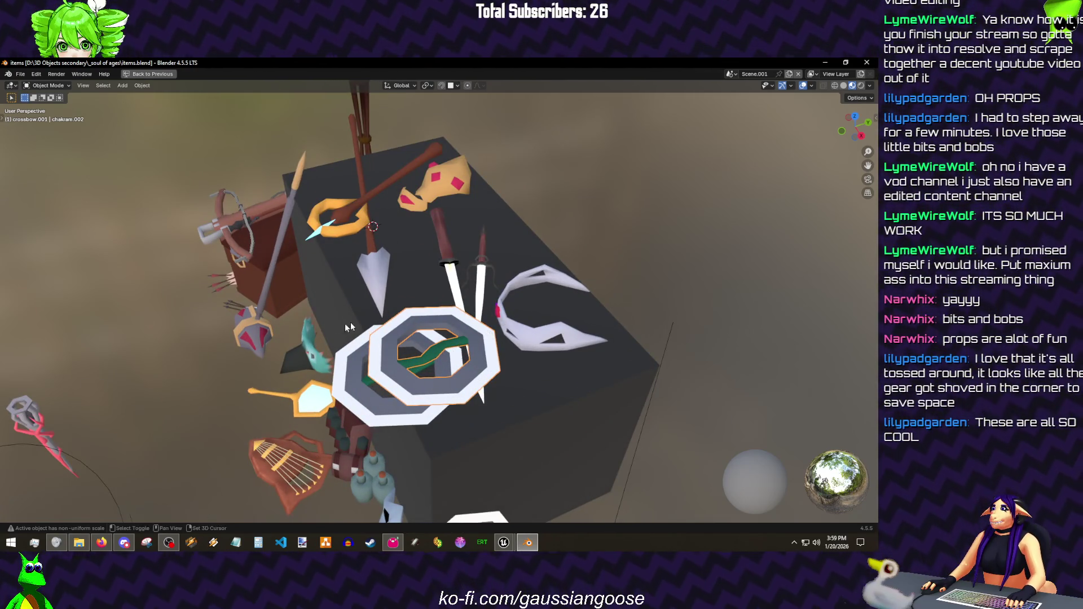
{"action": "left_click_drag", "start_coordinate": [346, 328], "coordinate": [263, 409]}
- Move the red twisted piece off the grey staff so the two parts stand apart
{"action": "left_click", "coordinate": [274, 383]}
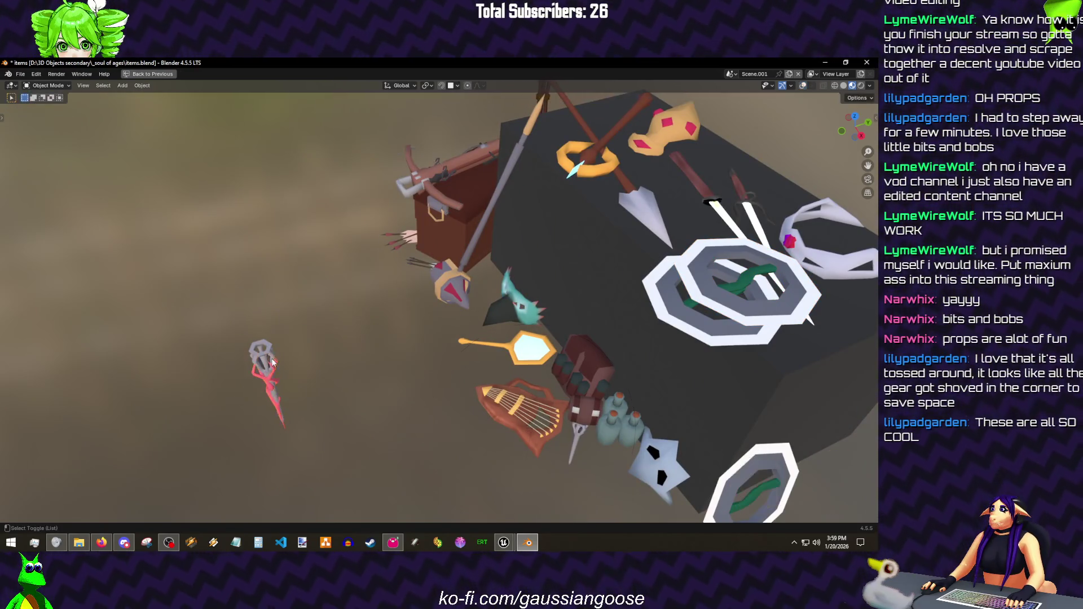
{"action": "key", "text": "KP_Decimal"}
{"action": "mouse_move", "coordinate": [327, 343]}
{"action": "left_mouse_down"}
{"action": "mouse_move", "coordinate": [436, 257]}
{"action": "mouse_move", "coordinate": [409, 266]}
{"action": "left_mouse_up"}
{"action": "scroll", "coordinate": [436, 258], "scroll_direction": "up", "scroll_amount": 2}
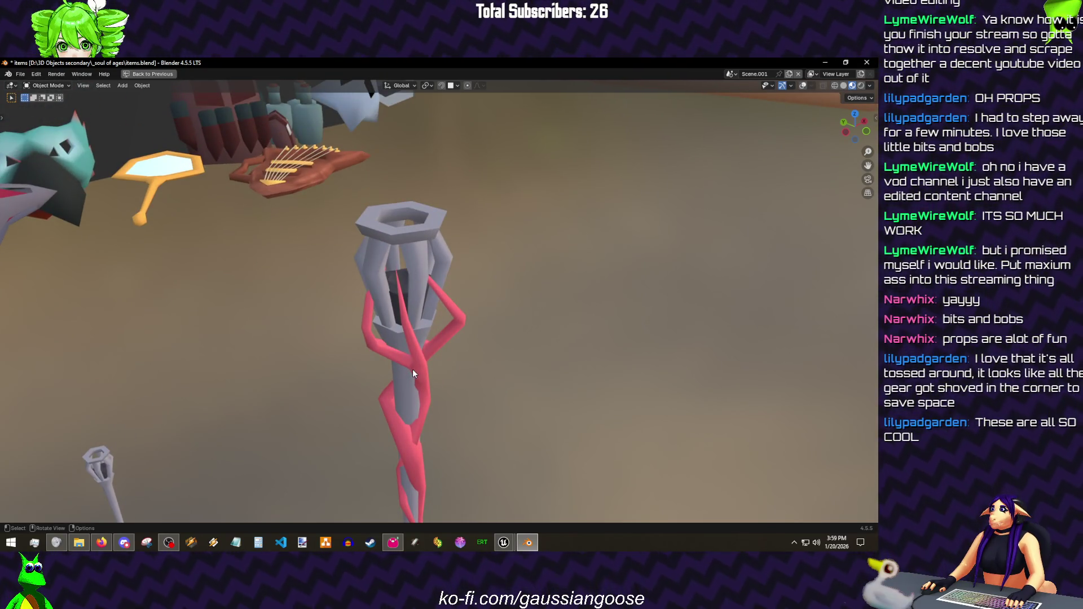
{"action": "key", "text": "g"}
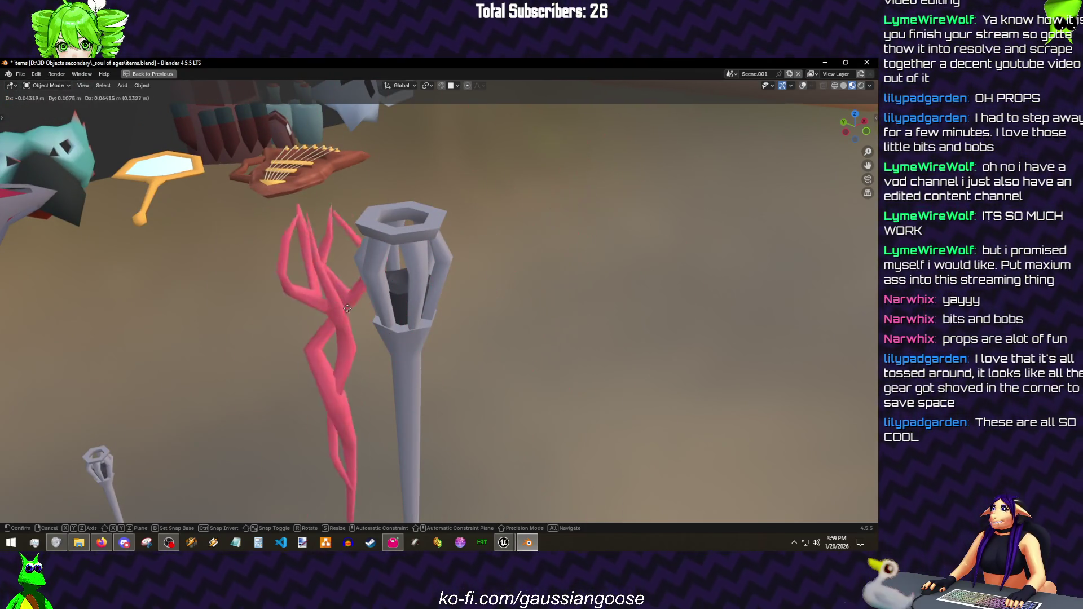
{"action": "left_click", "coordinate": [349, 309]}
{"action": "key", "text": "ctrl+alt+space"}
{"action": "scroll", "coordinate": [454, 353], "scroll_direction": "down", "scroll_amount": 3}
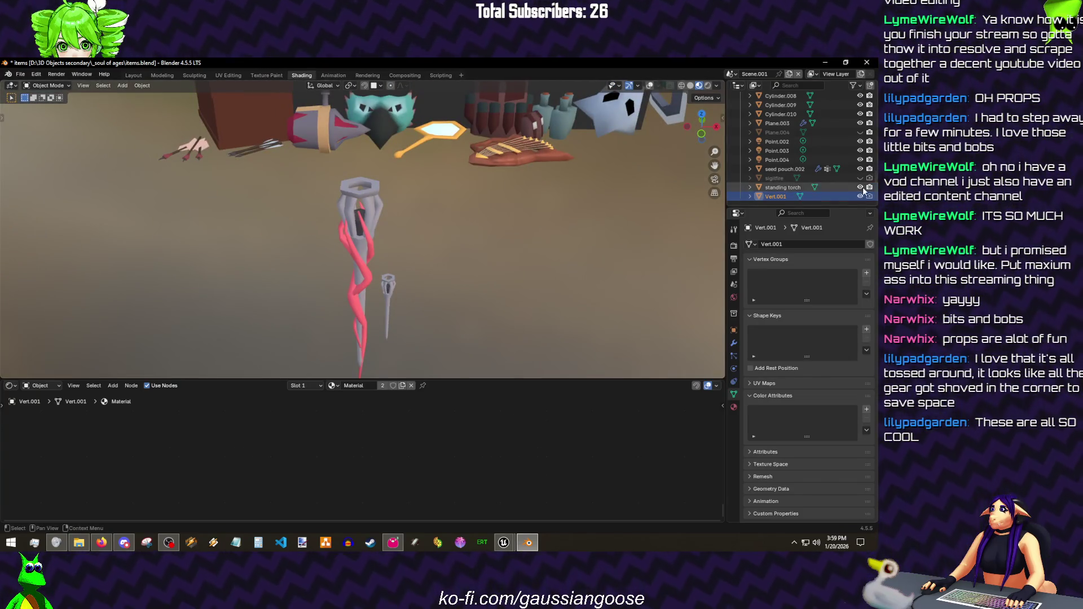
- Save items.blend and select the seed pouch in the prop pile
{"action": "mouse_move", "coordinate": [523, 195]}
{"action": "left_mouse_down"}
{"action": "mouse_move", "coordinate": [479, 179]}
{"action": "mouse_move", "coordinate": [434, 256]}
{"action": "mouse_move", "coordinate": [434, 61]}
{"action": "left_mouse_up"}
{"action": "left_click", "coordinate": [32, 75]}
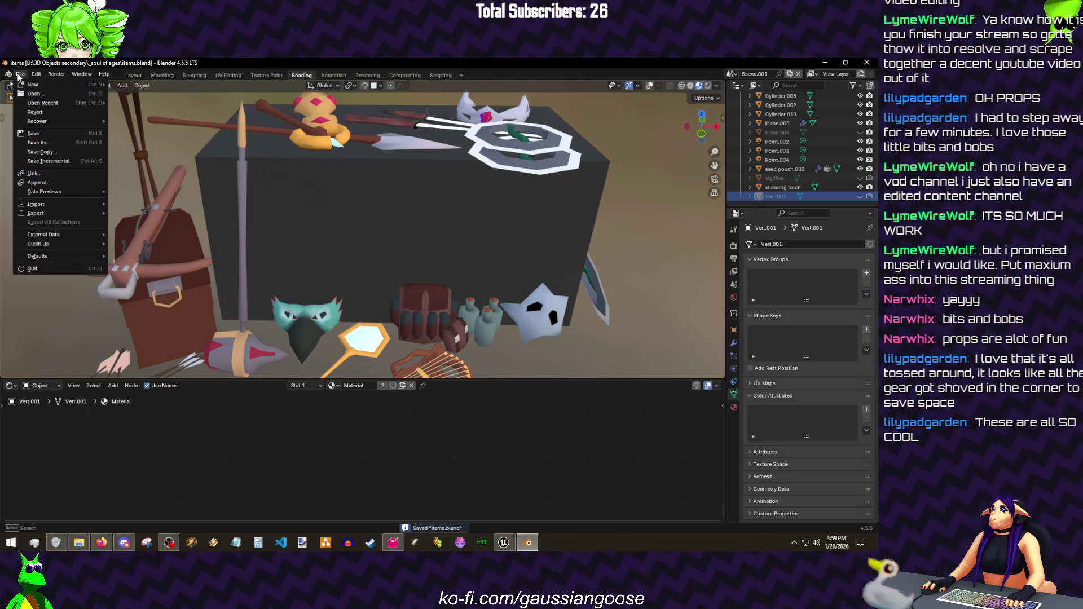
{"action": "scroll", "coordinate": [361, 188], "scroll_direction": "down", "scroll_amount": 3}
{"action": "left_click_drag", "start_coordinate": [375, 184], "coordinate": [394, 182]}
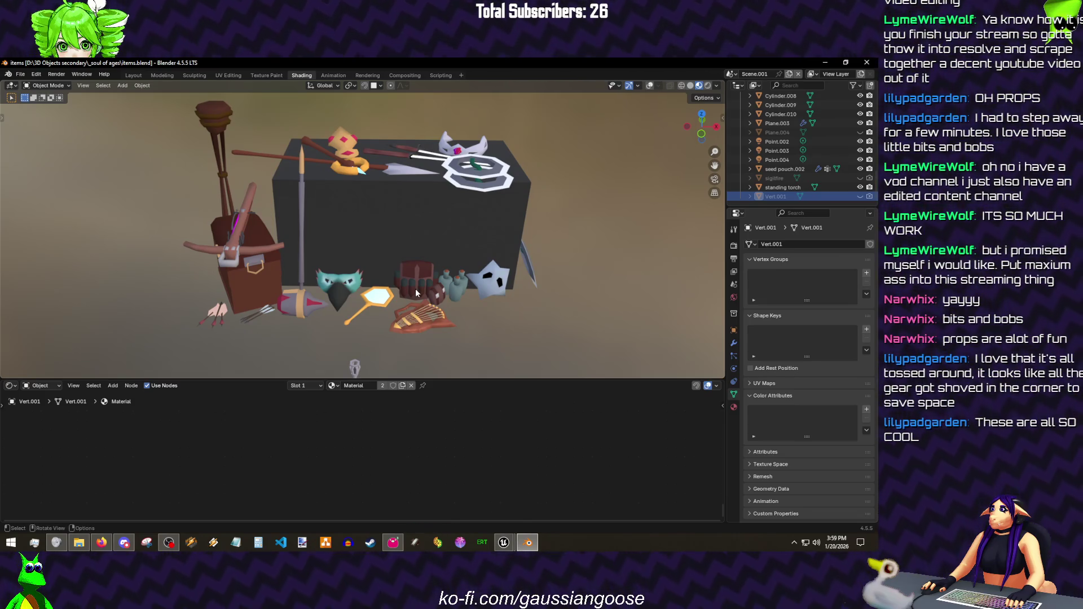
{"action": "left_click", "coordinate": [416, 288]}
{"action": "scroll", "coordinate": [421, 286], "scroll_direction": "up", "scroll_amount": 5}
{"action": "mouse_move", "coordinate": [420, 286]}
{"action": "left_mouse_down"}
{"action": "mouse_move", "coordinate": [436, 231]}
{"action": "mouse_move", "coordinate": [515, 241]}
{"action": "mouse_move", "coordinate": [424, 245]}
{"action": "left_mouse_up"}
- Clear the seed pouch's parent and copy the pouch object to the clipboard
{"action": "right_click", "coordinate": [462, 230]}
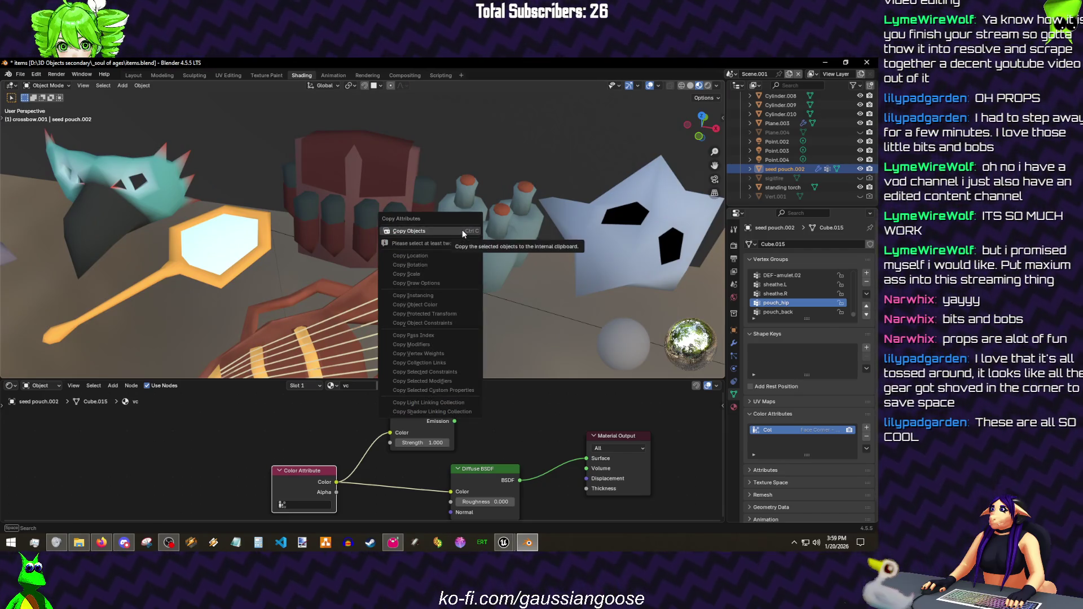
{"action": "right_click", "coordinate": [535, 293]}
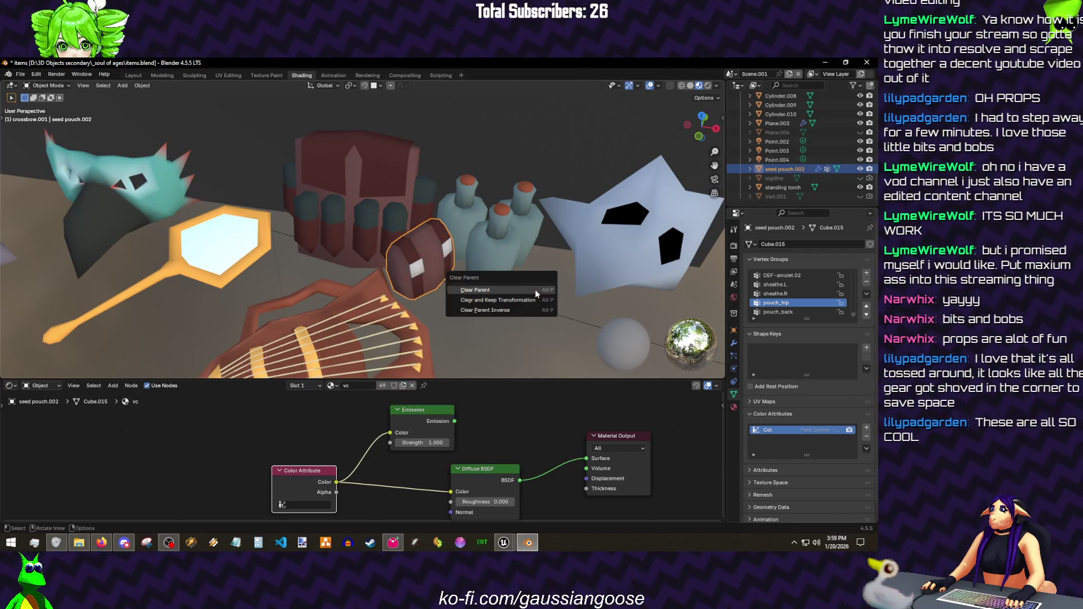
{"action": "left_click", "coordinate": [592, 309]}
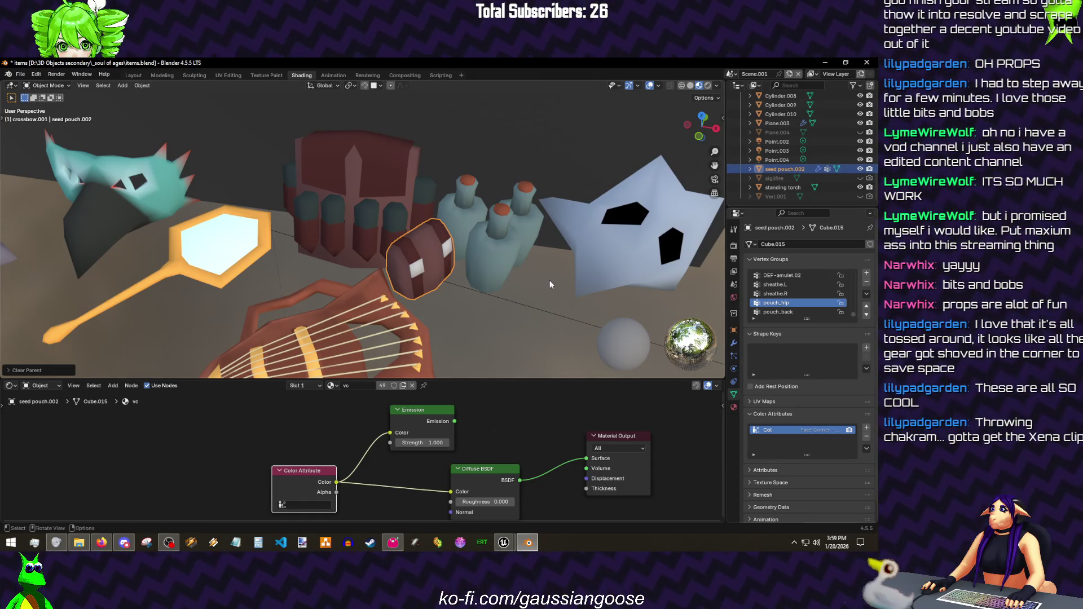
{"action": "key", "text": "ctrl+c"}
{"action": "left_click", "coordinate": [551, 284]}
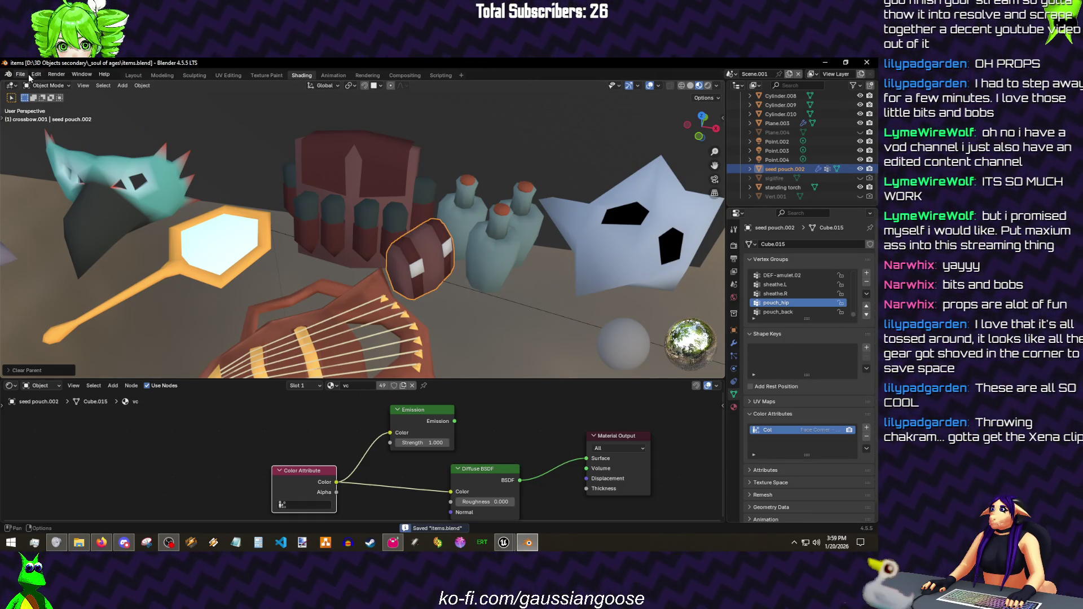
- Paste the seed pouch into kiraRemodel1.blend, scaled up 100 times at the origin
{"action": "left_click", "coordinate": [22, 75]}
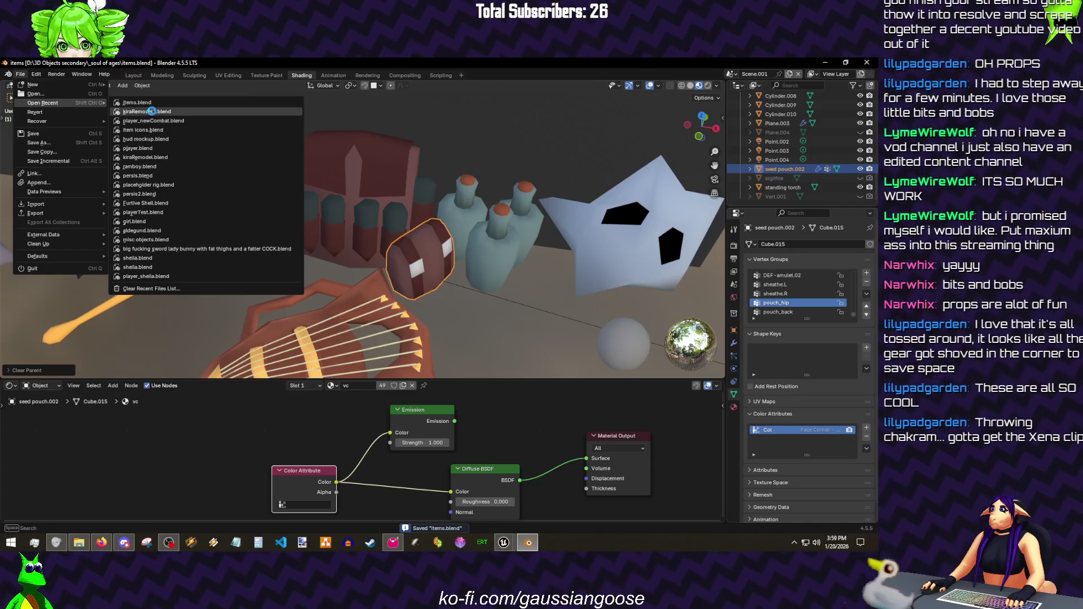
{"action": "left_click", "coordinate": [146, 111]}
{"action": "key", "text": "ctrl+v"}
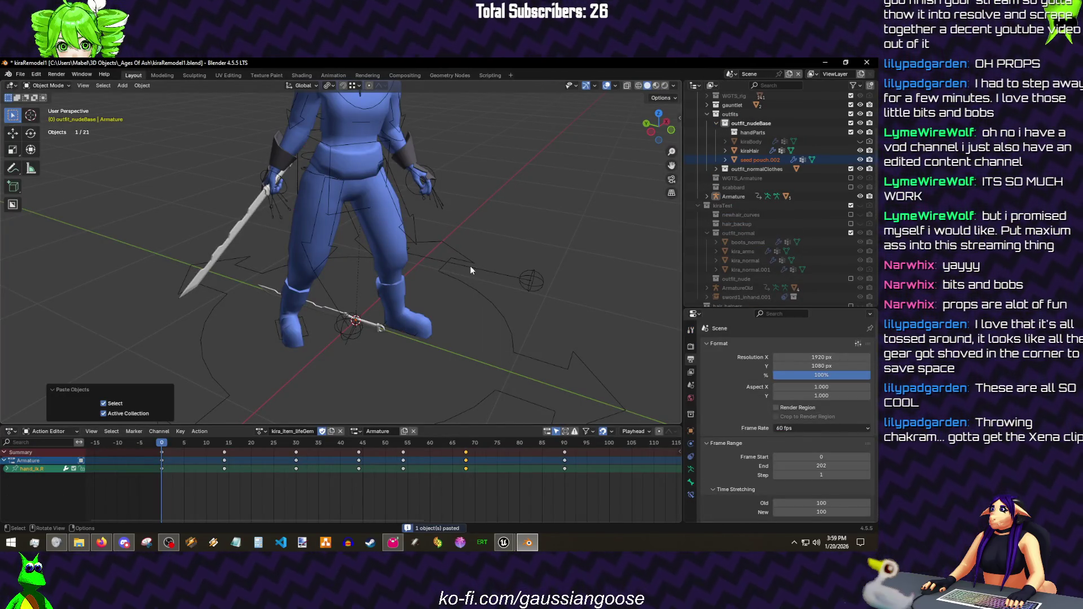
{"action": "type", "text": "s100"}
{"action": "key", "text": "Return"}
{"action": "key", "text": "alt+g"}
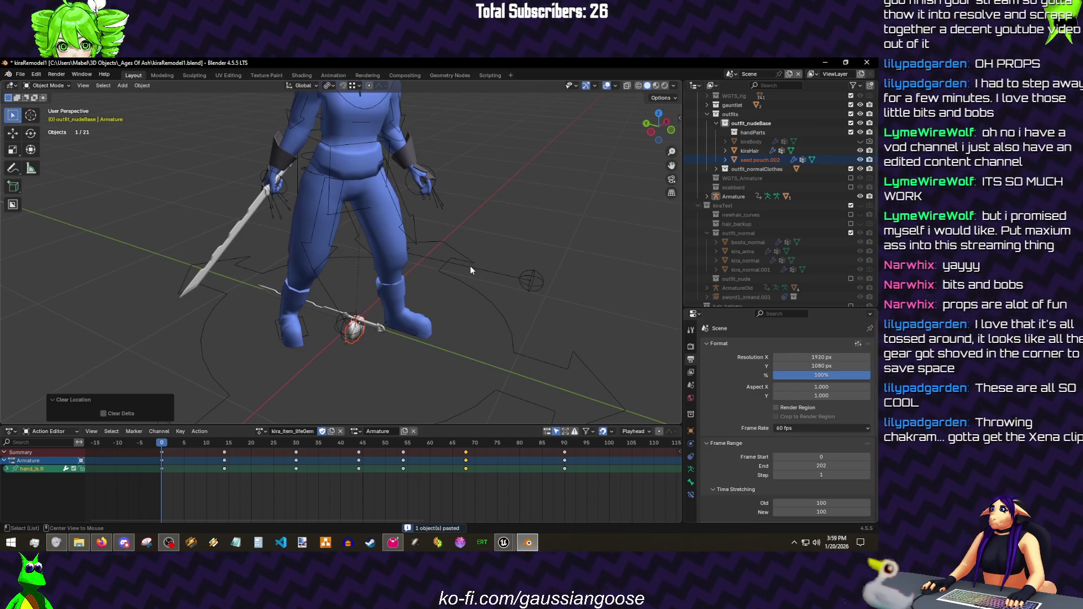
{"action": "scroll", "coordinate": [729, 163], "scroll_direction": "up", "scroll_amount": 2}
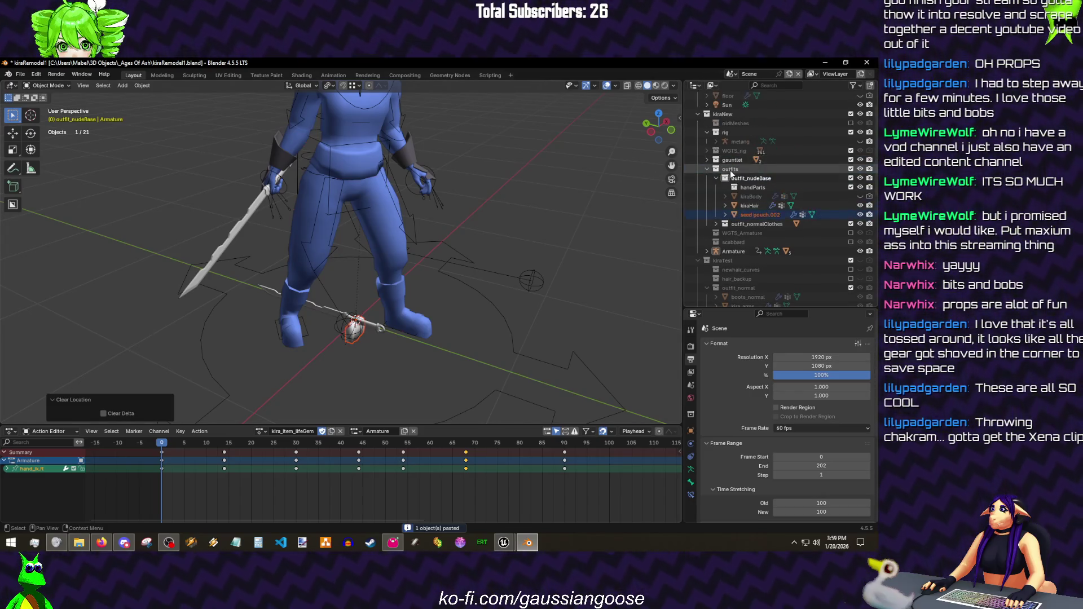
{"action": "scroll", "coordinate": [736, 178], "scroll_direction": "up", "scroll_amount": 2}
{"action": "scroll", "coordinate": [759, 210], "scroll_direction": "up", "scroll_amount": 2}
- Place seed pouch.002 in a new 'pouch' collection under items
{"action": "left_click_drag", "start_coordinate": [759, 198], "coordinate": [726, 270]}
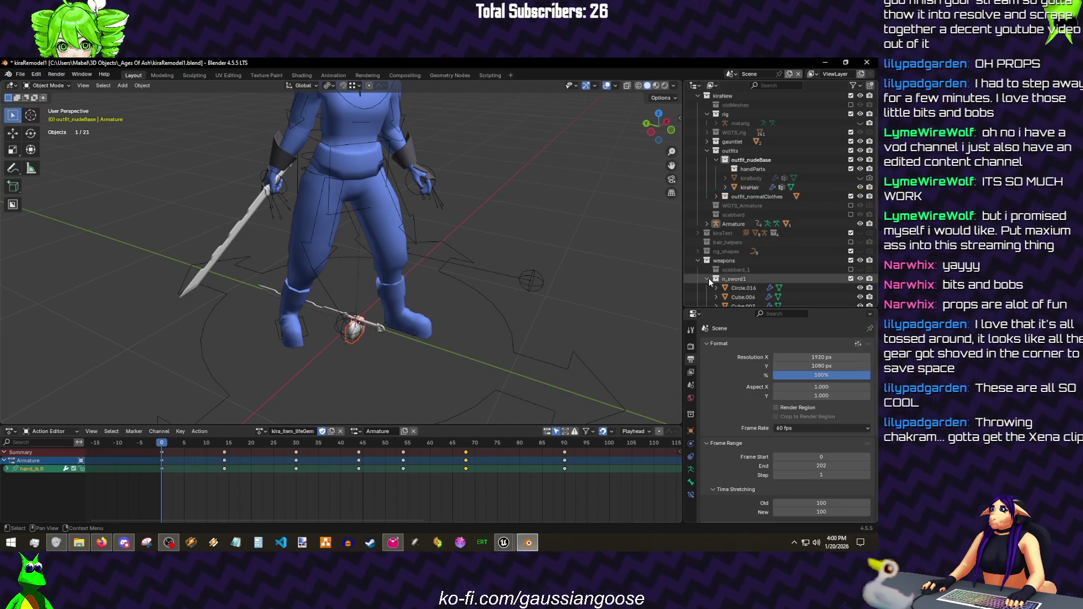
{"action": "left_click", "coordinate": [716, 278]}
{"action": "scroll", "coordinate": [719, 254], "scroll_direction": "down", "scroll_amount": 4}
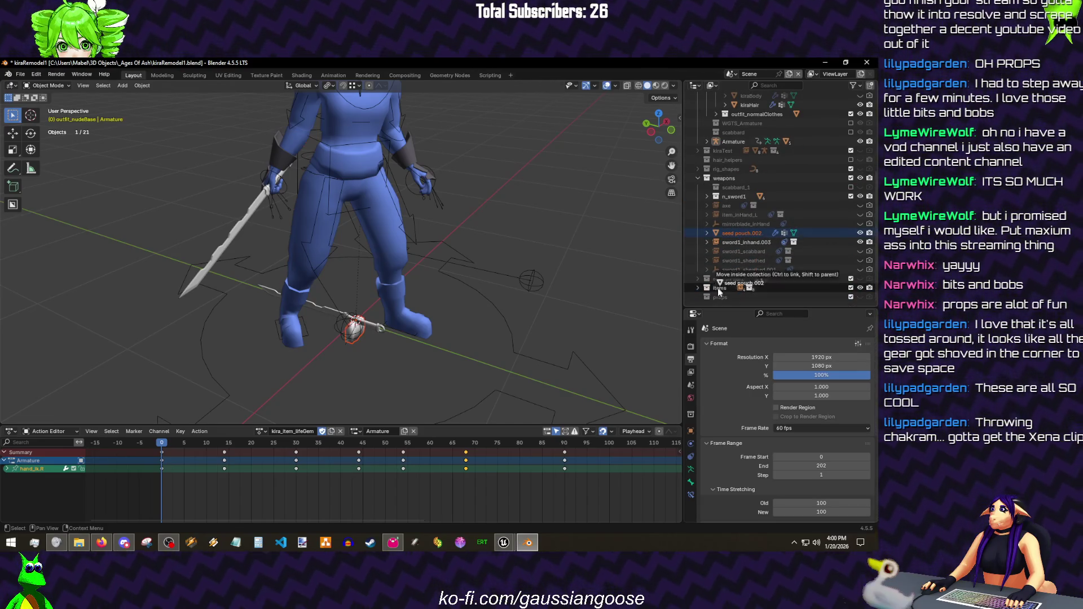
{"action": "left_click_drag", "start_coordinate": [738, 231], "coordinate": [695, 287]}
{"action": "left_click", "coordinate": [696, 288]}
{"action": "scroll", "coordinate": [717, 259], "scroll_direction": "down", "scroll_amount": 3}
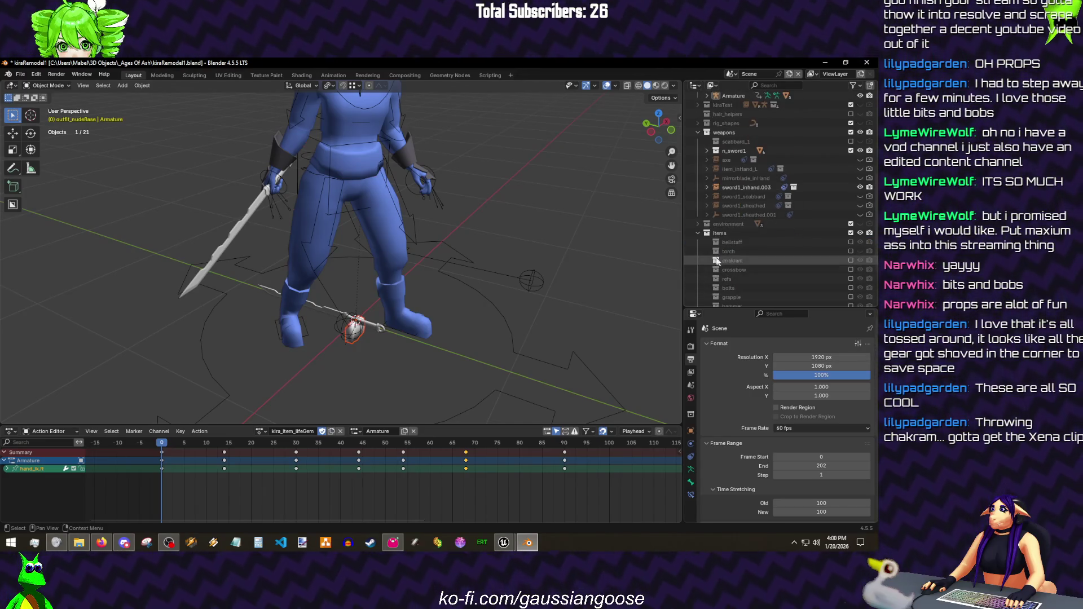
{"action": "right_click", "coordinate": [713, 234]}
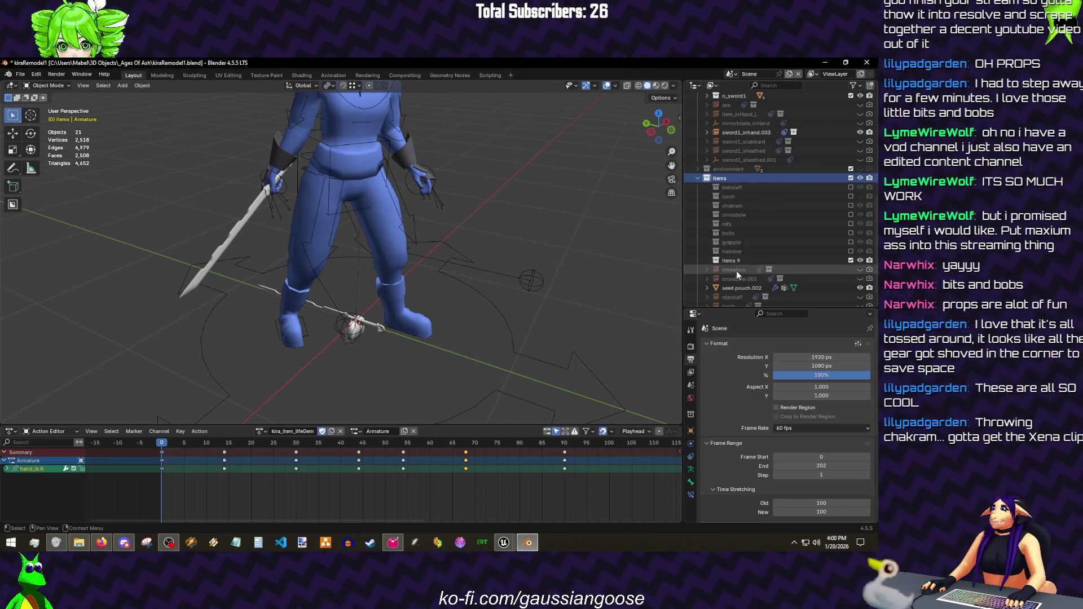
{"action": "scroll", "coordinate": [737, 259], "scroll_direction": "down", "scroll_amount": 3}
{"action": "double_click", "coordinate": [731, 248]}
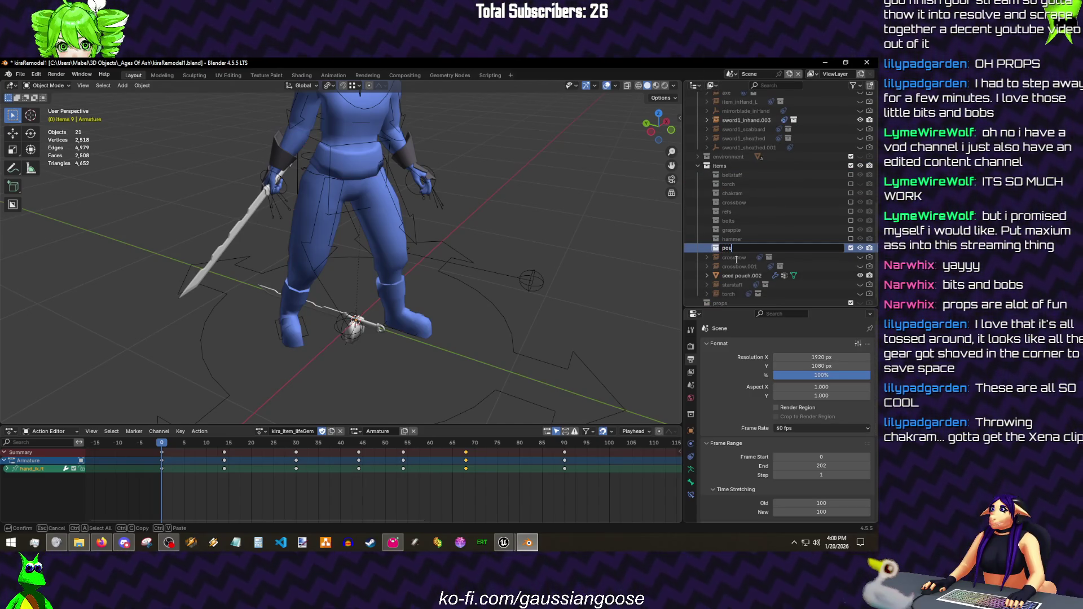
{"action": "type", "text": "ch"}
{"action": "key", "text": "Return"}
{"action": "left_click", "coordinate": [358, 339]}
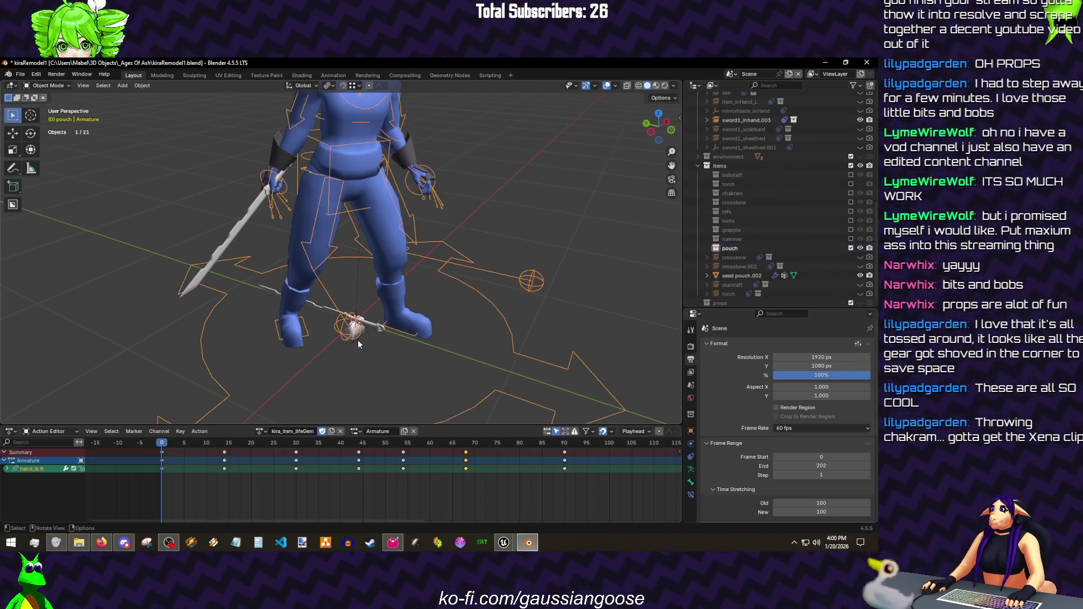
{"action": "left_click_drag", "start_coordinate": [740, 277], "coordinate": [731, 254]}
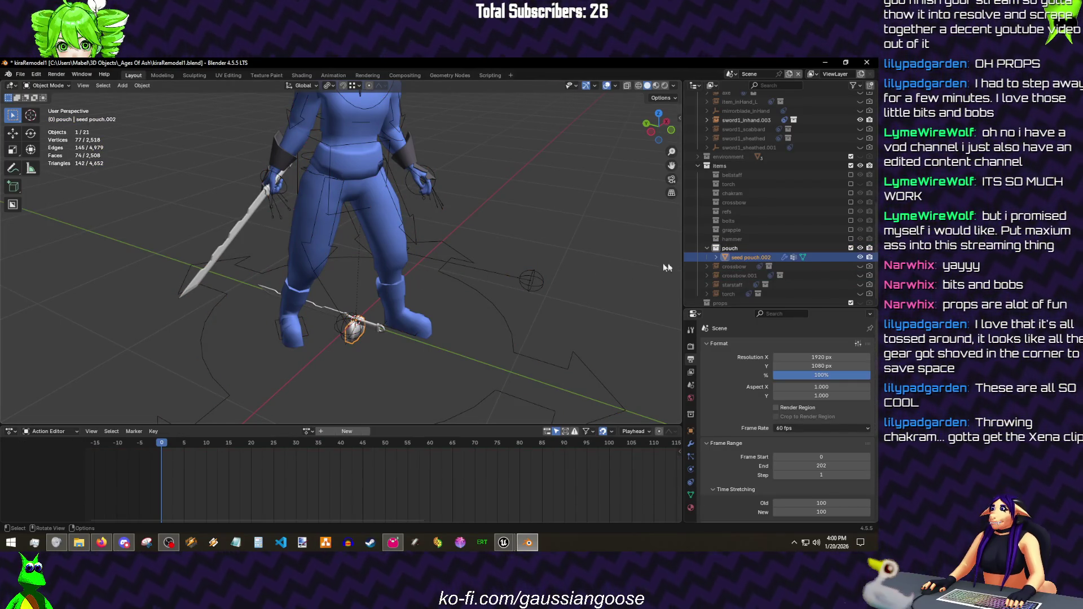
- Save the file and duplicate the in-hand sword in place
{"action": "key", "text": "ctrl+s"}
{"action": "left_click", "coordinate": [245, 216]}
{"action": "key", "text": "shift+d"}
{"action": "key", "text": "Escape"}
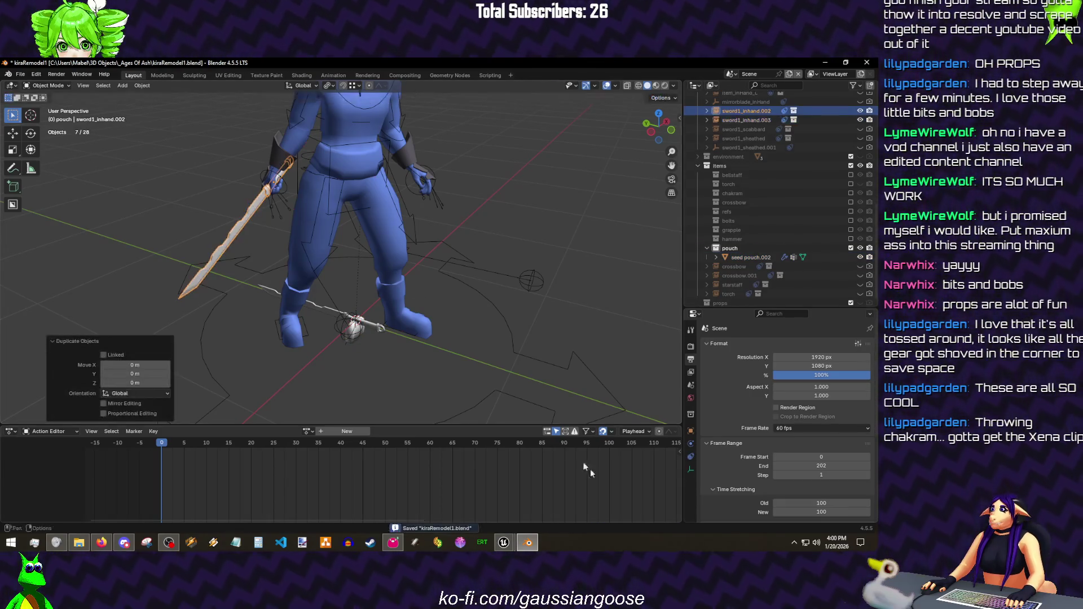
- Target the Copy Transforms constraint of the sword copy at the pouch bone
{"action": "left_click", "coordinate": [691, 456]}
{"action": "left_click", "coordinate": [797, 383]}
{"action": "type", "text": "po"}
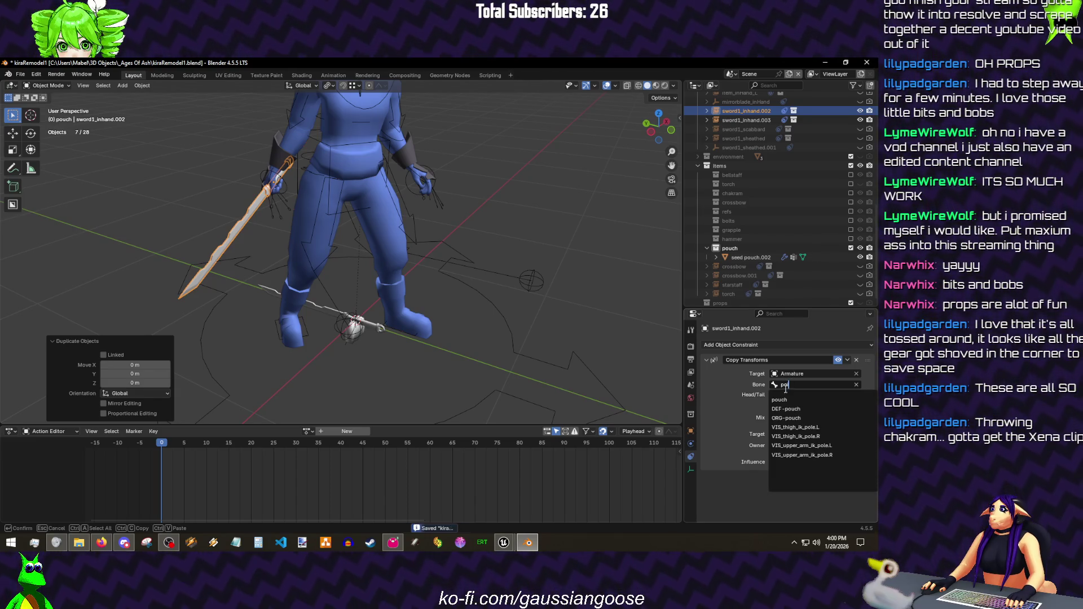
{"action": "left_click", "coordinate": [790, 400]}
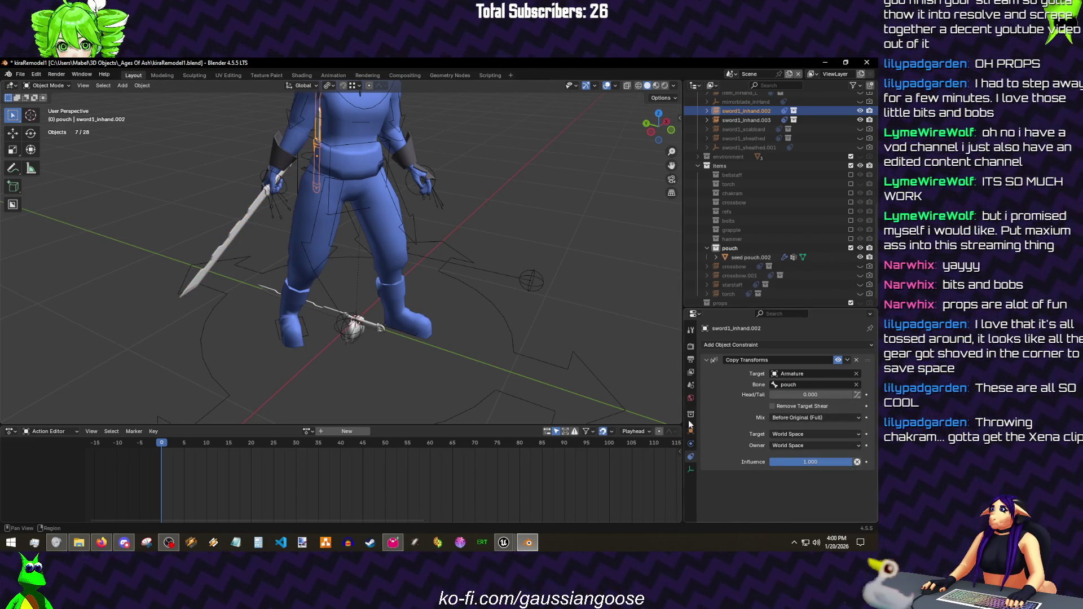
- Instance the pouch collection on the sword copy and clear its rotation
{"action": "left_click", "coordinate": [690, 429]}
{"action": "scroll", "coordinate": [730, 416], "scroll_direction": "down", "scroll_amount": 3}
{"action": "left_click", "coordinate": [796, 375]}
{"action": "type", "text": "see"}
{"action": "key", "text": "BackSpace"}
{"action": "key", "text": "BackSpace"}
{"action": "key", "text": "BackSpace"}
{"action": "type", "text": "pou"}
{"action": "left_click", "coordinate": [794, 389]}
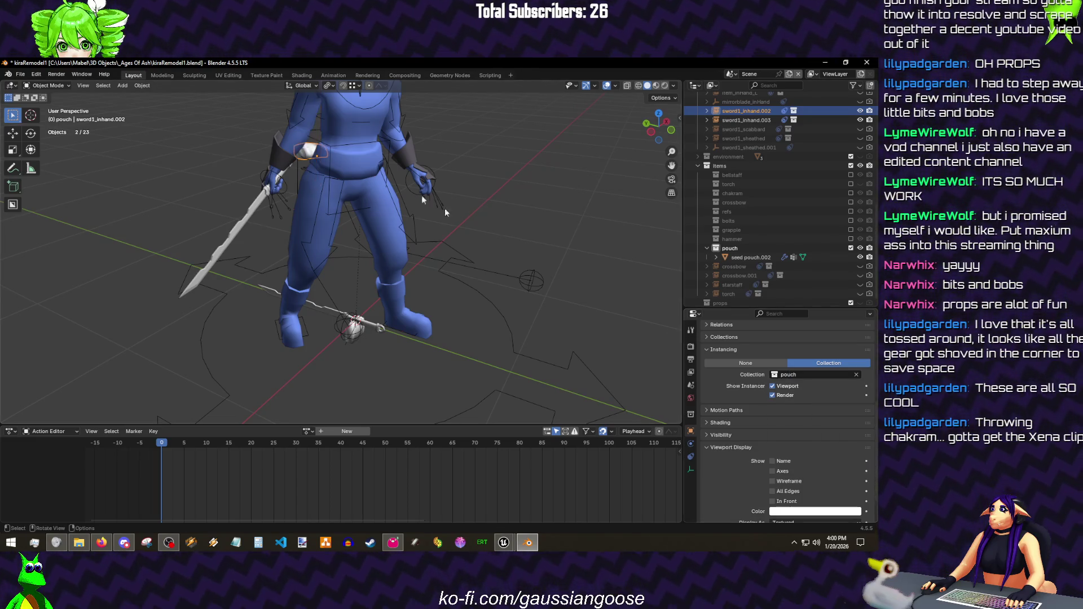
{"action": "key", "text": "alt+r"}
{"action": "scroll", "coordinate": [322, 156], "scroll_direction": "up", "scroll_amount": 5}
{"action": "mouse_move", "coordinate": [322, 156]}
{"action": "left_mouse_down"}
{"action": "mouse_move", "coordinate": [472, 231]}
{"action": "mouse_move", "coordinate": [330, 372]}
{"action": "left_mouse_up"}
- Rotate seed pouch.002 -90° on X and lower it slightly along Z
{"action": "left_click", "coordinate": [337, 379]}
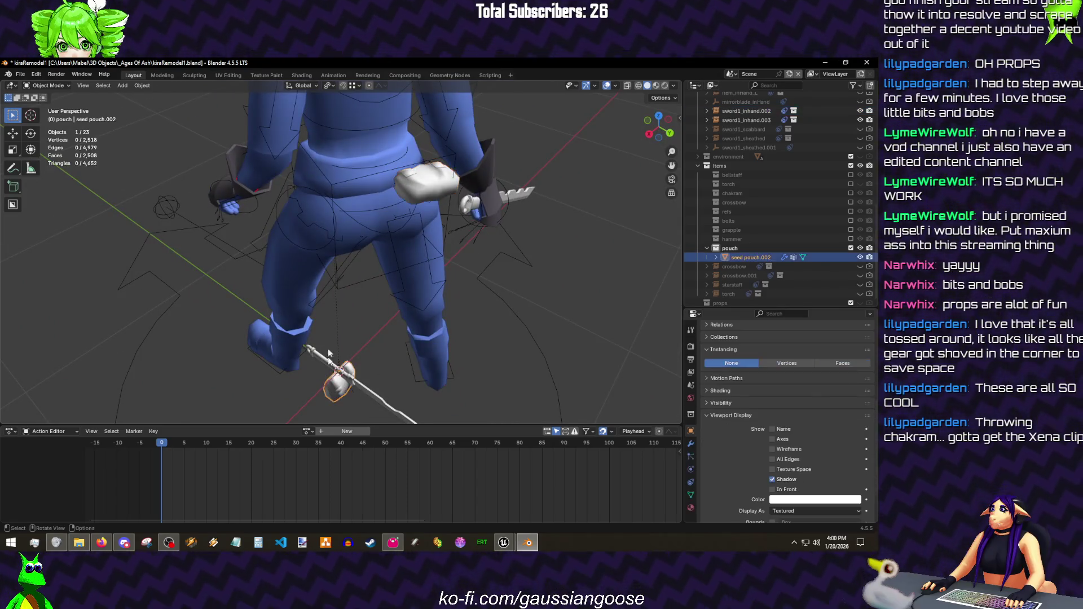
{"action": "type", "text": "rx"}
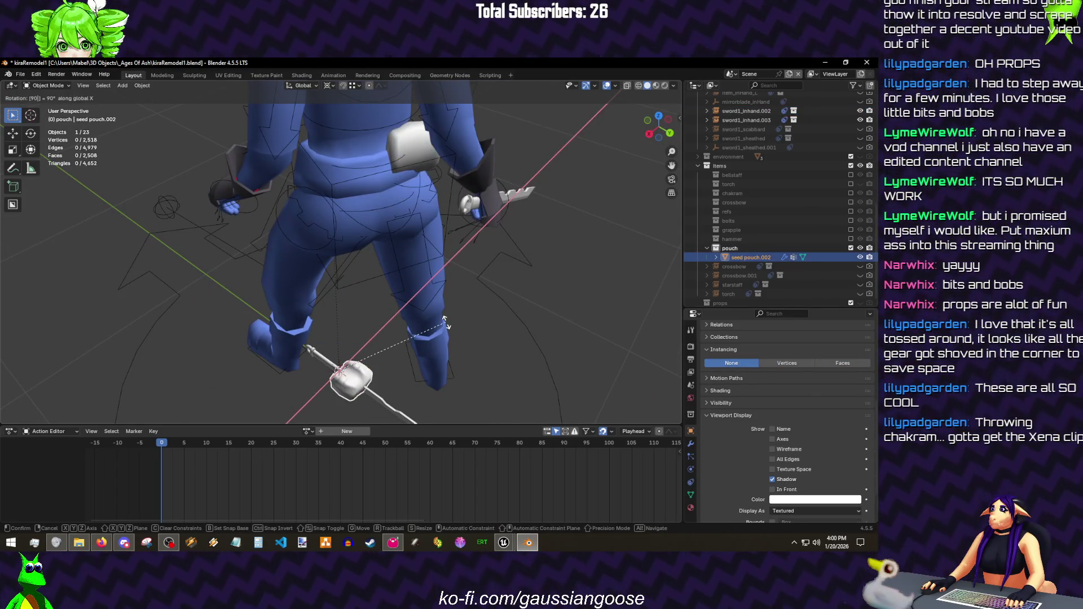
{"action": "type", "text": "-90"}
{"action": "key", "text": "Return"}
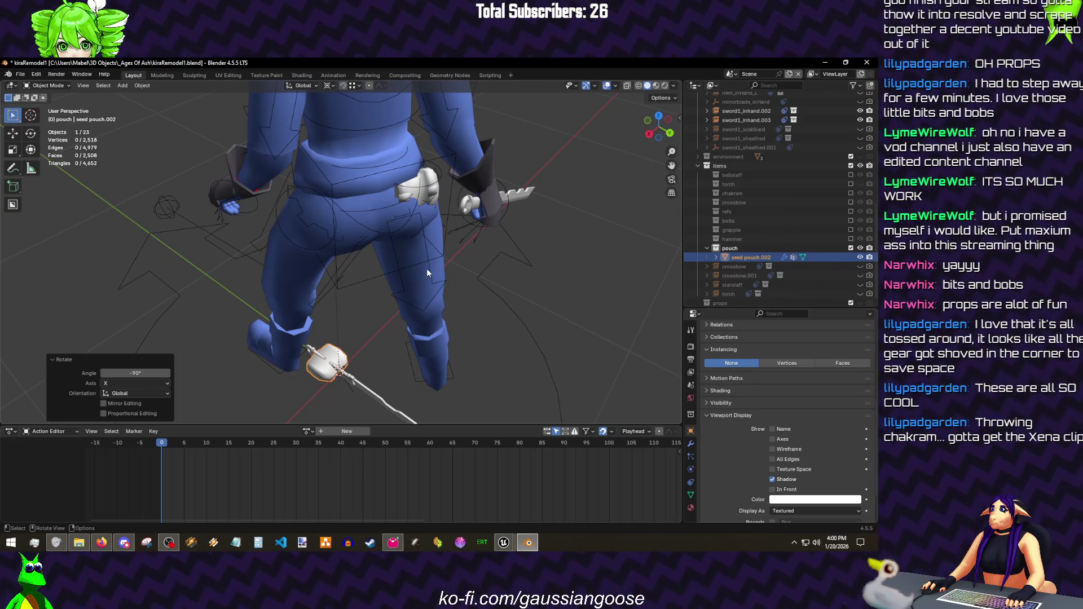
{"action": "key", "text": "g"}
{"action": "key", "text": "z"}
{"action": "left_click", "coordinate": [431, 272]}
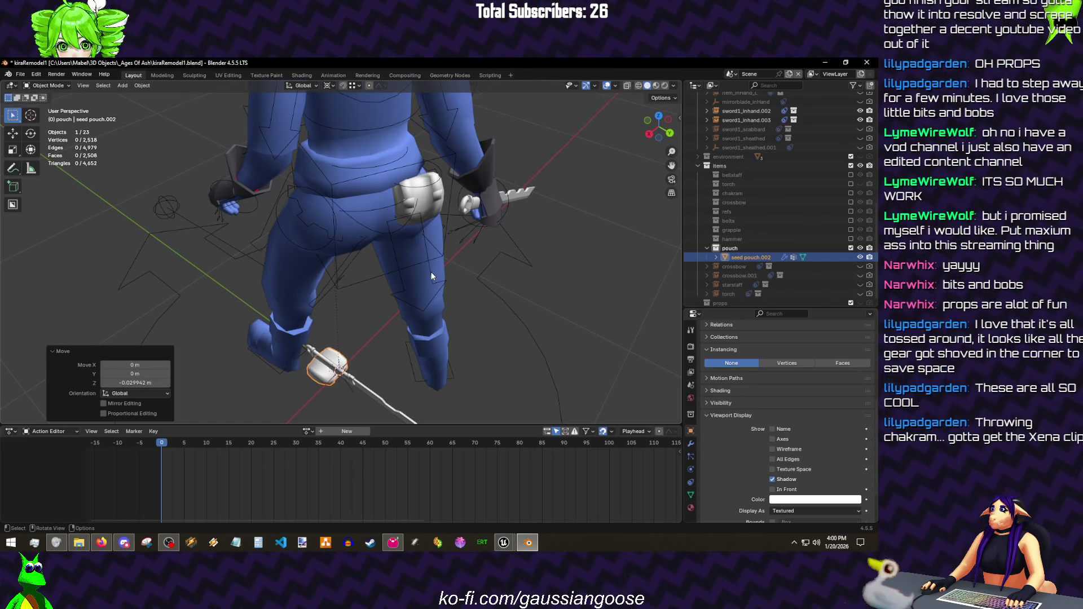
{"action": "scroll", "coordinate": [431, 272], "scroll_direction": "up", "scroll_amount": 5}
- Check the pouch in material preview and tilt it 22.3° about X
{"action": "key", "text": "z"}
{"action": "left_click_drag", "start_coordinate": [407, 231], "coordinate": [390, 240]}
{"action": "key", "text": "shift+alt+z"}
{"action": "key", "text": "r"}
{"action": "key", "text": "x"}
{"action": "left_click", "coordinate": [426, 245]}
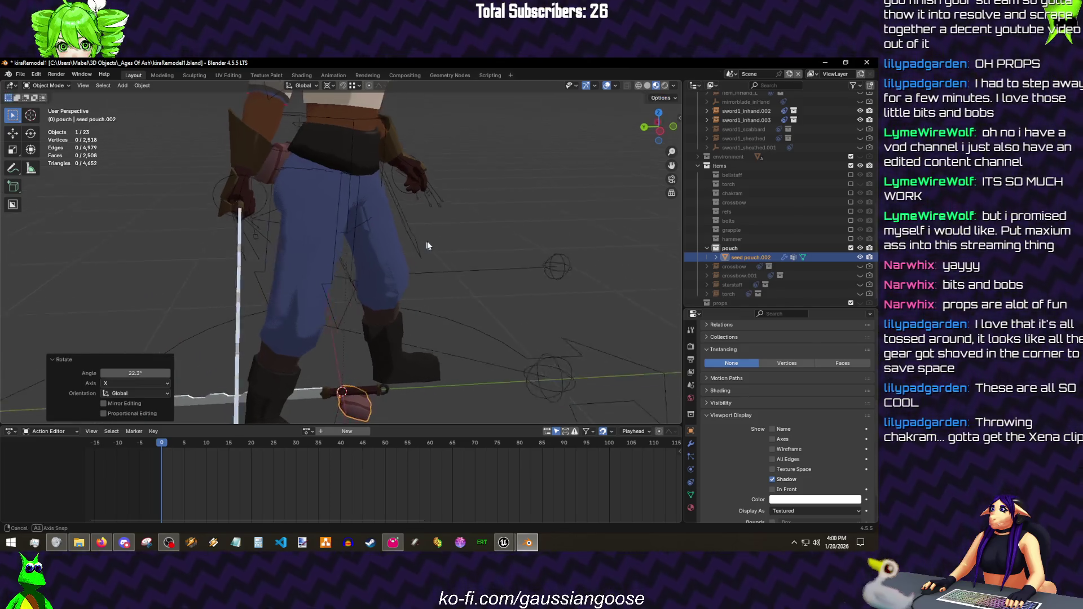
{"action": "left_click_drag", "start_coordinate": [426, 244], "coordinate": [453, 255]}
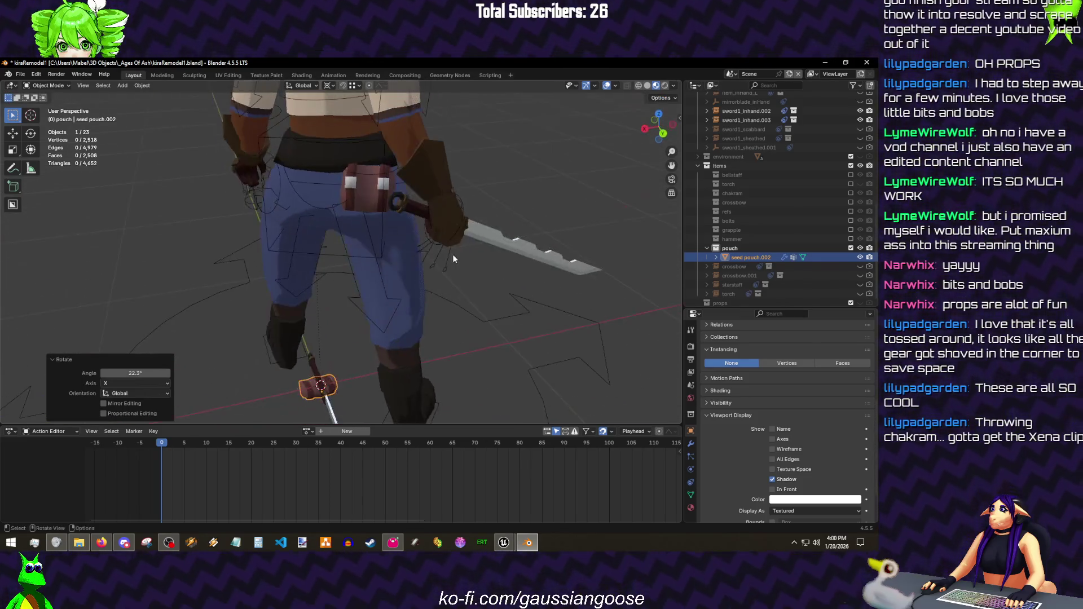
- Nudge the pouch along its local X and play the animation to check
{"action": "key", "text": "g"}
{"action": "key", "text": "x"}
{"action": "key", "text": "x"}
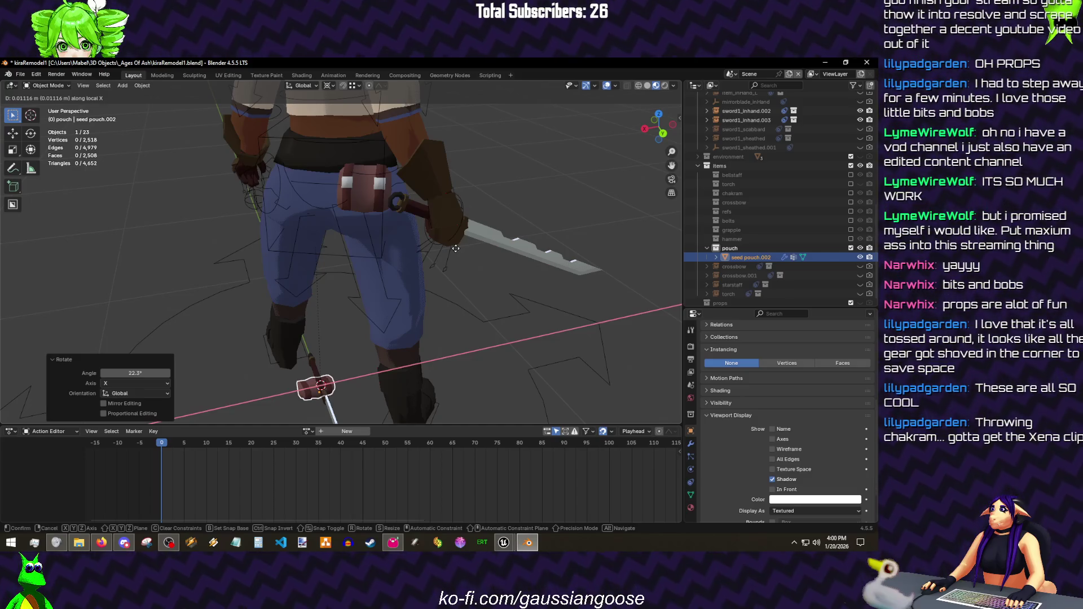
{"action": "left_click", "coordinate": [456, 249]}
{"action": "mouse_move", "coordinate": [447, 172]}
{"action": "left_mouse_down"}
{"action": "mouse_move", "coordinate": [377, 223]}
{"action": "mouse_move", "coordinate": [368, 275]}
{"action": "mouse_move", "coordinate": [257, 278]}
{"action": "mouse_move", "coordinate": [392, 285]}
{"action": "left_mouse_up"}
{"action": "key", "text": "space"}
{"action": "key", "text": "space"}
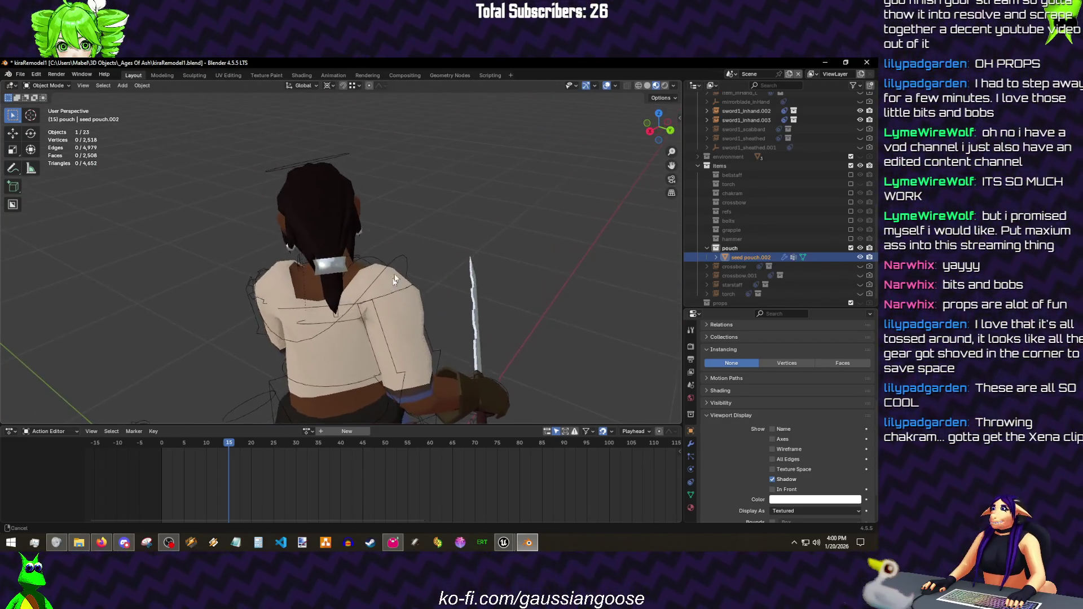
{"action": "scroll", "coordinate": [485, 260], "scroll_direction": "up", "scroll_amount": 3}
- In Pose Mode at frame 14, move the left hand IK bone
{"action": "left_click_drag", "start_coordinate": [485, 260], "coordinate": [386, 380]}
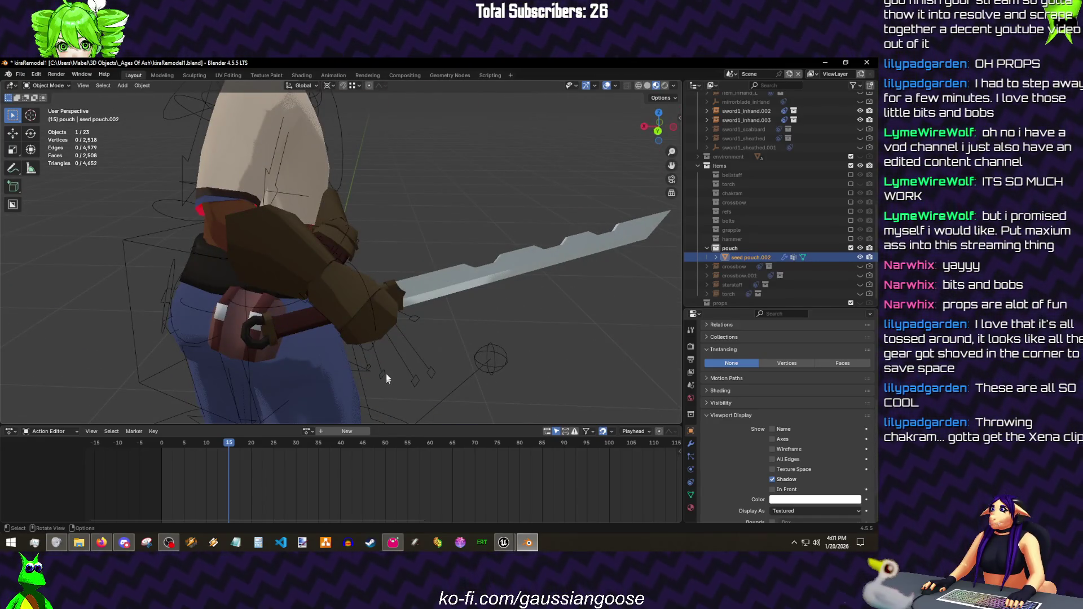
{"action": "left_click", "coordinate": [387, 380]}
{"action": "key", "text": "ctrl+Tab"}
{"action": "mouse_move", "coordinate": [337, 230]}
{"action": "left_mouse_down"}
{"action": "mouse_move", "coordinate": [405, 273]}
{"action": "mouse_move", "coordinate": [381, 288]}
{"action": "left_mouse_up"}
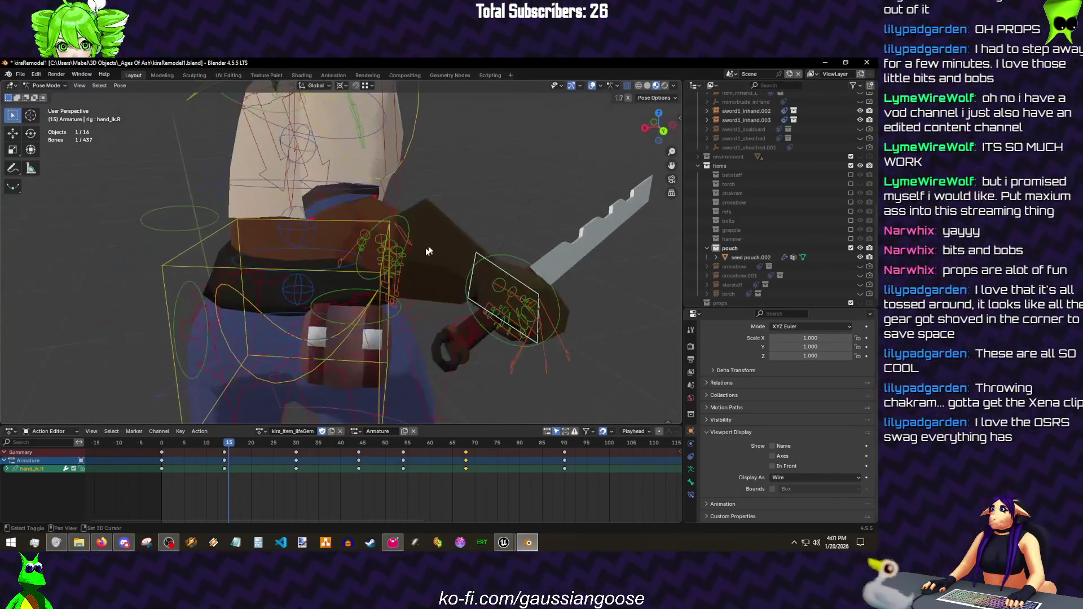
{"action": "left_click_drag", "start_coordinate": [382, 288], "coordinate": [455, 282]}
{"action": "left_click", "coordinate": [505, 271]}
{"action": "key", "text": "Left"}
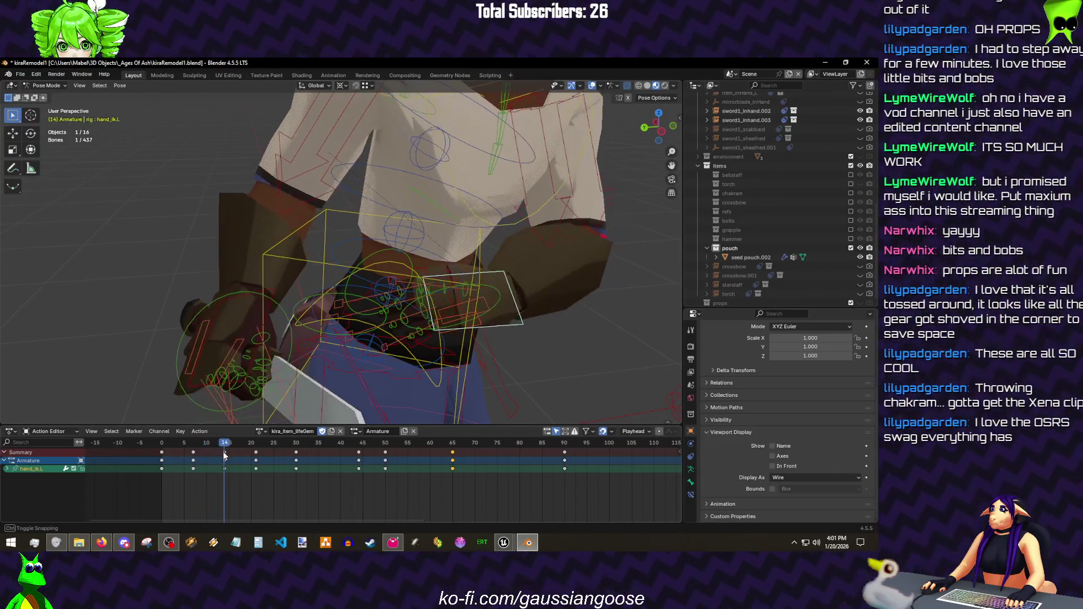
{"action": "left_click_drag", "start_coordinate": [271, 416], "coordinate": [450, 335]}
{"action": "key", "text": "g"}
{"action": "left_click", "coordinate": [419, 310]}
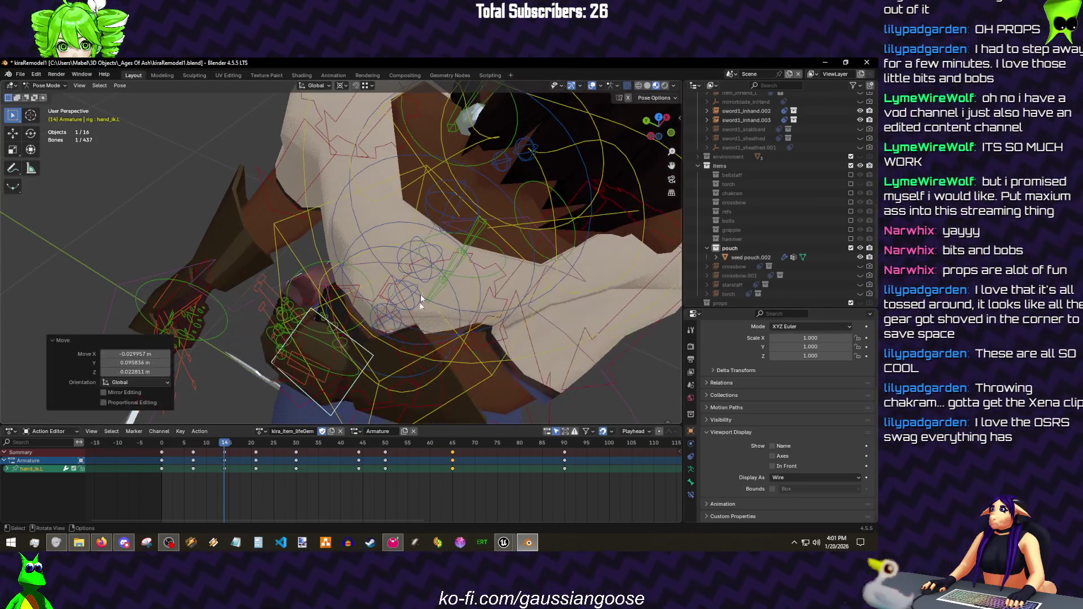
{"action": "scroll", "coordinate": [434, 276], "scroll_direction": "down", "scroll_amount": 5}
{"action": "scroll", "coordinate": [415, 244], "scroll_direction": "up", "scroll_amount": 2}
- Rotate the chest bone, including a free trackball rotation
{"action": "left_click_drag", "start_coordinate": [459, 191], "coordinate": [452, 217]}
{"action": "left_click", "coordinate": [452, 217]}
{"action": "key", "text": "r"}
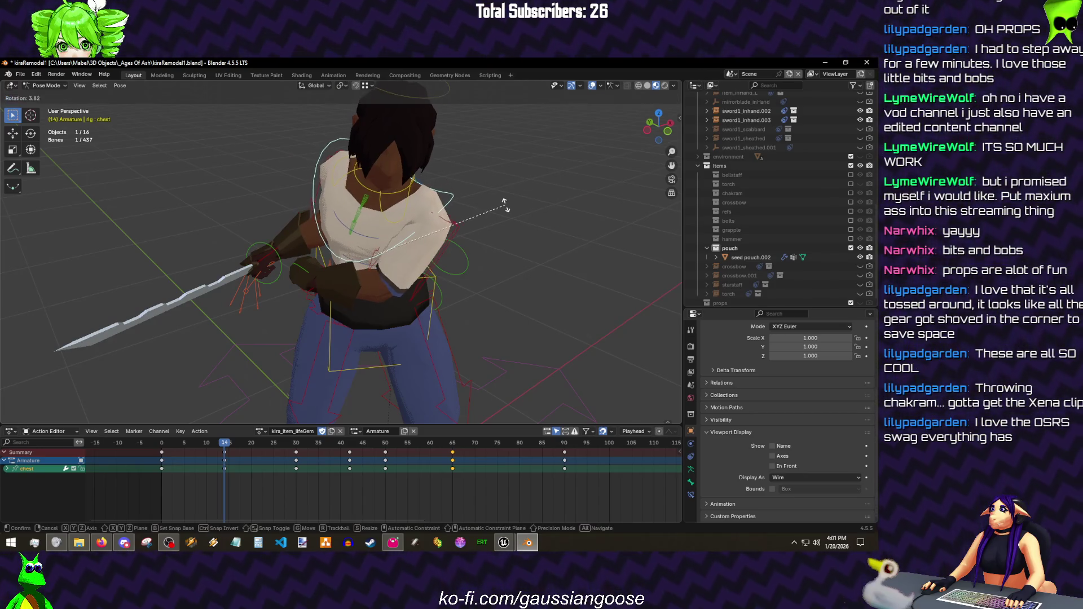
{"action": "left_click", "coordinate": [505, 204]}
{"action": "key", "text": "r"}
{"action": "key", "text": "r"}
{"action": "left_click", "coordinate": [381, 284]}
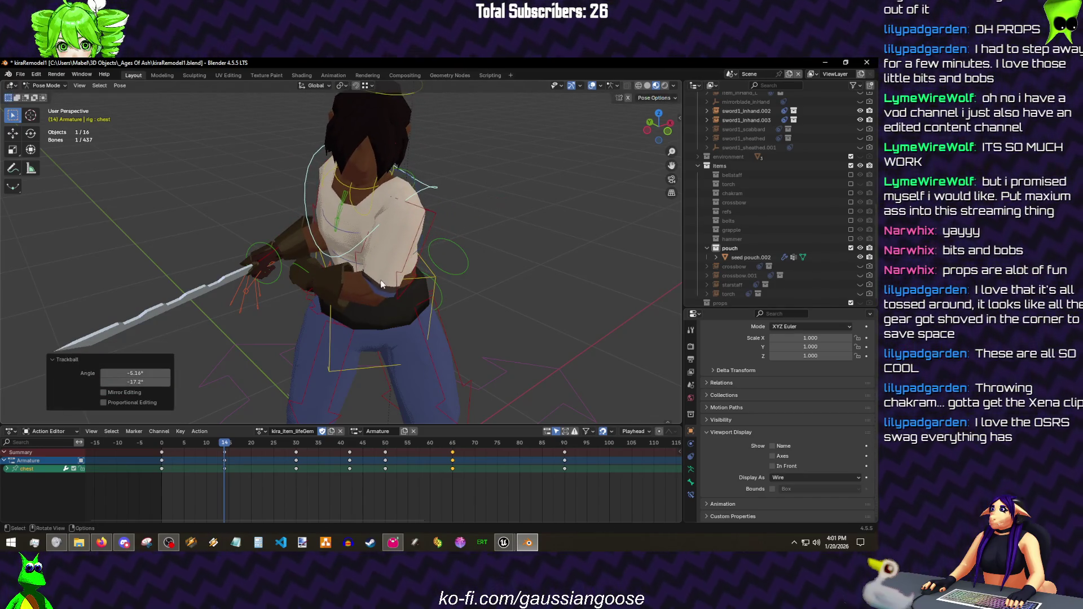
- Rotate upper_arm_ik.L 44.4°, then move and rotate hand_ik.L
{"action": "left_click", "coordinate": [402, 273]}
{"action": "key", "text": "r"}
{"action": "left_click", "coordinate": [381, 279]}
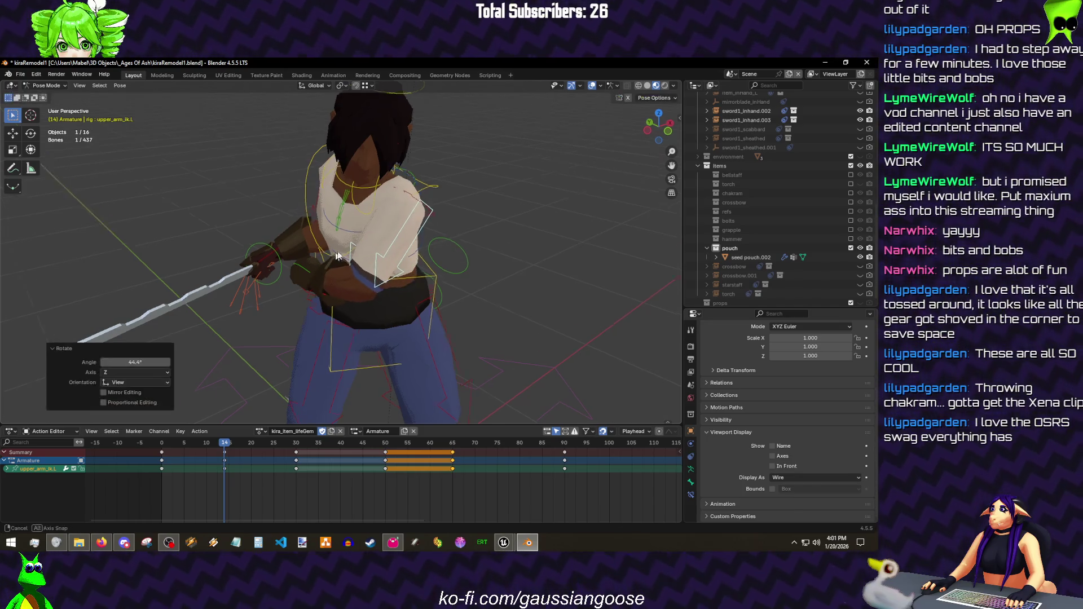
{"action": "scroll", "coordinate": [374, 280], "scroll_direction": "up", "scroll_amount": 2}
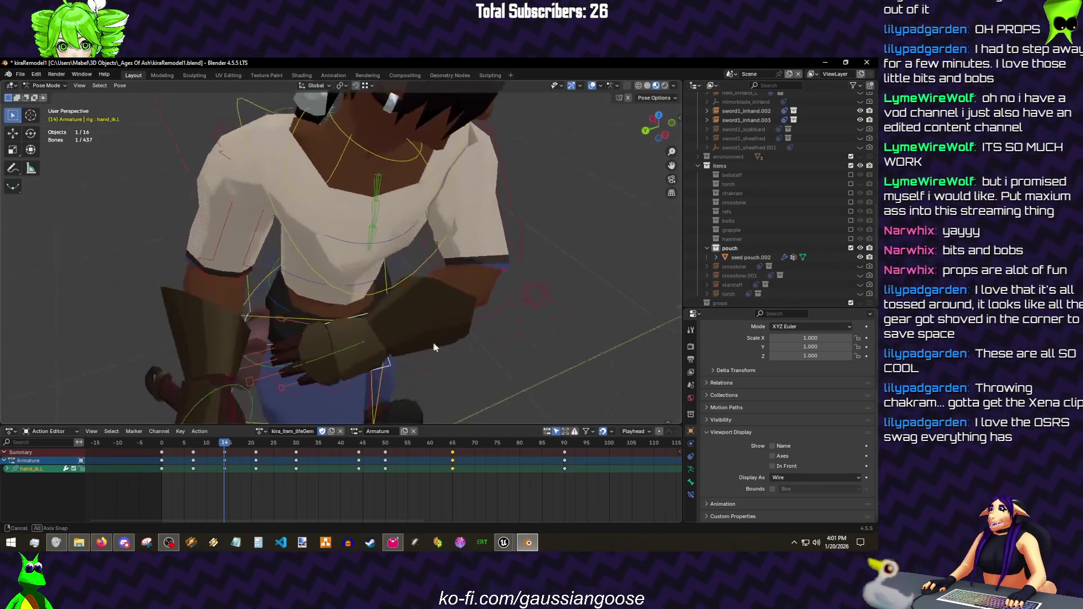
{"action": "left_click", "coordinate": [398, 338]}
{"action": "key", "text": "g"}
{"action": "left_click", "coordinate": [413, 337]}
{"action": "key", "text": "r"}
{"action": "key", "text": "r"}
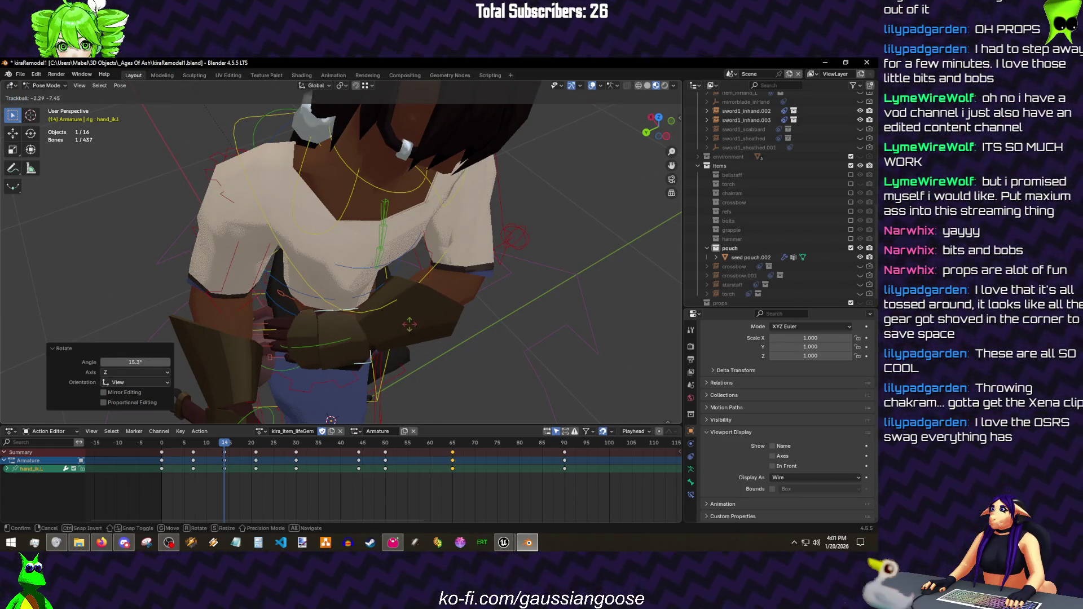
{"action": "left_click", "coordinate": [447, 269]}
- Keyframe the hand, upper arm and chest bones at frame 14 and save
{"action": "left_click", "coordinate": [501, 216], "text": "shift"}
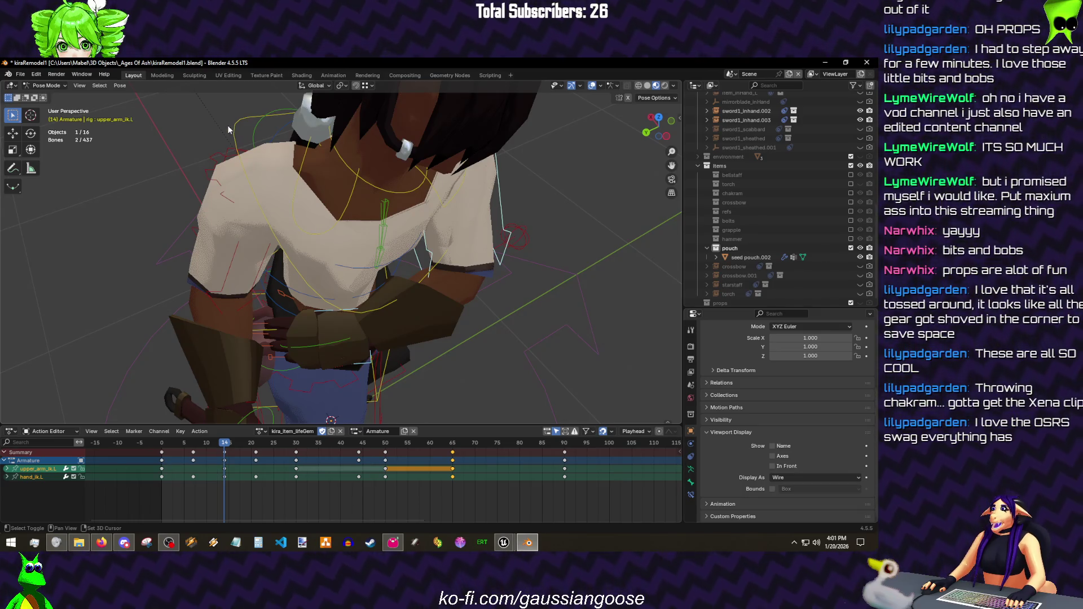
{"action": "left_click", "coordinate": [230, 126], "text": "shift"}
{"action": "key", "text": "k"}
{"action": "left_click", "coordinate": [233, 129]}
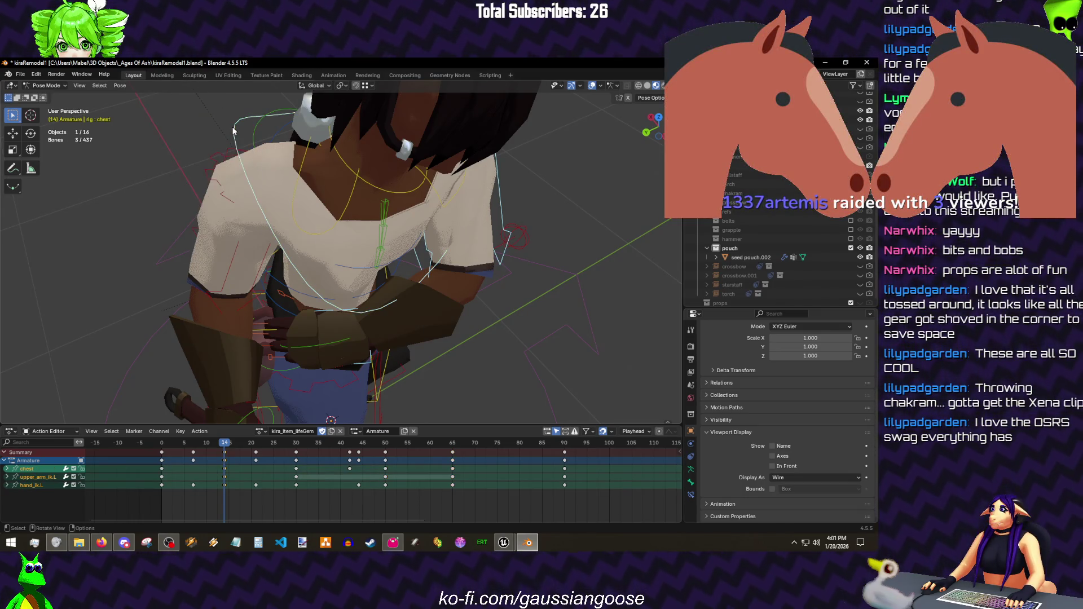
{"action": "scroll", "coordinate": [485, 200], "scroll_direction": "down", "scroll_amount": 3}
{"action": "key", "text": "ctrl+s"}
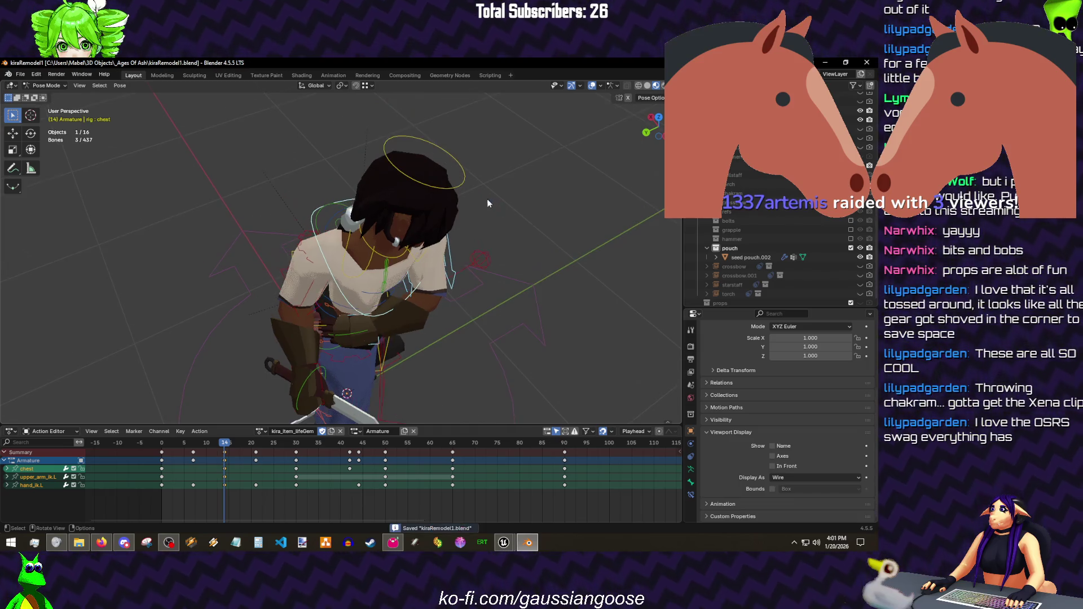
- Play the animation to review the new pose, stopping at frame 18
{"action": "key", "text": "space"}
{"action": "key", "text": "space"}
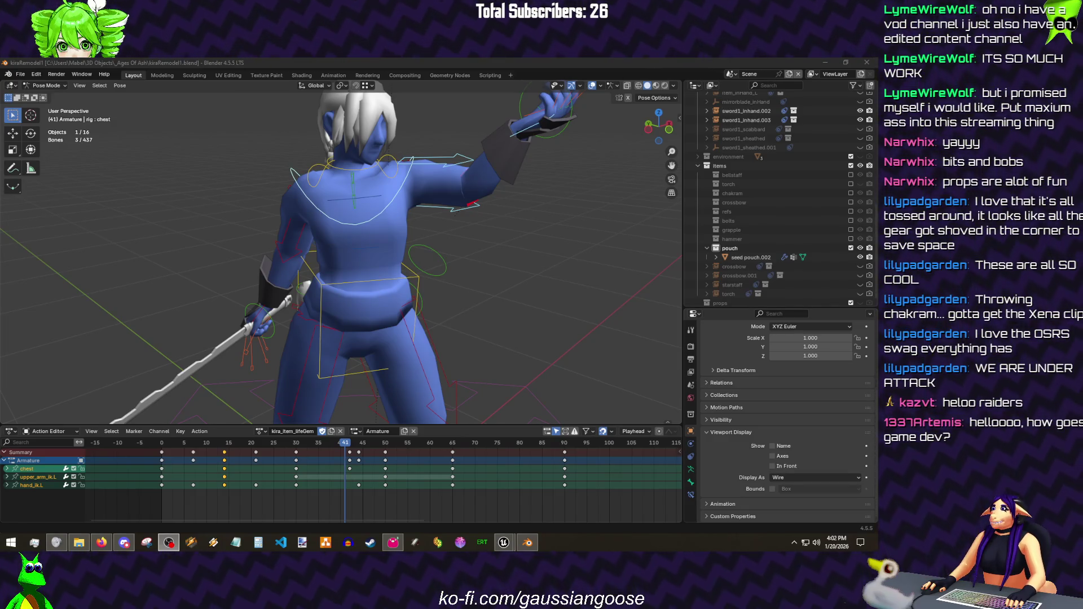
{"action": "mouse_move", "coordinate": [275, 329]}
{"action": "left_mouse_down"}
{"action": "mouse_move", "coordinate": [336, 292]}
{"action": "mouse_move", "coordinate": [415, 296]}
{"action": "mouse_move", "coordinate": [317, 286]}
{"action": "left_mouse_up"}
{"action": "left_click_drag", "start_coordinate": [345, 442], "coordinate": [416, 443]}
{"action": "left_click", "coordinate": [185, 451]}
{"action": "key", "text": "space"}
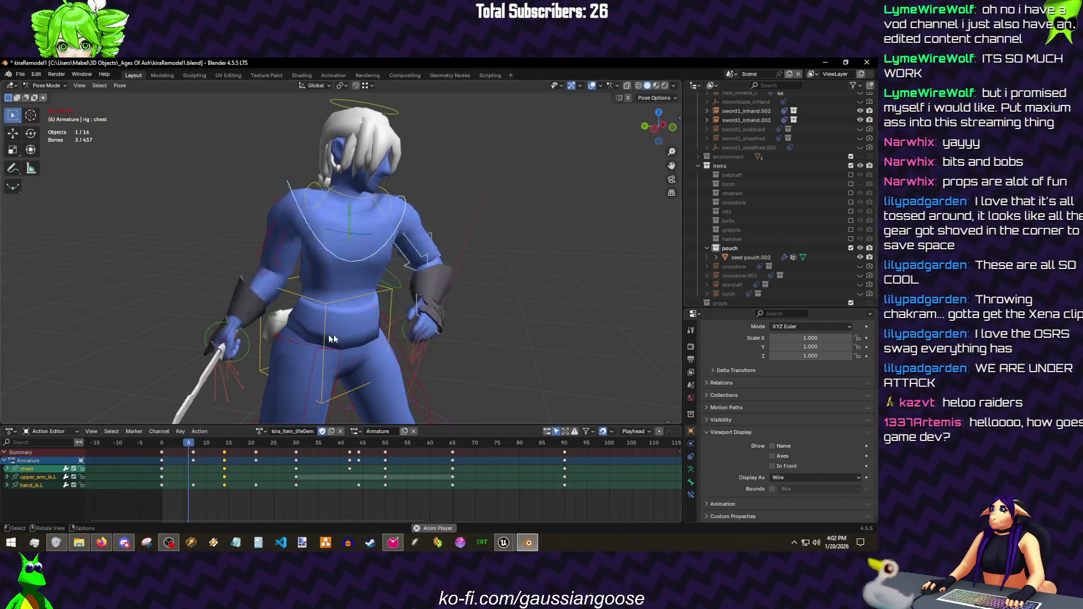
- Return to Object Mode, save, show textures at frame 0 and select mesh and armature
{"action": "key", "text": "ctrl+Tab"}
{"action": "key", "text": "ctrl+s"}
{"action": "left_click_drag", "start_coordinate": [358, 325], "coordinate": [406, 263]}
{"action": "key", "text": "z"}
{"action": "mouse_move", "coordinate": [441, 314]}
{"action": "left_mouse_down"}
{"action": "mouse_move", "coordinate": [510, 258]}
{"action": "mouse_move", "coordinate": [463, 267]}
{"action": "left_mouse_up"}
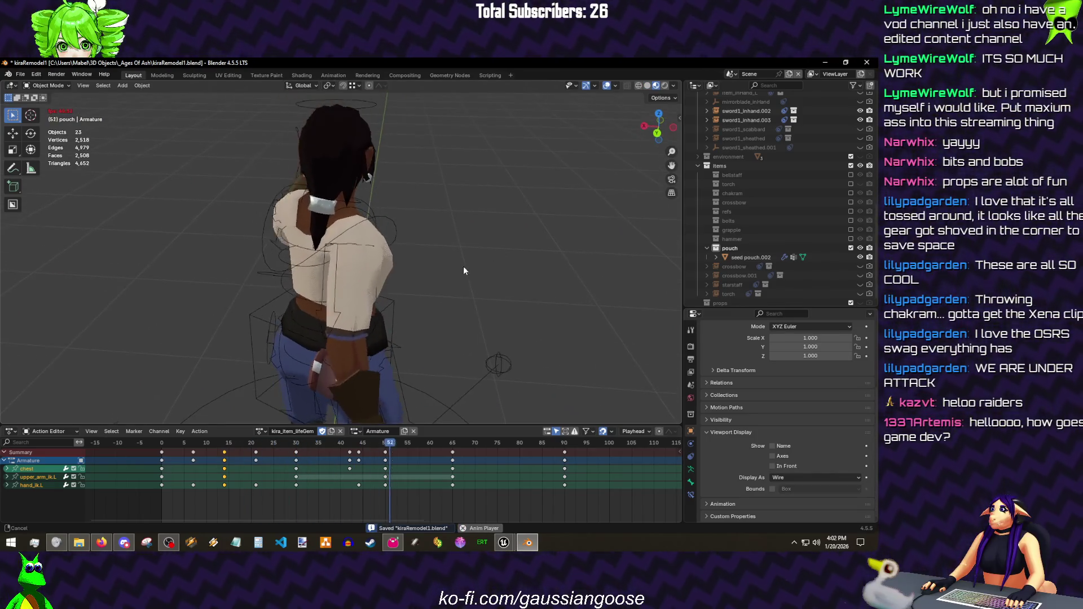
{"action": "key", "text": "shift+Left"}
{"action": "key", "text": "a"}
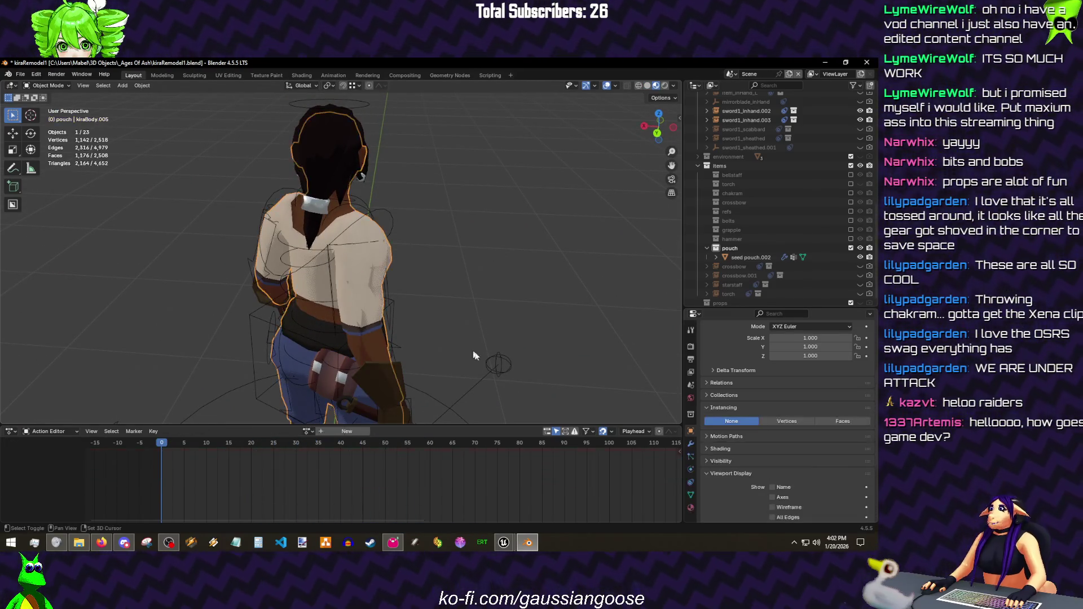
{"action": "key", "text": "q"}
- Export the selection as FBX over kira_item_lifeGem.fbx in characters\kira\anims
{"action": "left_click", "coordinate": [428, 242]}
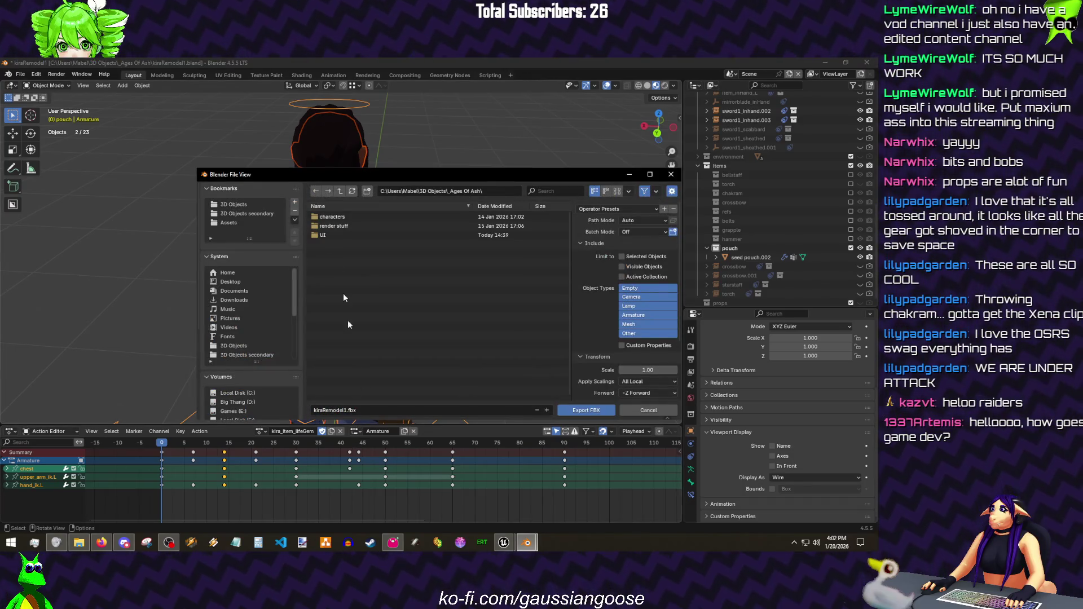
{"action": "double_click", "coordinate": [329, 216]}
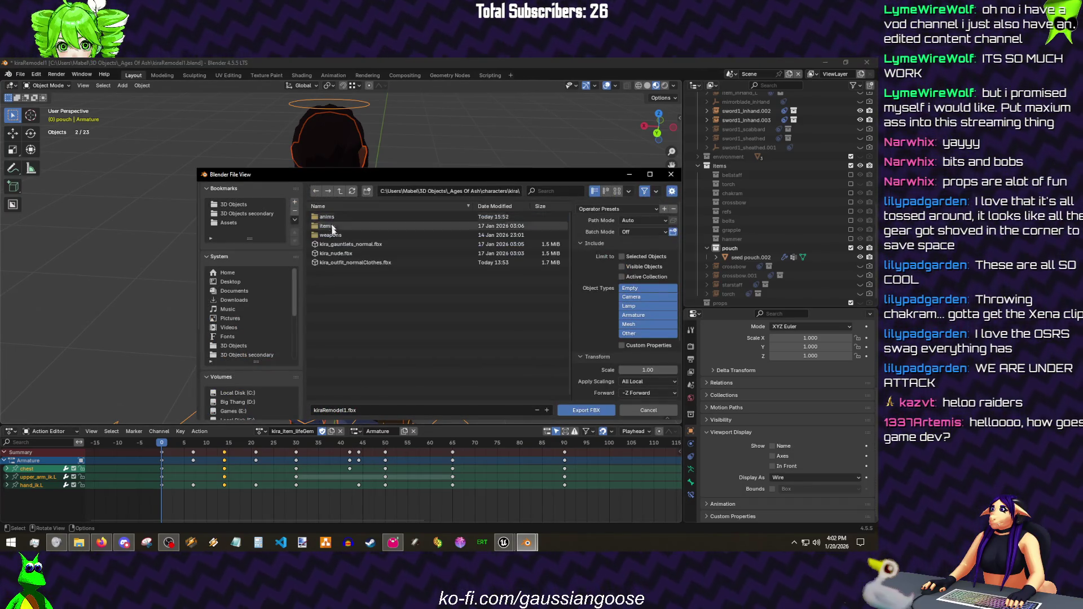
{"action": "double_click", "coordinate": [331, 220]}
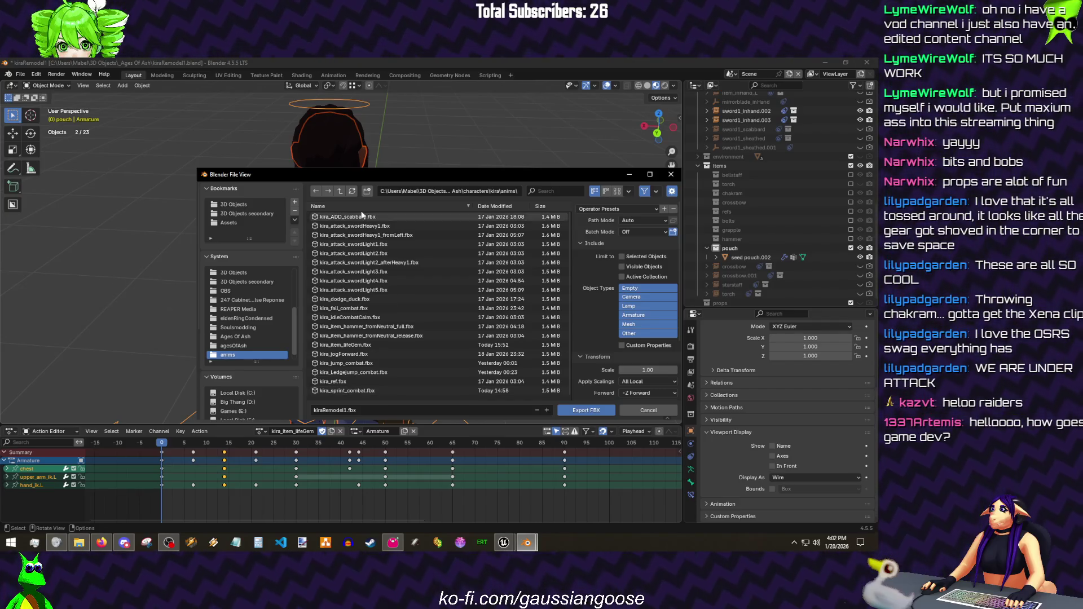
{"action": "left_click", "coordinate": [398, 214]}
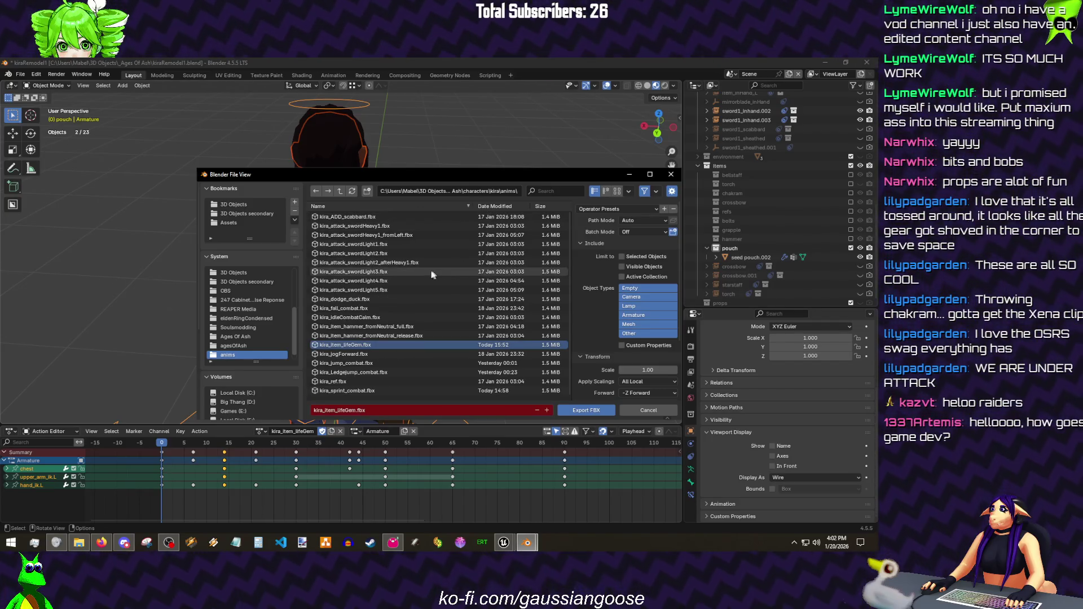
{"action": "left_click", "coordinate": [597, 409]}
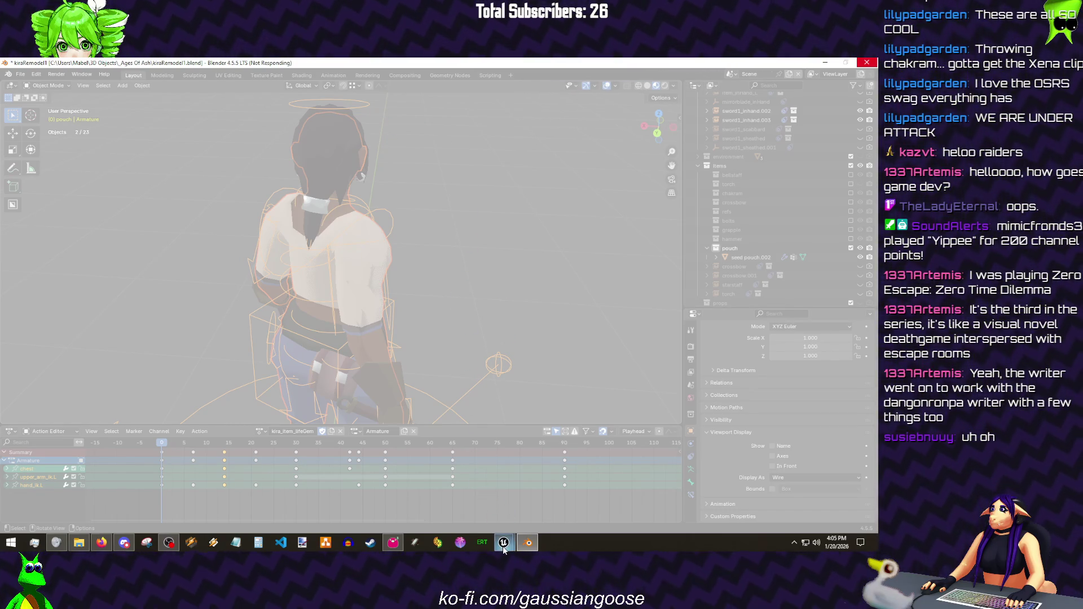
- After the export finishes, switch over to Unreal Engine
{"action": "mouse_move", "coordinate": [504, 542]}
{"action": "left_click", "coordinate": [527, 490]}
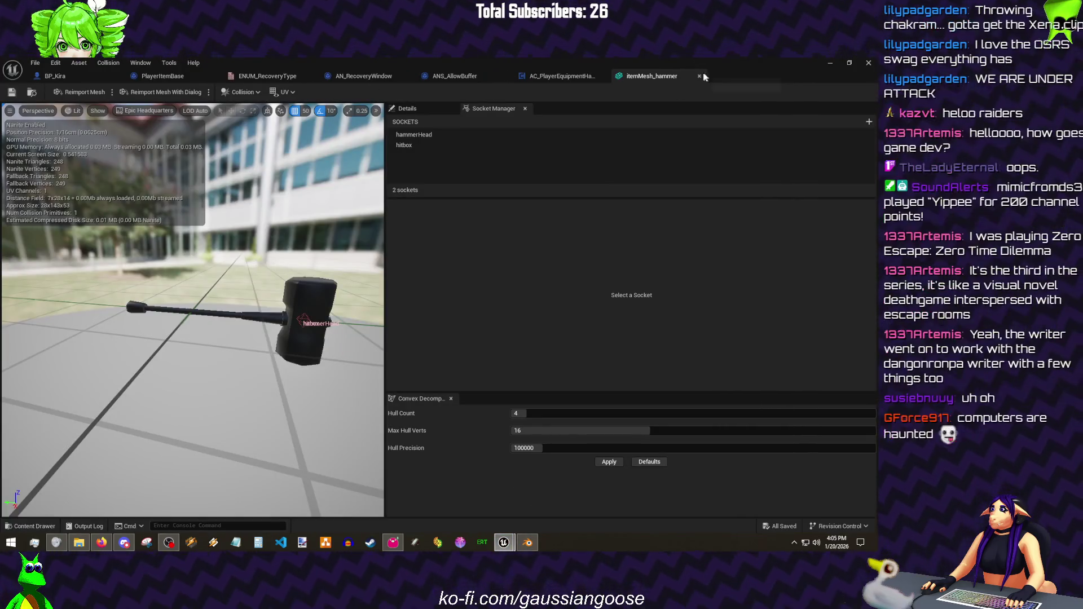
- Close the itemMesh_hammer editor and compile the AC_PlayerEquipmentHandler blueprint
{"action": "left_click", "coordinate": [698, 75]}
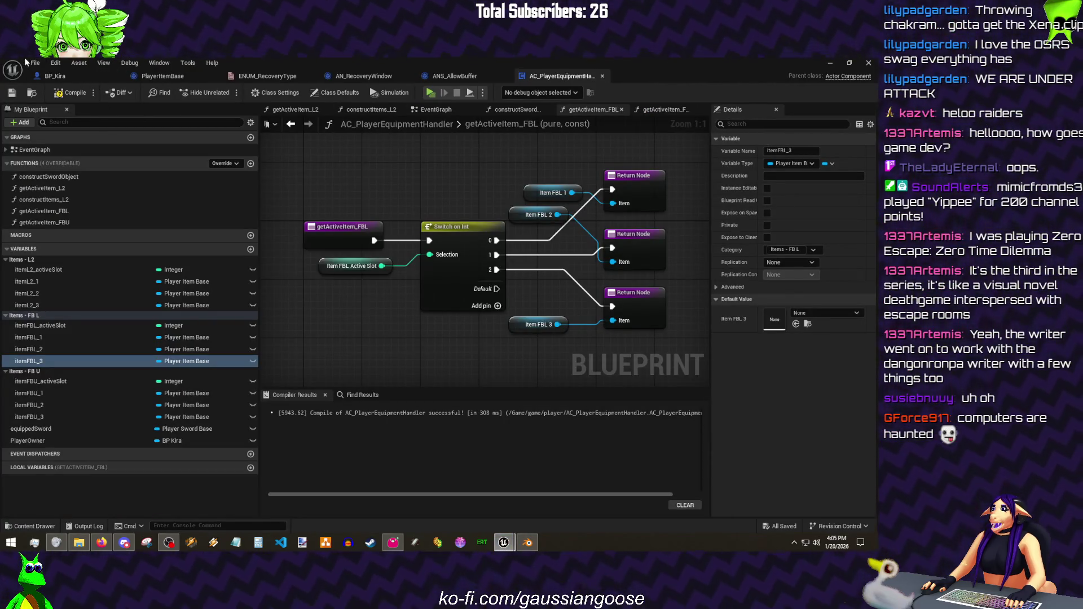
{"action": "left_click", "coordinate": [93, 92]}
{"action": "left_click", "coordinate": [67, 93]}
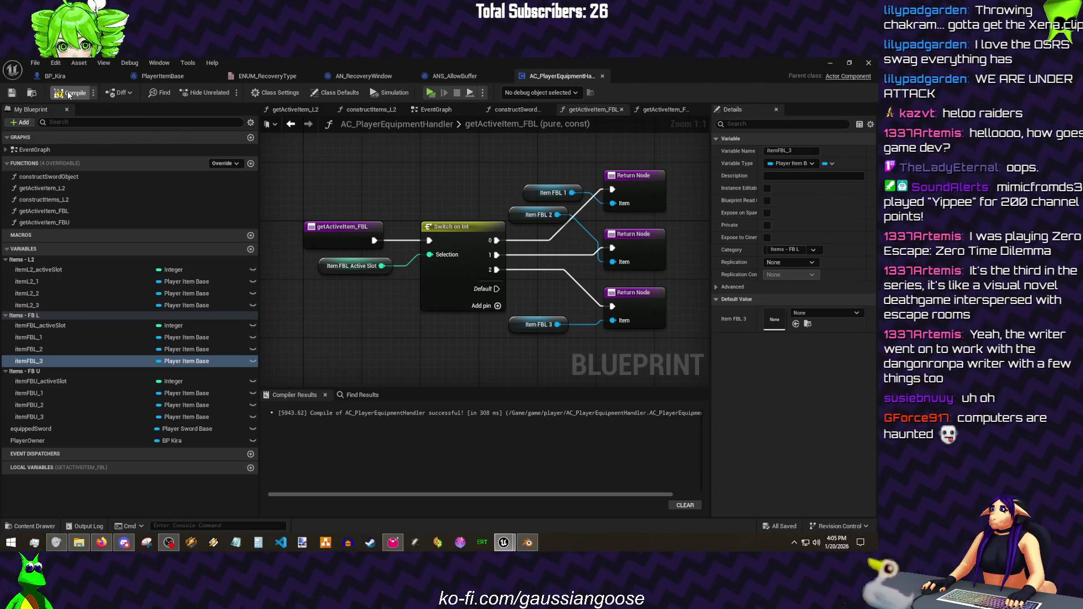
- Bring the level editor forward, then get Unreal out of the way to return to Blender
{"action": "left_click", "coordinate": [526, 544]}
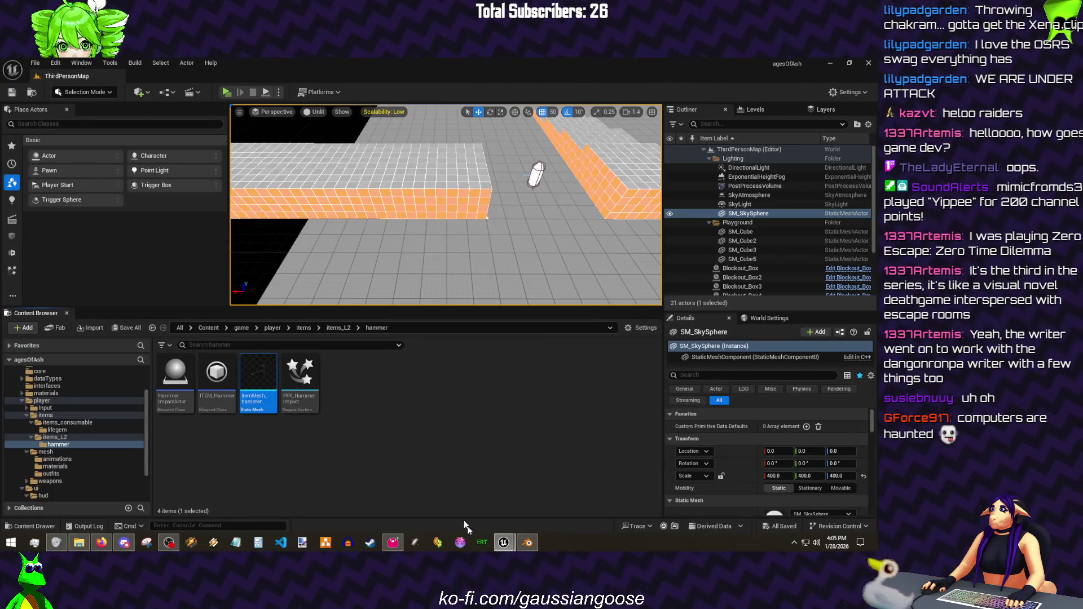
{"action": "left_click", "coordinate": [828, 62]}
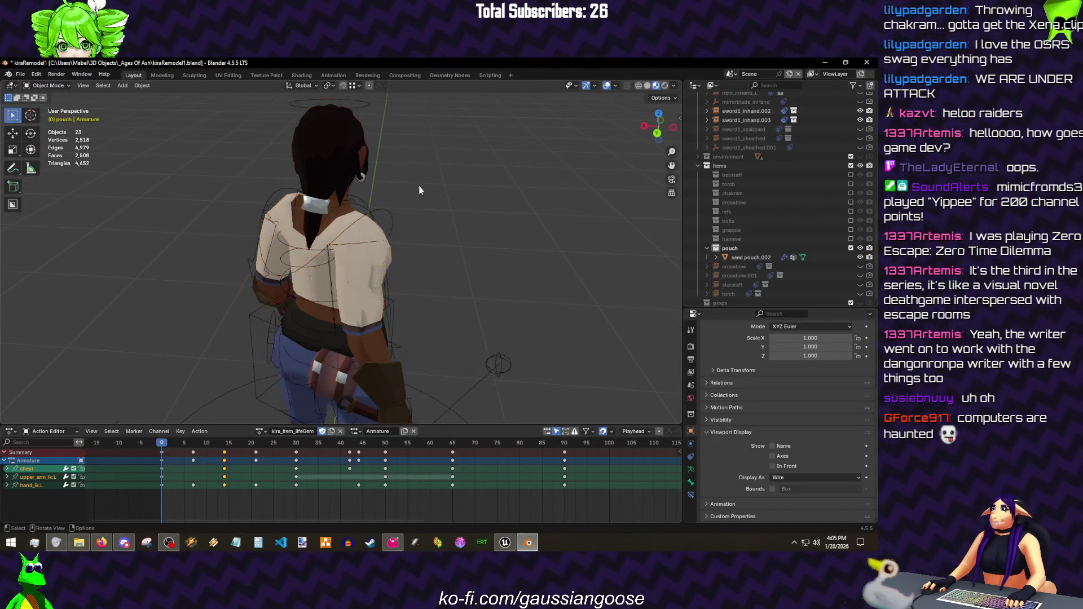
- Select Kira's body mesh and armature and start an FBX export from the File menu
{"action": "left_click", "coordinate": [360, 269]}
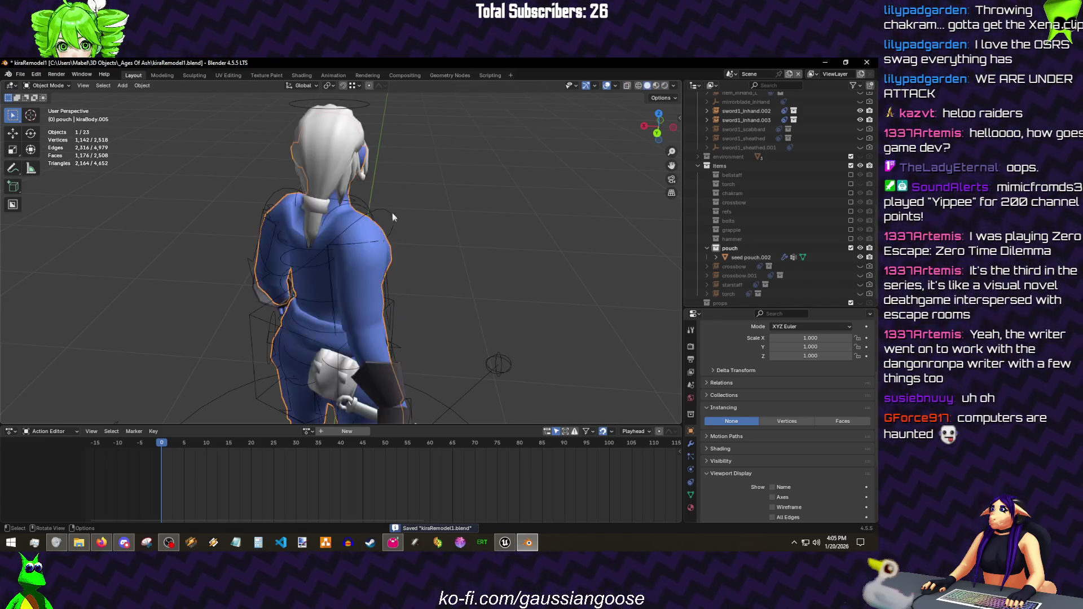
{"action": "left_click", "coordinate": [323, 184], "text": "shift"}
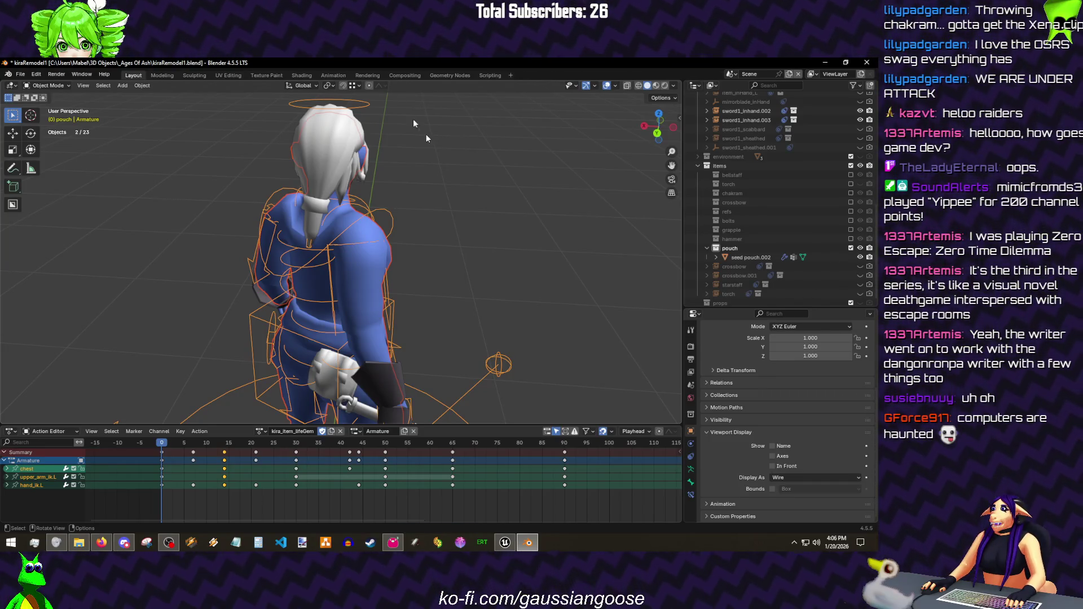
{"action": "left_click", "coordinate": [20, 74]}
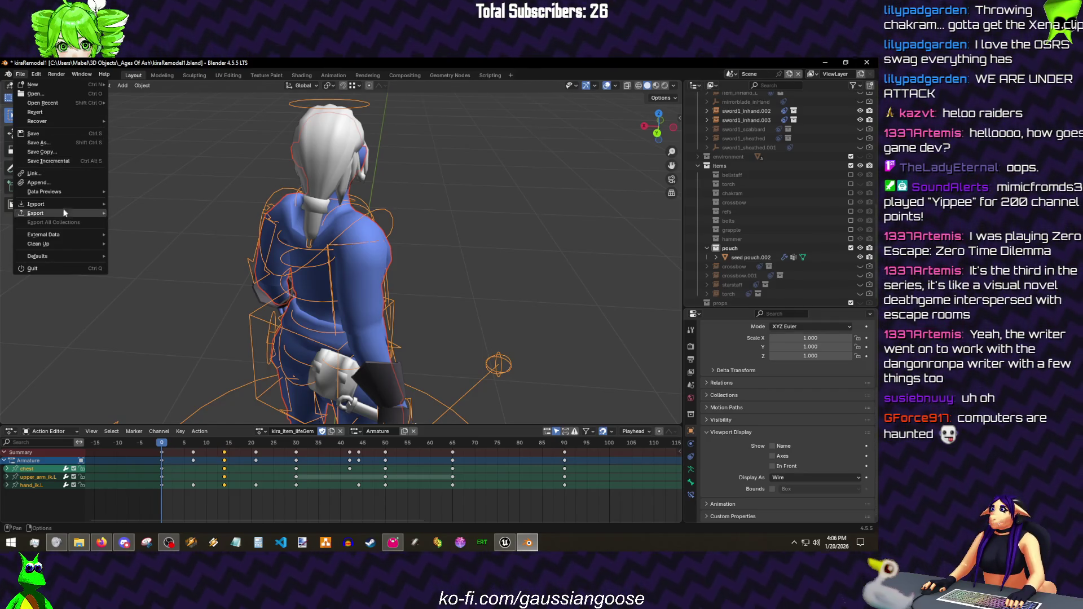
{"action": "mouse_move", "coordinate": [208, 150]}
{"action": "left_mouse_down"}
{"action": "mouse_move", "coordinate": [304, 263]}
{"action": "mouse_move", "coordinate": [360, 296]}
{"action": "left_mouse_up"}
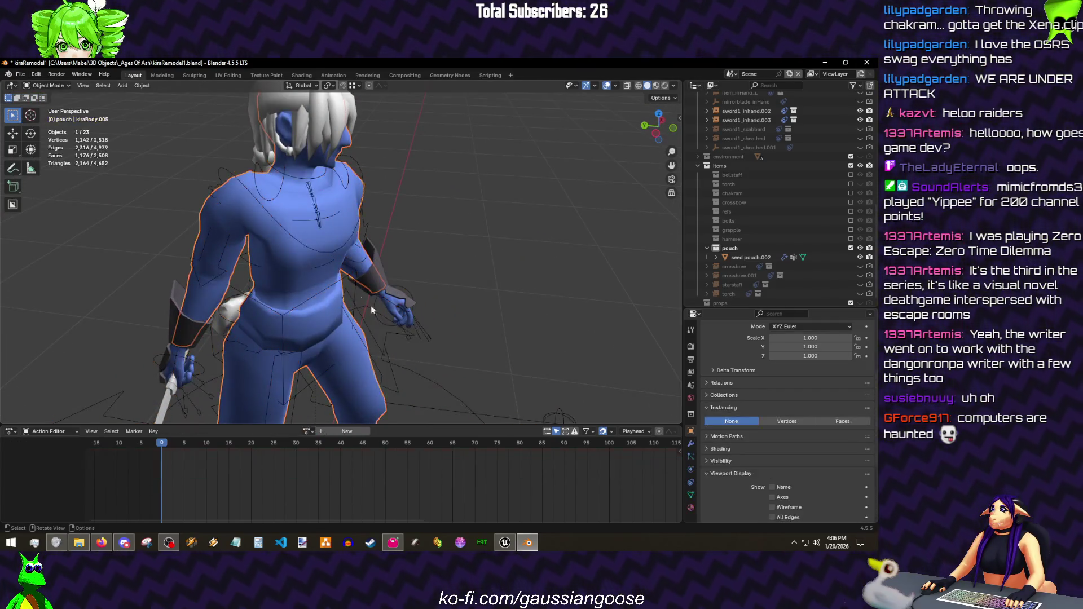
{"action": "key", "text": "q"}
{"action": "left_click", "coordinate": [364, 327]}
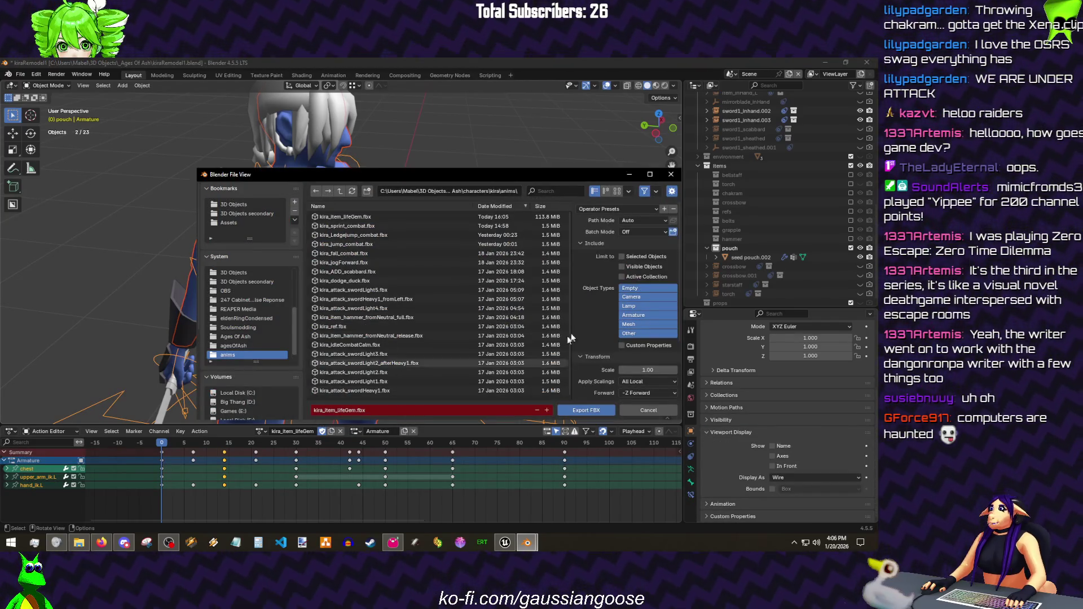
- Export only the selected Armature and Mesh as kira_item_lifeGem.fbx, then minimize Blender
{"action": "left_click", "coordinate": [623, 209]}
{"action": "left_click", "coordinate": [595, 227]}
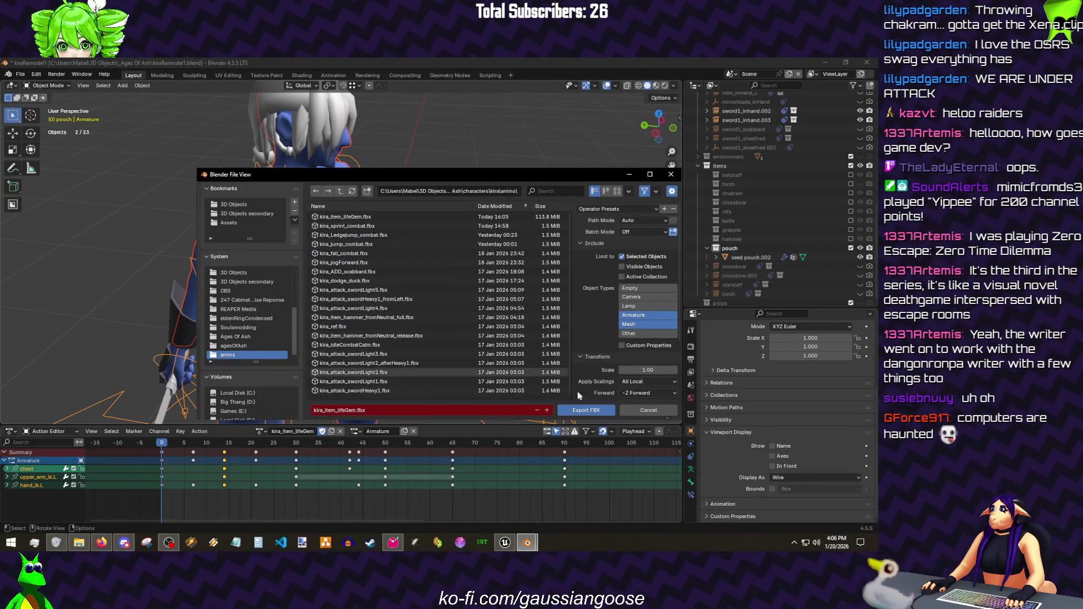
{"action": "left_click", "coordinate": [586, 410]}
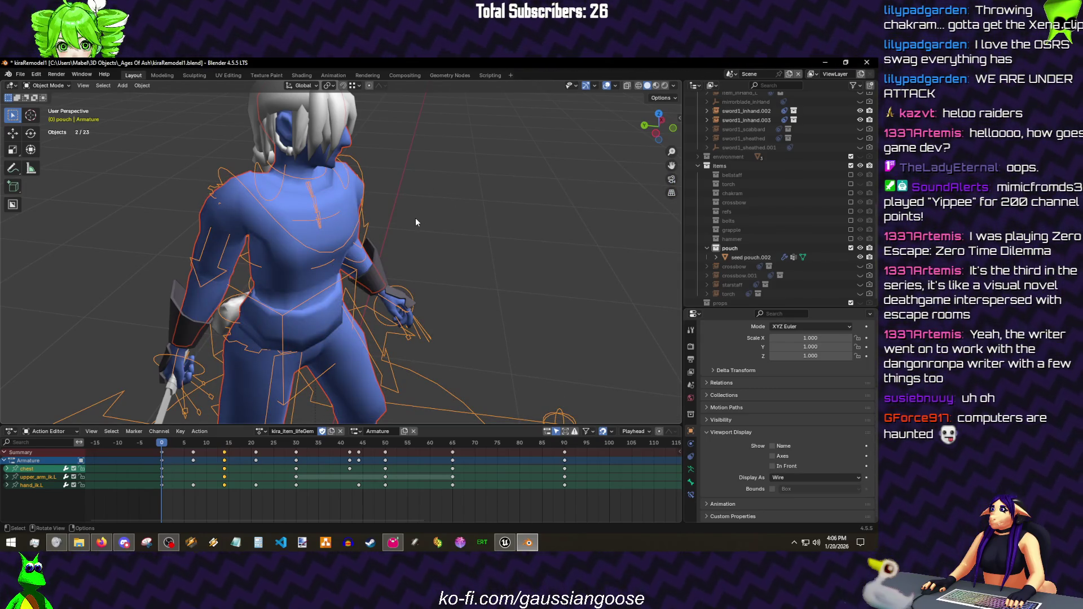
{"action": "scroll", "coordinate": [496, 230], "scroll_direction": "up", "scroll_amount": 3}
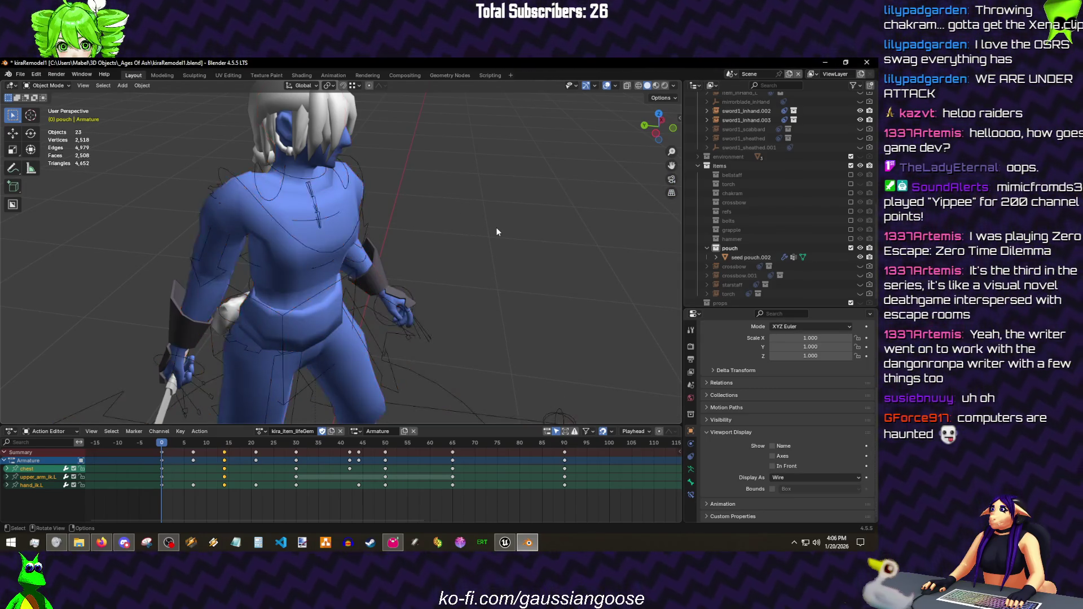
{"action": "left_click", "coordinate": [825, 62]}
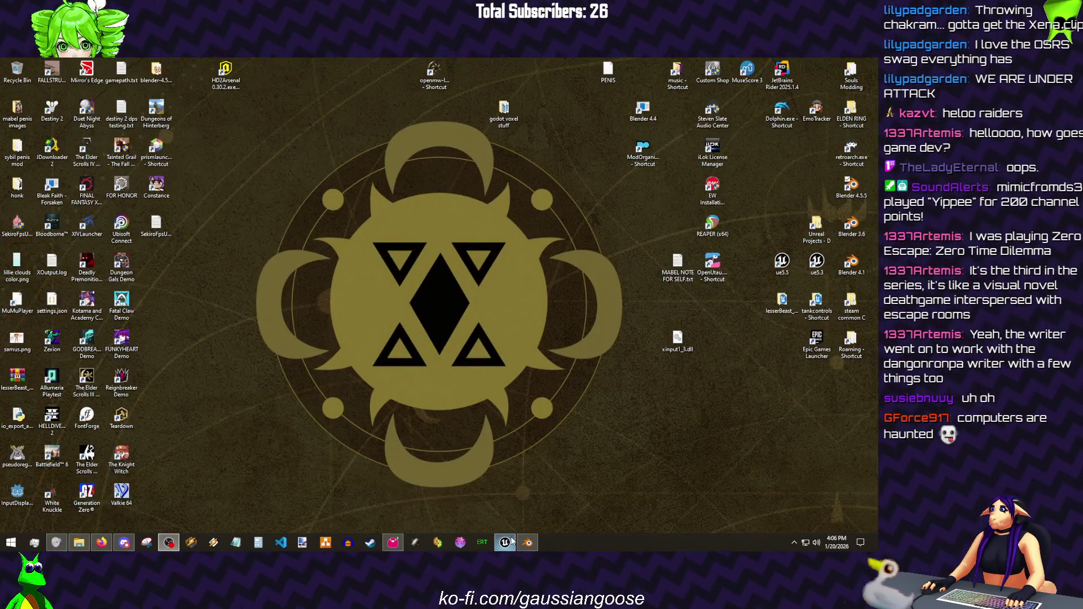
- In Unreal's animations folder, reimport the kira_item_lifeGem asset from its updated FBX
{"action": "left_click", "coordinate": [504, 542]}
{"action": "left_click", "coordinate": [59, 460]}
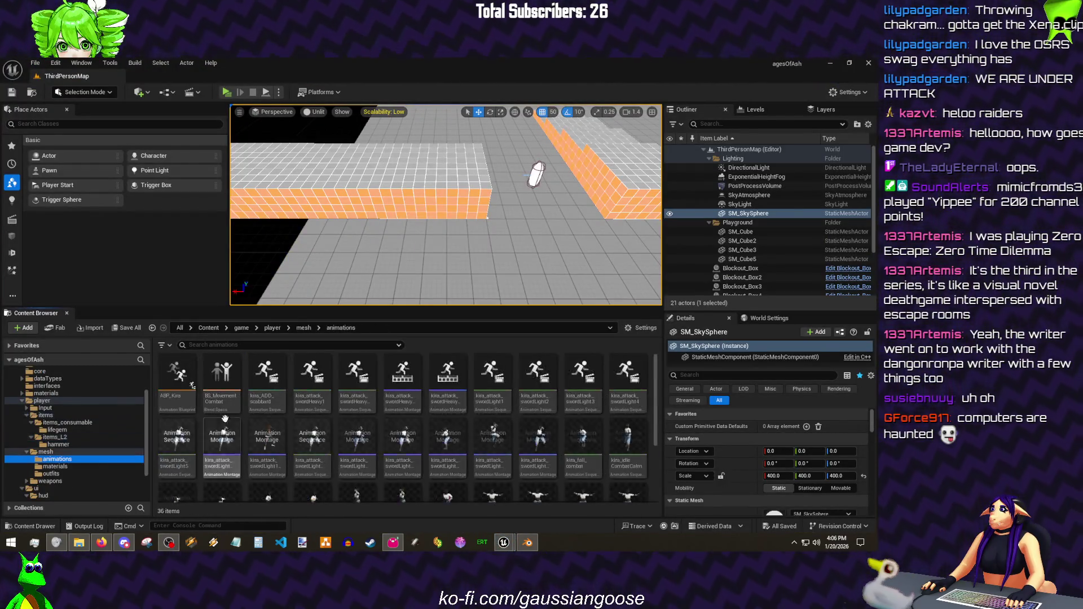
{"action": "scroll", "coordinate": [296, 408], "scroll_direction": "down", "scroll_amount": 2}
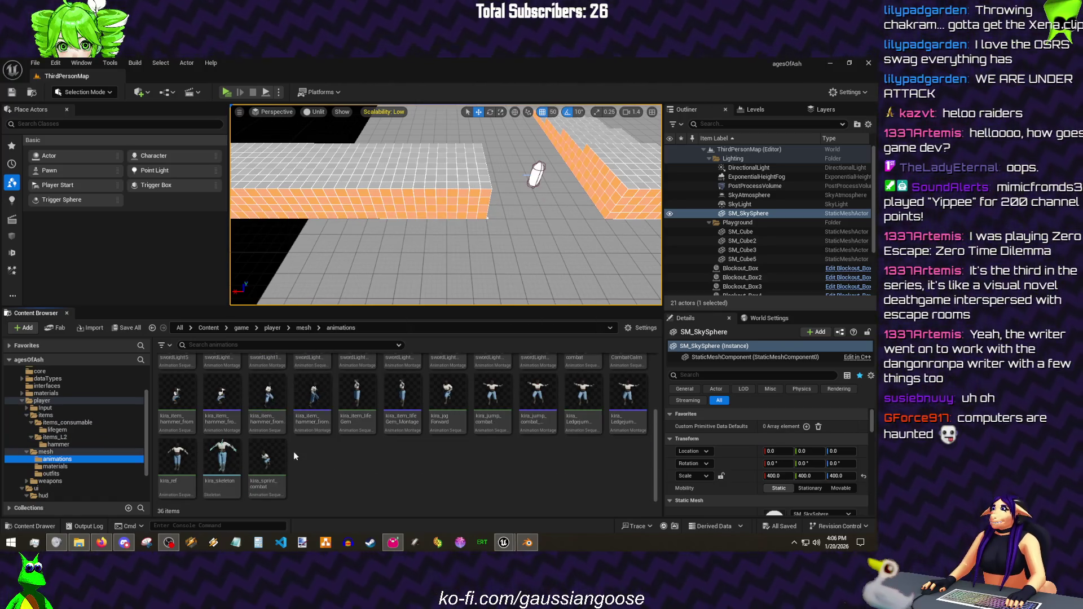
{"action": "left_click", "coordinate": [365, 411]}
{"action": "right_click", "coordinate": [372, 413]}
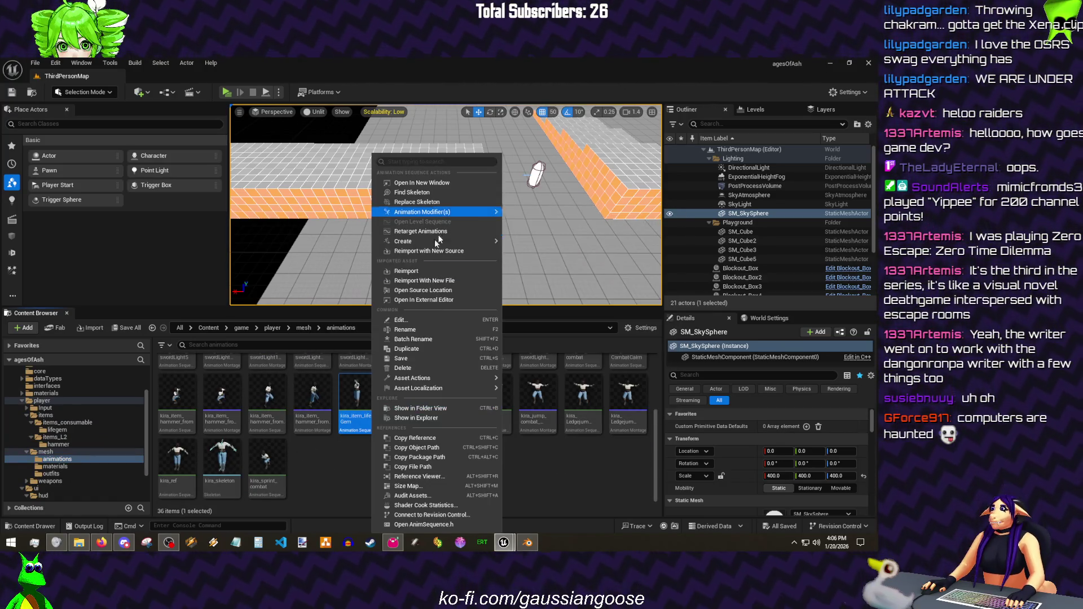
{"action": "left_click", "coordinate": [423, 273]}
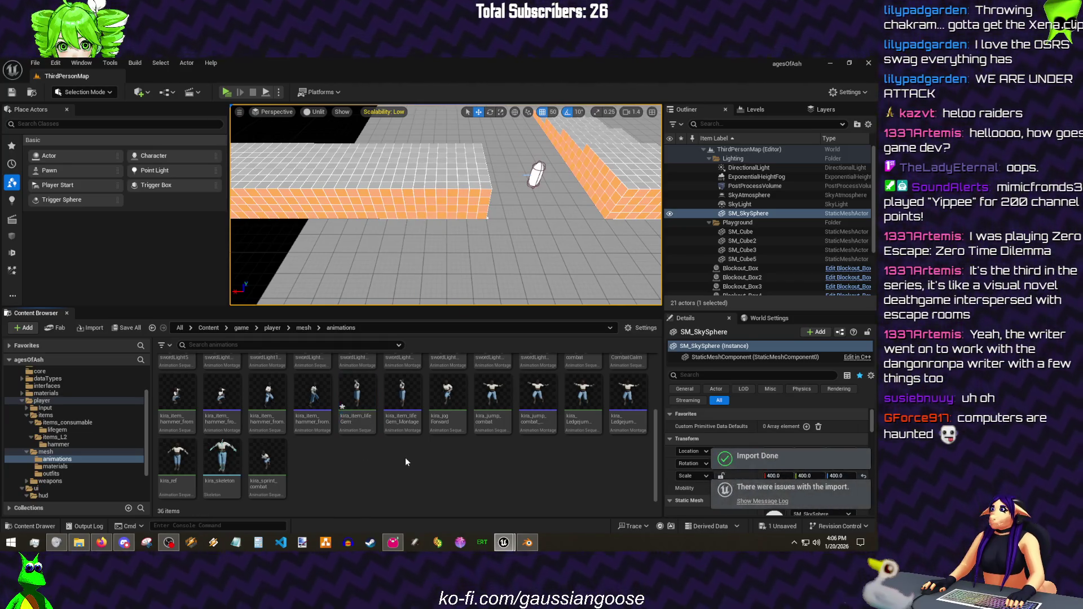
- Return to Blender and play the animation to check the pose
{"action": "left_click", "coordinate": [527, 542]}
{"action": "key", "text": "space"}
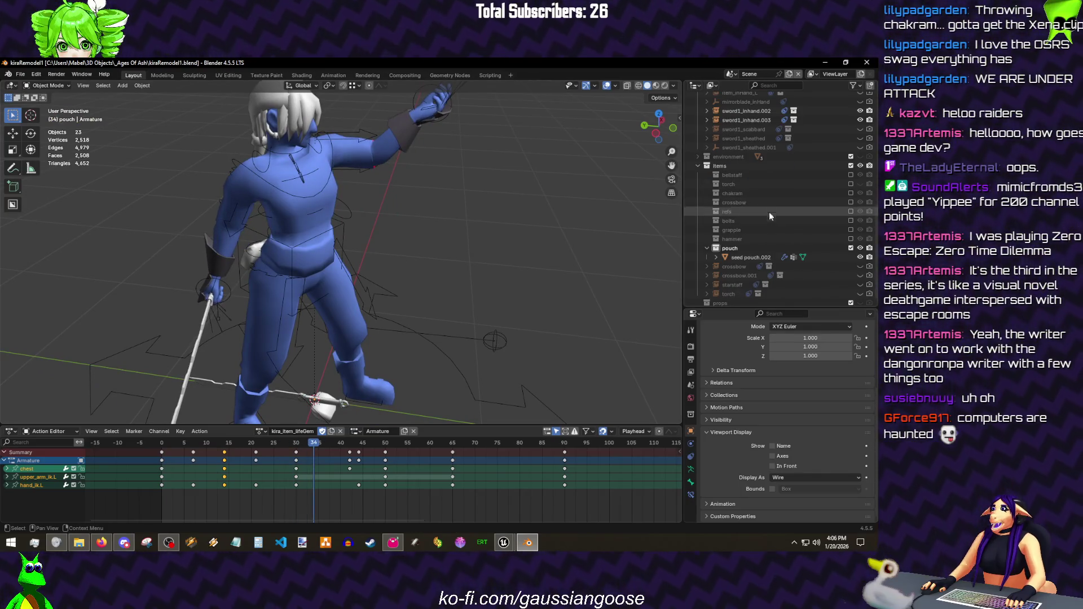
{"action": "scroll", "coordinate": [768, 215], "scroll_direction": "up", "scroll_amount": 5}
- Make the item_inHand_L object visible alongside the sword copies and save the file
{"action": "left_click", "coordinate": [759, 210]}
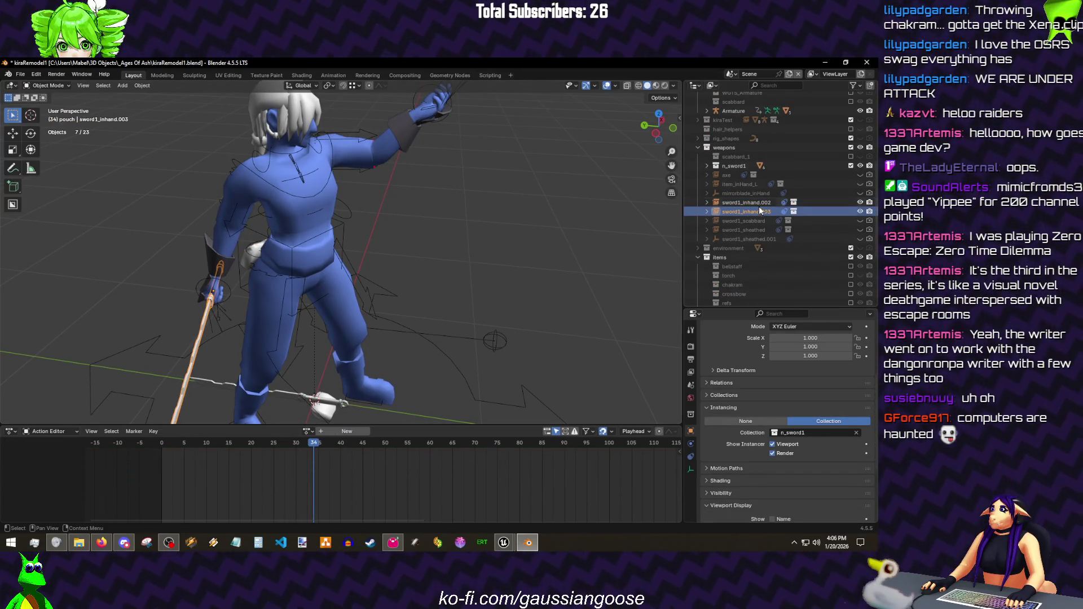
{"action": "left_click", "coordinate": [759, 202]}
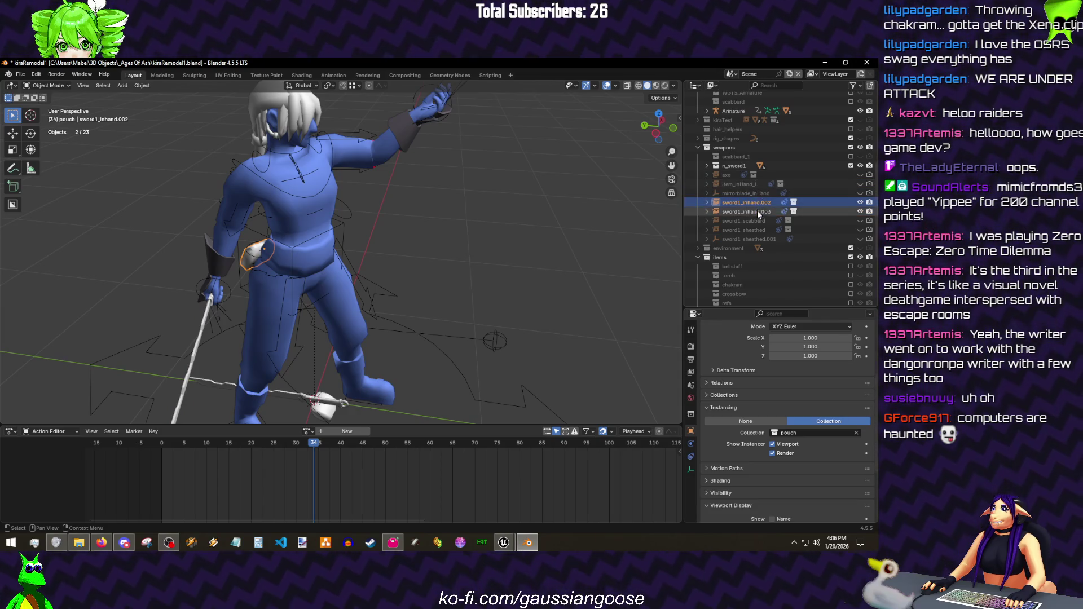
{"action": "left_click", "coordinate": [860, 184]}
{"action": "left_click_drag", "start_coordinate": [506, 226], "coordinate": [487, 221]}
{"action": "key", "text": "ctrl+s"}
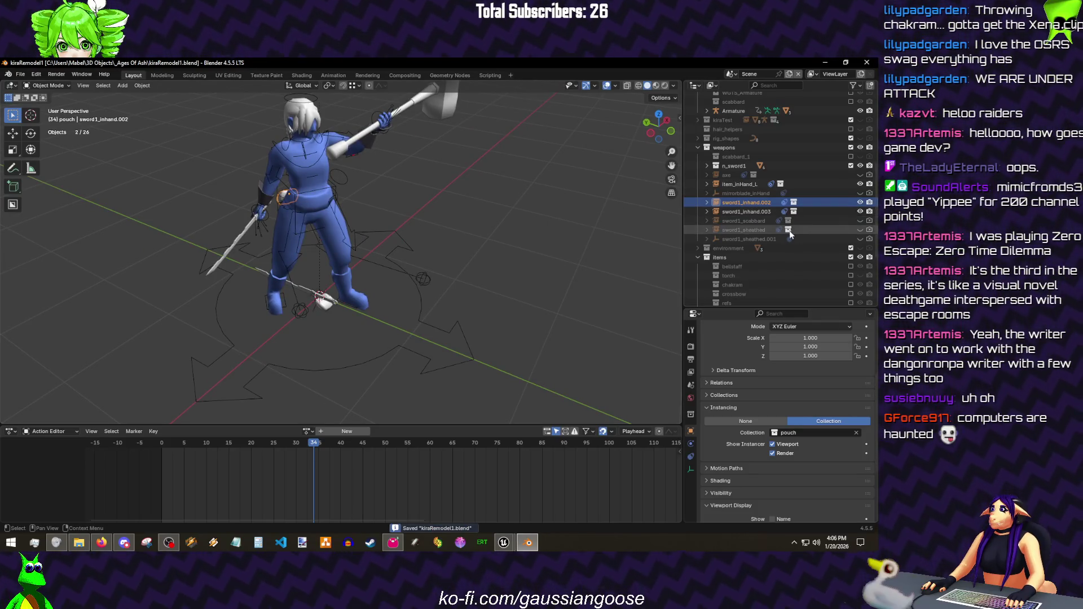
{"action": "scroll", "coordinate": [726, 242], "scroll_direction": "down", "scroll_amount": 1}
- Create a new child collection under items named lifegem and save again
{"action": "right_click", "coordinate": [726, 239]}
{"action": "left_click", "coordinate": [726, 239]}
{"action": "scroll", "coordinate": [728, 246], "scroll_direction": "down", "scroll_amount": 4}
{"action": "double_click", "coordinate": [732, 251]}
{"action": "type", "text": "itegem"}
{"action": "key", "text": "Return"}
{"action": "key", "text": "ctrl+s"}
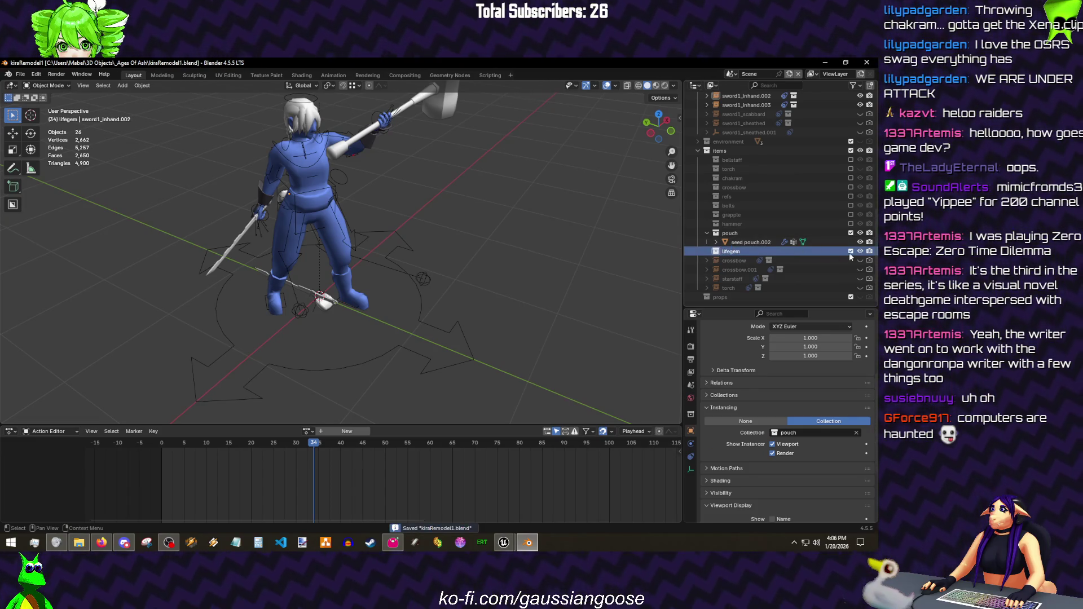
- Show the crossbow, hide crossbow.001, switch to Material Preview shading and select the crossbow
{"action": "left_click", "coordinate": [861, 261]}
{"action": "left_click", "coordinate": [860, 260]}
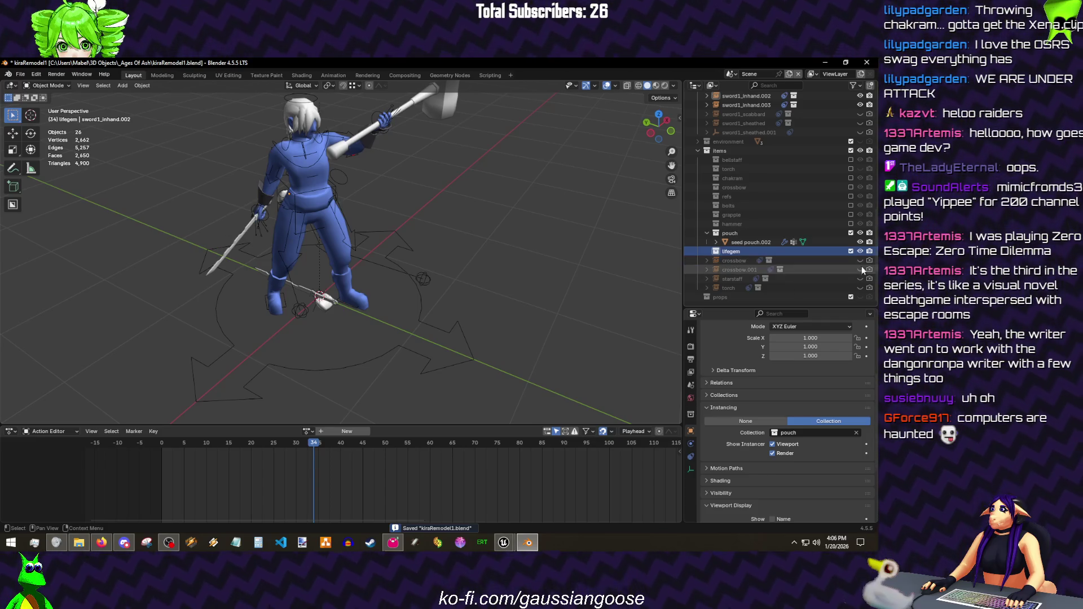
{"action": "left_click", "coordinate": [861, 270]}
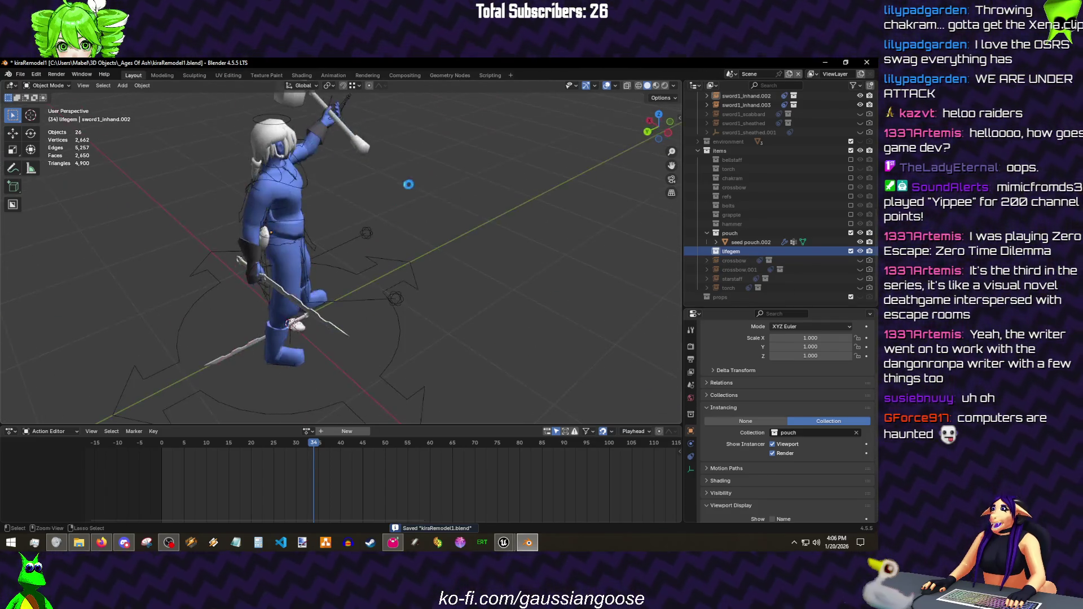
{"action": "left_click", "coordinate": [860, 260]}
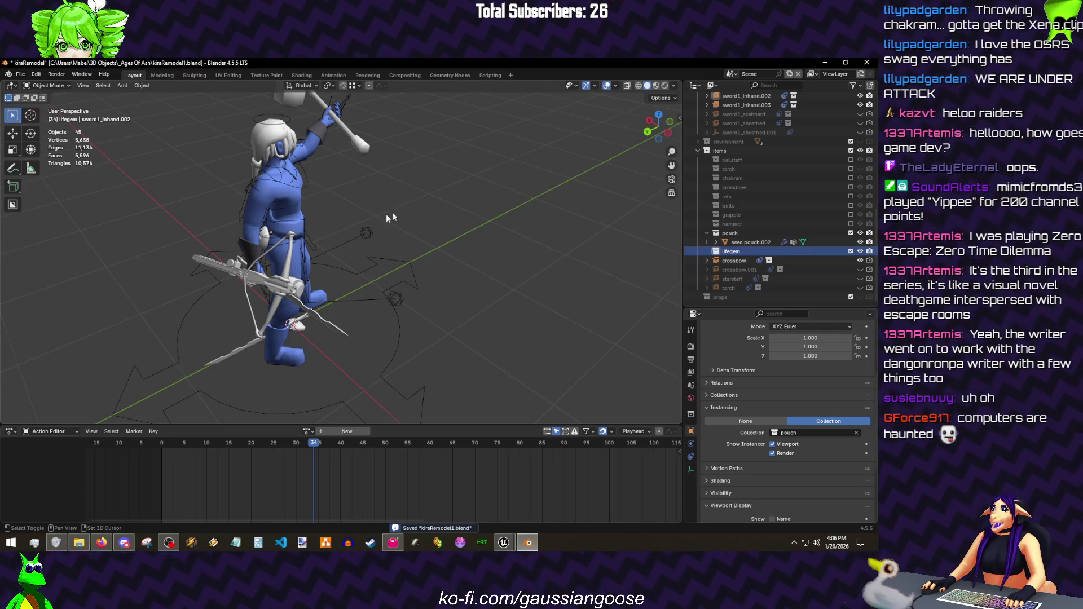
{"action": "middle_click", "coordinate": [322, 254], "text": "alt"}
{"action": "left_click", "coordinate": [335, 283]}
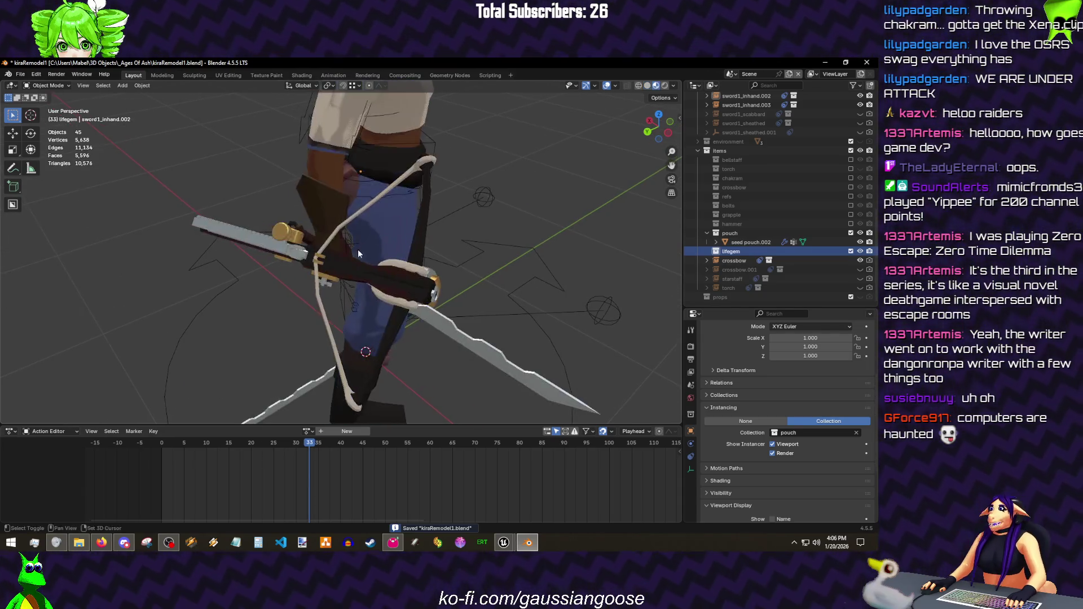
{"action": "left_click_drag", "start_coordinate": [358, 250], "coordinate": [392, 212]}
{"action": "left_click", "coordinate": [392, 213]}
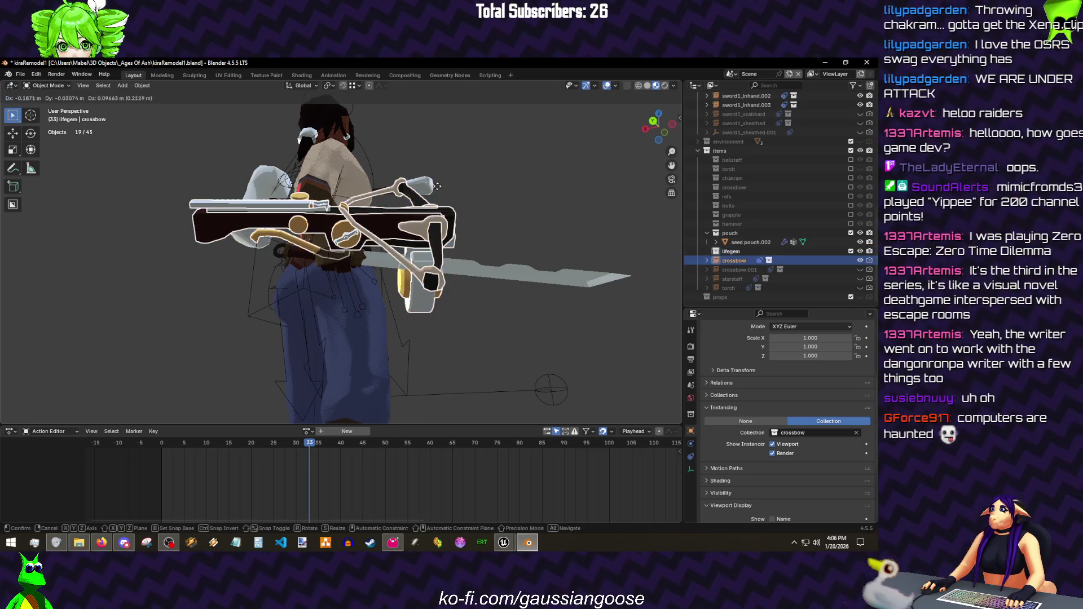
- Reset the crossbow's location with Alt+G and isolate it in local view
{"action": "left_click", "coordinate": [691, 456]}
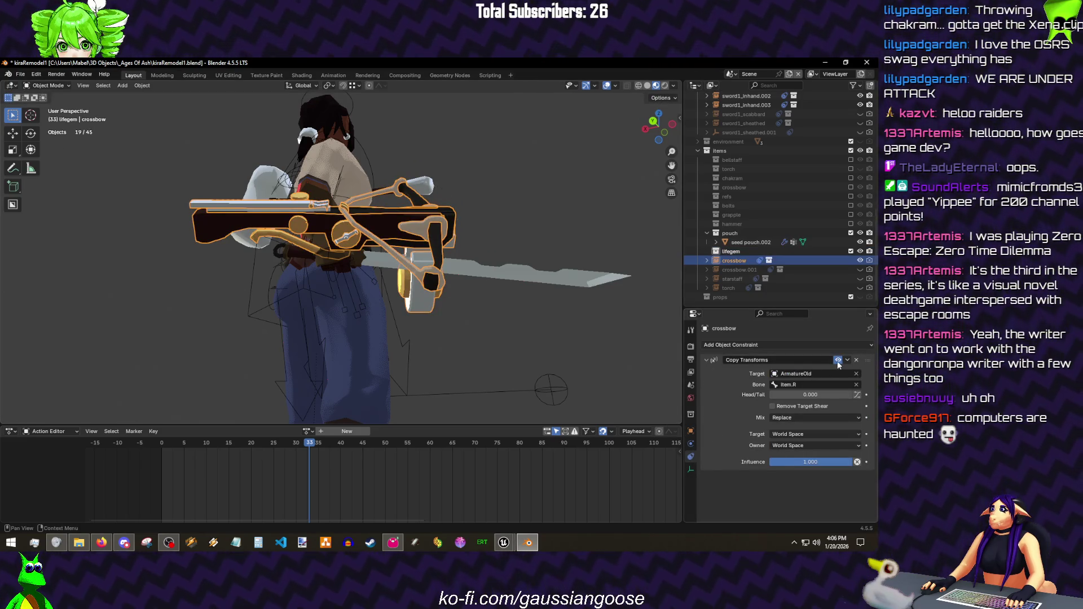
{"action": "left_click", "coordinate": [839, 364]}
{"action": "key", "text": "alt+g"}
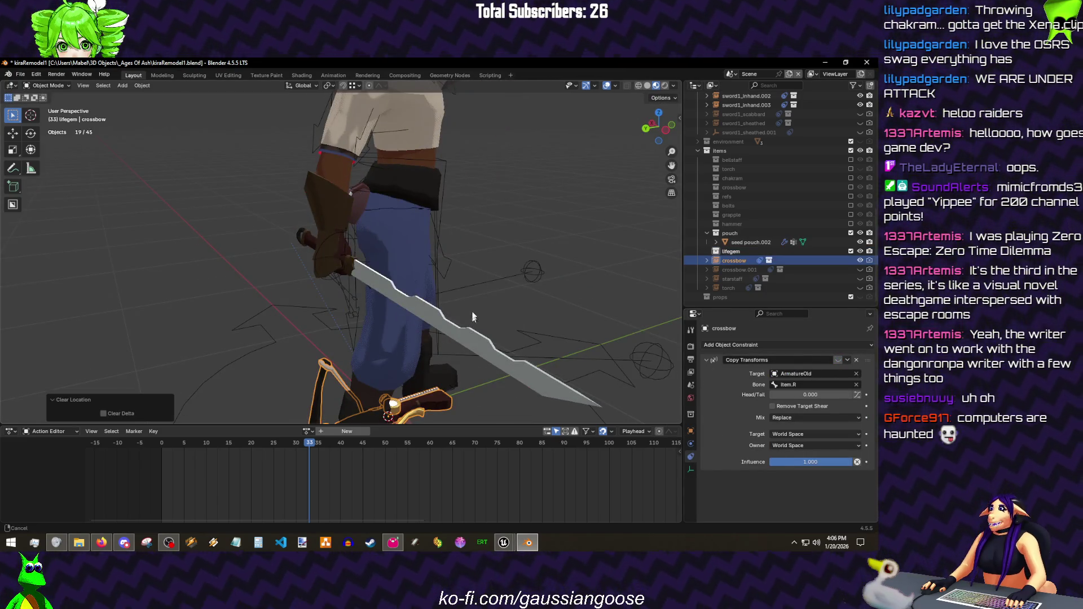
{"action": "key", "text": "KP_Divide"}
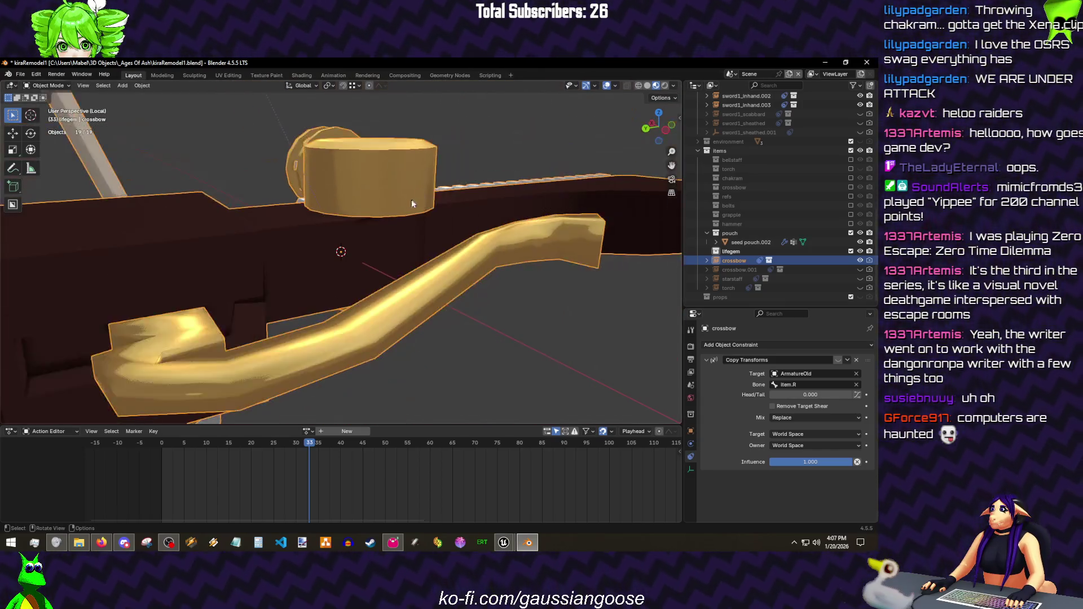
- Rotate the crossbow -90° about Y, undoing a first +90° attempt
{"action": "key", "text": "r"}
{"action": "key", "text": "y"}
{"action": "key", "text": "9"}
{"action": "key", "text": "0"}
{"action": "key", "text": "Return"}
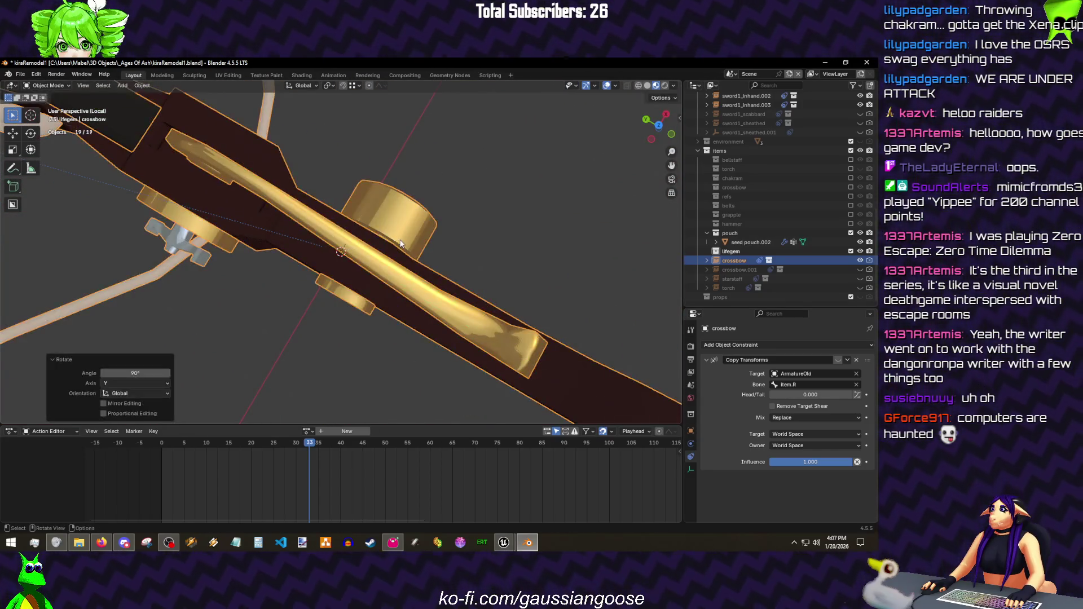
{"action": "key", "text": "ctrl+z"}
{"action": "type", "text": "r"}
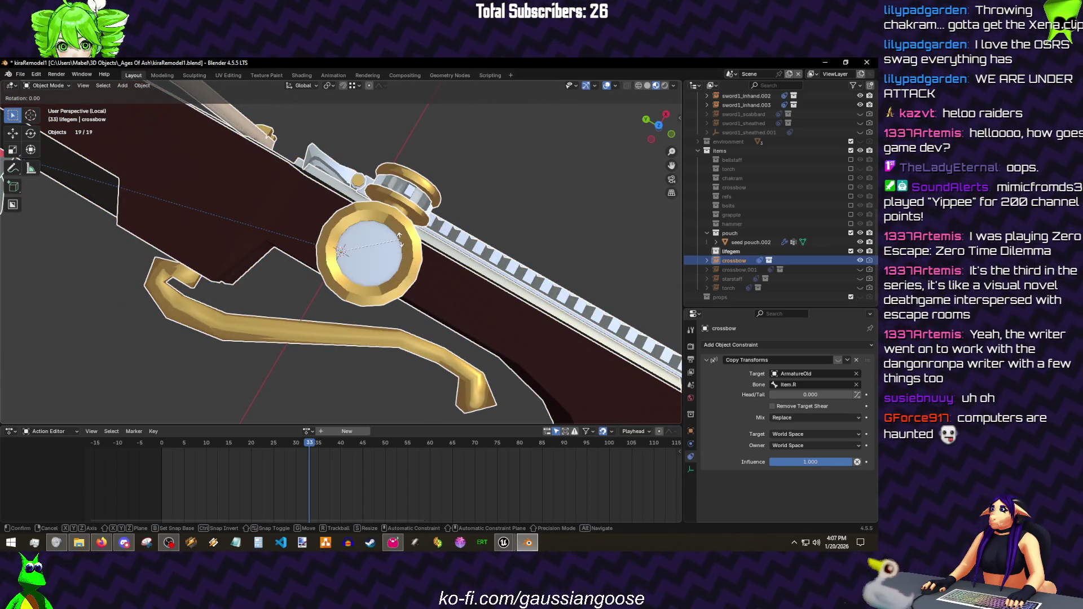
{"action": "type", "text": "-90"}
{"action": "key", "text": "Return"}
{"action": "mouse_move", "coordinate": [400, 241]}
{"action": "left_mouse_down"}
{"action": "mouse_move", "coordinate": [451, 175]}
{"action": "mouse_move", "coordinate": [338, 203]}
{"action": "mouse_move", "coordinate": [388, 211]}
{"action": "mouse_move", "coordinate": [364, 276]}
{"action": "mouse_move", "coordinate": [357, 255]}
{"action": "mouse_move", "coordinate": [374, 221]}
{"action": "left_mouse_up"}
- Inspect the crossbow from several angles, leave local view and save kiraRemodel1.blend
{"action": "key", "text": "shift+alt+z"}
{"action": "key", "text": "ctrl+s"}
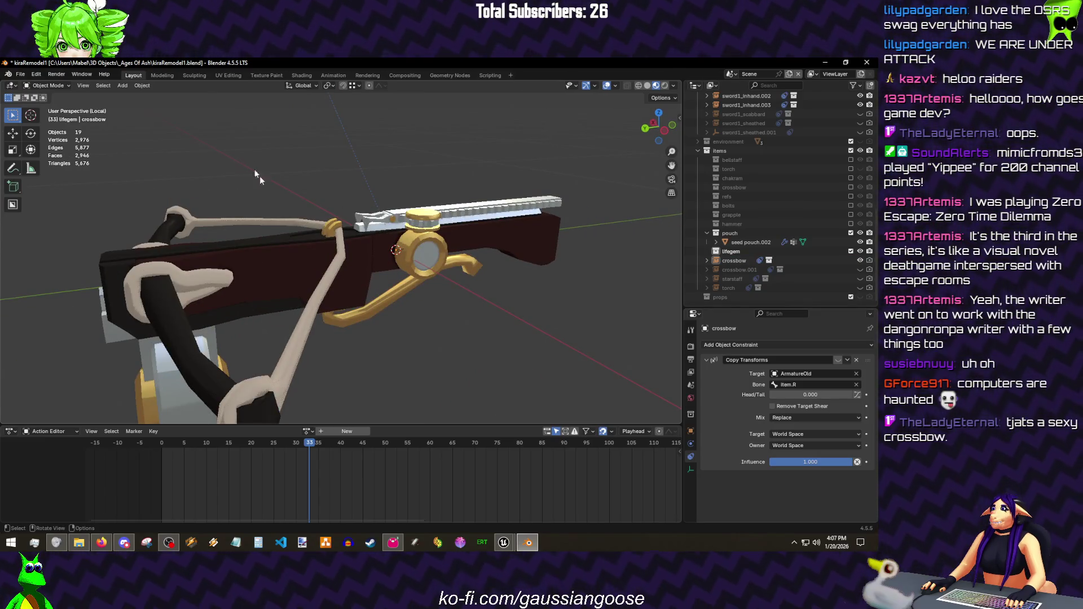
{"action": "mouse_move", "coordinate": [228, 234]}
{"action": "left_mouse_down"}
{"action": "mouse_move", "coordinate": [304, 169]}
{"action": "mouse_move", "coordinate": [317, 223]}
{"action": "mouse_move", "coordinate": [565, 265]}
{"action": "left_mouse_up"}
{"action": "left_click", "coordinate": [566, 265]}
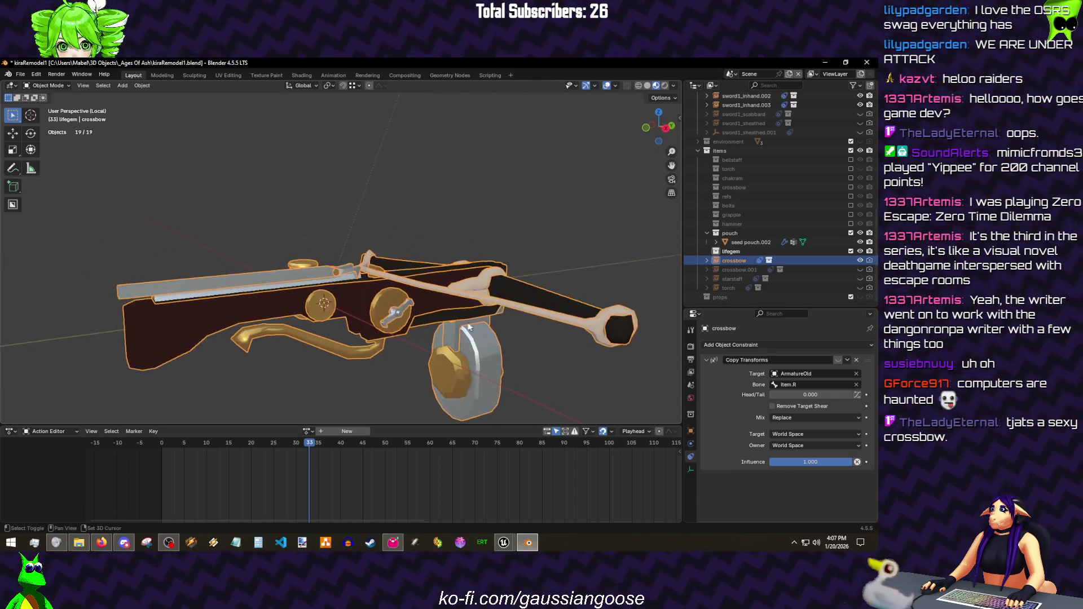
{"action": "left_click_drag", "start_coordinate": [435, 313], "coordinate": [668, 262]}
{"action": "key", "text": "KP_Divide"}
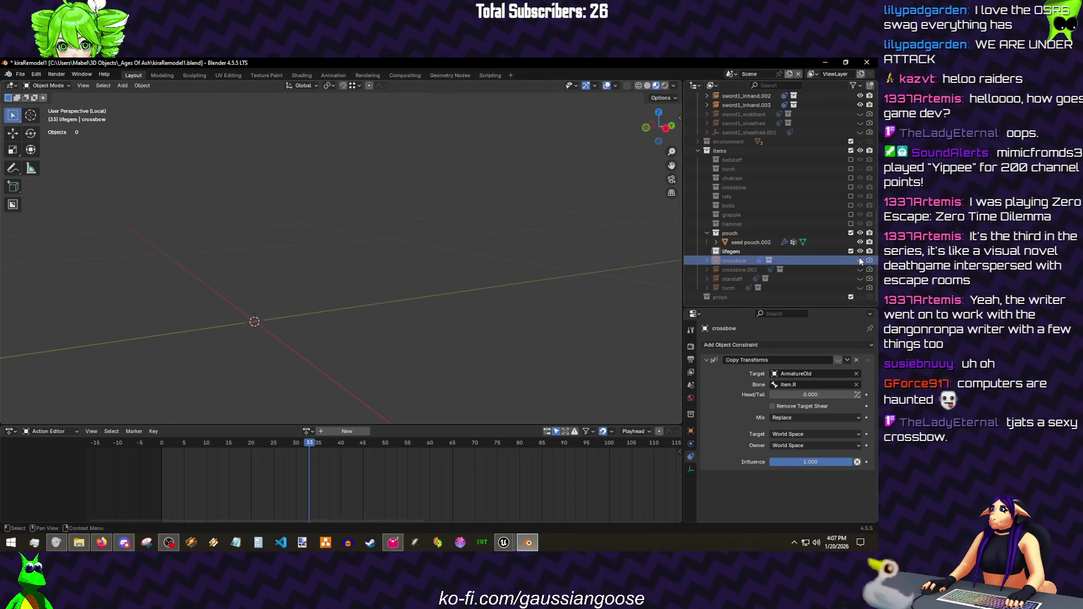
{"action": "scroll", "coordinate": [465, 278], "scroll_direction": "down", "scroll_amount": 4}
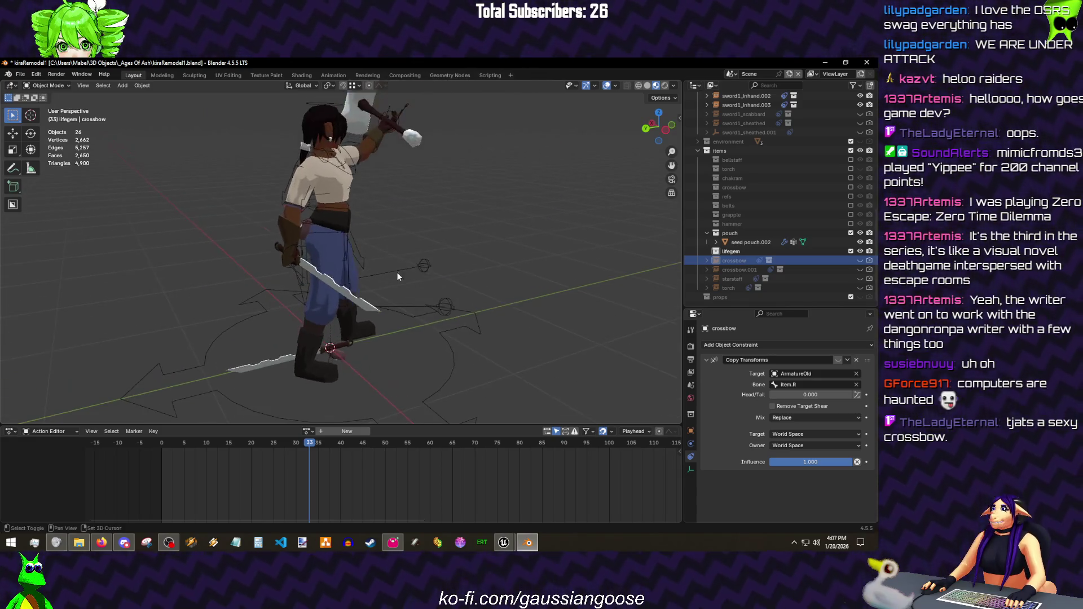
{"action": "key", "text": "ctrl+s"}
{"action": "left_click_drag", "start_coordinate": [394, 249], "coordinate": [327, 174]}
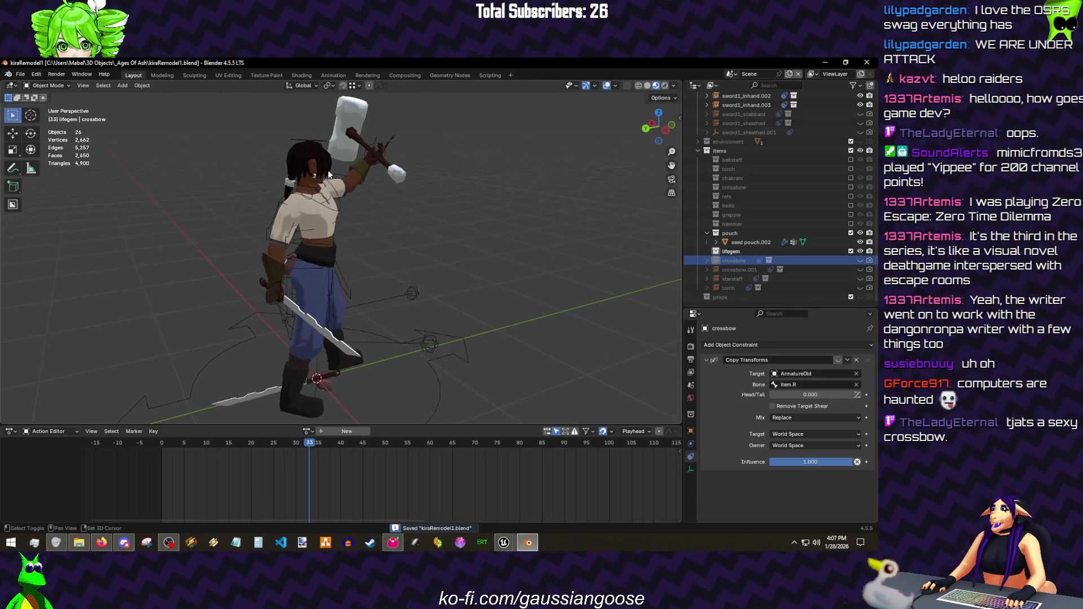
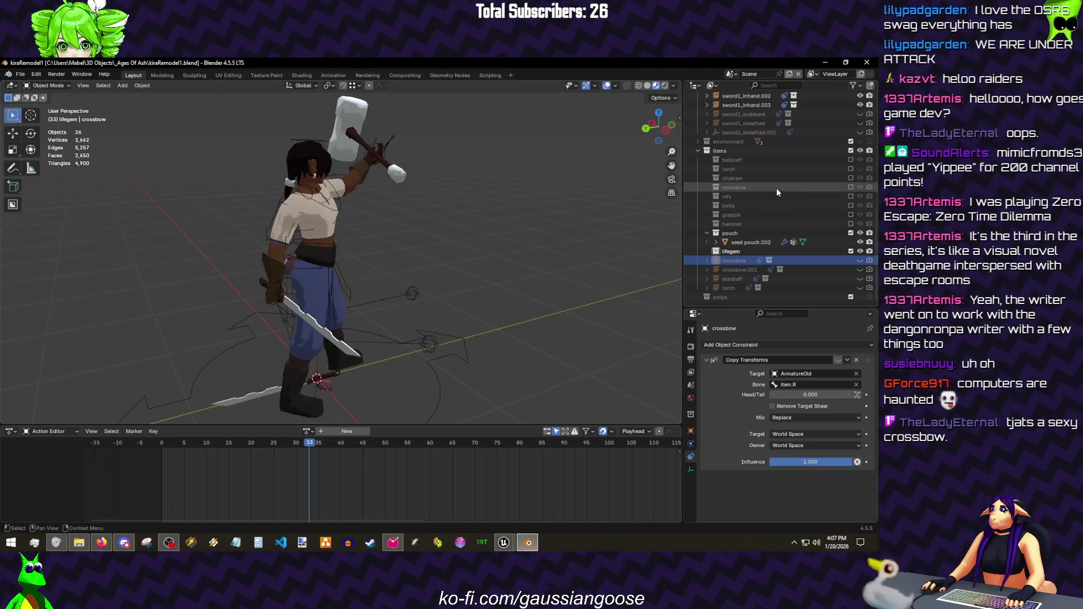
- Show the chakram collection, frame its Circle.005 object and hide the crossbow
{"action": "left_click", "coordinate": [850, 177]}
{"action": "left_click", "coordinate": [745, 196]}
{"action": "key", "text": "KP_Decimal"}
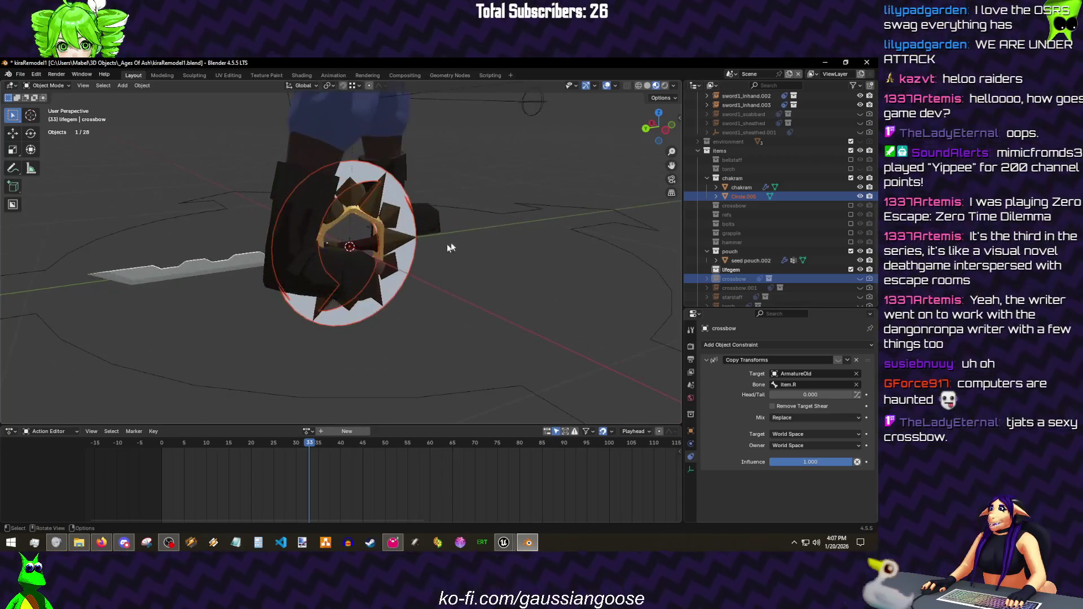
{"action": "key", "text": "h"}
{"action": "mouse_move", "coordinate": [444, 248]}
{"action": "left_mouse_down"}
{"action": "mouse_move", "coordinate": [325, 236]}
{"action": "mouse_move", "coordinate": [326, 326]}
{"action": "left_mouse_up"}
- Exclude the n_sword1 and pouch collections, then select the chakram and begin rotating it
{"action": "left_click", "coordinate": [326, 325]}
{"action": "key", "text": "g"}
{"action": "key", "text": "Escape"}
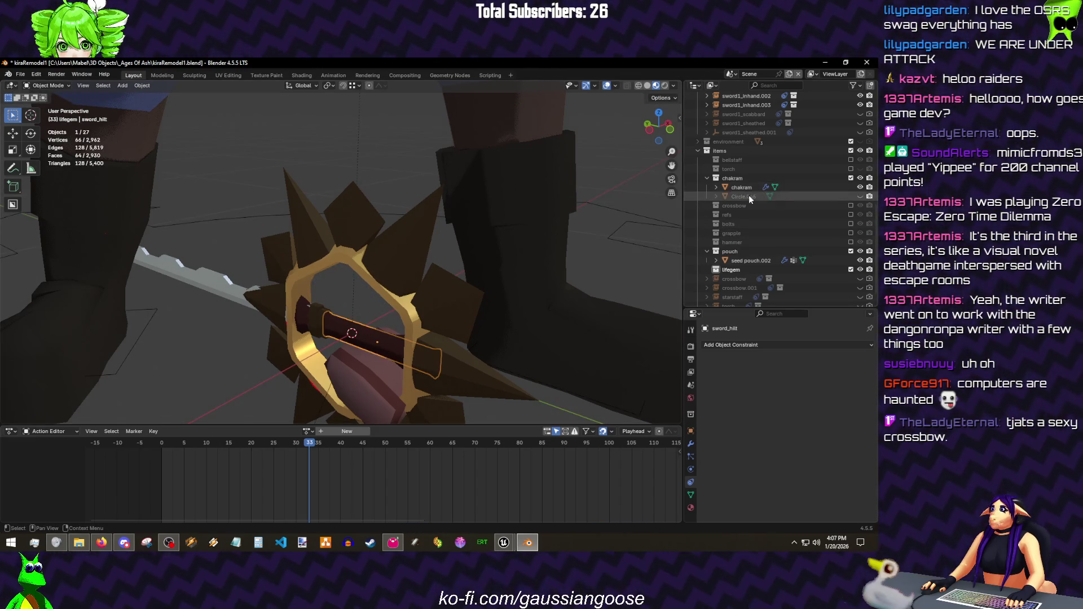
{"action": "scroll", "coordinate": [825, 196], "scroll_direction": "up", "scroll_amount": 3}
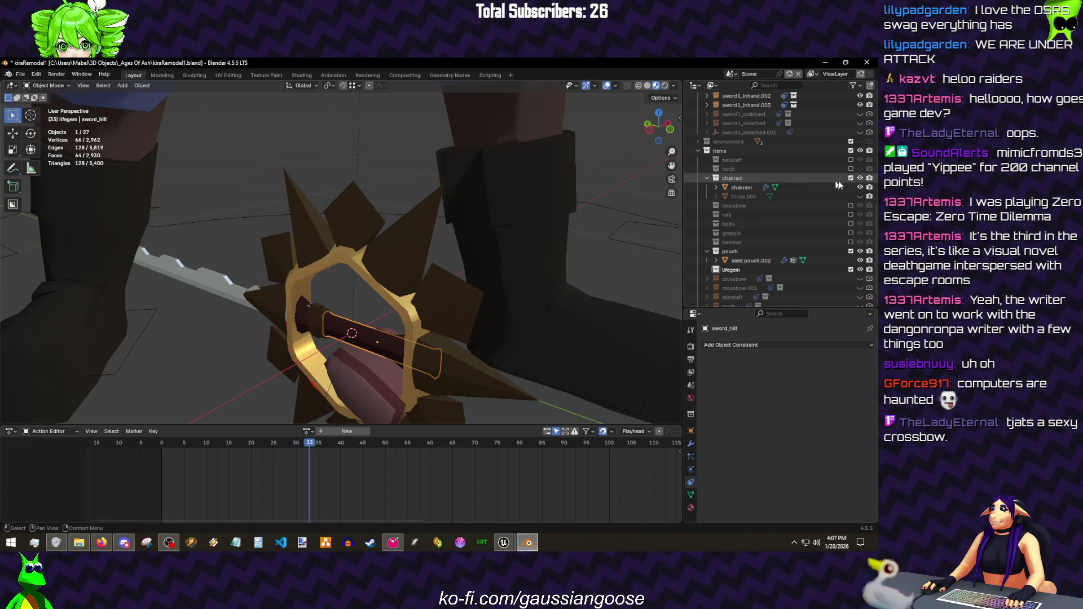
{"action": "scroll", "coordinate": [825, 196], "scroll_direction": "up", "scroll_amount": 2}
{"action": "left_click", "coordinate": [851, 152]}
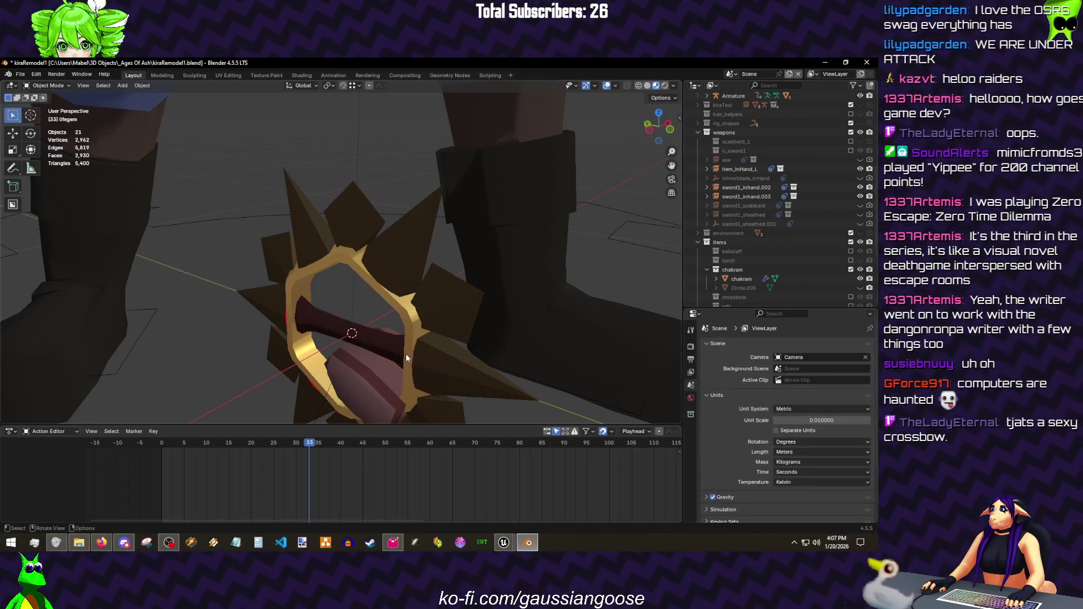
{"action": "left_click", "coordinate": [372, 342]}
{"action": "scroll", "coordinate": [371, 374], "scroll_direction": "down", "scroll_amount": 5}
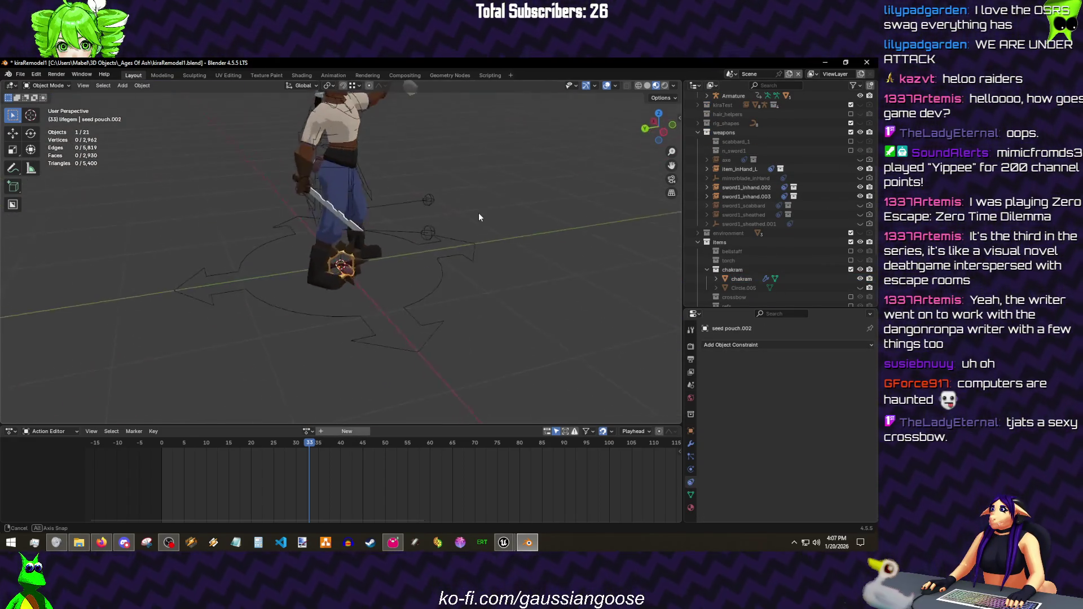
{"action": "scroll", "coordinate": [855, 258], "scroll_direction": "down", "scroll_amount": 5}
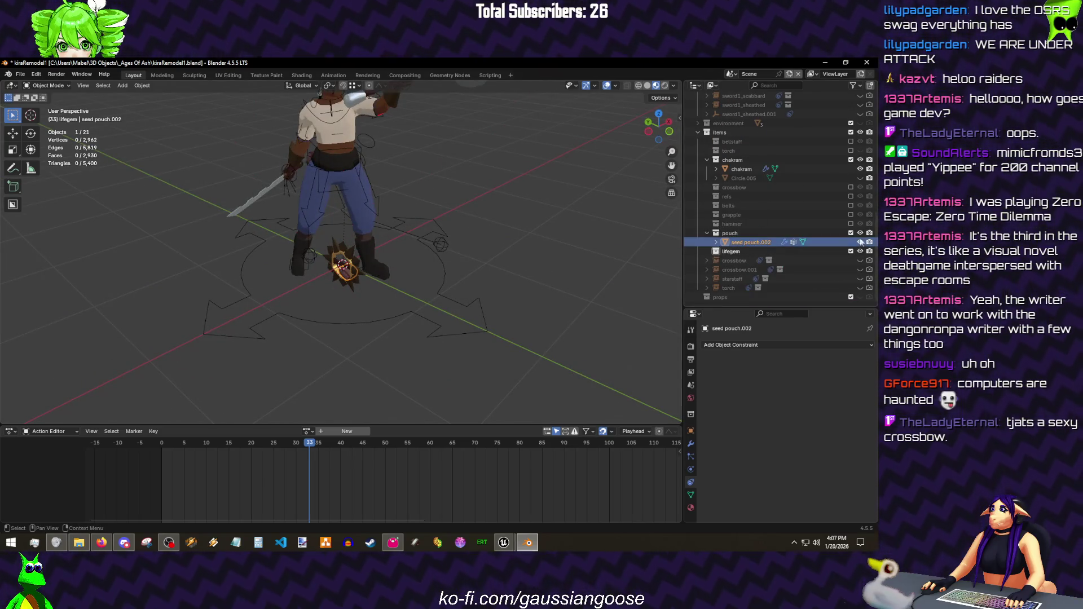
{"action": "left_click", "coordinate": [850, 233]}
{"action": "left_click", "coordinate": [347, 254]}
{"action": "scroll", "coordinate": [350, 251], "scroll_direction": "up", "scroll_amount": 8}
{"action": "key", "text": "r"}
{"action": "key", "text": "r"}
- Finish the chakram rotation, clear its location to the origin, save, and exclude the chakram collection
{"action": "left_click", "coordinate": [386, 228]}
{"action": "mouse_move", "coordinate": [424, 220]}
{"action": "left_mouse_down"}
{"action": "mouse_move", "coordinate": [670, 254]}
{"action": "mouse_move", "coordinate": [562, 243]}
{"action": "left_mouse_up"}
{"action": "key", "text": "alt+g"}
{"action": "scroll", "coordinate": [429, 258], "scroll_direction": "down", "scroll_amount": 3}
{"action": "scroll", "coordinate": [429, 259], "scroll_direction": "up", "scroll_amount": 2}
{"action": "key", "text": "ctrl+s"}
{"action": "left_click", "coordinate": [850, 168]}
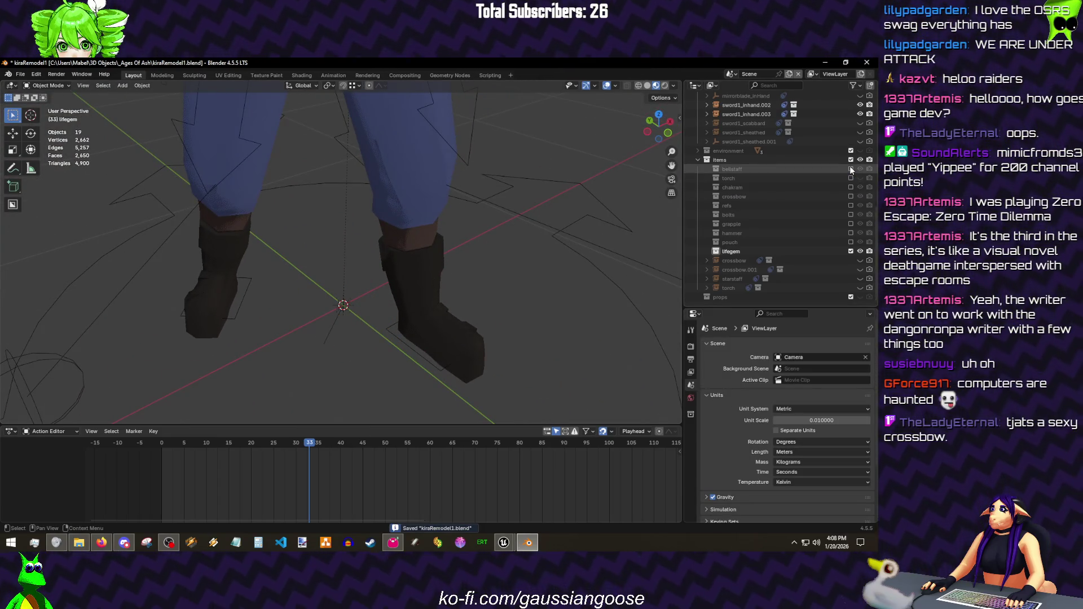
- Preview the bellstaff collection in the viewport, then switch it off again
{"action": "left_click", "coordinate": [850, 168]}
{"action": "left_click", "coordinate": [311, 249]}
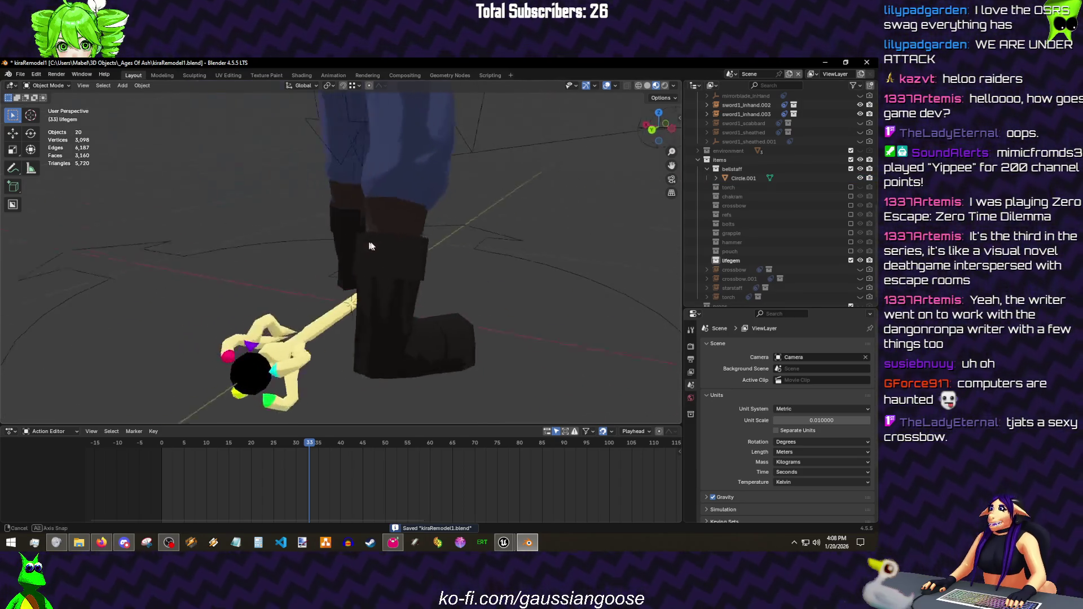
{"action": "left_click_drag", "start_coordinate": [311, 248], "coordinate": [425, 284]}
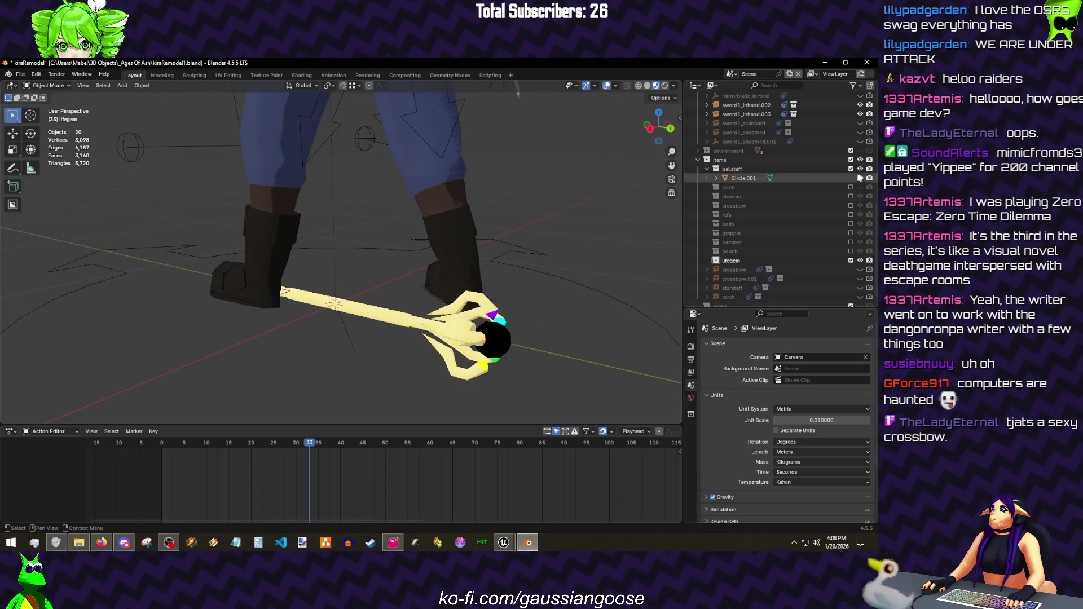
{"action": "left_click", "coordinate": [850, 169]}
- Preview the torch collection around the model, then switch it off again
{"action": "left_click", "coordinate": [851, 178]}
{"action": "mouse_move", "coordinate": [440, 253]}
{"action": "left_mouse_down"}
{"action": "mouse_move", "coordinate": [489, 263]}
{"action": "mouse_move", "coordinate": [474, 256]}
{"action": "mouse_move", "coordinate": [486, 223]}
{"action": "mouse_move", "coordinate": [438, 253]}
{"action": "left_mouse_up"}
{"action": "mouse_move", "coordinate": [393, 216]}
{"action": "left_mouse_down"}
{"action": "mouse_move", "coordinate": [462, 309]}
{"action": "mouse_move", "coordinate": [400, 255]}
{"action": "mouse_move", "coordinate": [384, 273]}
{"action": "left_mouse_up"}
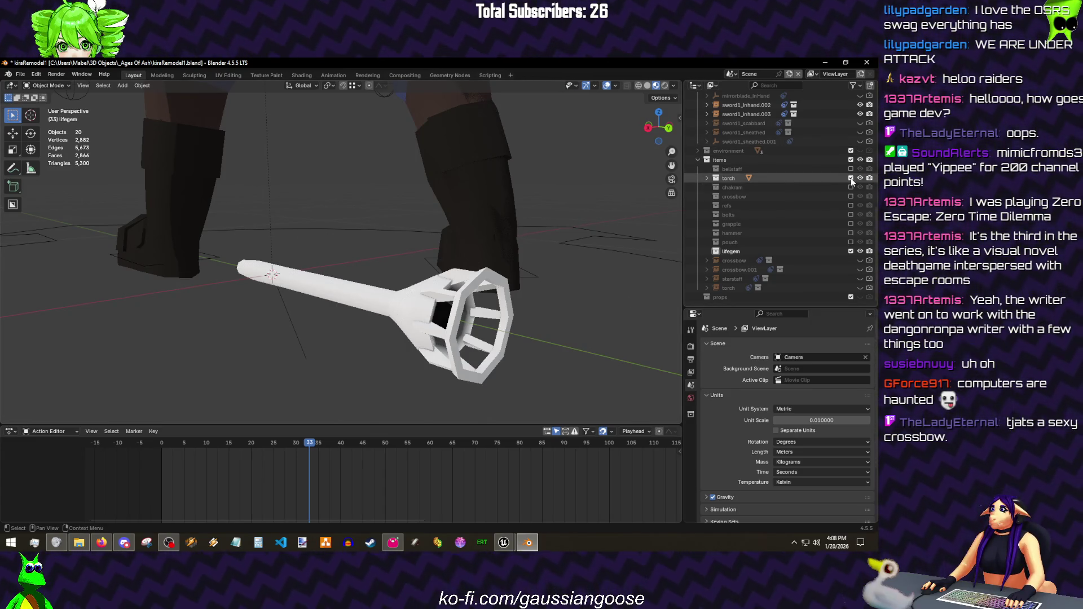
{"action": "left_click", "coordinate": [850, 178]}
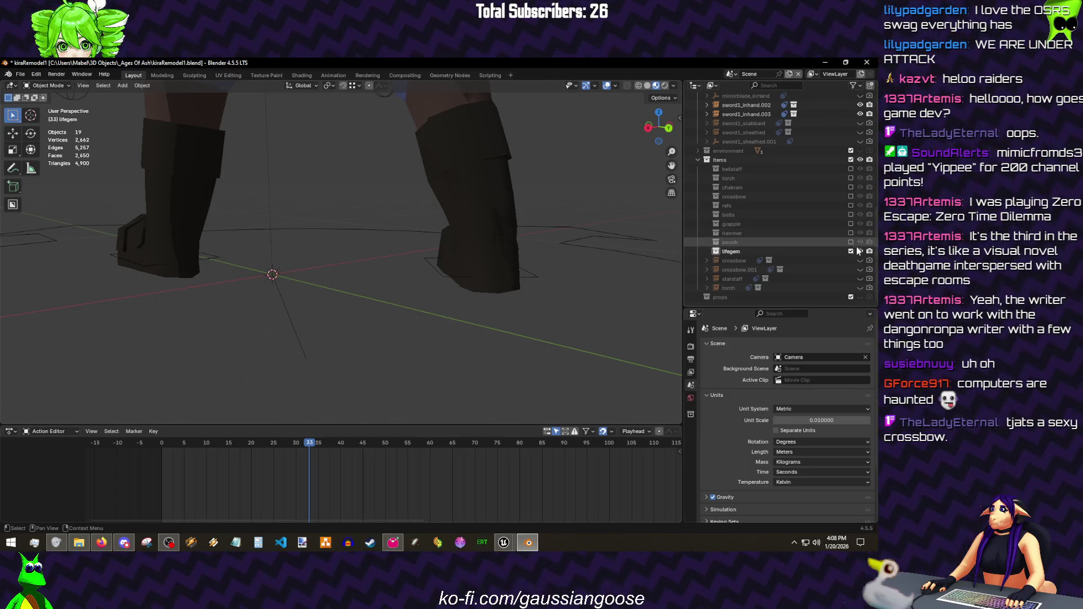
{"action": "mouse_move", "coordinate": [470, 256]}
{"action": "left_mouse_down"}
{"action": "mouse_move", "coordinate": [415, 298]}
{"action": "mouse_move", "coordinate": [266, 219]}
{"action": "left_mouse_up"}
- Set item_inHand_L's instanced collection to lifegem instead of the hammer
{"action": "left_click", "coordinate": [266, 199]}
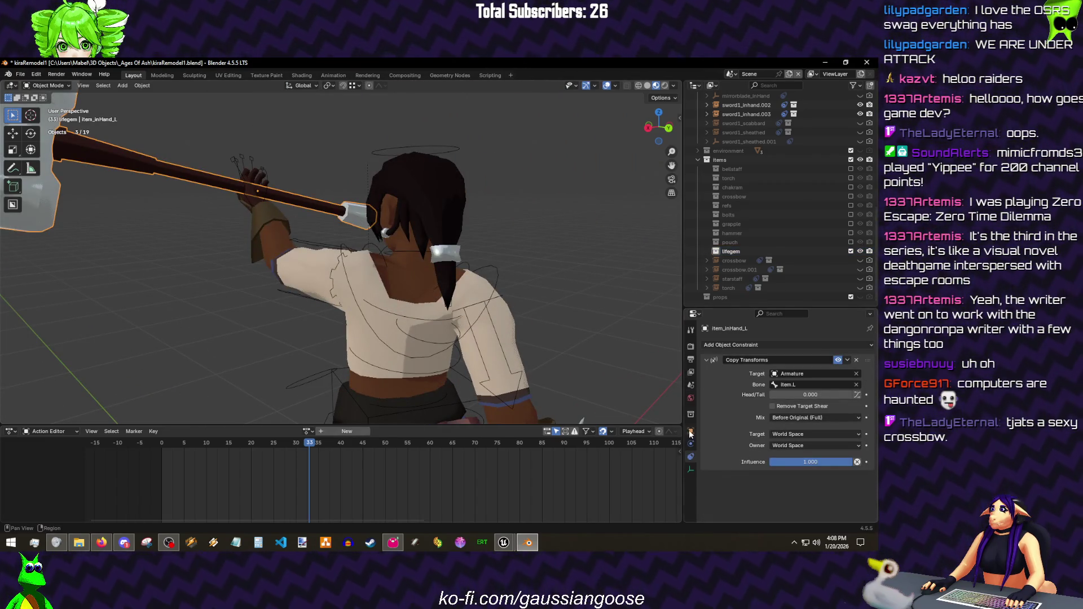
{"action": "left_click", "coordinate": [690, 432]}
{"action": "left_click", "coordinate": [805, 394]}
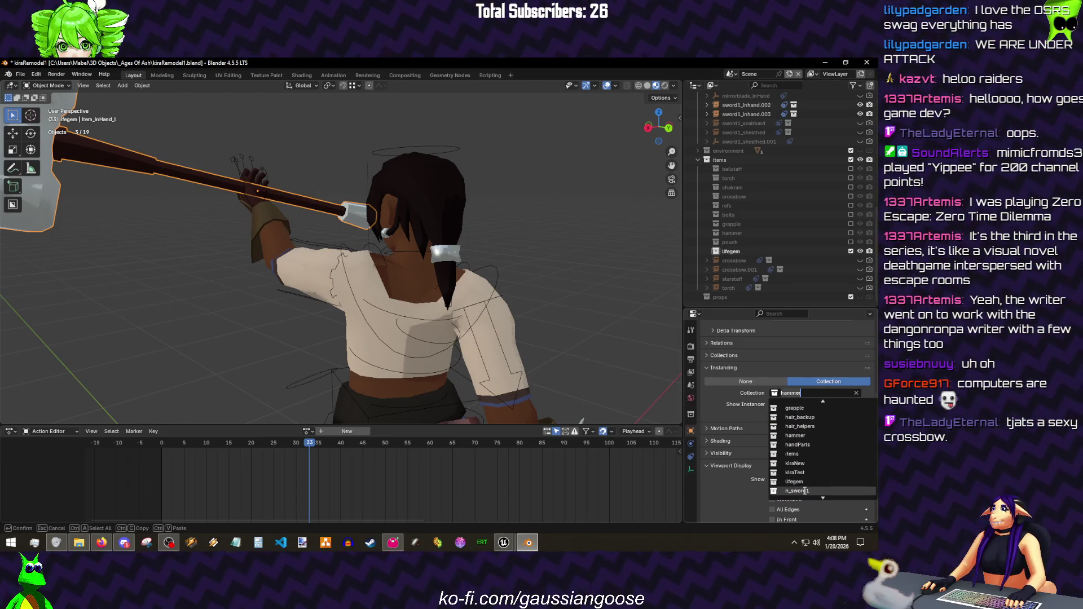
{"action": "left_click", "coordinate": [795, 481]}
{"action": "scroll", "coordinate": [437, 140], "scroll_direction": "down", "scroll_amount": 3}
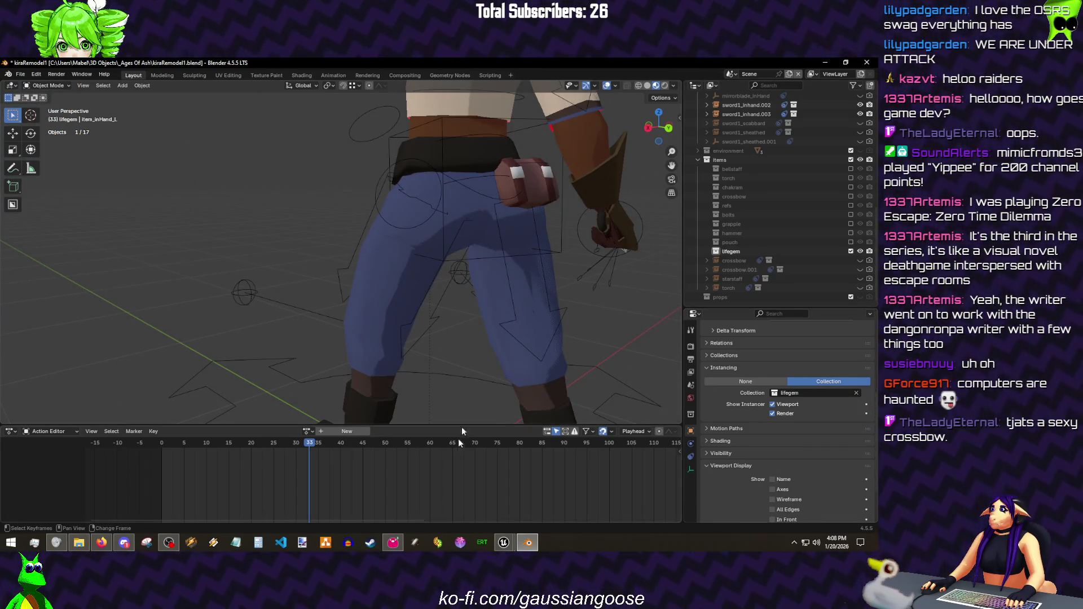
{"action": "scroll", "coordinate": [436, 139], "scroll_direction": "down", "scroll_amount": 2}
- With the lifegem collection selected, add an Ico Sphere mesh to it
{"action": "left_click", "coordinate": [733, 251]}
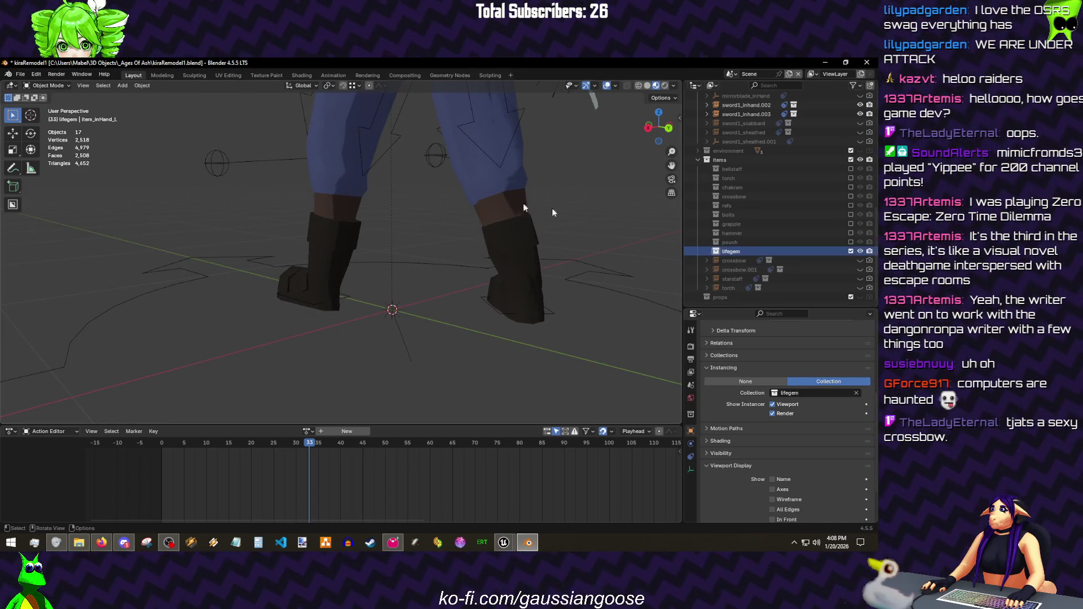
{"action": "key", "text": "shift+a"}
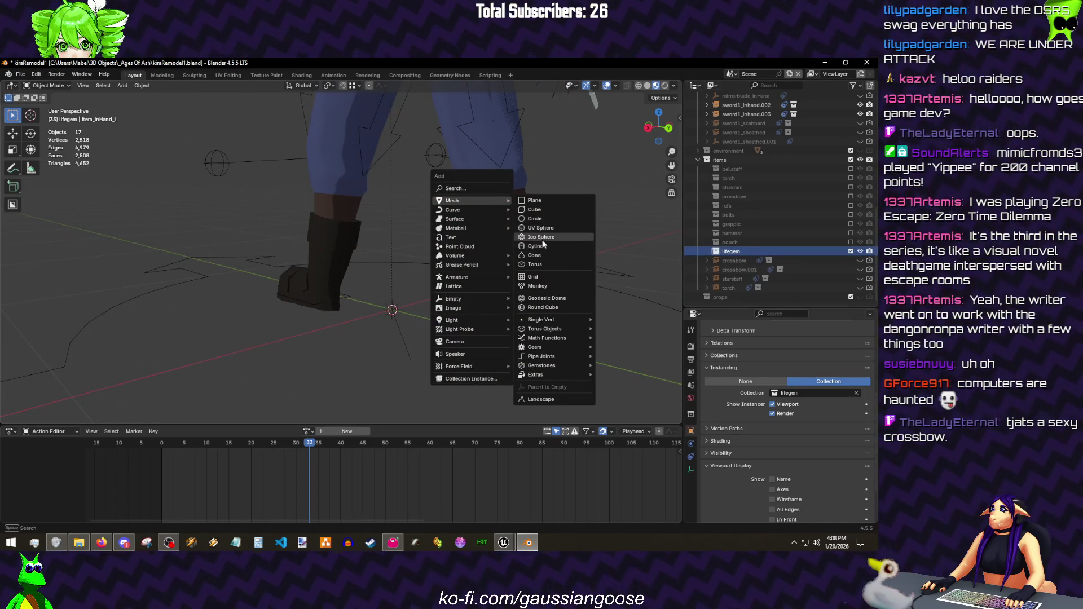
{"action": "left_click", "coordinate": [543, 239]}
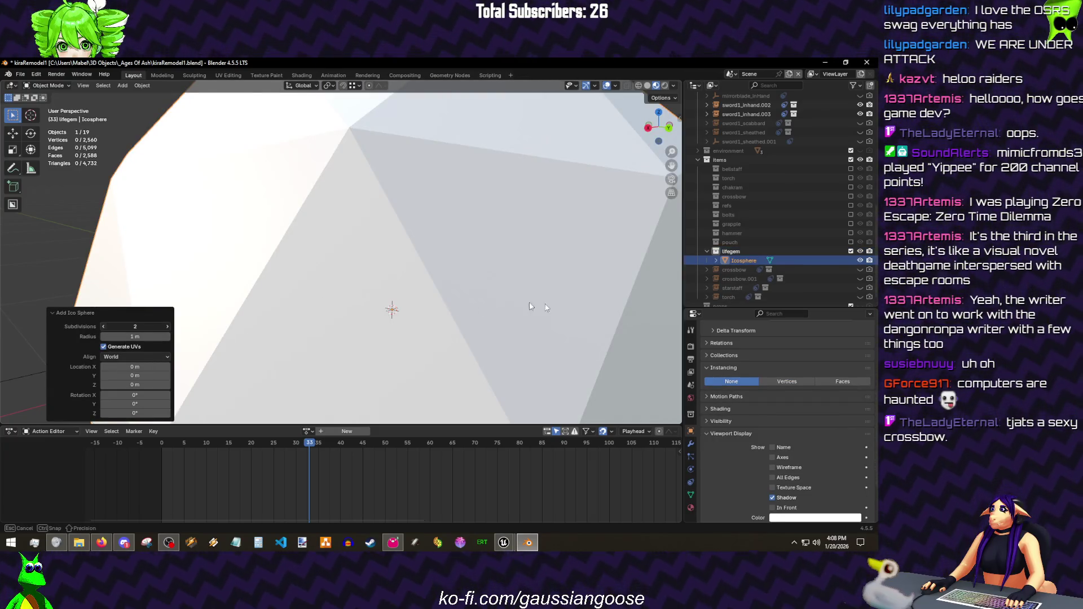
- Shrink the ico sphere to gem size, in object mode and again in edit mode
{"action": "key", "text": "ctrl+z"}
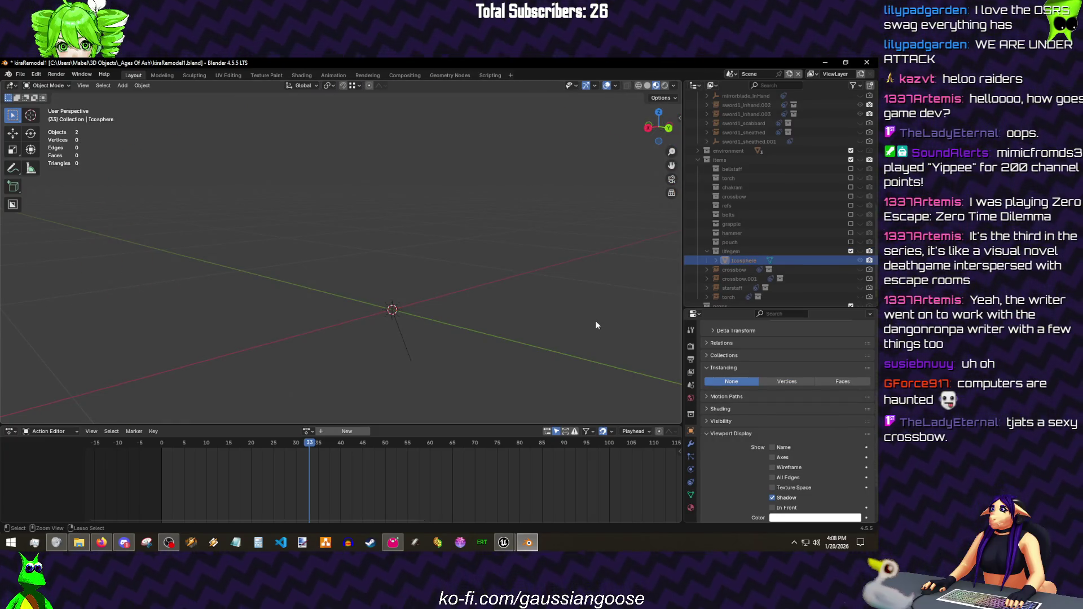
{"action": "key", "text": "ctrl+shift+z"}
{"action": "key", "text": "s"}
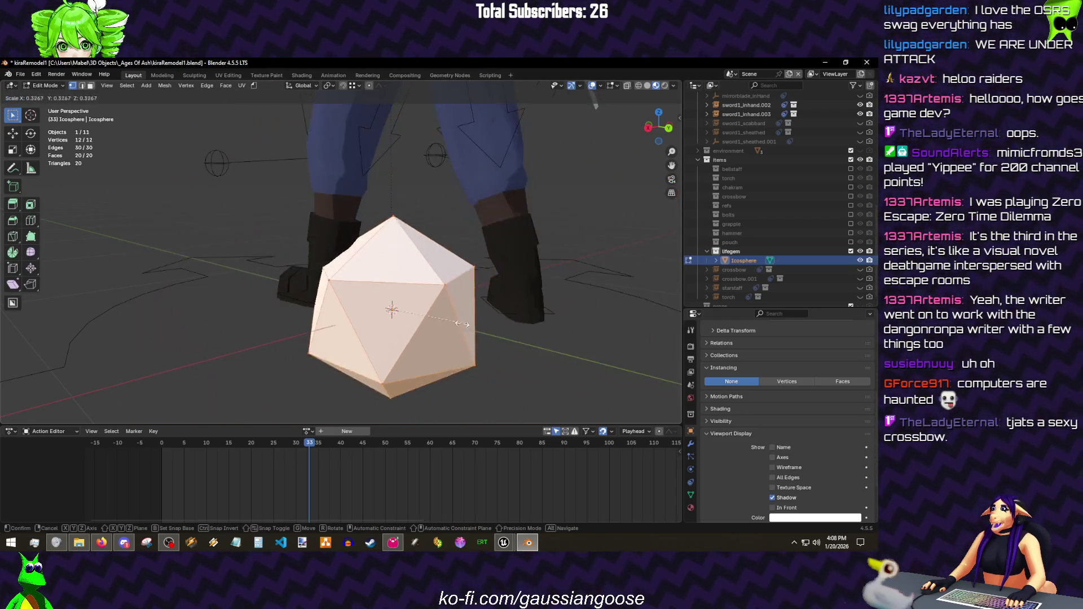
{"action": "left_click", "coordinate": [422, 203]}
{"action": "scroll", "coordinate": [441, 106], "scroll_direction": "up", "scroll_amount": 5}
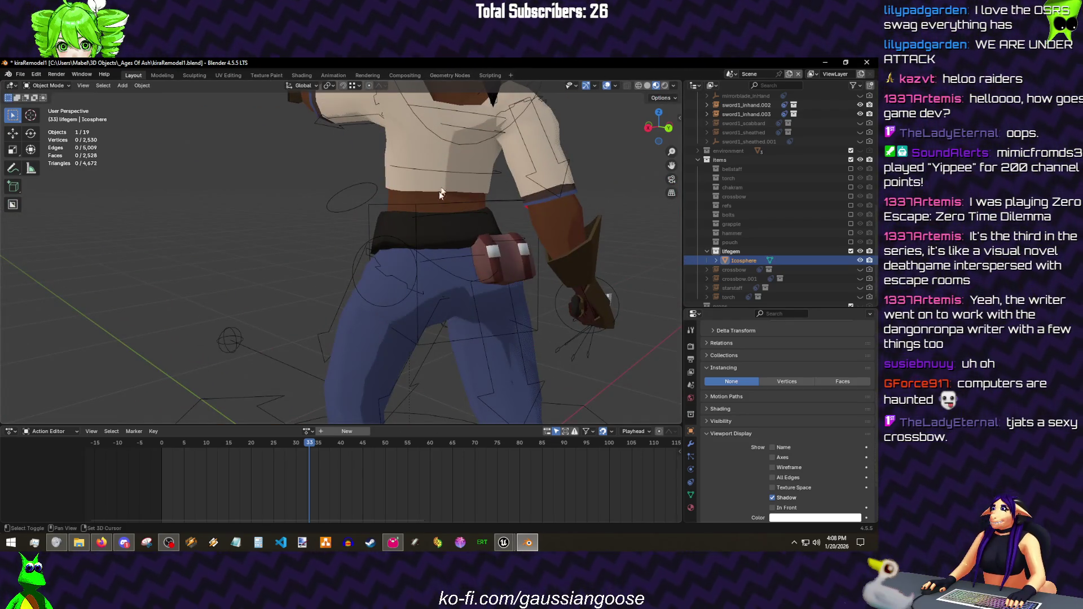
{"action": "left_click_drag", "start_coordinate": [439, 197], "coordinate": [439, 271]}
{"action": "key", "text": "Tab"}
{"action": "key", "text": "s"}
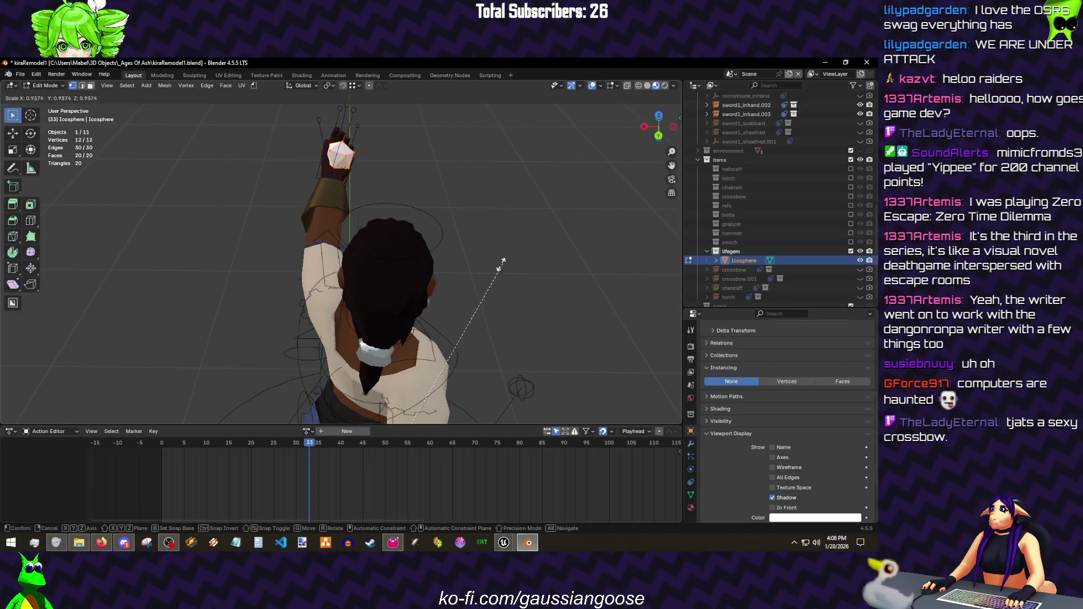
{"action": "key", "text": "Return"}
{"action": "key", "text": "Tab"}
- Save the file and play the animation from frame 0 to check the gem in the raised hand
{"action": "left_click_drag", "start_coordinate": [380, 272], "coordinate": [385, 251]}
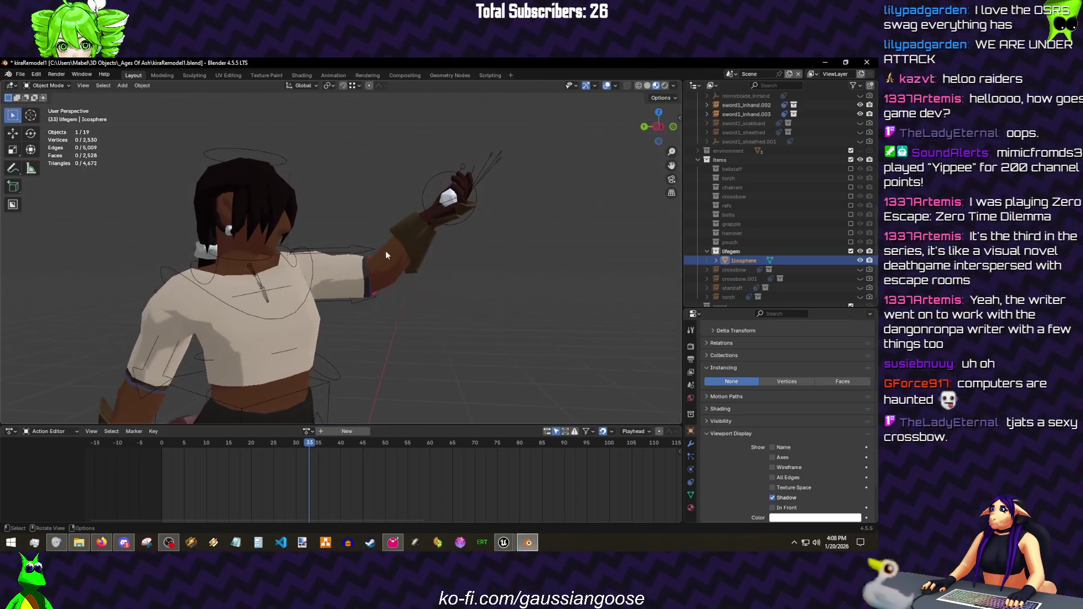
{"action": "key", "text": "ctrl+s"}
{"action": "left_click_drag", "start_coordinate": [417, 332], "coordinate": [433, 253]}
{"action": "scroll", "coordinate": [434, 253], "scroll_direction": "down", "scroll_amount": 3}
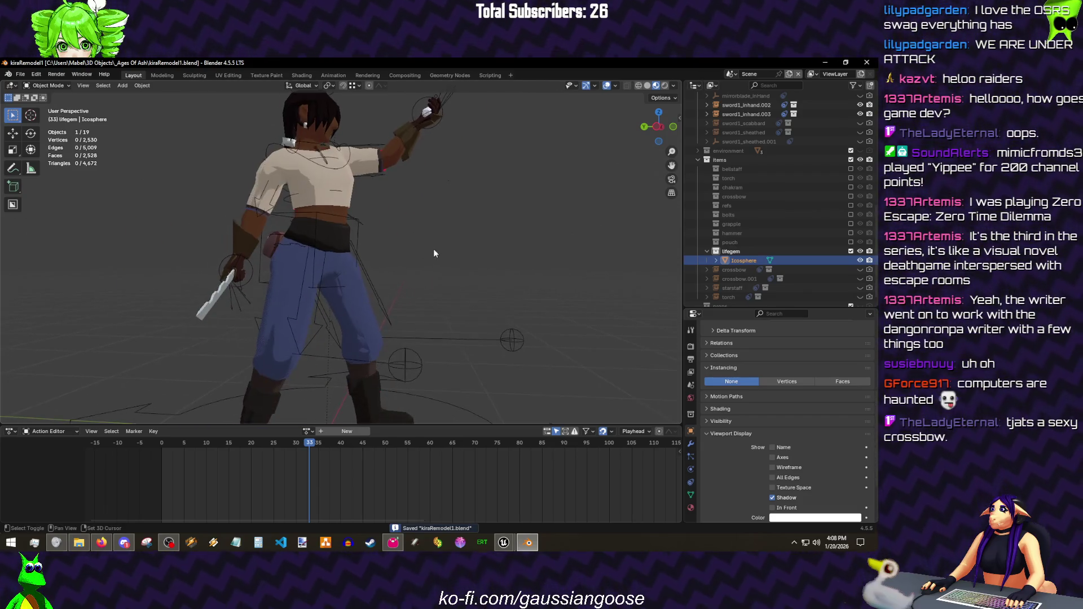
{"action": "key", "text": "shift+Left"}
{"action": "key", "text": "space"}
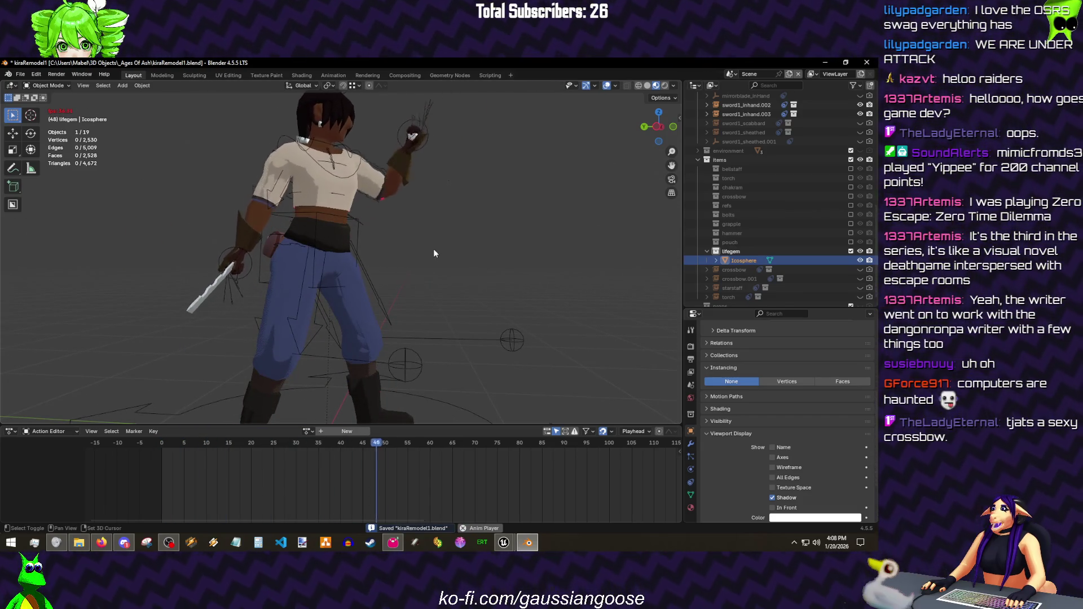
{"action": "key", "text": "Escape"}
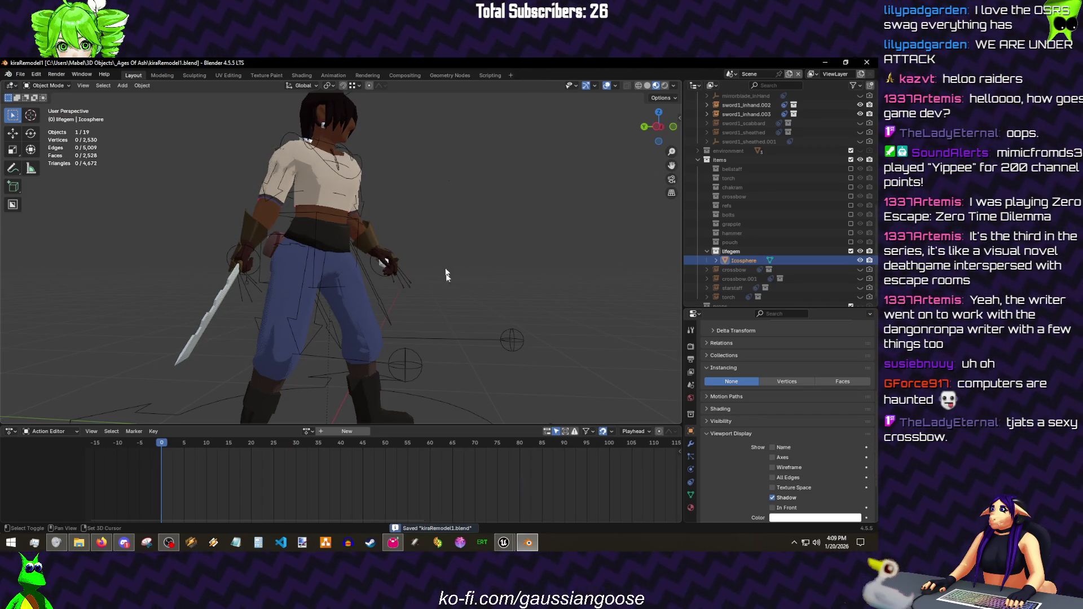
{"action": "key", "text": "KP_Decimal"}
{"action": "key", "text": "ctrl+a"}
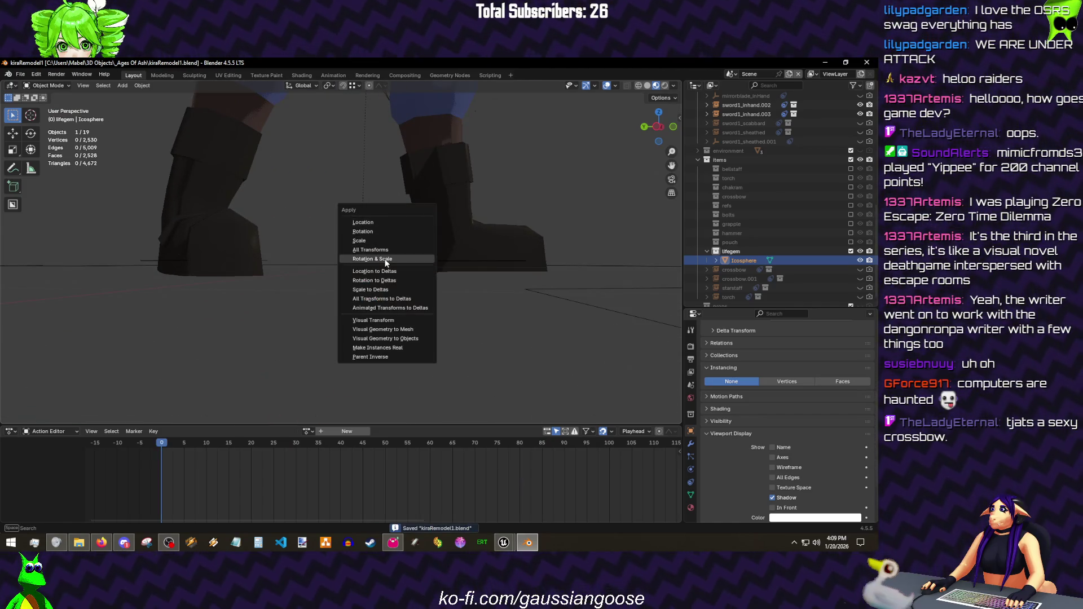
- Apply rotation and scale to the icosphere, then flip its face normals in edit mode
{"action": "left_click", "coordinate": [386, 259]}
{"action": "key", "text": "KP_Decimal"}
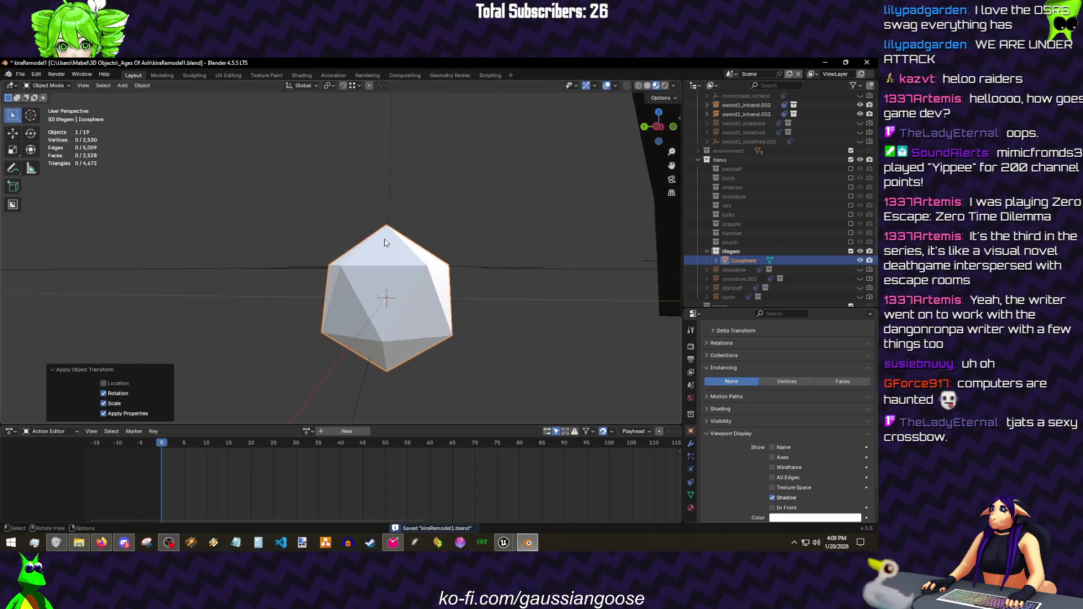
{"action": "key", "text": "Tab"}
{"action": "right_click", "coordinate": [382, 249]}
{"action": "key", "text": "3"}
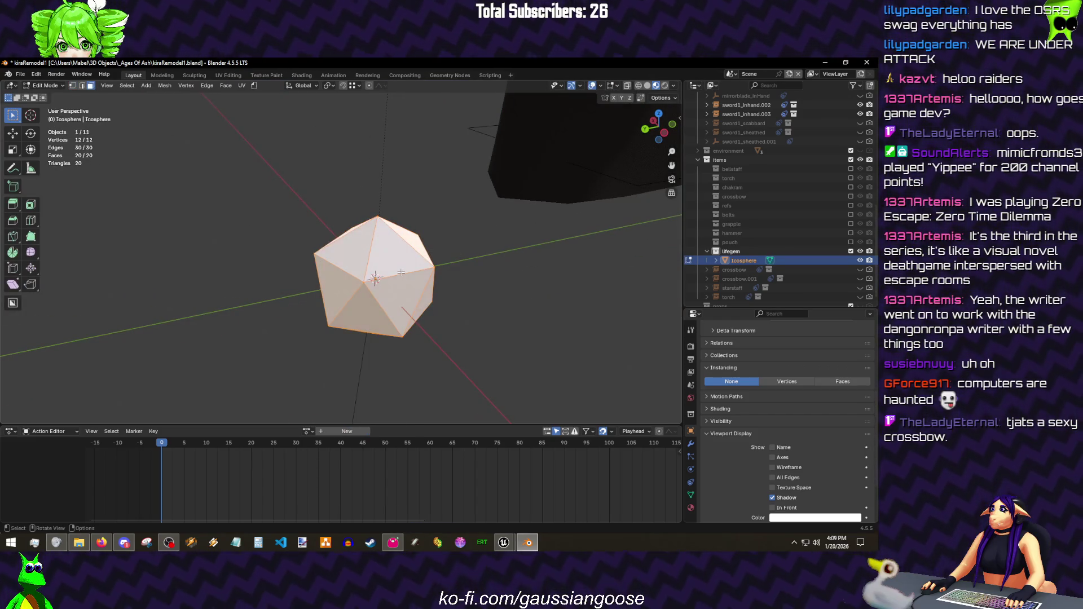
{"action": "key", "text": "F2"}
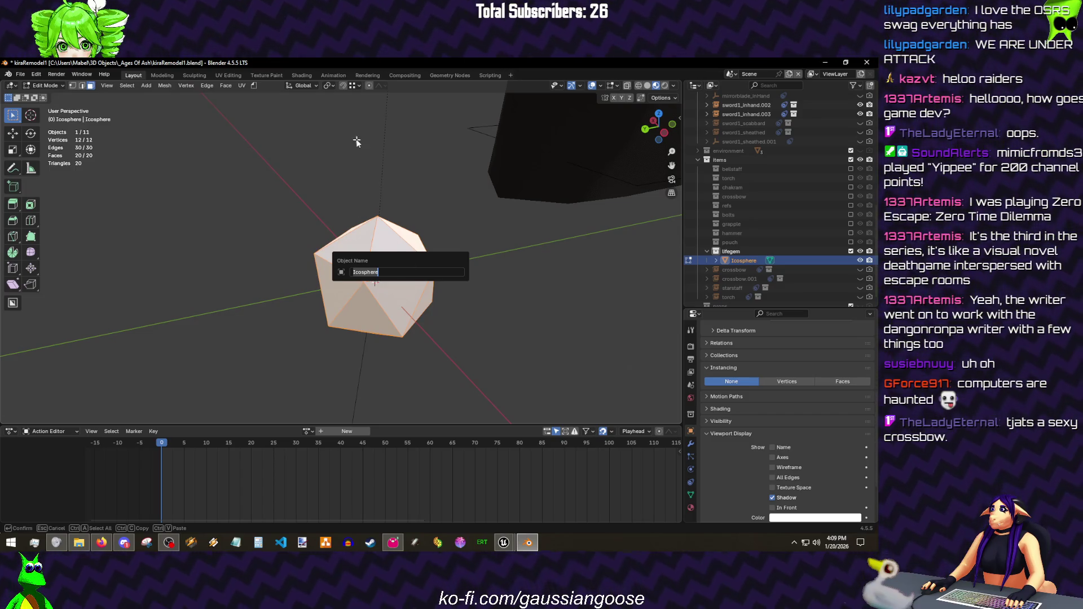
{"action": "key", "text": "Escape"}
{"action": "key", "text": "F3"}
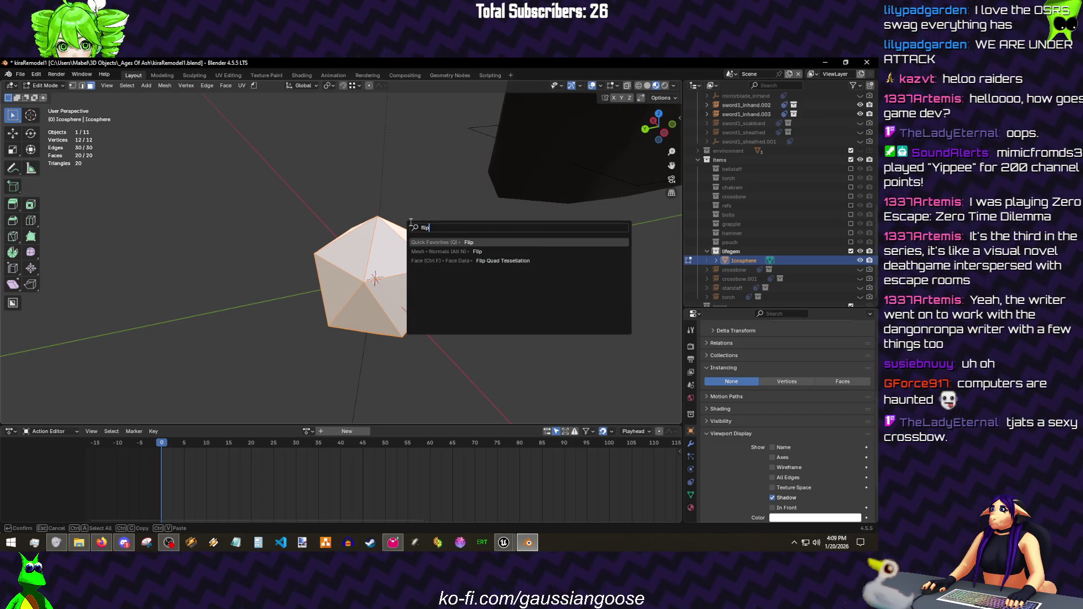
{"action": "key", "text": "Return"}
{"action": "key", "text": "Tab"}
- Via Quick Favorites turn on backface culling and turn off the face orientation overlay, keeping solid shading
{"action": "right_click", "coordinate": [500, 264]}
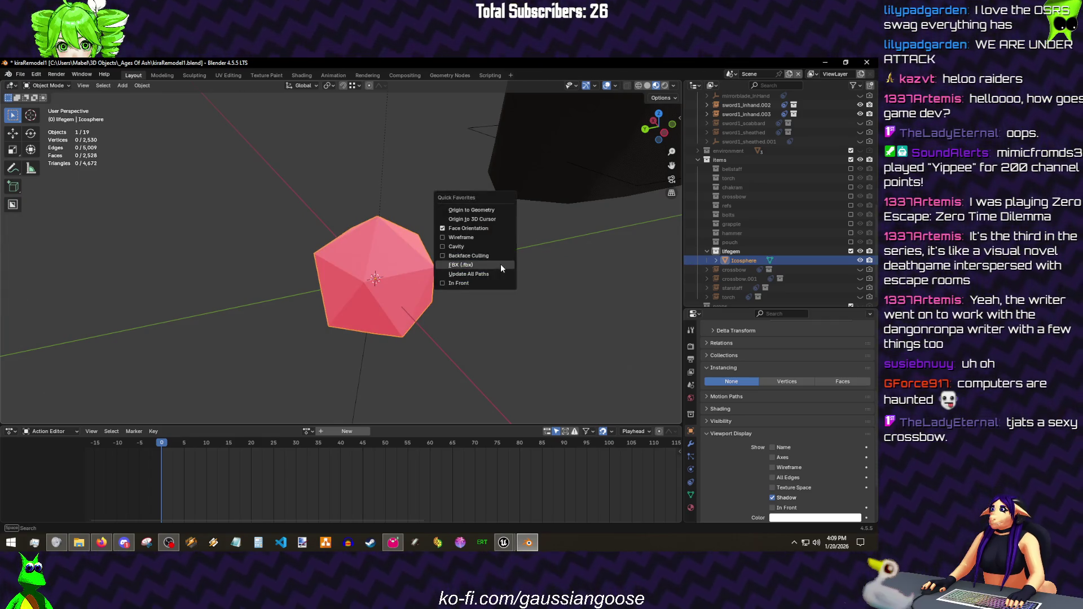
{"action": "left_click", "coordinate": [488, 250]}
{"action": "right_click", "coordinate": [502, 270]}
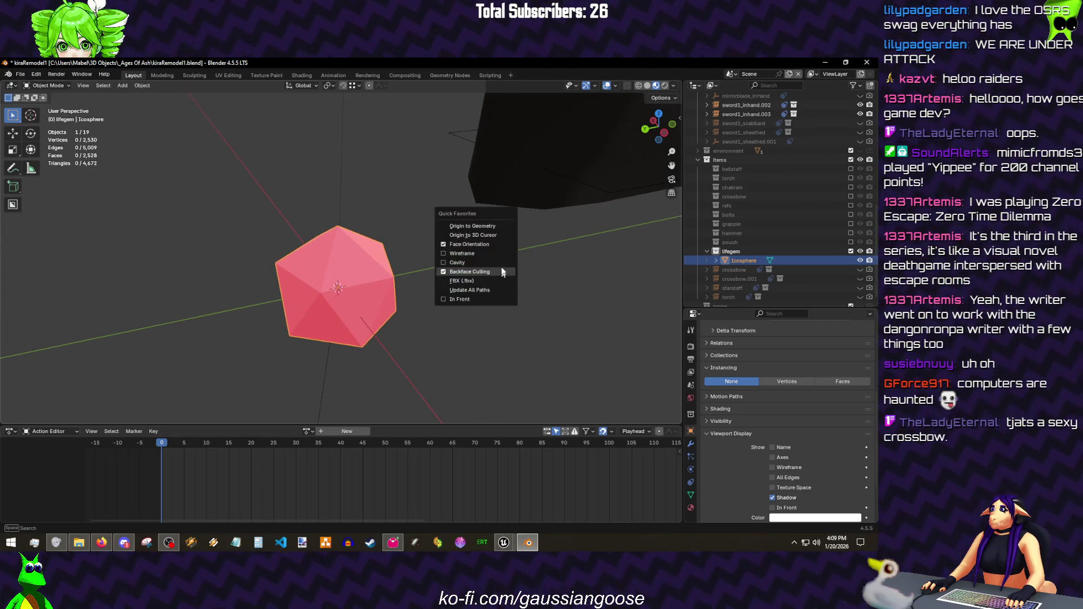
{"action": "left_click", "coordinate": [490, 242]}
{"action": "left_click_drag", "start_coordinate": [480, 263], "coordinate": [475, 255]}
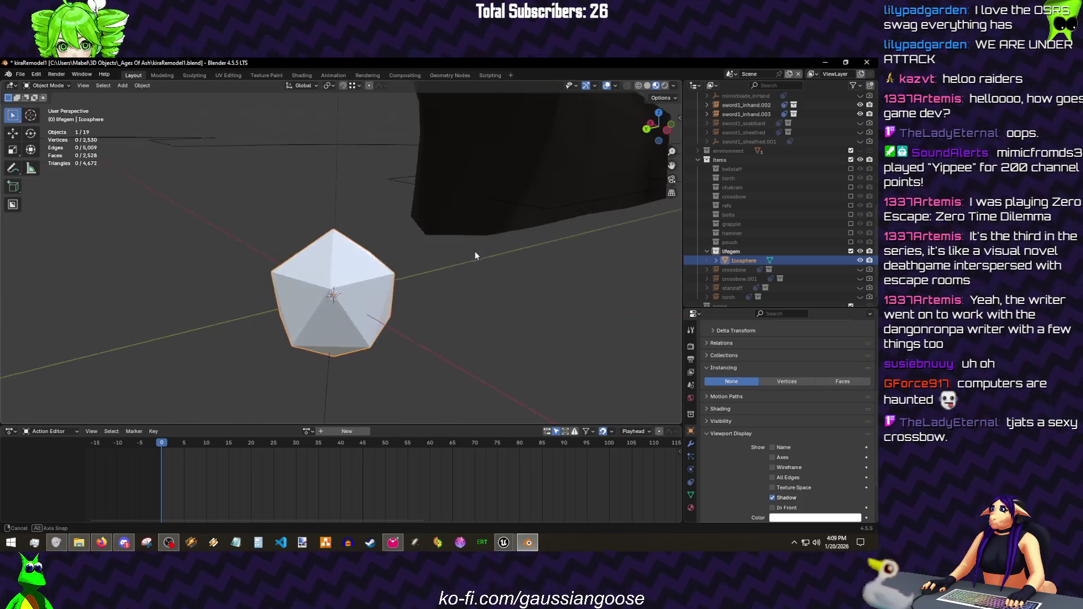
{"action": "left_click", "coordinate": [517, 253]}
- Duplicate the icosphere geometry in edit mode and shrink the copy to about 0.748
{"action": "key", "text": "Tab"}
{"action": "key", "text": "shift+d"}
{"action": "key", "text": "Escape"}
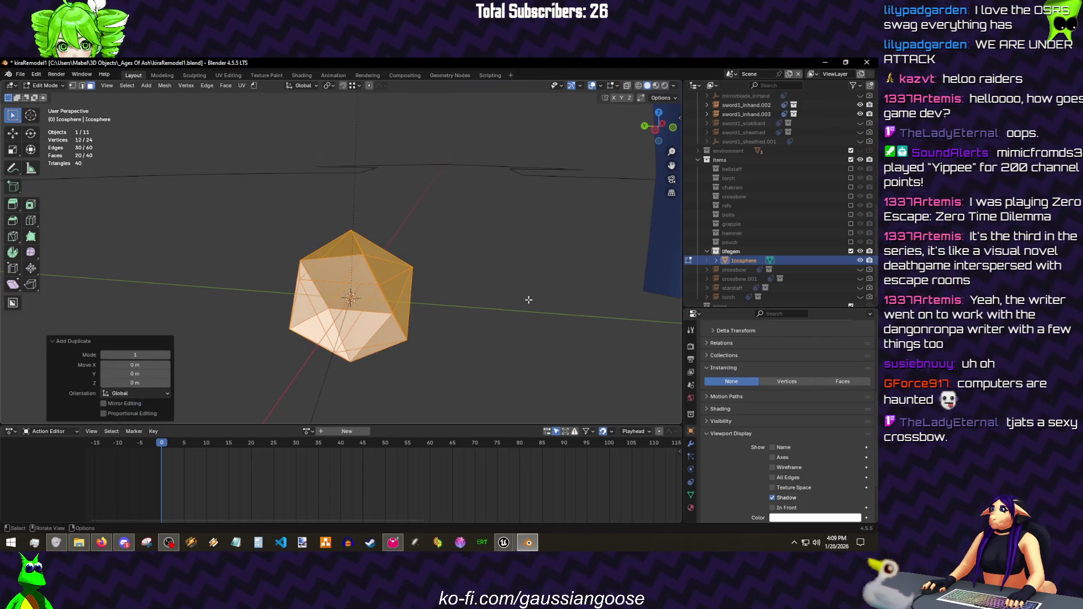
{"action": "key", "text": "s"}
{"action": "left_click", "coordinate": [484, 304]}
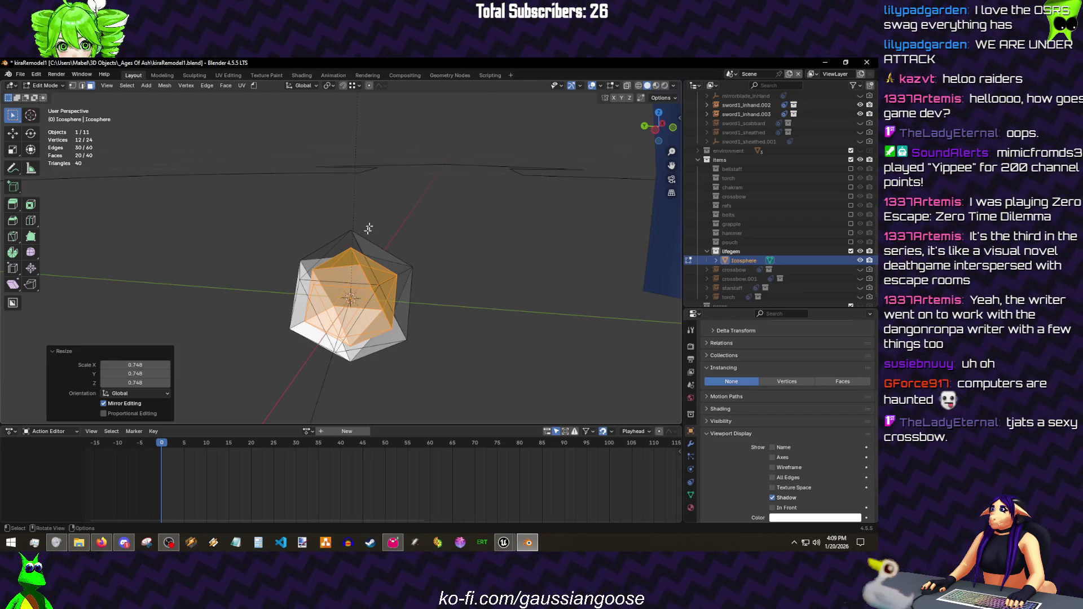
{"action": "left_click_drag", "start_coordinate": [367, 230], "coordinate": [538, 288]}
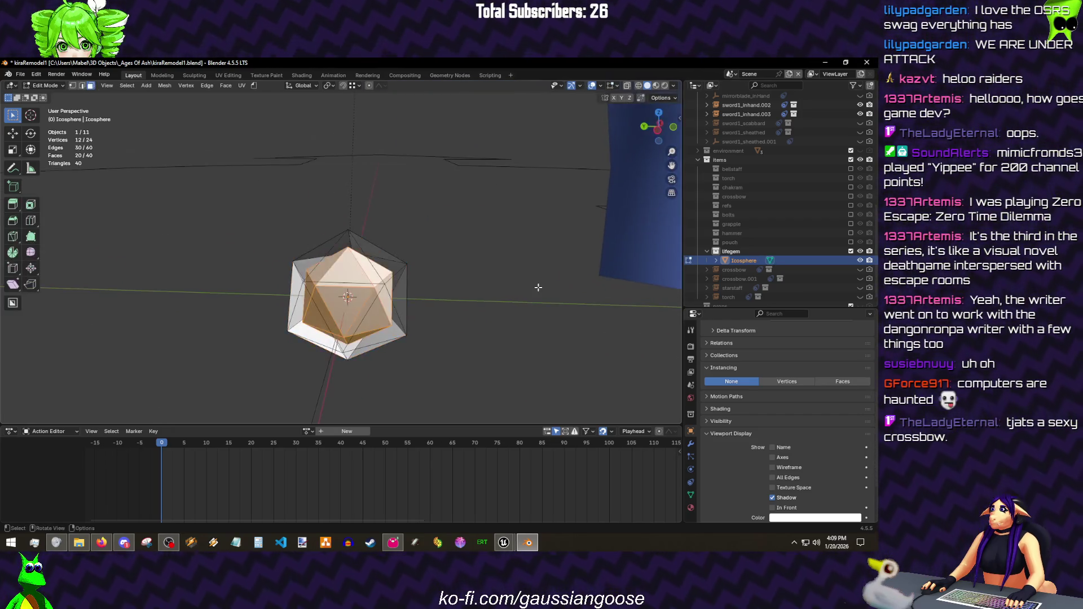
{"action": "key", "text": "Tab"}
- Reselect the inner shell's linked geometry, cancelling stray resize attempts
{"action": "mouse_move", "coordinate": [537, 287]}
{"action": "left_mouse_down"}
{"action": "mouse_move", "coordinate": [474, 242]}
{"action": "mouse_move", "coordinate": [519, 250]}
{"action": "mouse_move", "coordinate": [315, 313]}
{"action": "left_mouse_up"}
{"action": "key", "text": "Tab"}
{"action": "key", "text": "l"}
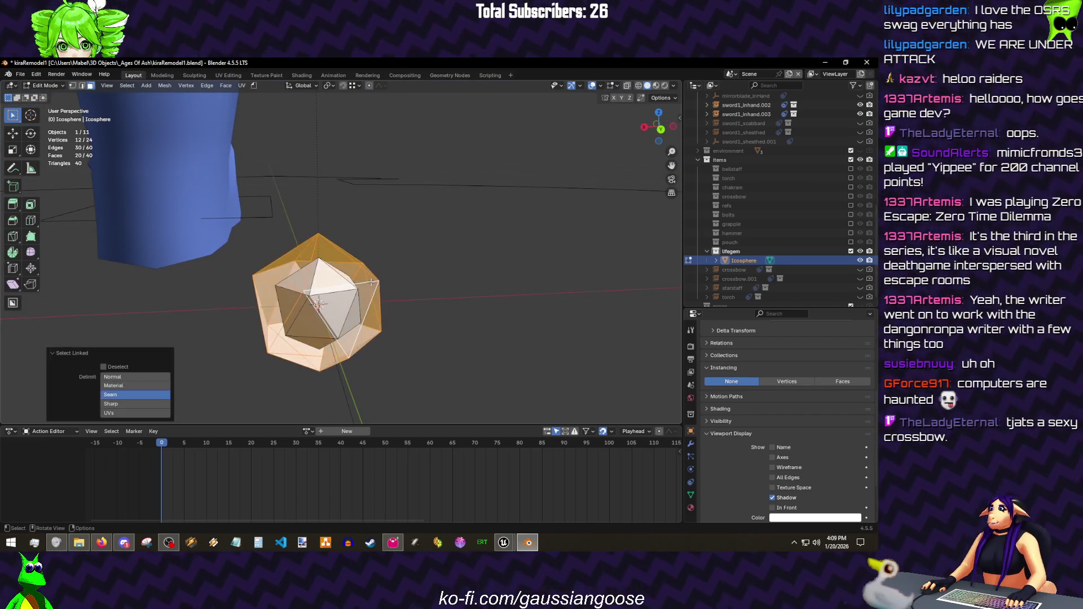
{"action": "key", "text": "Escape"}
{"action": "key", "text": "Tab"}
{"action": "mouse_move", "coordinate": [478, 294]}
{"action": "left_mouse_down"}
{"action": "mouse_move", "coordinate": [411, 257]}
{"action": "mouse_move", "coordinate": [371, 263]}
{"action": "left_mouse_up"}
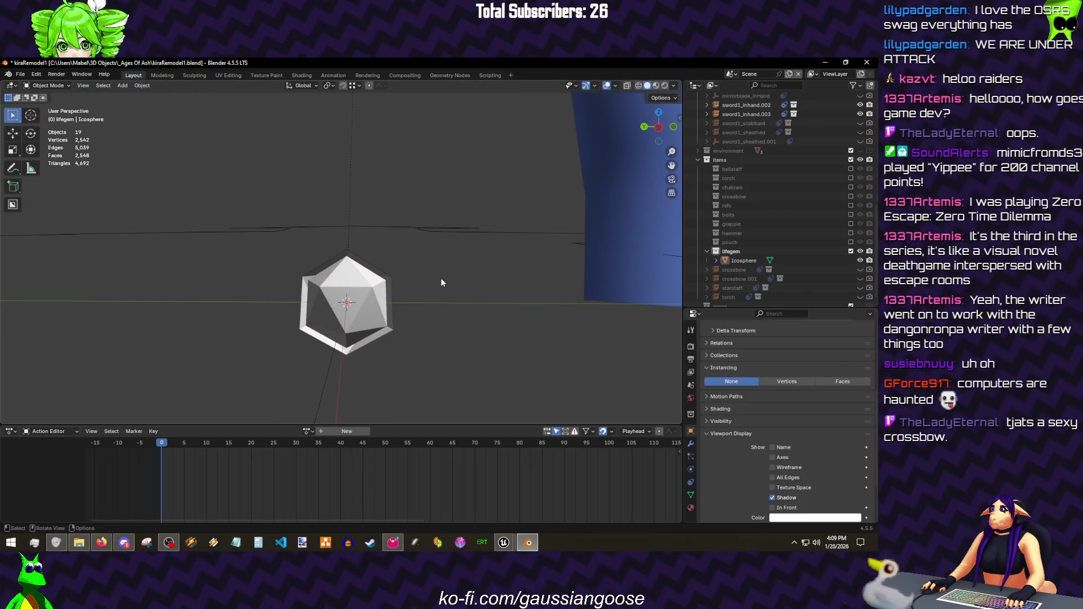
{"action": "key", "text": "Tab"}
{"action": "key", "text": "s"}
{"action": "left_click", "coordinate": [425, 279]}
{"action": "key", "text": "ctrl+z"}
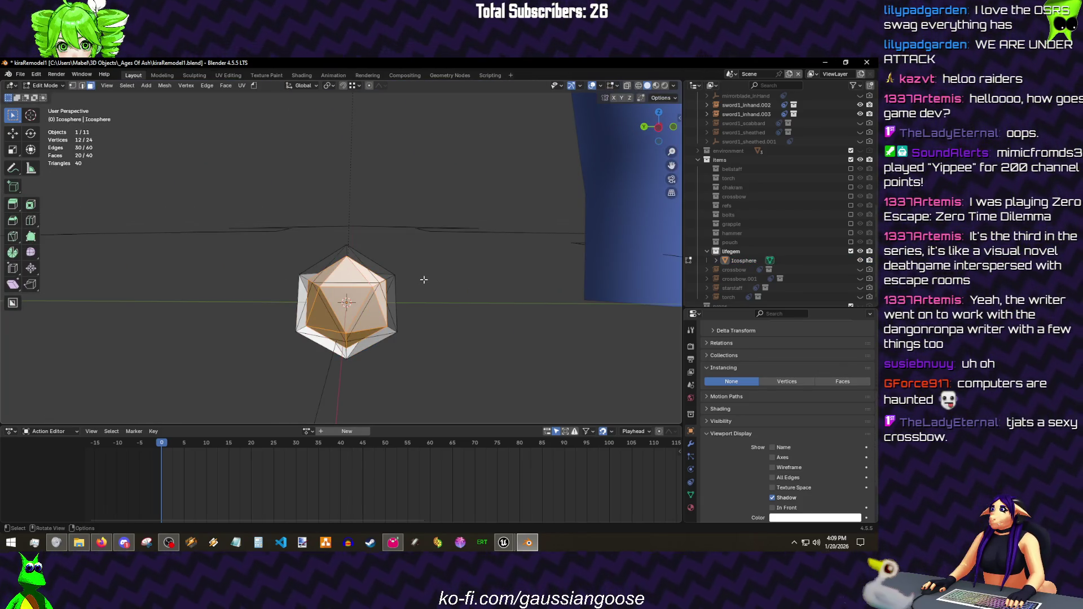
- Rotate the inner shell 90° on X and 90° on Y
{"action": "key", "text": "r"}
{"action": "key", "text": "x"}
{"action": "key", "text": "9"}
{"action": "key", "text": "0"}
{"action": "key", "text": "Return"}
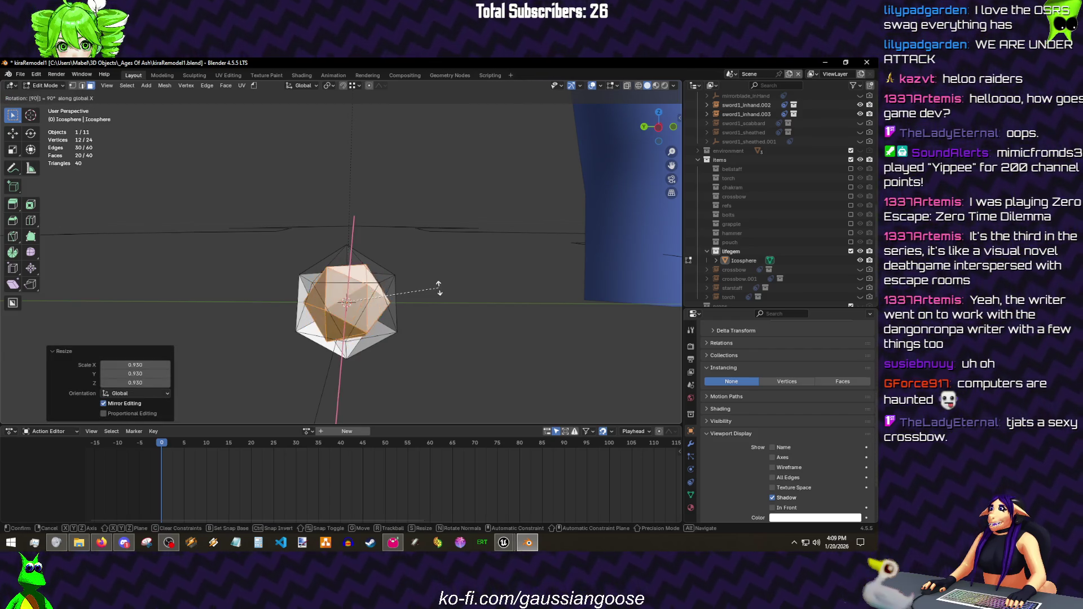
{"action": "key", "text": "r"}
{"action": "key", "text": "y"}
{"action": "key", "text": "9"}
{"action": "key", "text": "0"}
{"action": "key", "text": "Return"}
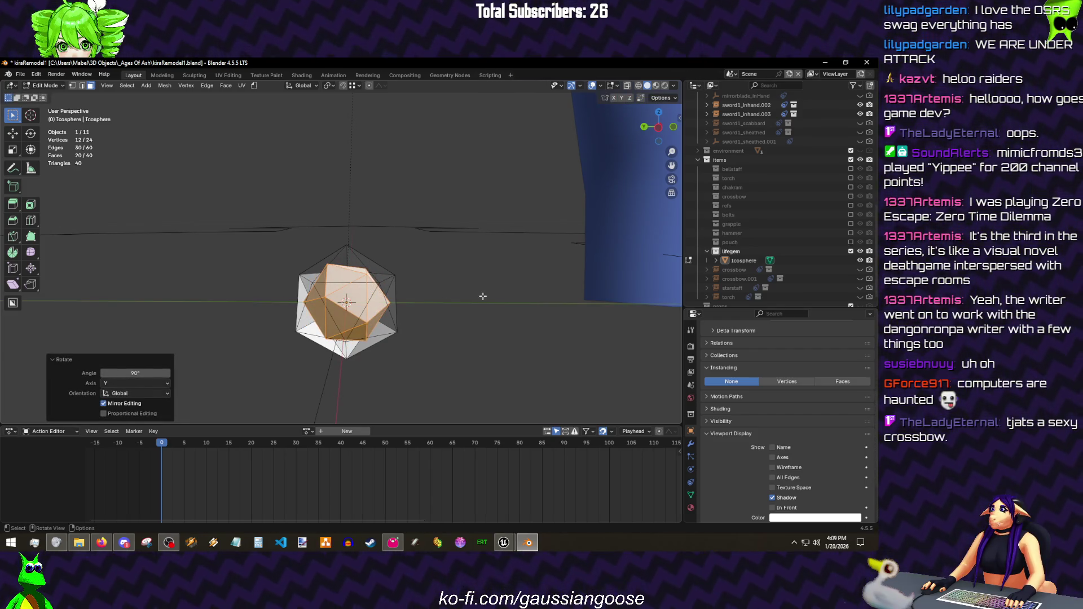
{"action": "key", "text": "Tab"}
{"action": "scroll", "coordinate": [382, 267], "scroll_direction": "down", "scroll_amount": 5}
- Save, check the hand-raised pose, enlarge the whole gem to about 1.232 and save again
{"action": "key", "text": "ctrl+s"}
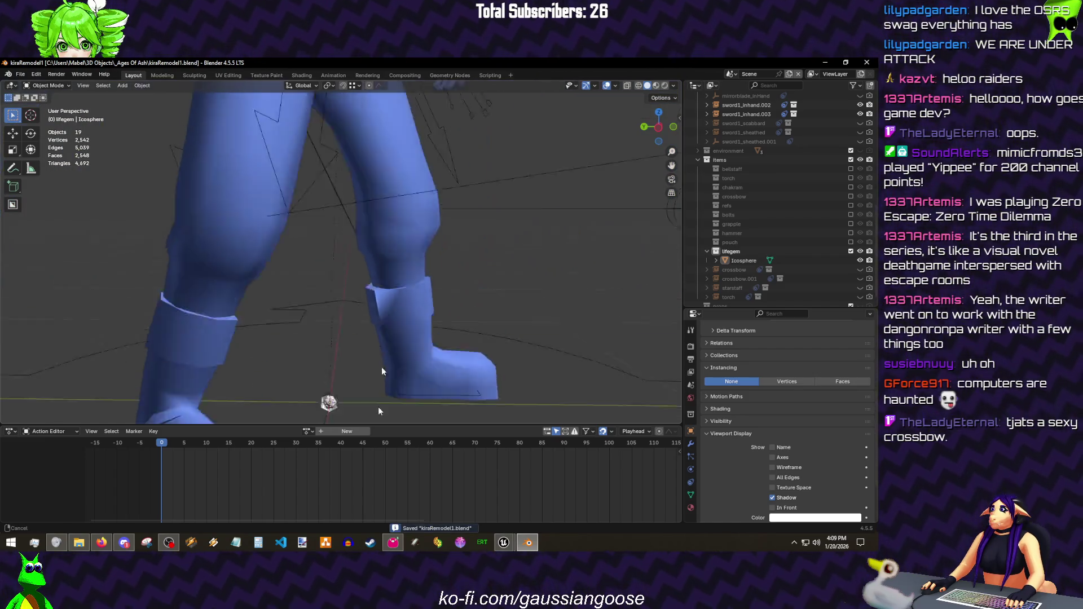
{"action": "key", "text": "space"}
{"action": "key", "text": "Tab"}
{"action": "key", "text": "s"}
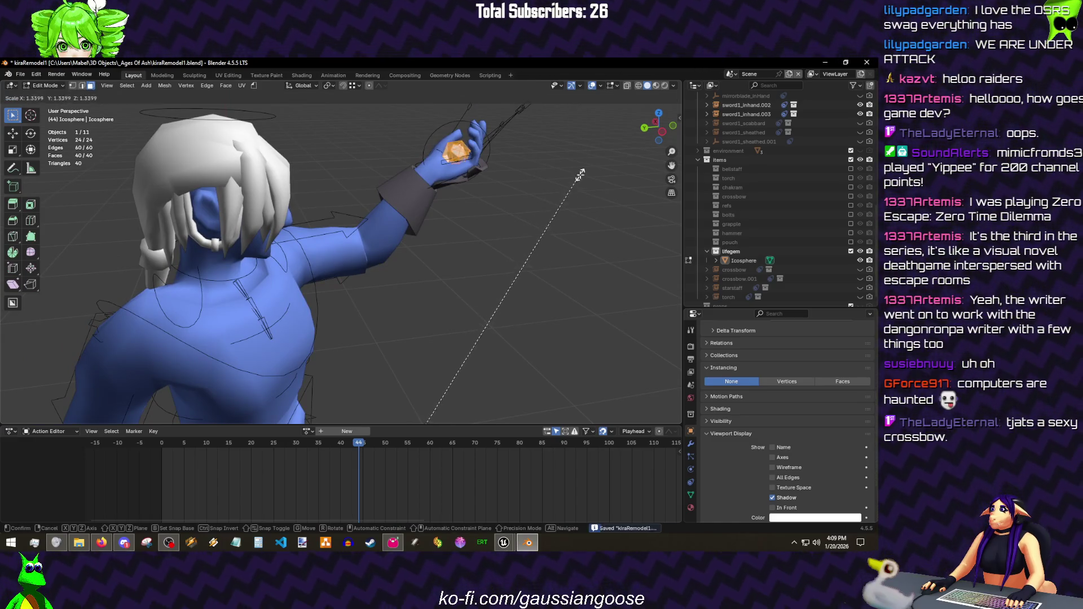
{"action": "key", "text": "Escape"}
{"action": "key", "text": "period"}
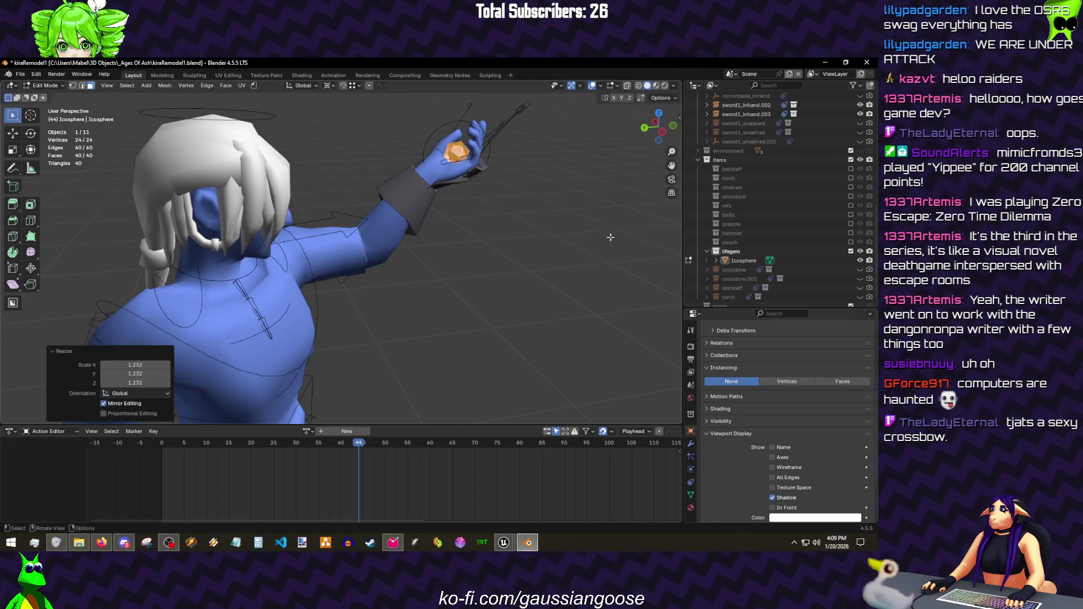
{"action": "key", "text": "Tab"}
{"action": "scroll", "coordinate": [474, 305], "scroll_direction": "down", "scroll_amount": 3}
{"action": "key", "text": "ctrl+s"}
{"action": "scroll", "coordinate": [422, 351], "scroll_direction": "up", "scroll_amount": 5}
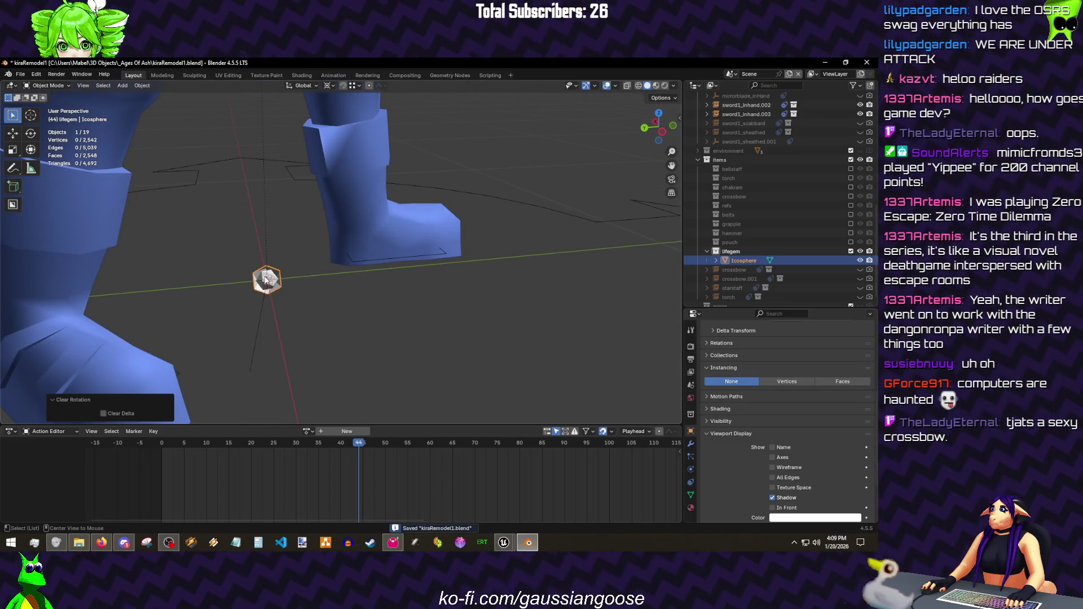
- Apply the gem's rotation and scale and export it as item_lifegem.fbx to the items folder
{"action": "key", "text": "ctrl+a"}
{"action": "left_click", "coordinate": [264, 278]}
{"action": "key", "text": "q"}
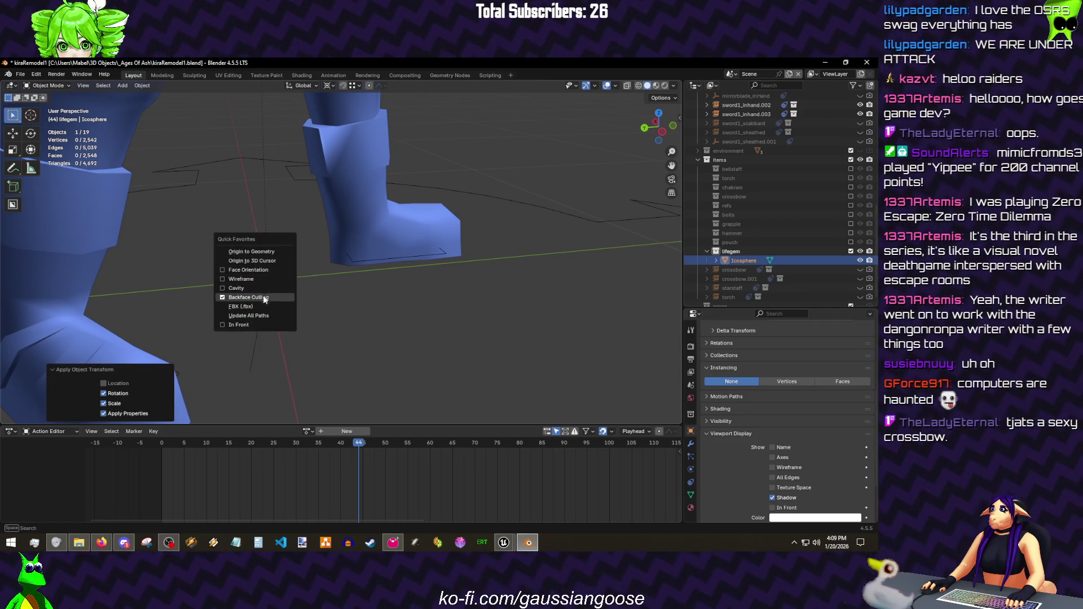
{"action": "left_click", "coordinate": [260, 308]}
{"action": "left_click", "coordinate": [339, 191]}
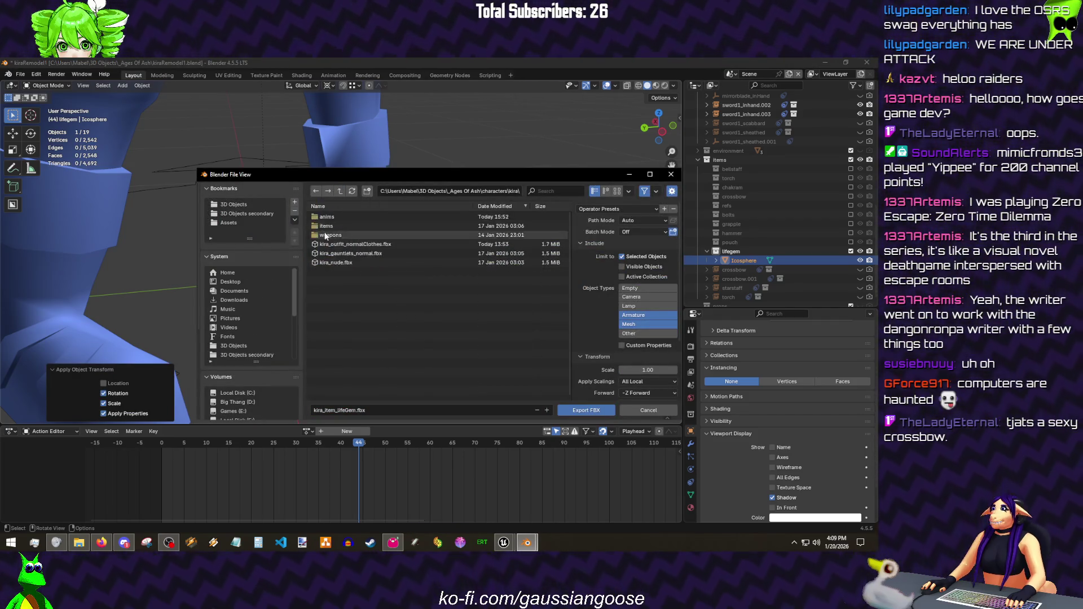
{"action": "double_click", "coordinate": [329, 227]}
{"action": "left_click", "coordinate": [387, 409]}
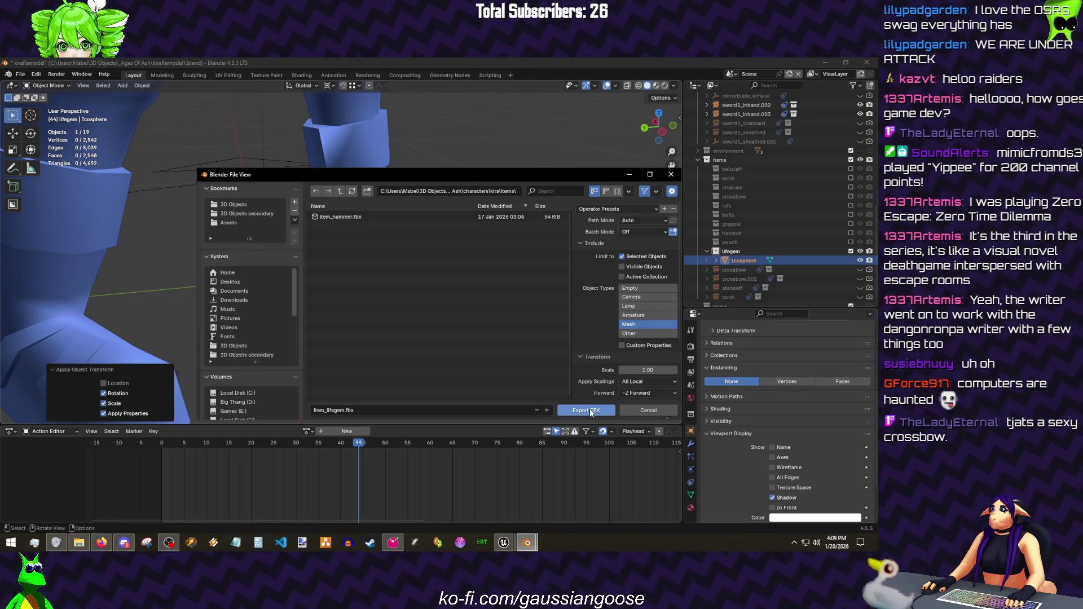
{"action": "left_click", "coordinate": [588, 409]}
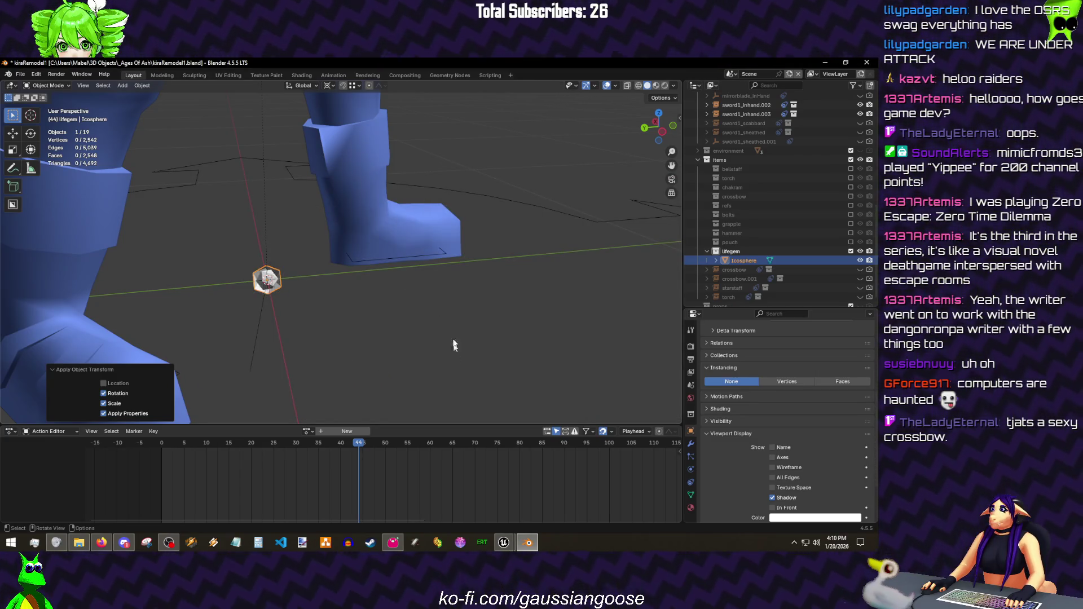
- Save the blend file and switch over to the Unreal Engine editor
{"action": "left_click", "coordinate": [547, 356]}
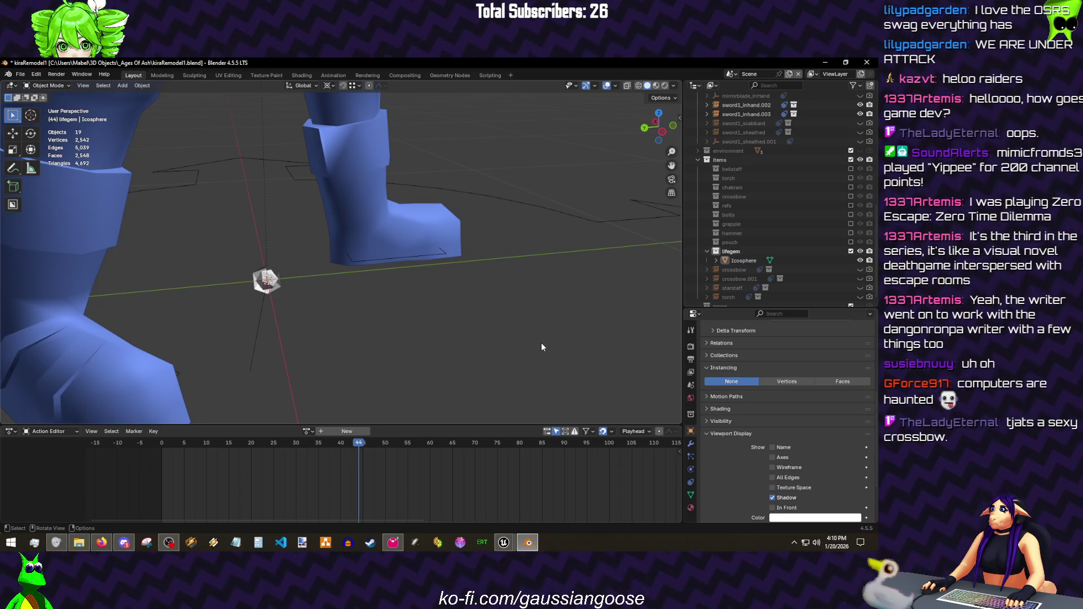
{"action": "key", "text": "ctrl+s"}
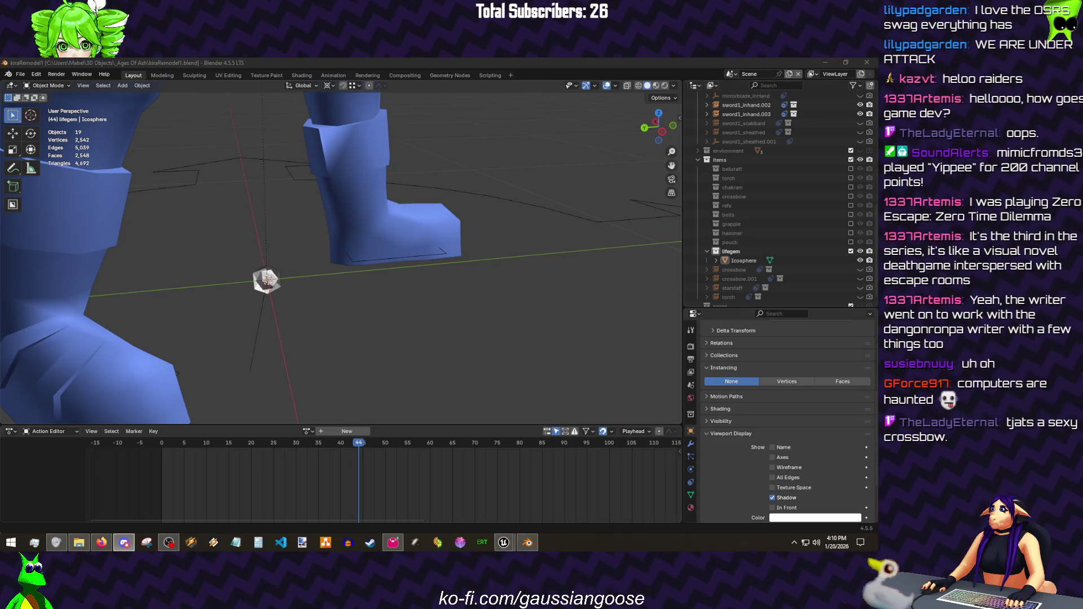
{"action": "left_click", "coordinate": [251, 363]}
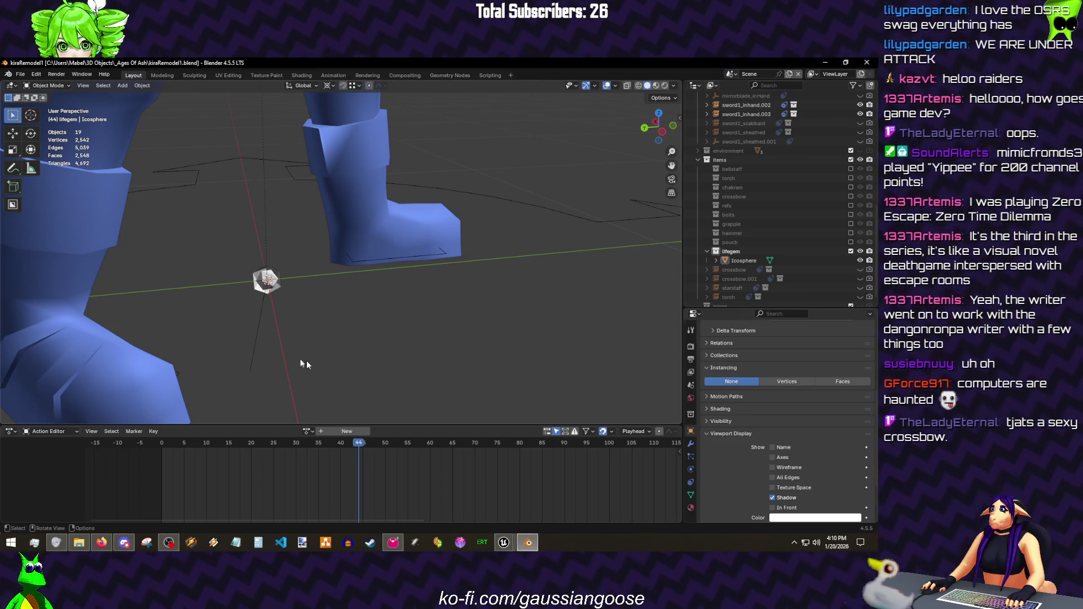
{"action": "left_click", "coordinate": [536, 546]}
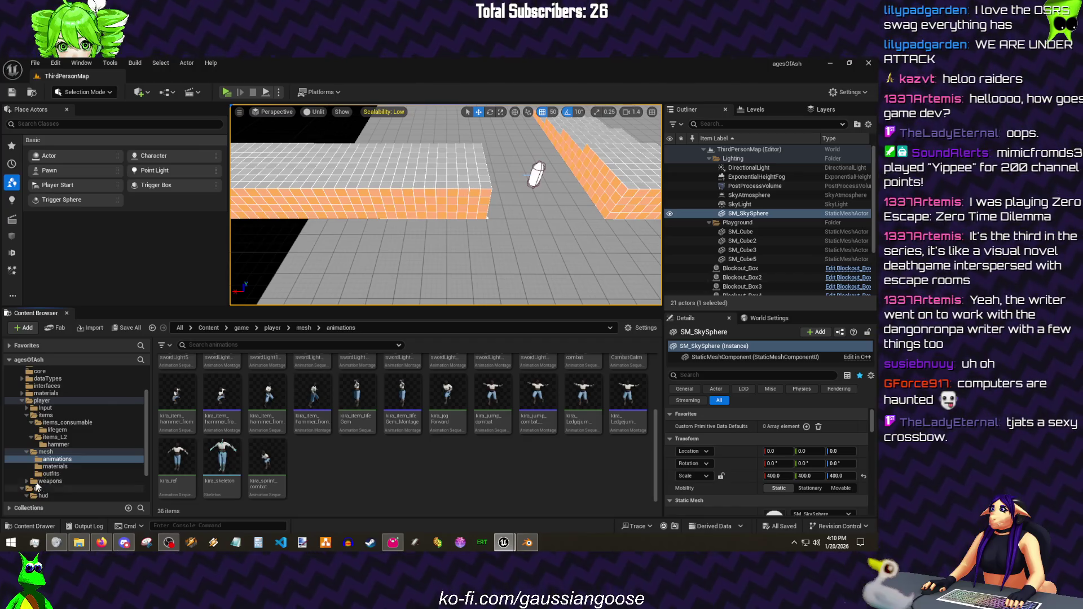
- Start an asset import into the lifegem content folder, then cancel the file dialog
{"action": "left_click", "coordinate": [57, 429]}
{"action": "right_click", "coordinate": [278, 406]}
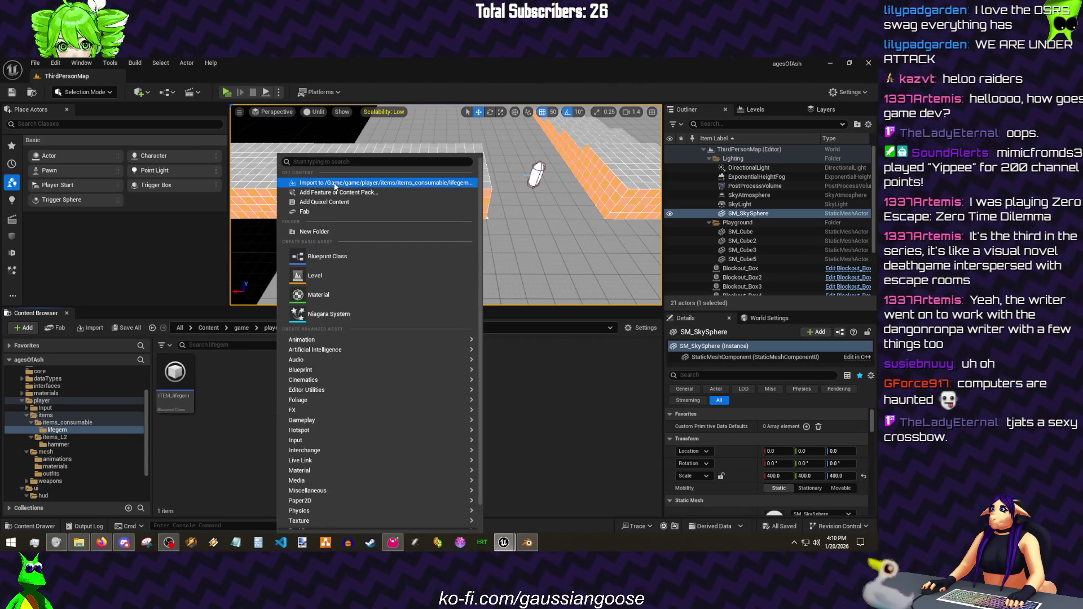
{"action": "left_click", "coordinate": [75, 445]}
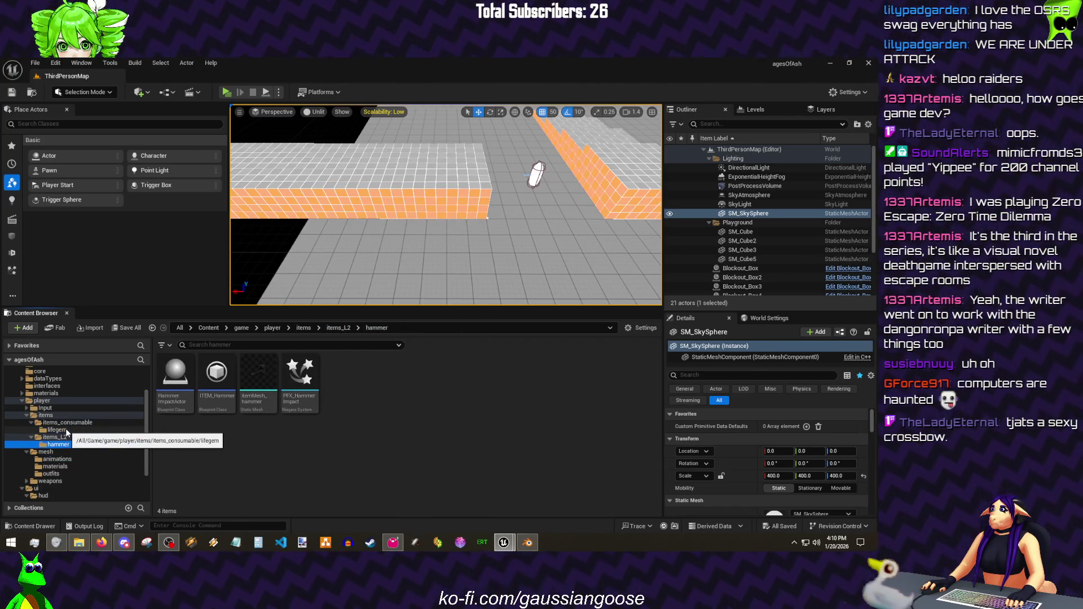
{"action": "left_click", "coordinate": [57, 430]}
{"action": "right_click", "coordinate": [354, 414]}
{"action": "left_click", "coordinate": [388, 182]}
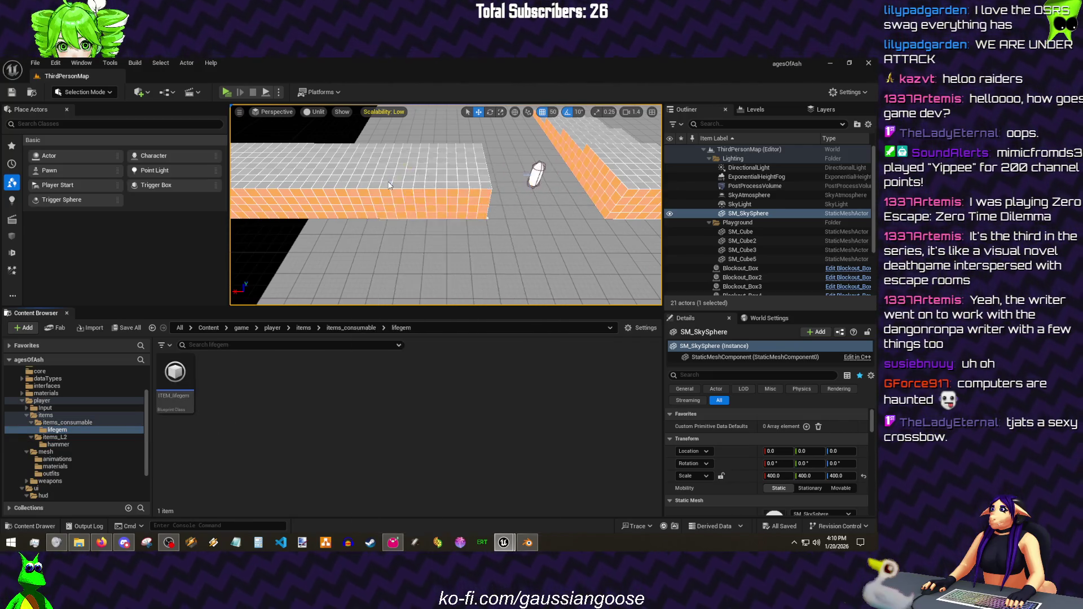
{"action": "left_click", "coordinate": [525, 378]}
- Re-export the gem from Blender as itemMesh_lifegem.fbx and return to the lifegem folder's import options
{"action": "left_click", "coordinate": [526, 541]}
{"action": "left_click", "coordinate": [743, 260]}
{"action": "key", "text": "q"}
{"action": "left_click", "coordinate": [268, 272]}
{"action": "left_click", "coordinate": [338, 410]}
{"action": "type", "text": "itemMesh_lifegem"}
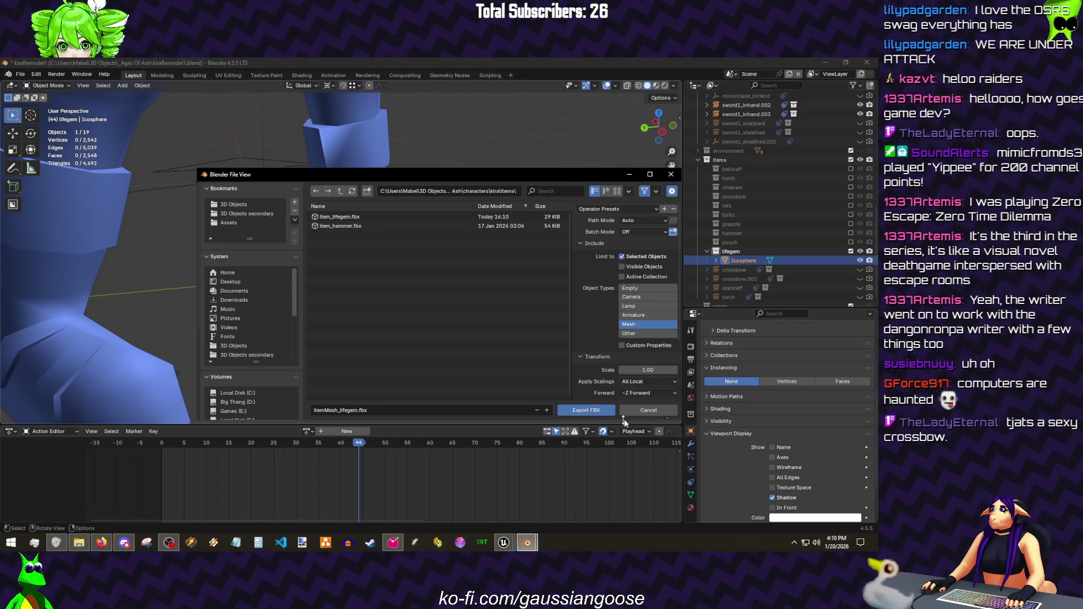
{"action": "left_click", "coordinate": [585, 410]}
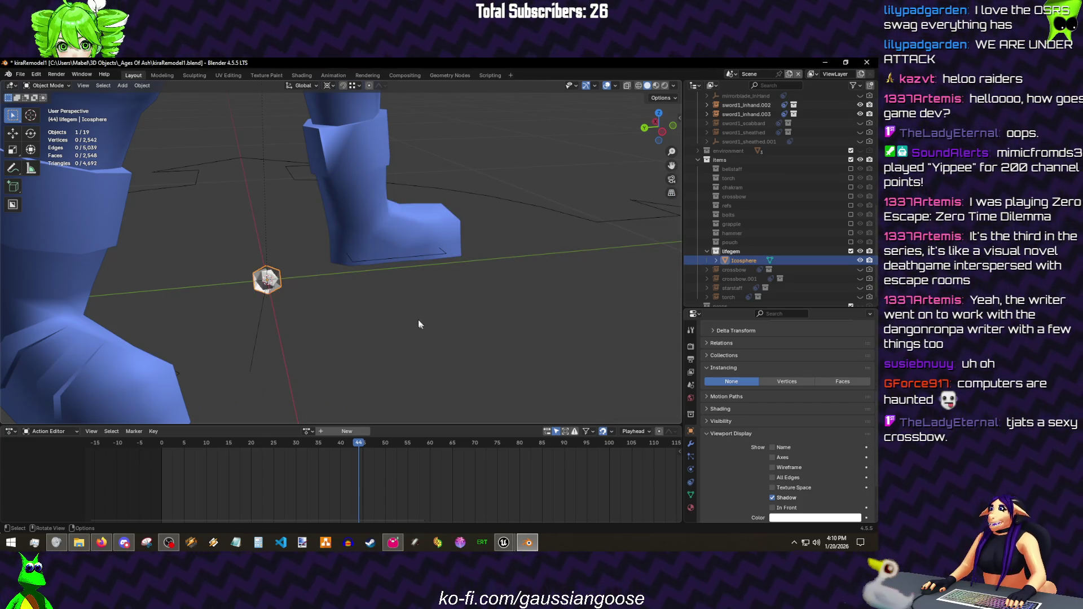
{"action": "left_click", "coordinate": [504, 542]}
{"action": "right_click", "coordinate": [275, 427]}
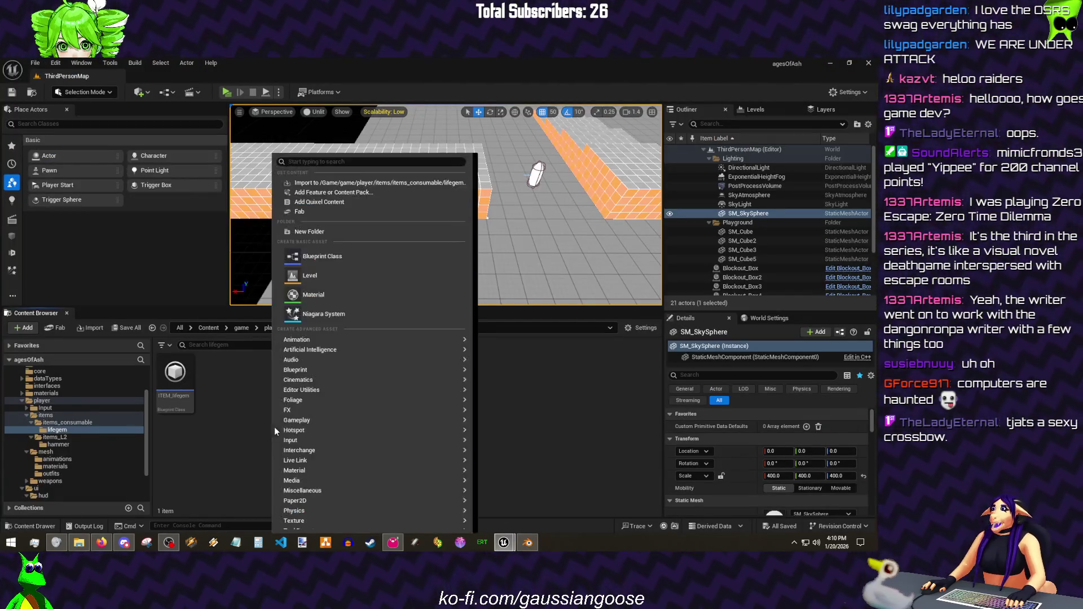
- Choose itemMesh_lifegem.fbx from characters/kira/items as the file to import
{"action": "left_click", "coordinate": [291, 186]}
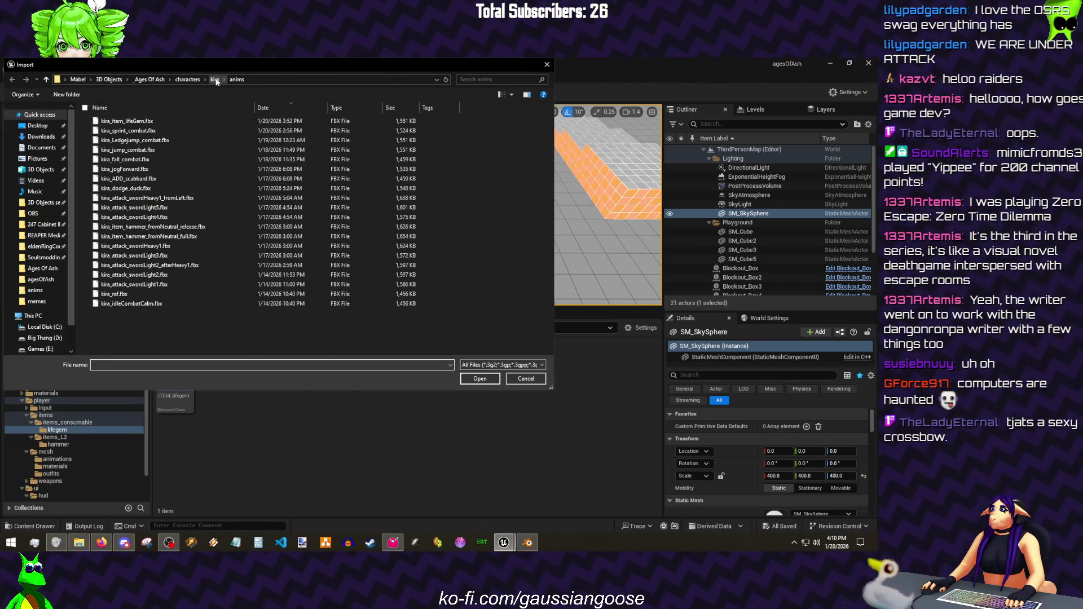
{"action": "left_click", "coordinate": [187, 79]}
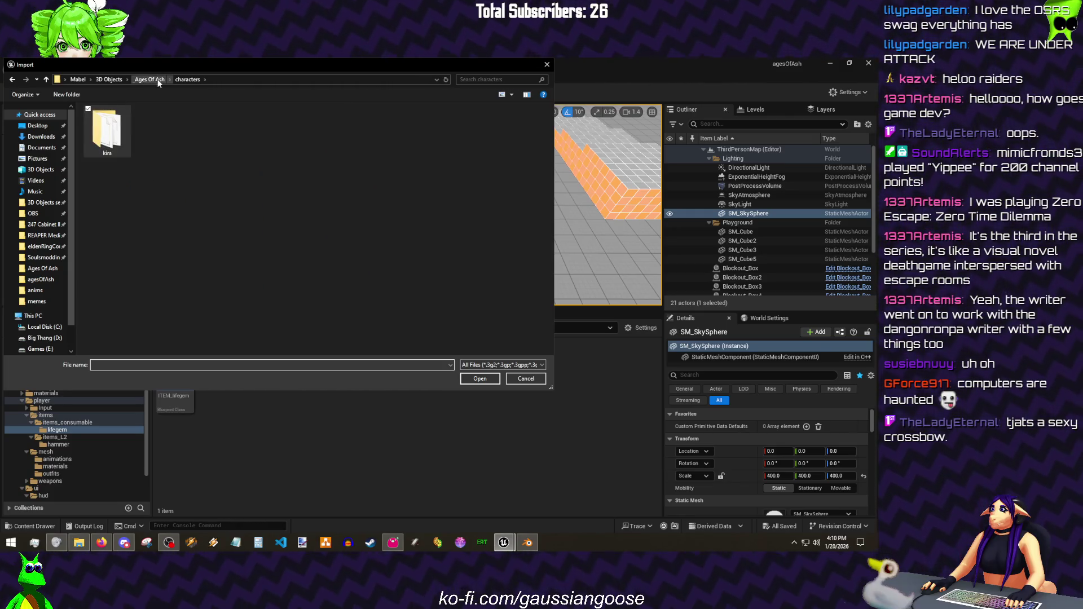
{"action": "double_click", "coordinate": [108, 132]}
{"action": "double_click", "coordinate": [119, 131]}
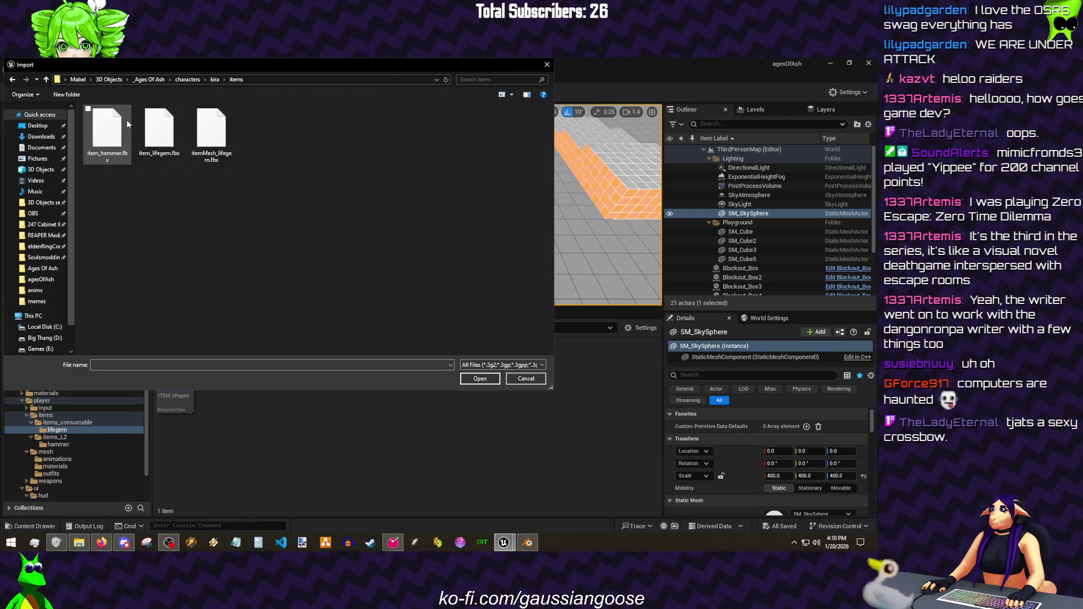
{"action": "left_click", "coordinate": [211, 135]}
{"action": "left_click", "coordinate": [478, 378]}
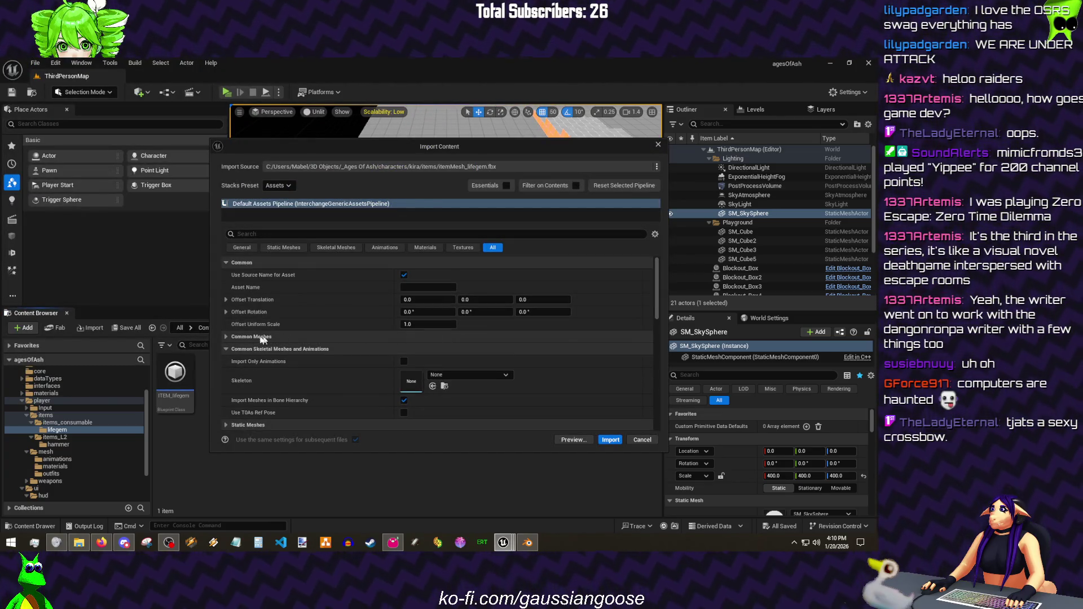
- Set Force All Mesh as Type to Skeletal Mesh and import the lifegem mesh
{"action": "left_click", "coordinate": [328, 335]}
{"action": "left_click", "coordinate": [425, 350]}
{"action": "left_click", "coordinate": [419, 375]}
{"action": "scroll", "coordinate": [553, 394], "scroll_direction": "down", "scroll_amount": 1}
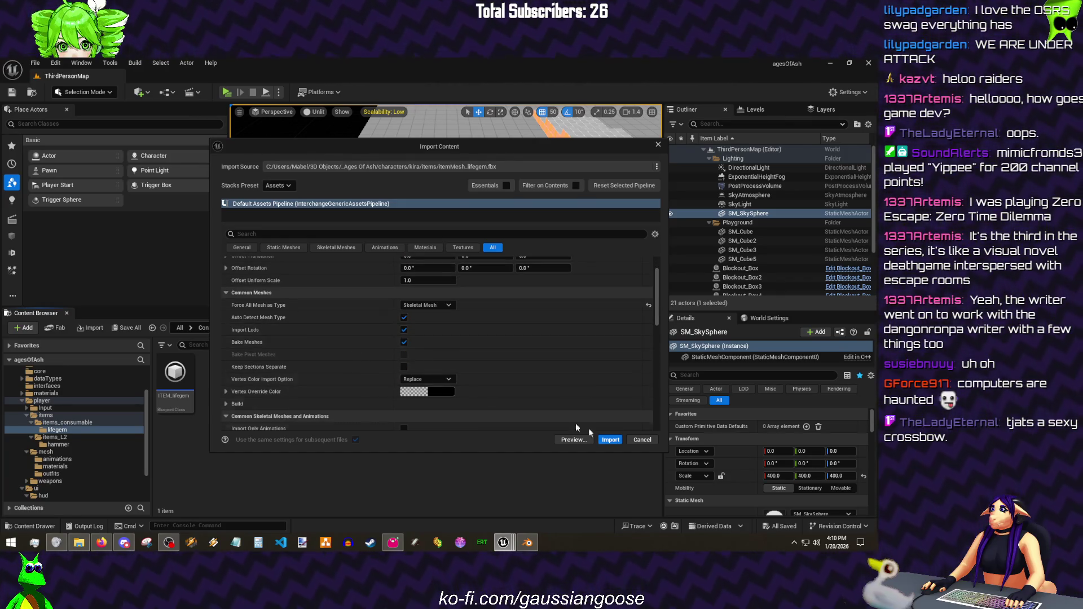
{"action": "left_click", "coordinate": [608, 439]}
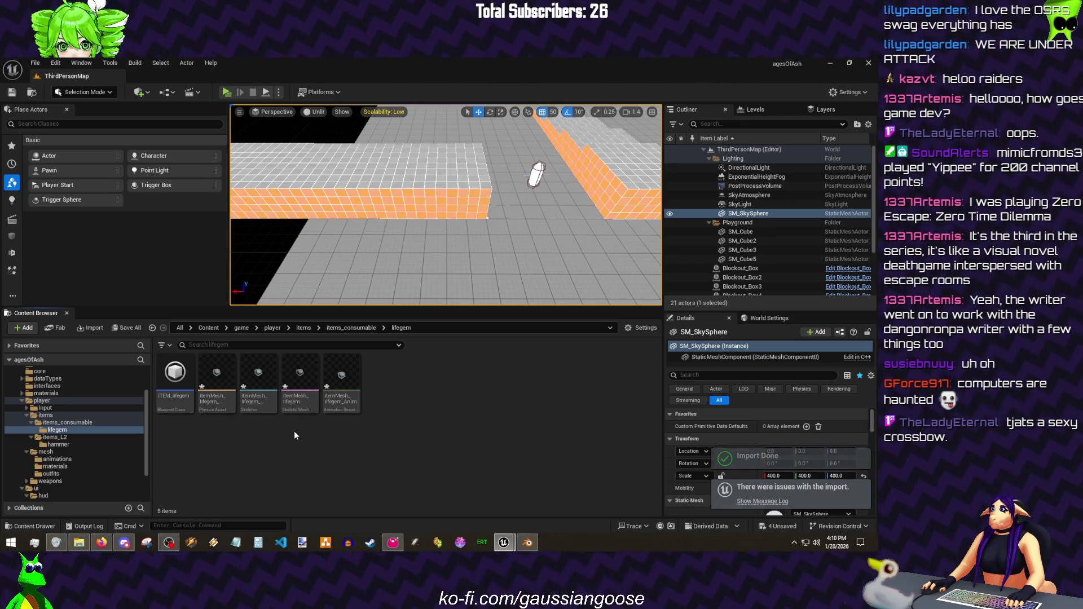
- Save all, then delete the four imported lifegem assets from the folder
{"action": "key", "text": "ctrl+shift+s"}
{"action": "left_click", "coordinate": [217, 386]}
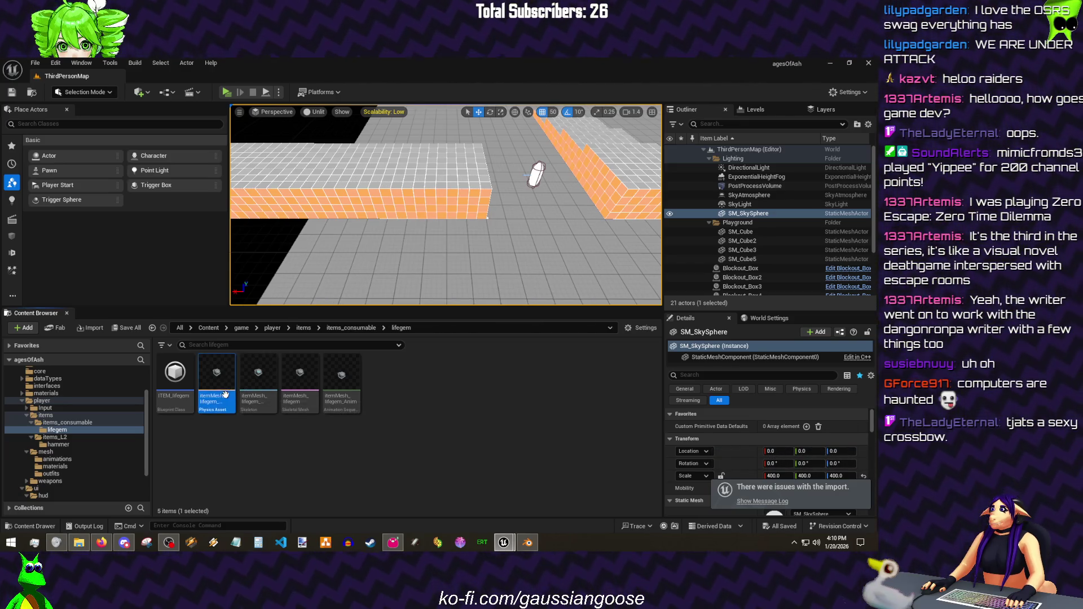
{"action": "left_click", "coordinate": [342, 405], "text": "shift"}
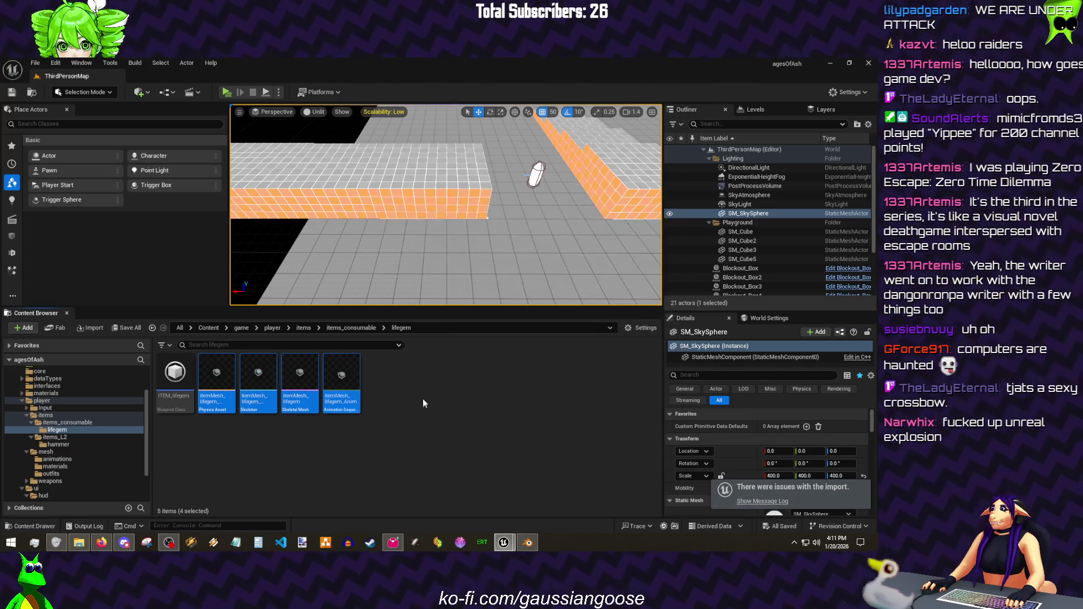
{"action": "key", "text": "Delete"}
{"action": "left_click", "coordinate": [405, 451]}
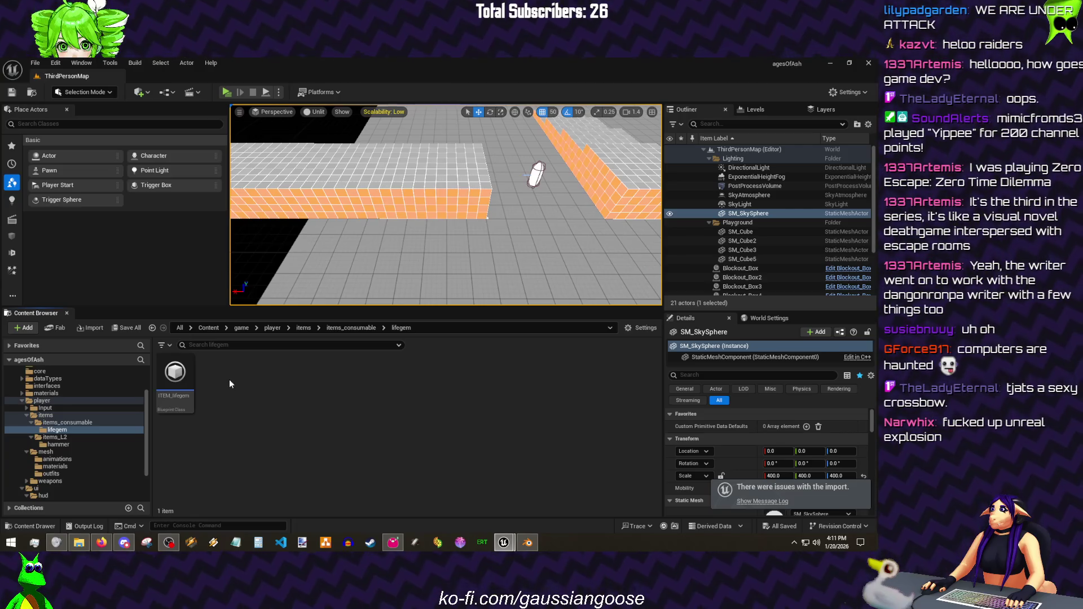
- Re-import itemMesh_lifegem.fbx into the lifegem folder forced to Static Mesh type
{"action": "right_click", "coordinate": [228, 384]}
{"action": "left_click", "coordinate": [275, 181]}
{"action": "left_click", "coordinate": [220, 139]}
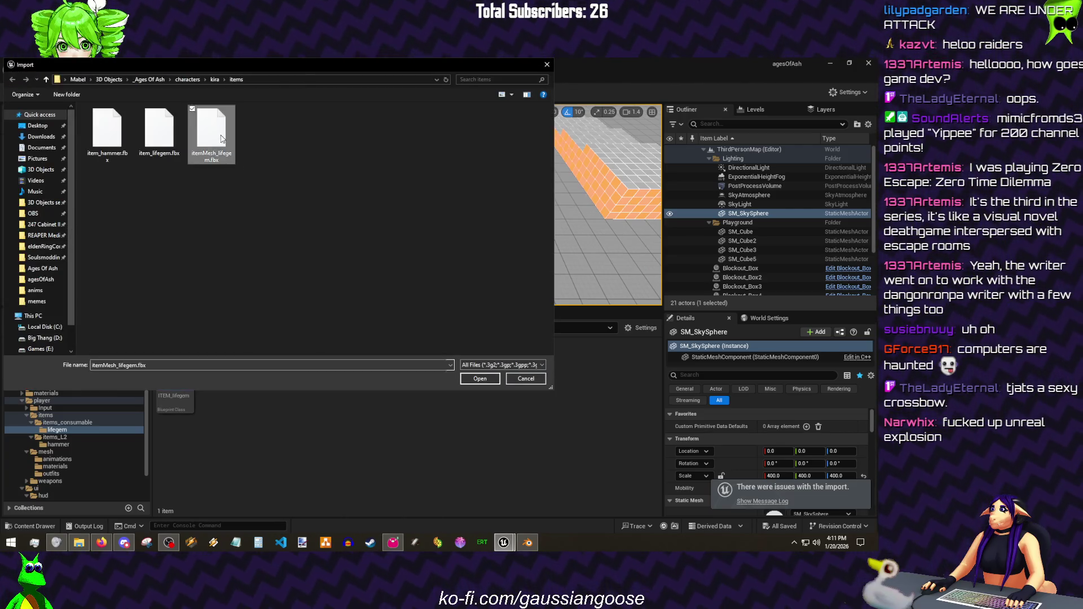
{"action": "double_click", "coordinate": [222, 139]}
{"action": "left_click", "coordinate": [428, 349]}
{"action": "left_click", "coordinate": [429, 368]}
{"action": "left_click", "coordinate": [610, 440]}
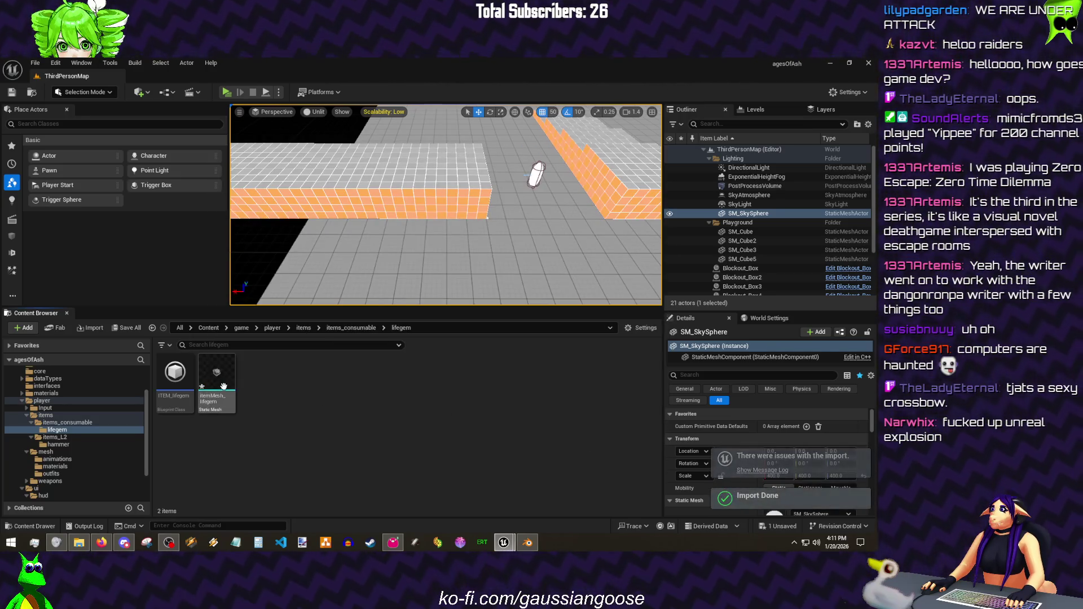
- Open the ITEM_lifegem Blueprint for editing
{"action": "left_click", "coordinate": [222, 386]}
{"action": "double_click", "coordinate": [179, 376]}
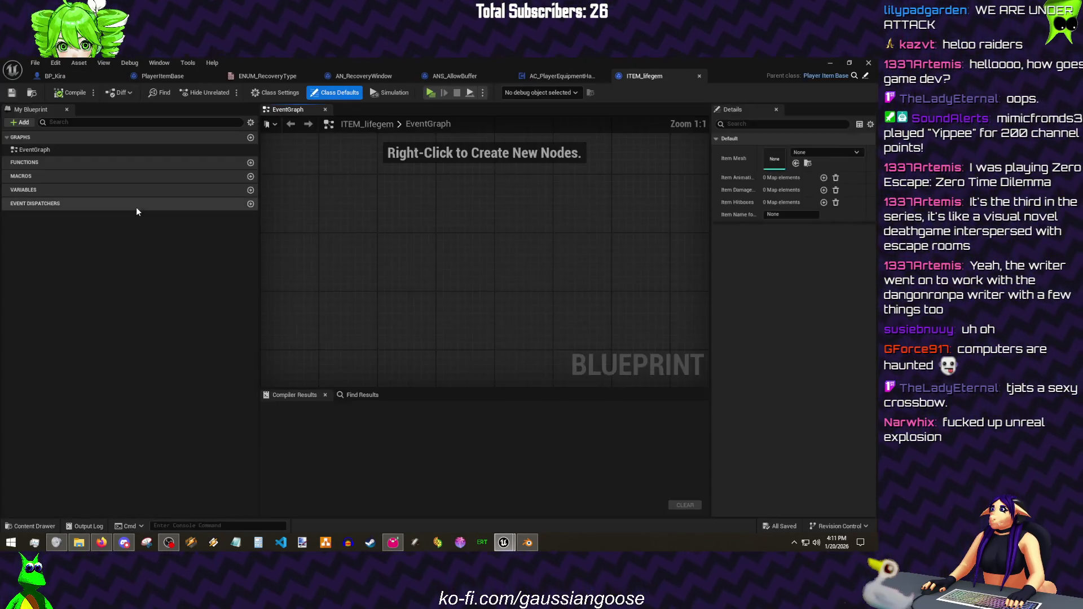
- Assign itemMesh_lifegem as ITEM_lifegem's Item Mesh
{"action": "left_click", "coordinate": [827, 151]}
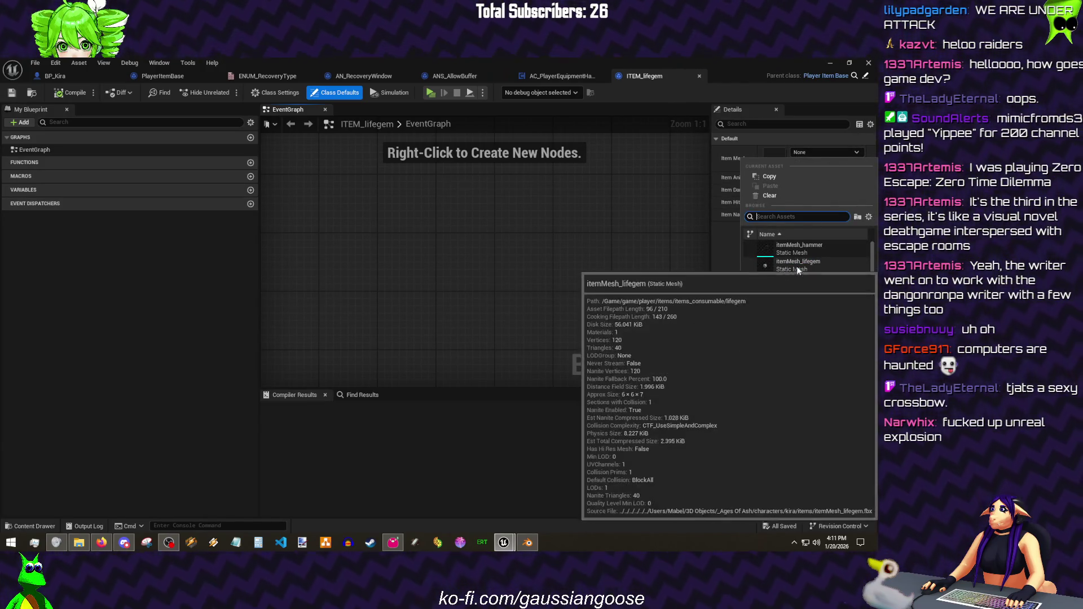
{"action": "left_click", "coordinate": [787, 268]}
{"action": "left_click_drag", "start_coordinate": [712, 235], "coordinate": [667, 234]}
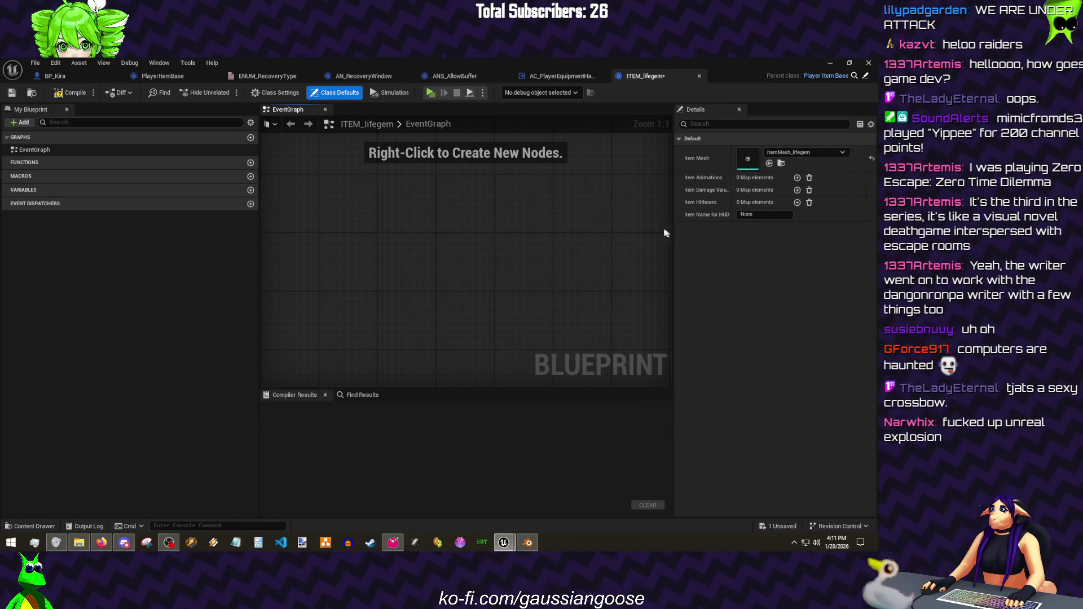
- Add an itemLifegem Item Animations entry playing kira_item_lifeGem_Montage, keeping center attack direction
{"action": "left_click", "coordinate": [797, 178]}
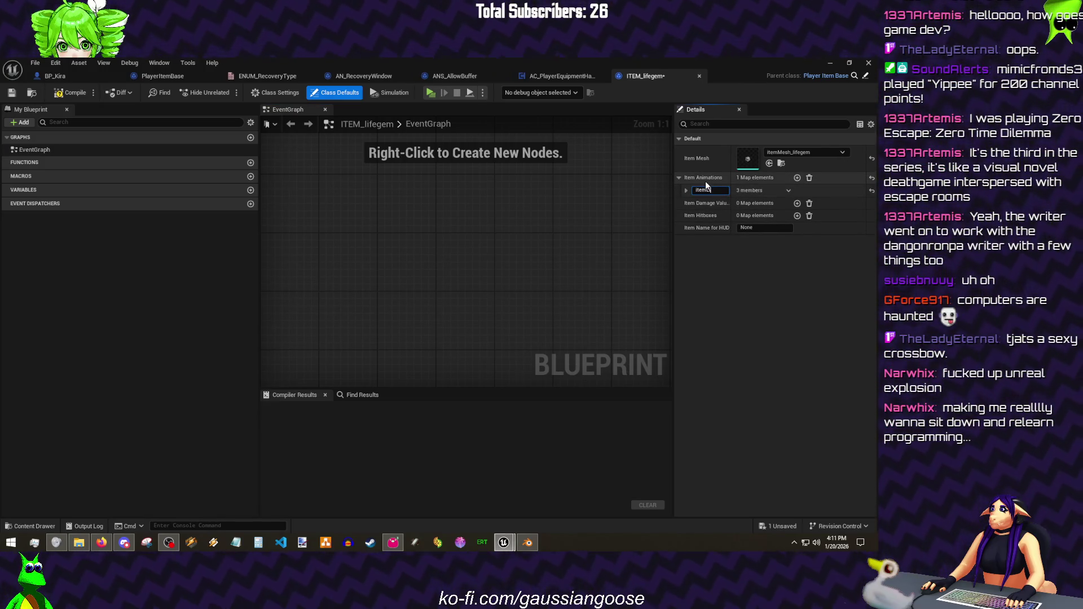
{"action": "left_click", "coordinate": [685, 189]}
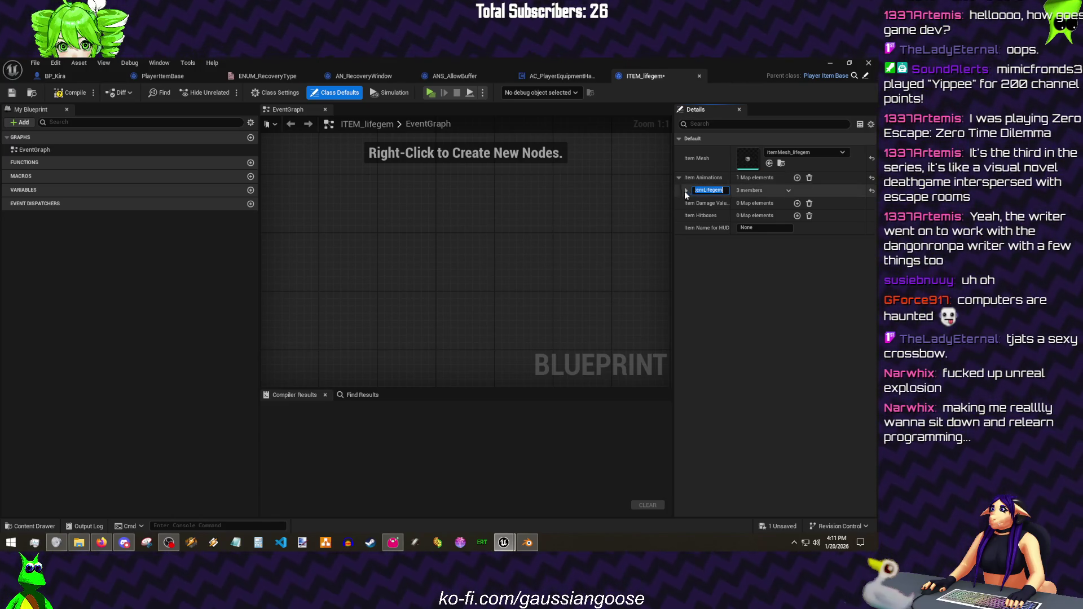
{"action": "left_click_drag", "start_coordinate": [674, 190], "coordinate": [563, 189]}
{"action": "left_click", "coordinate": [726, 206]}
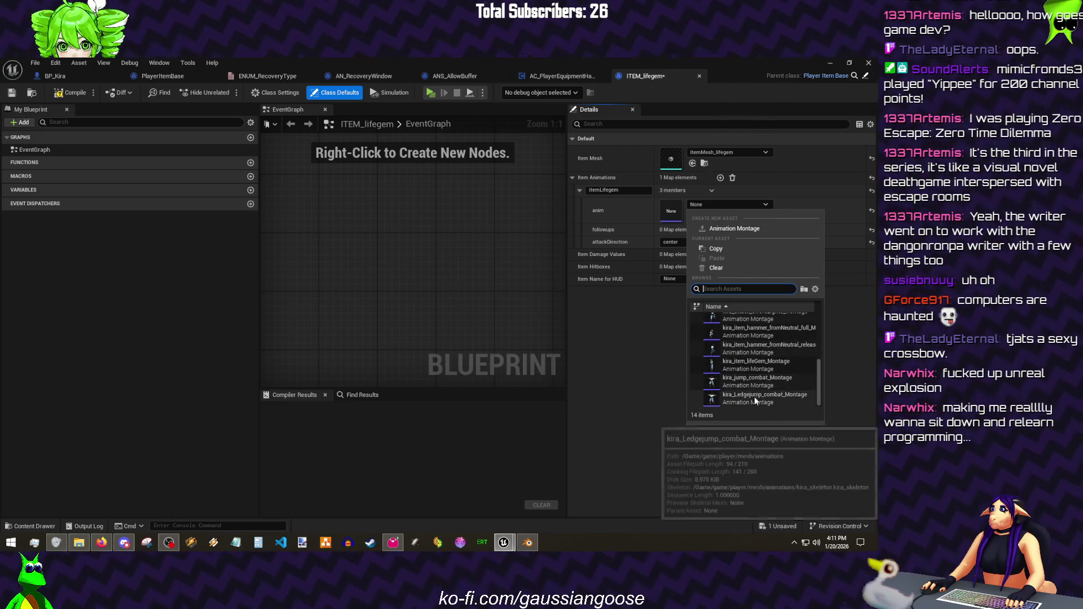
{"action": "left_click", "coordinate": [755, 380]}
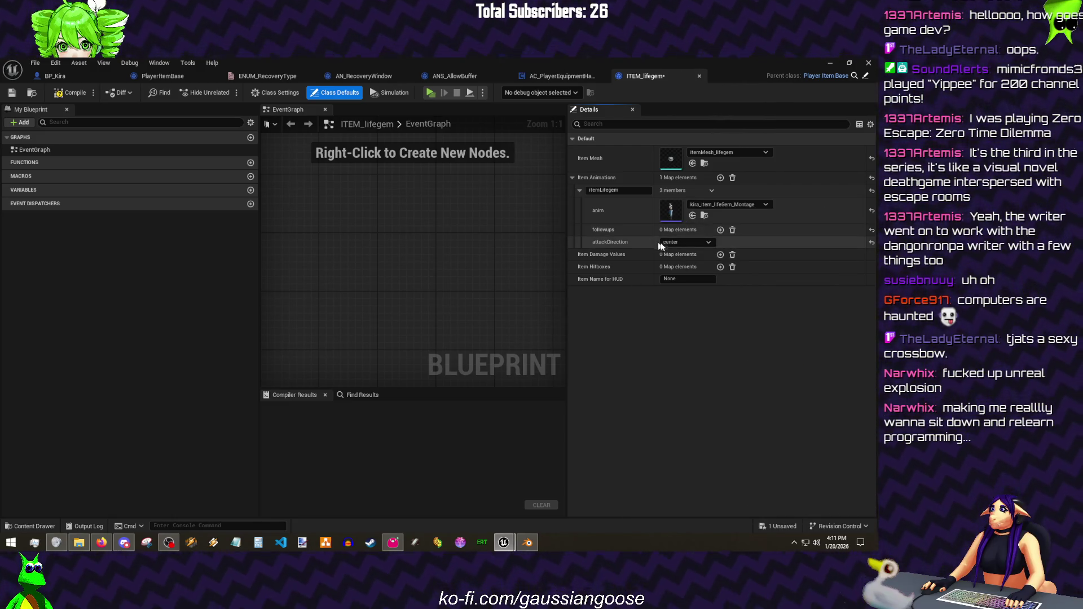
{"action": "left_click", "coordinate": [687, 242]}
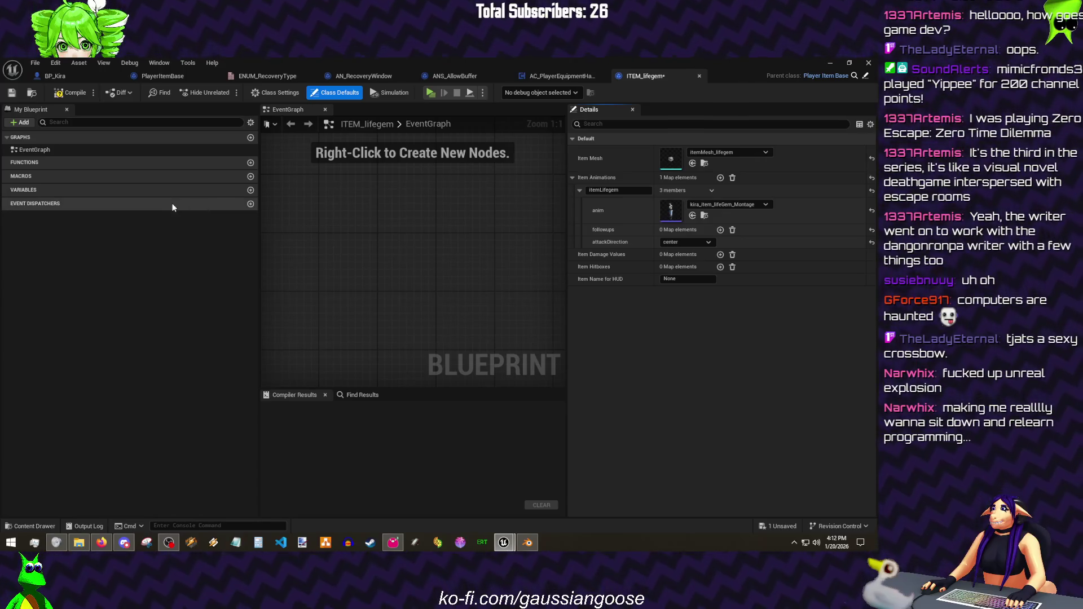
- Compile and save ITEM_lifegem, then move to the PlayerItemBase Blueprint
{"action": "left_click", "coordinate": [61, 94]}
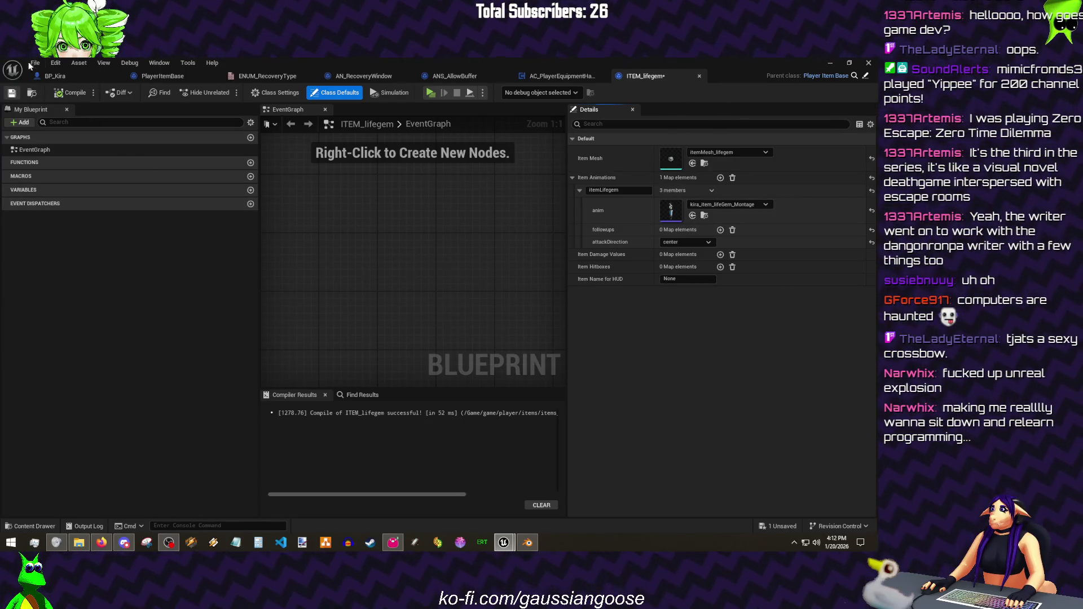
{"action": "left_click", "coordinate": [36, 63]}
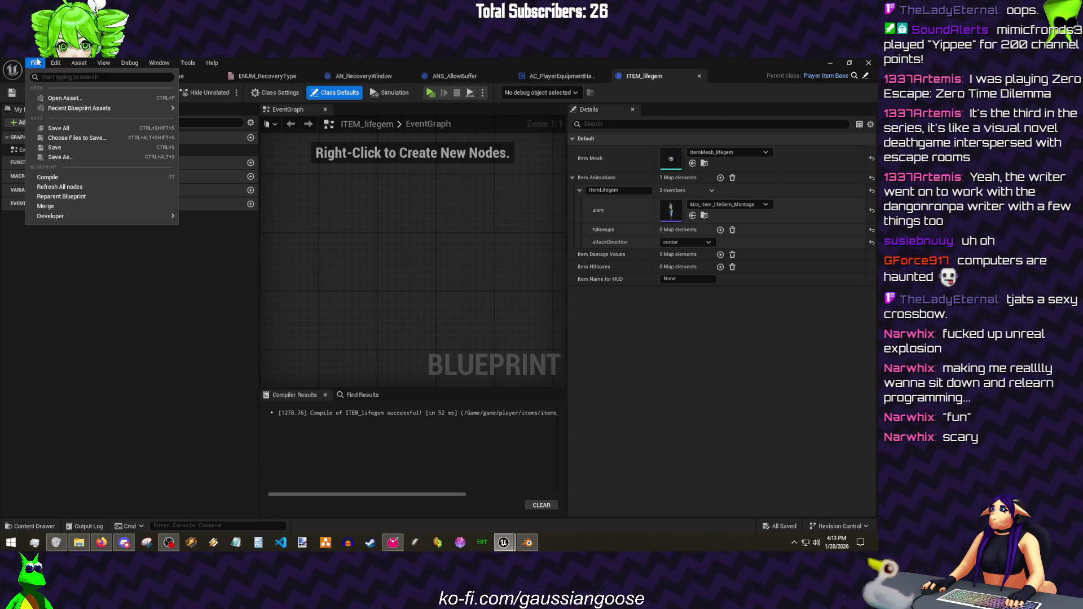
{"action": "left_click", "coordinate": [34, 62]}
{"action": "left_click", "coordinate": [45, 133]}
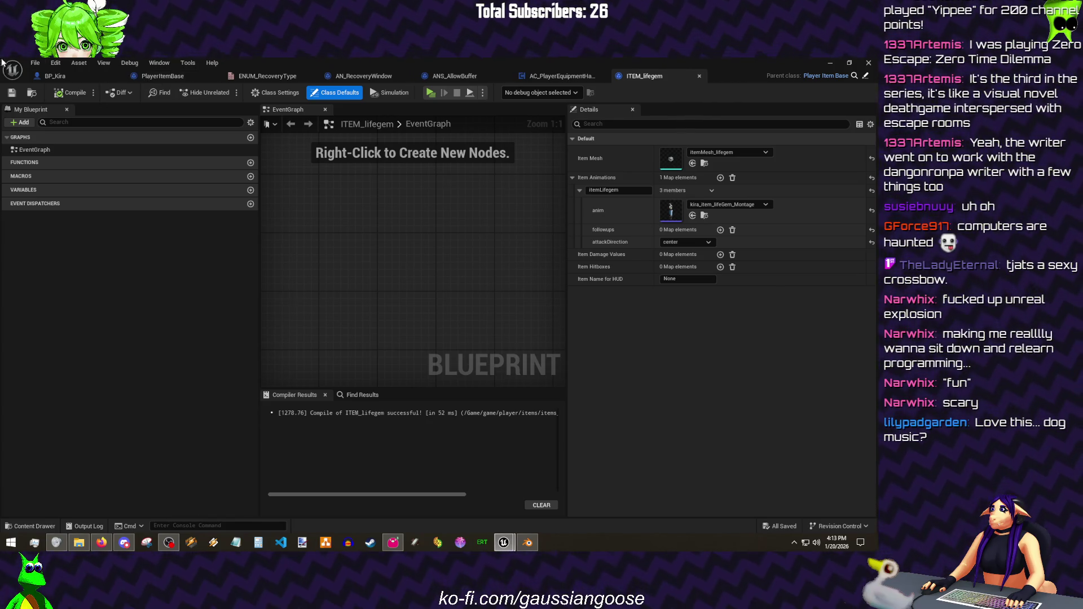
{"action": "left_click", "coordinate": [35, 64]}
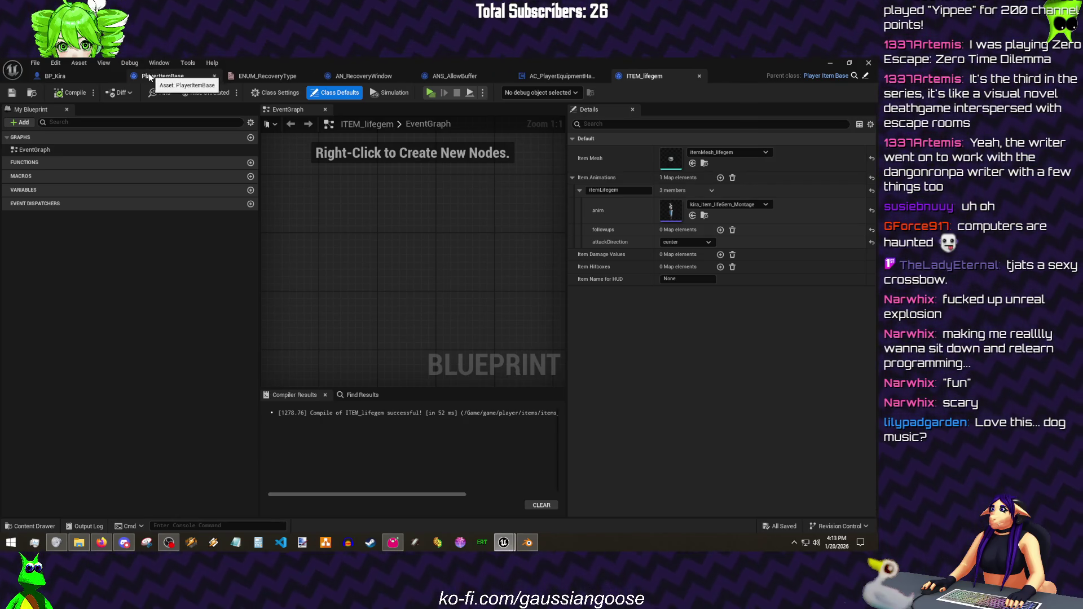
{"action": "left_click", "coordinate": [152, 76]}
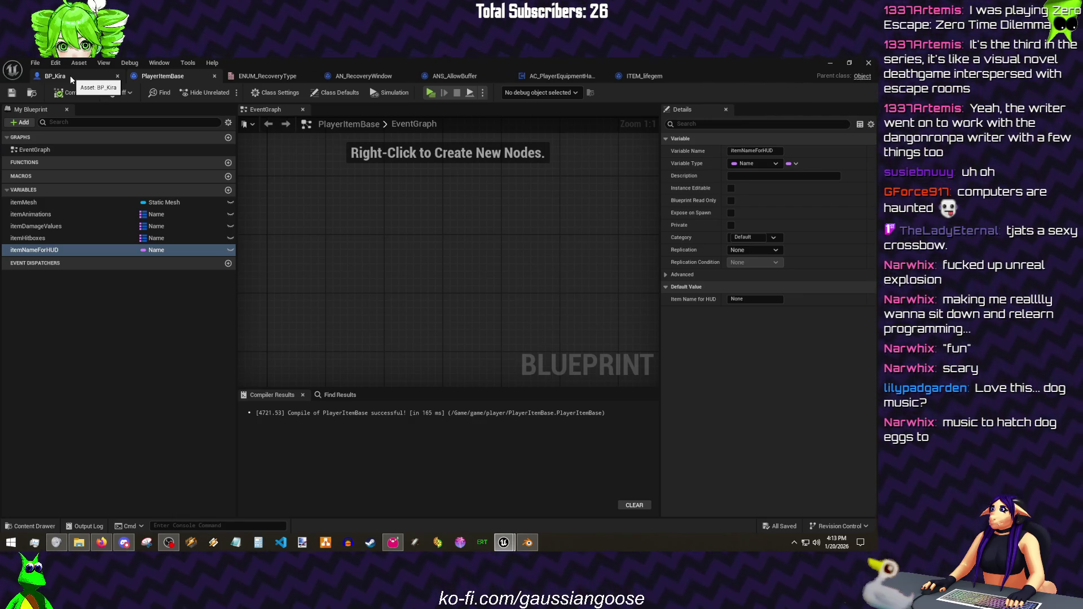
- Add an itemFunctions variable to PlayerItemBase as a Name-to-Name map
{"action": "left_click", "coordinate": [228, 190]}
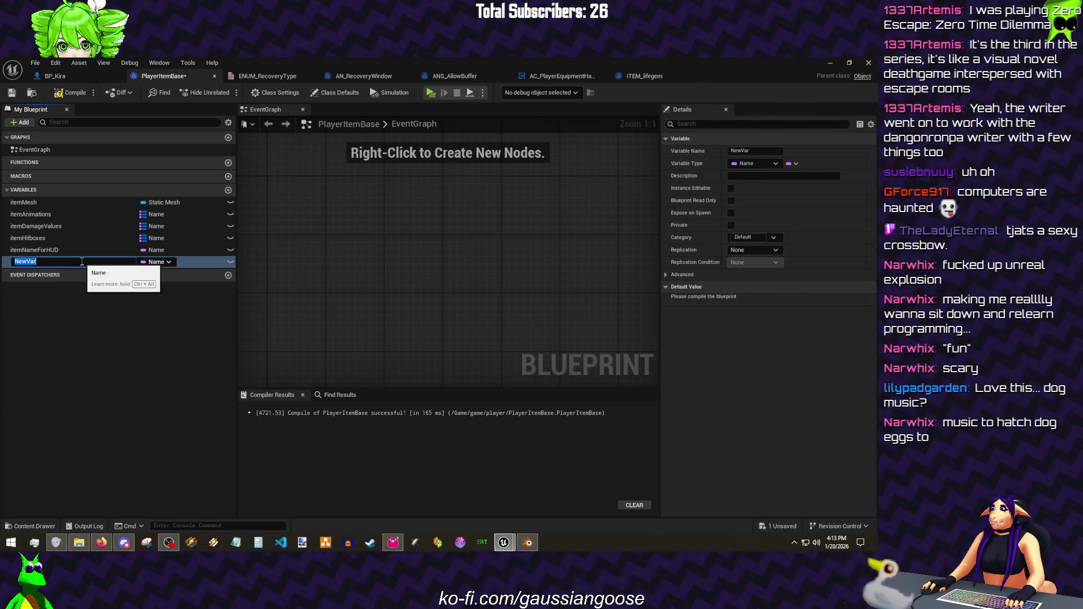
{"action": "mouse_move", "coordinate": [82, 261]}
{"action": "type", "text": "itemFunctions"}
{"action": "key", "text": "Return"}
{"action": "key", "text": "ctrl+s"}
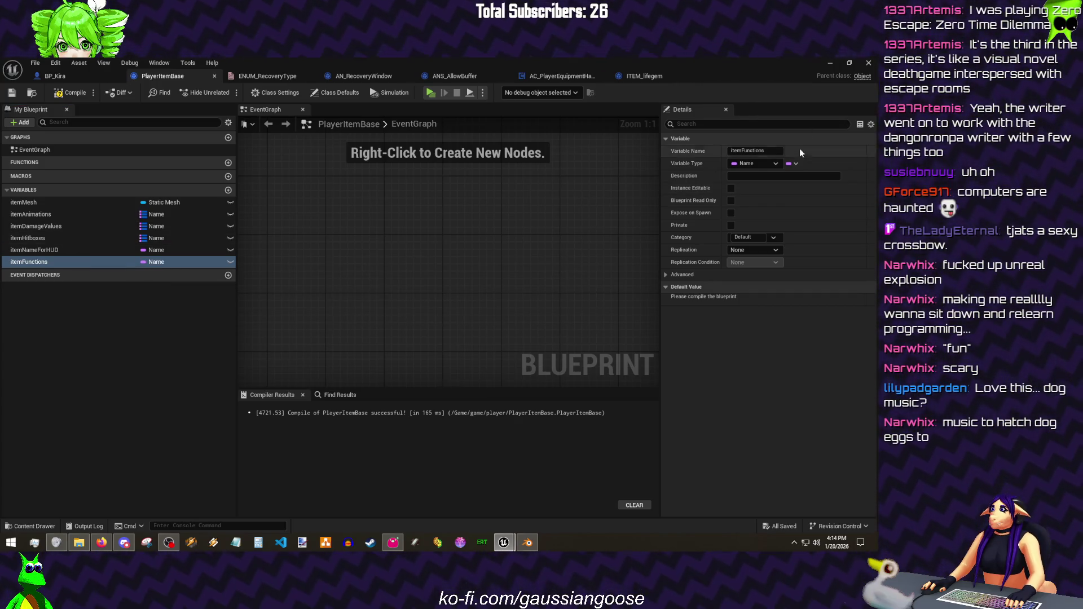
{"action": "left_click", "coordinate": [794, 164]}
{"action": "left_click", "coordinate": [789, 211]}
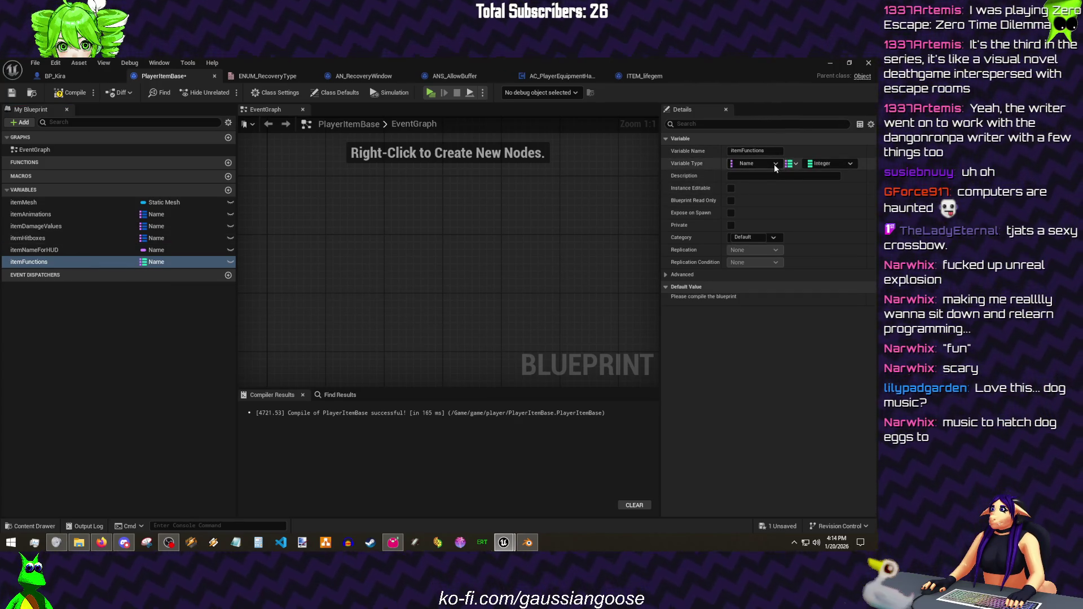
{"action": "left_click", "coordinate": [832, 164]}
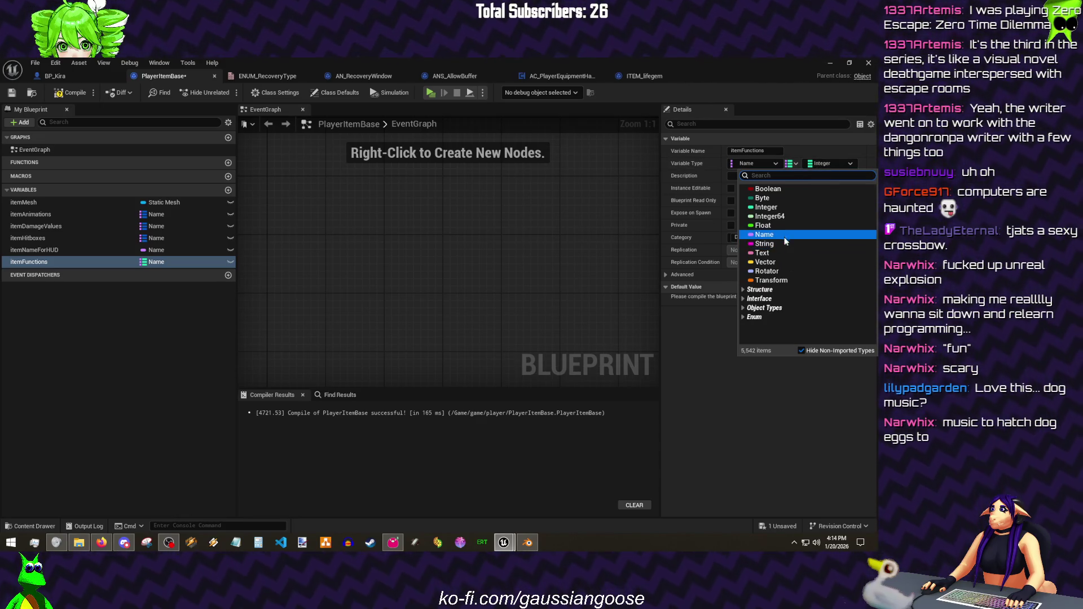
{"action": "left_click", "coordinate": [785, 235]}
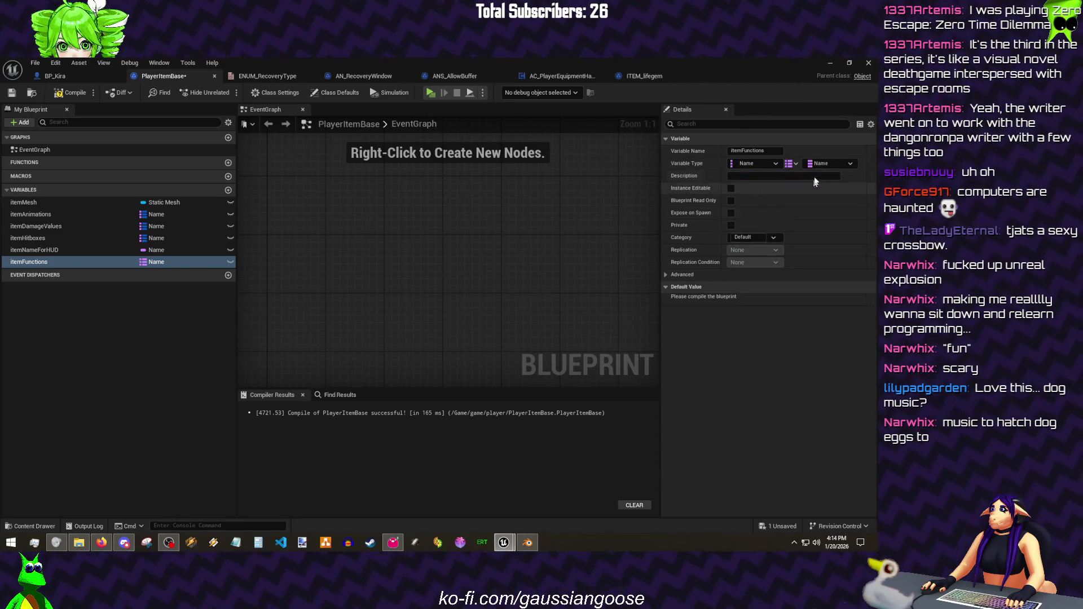
- Compile PlayerItemBase, save all assets and put away the Blueprint editor
{"action": "left_click", "coordinate": [71, 93]}
{"action": "left_click", "coordinate": [14, 92]}
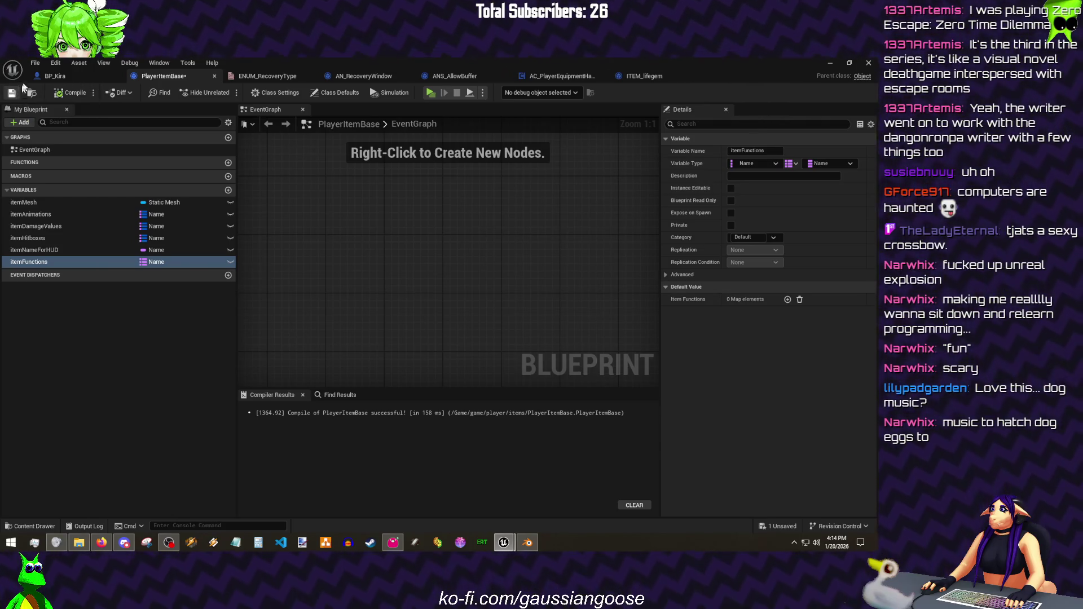
{"action": "left_click", "coordinate": [35, 63]}
{"action": "left_click", "coordinate": [245, 481]}
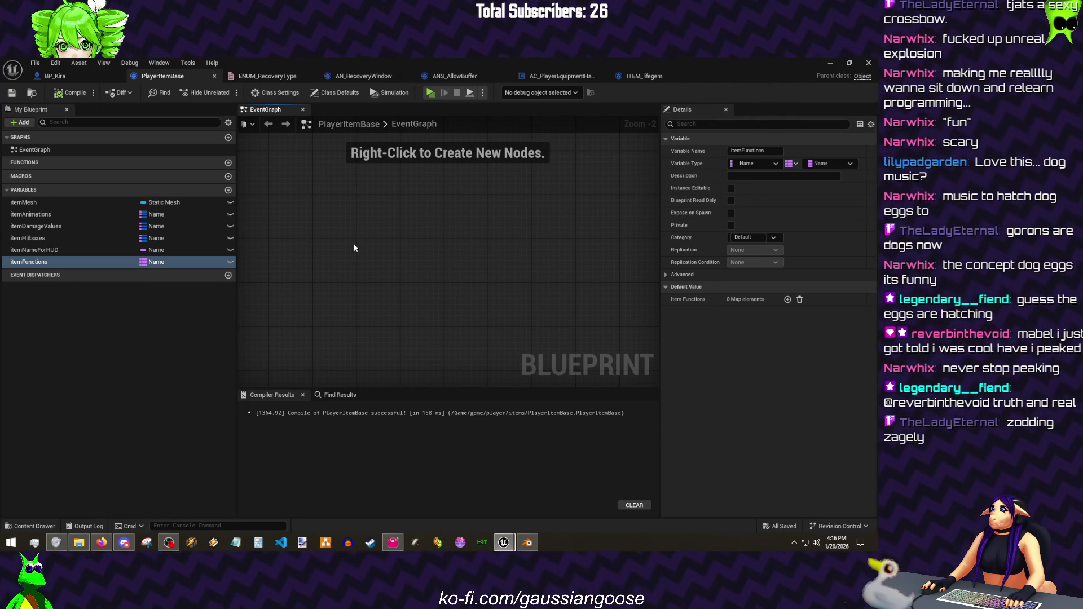
{"action": "left_click", "coordinate": [35, 63]}
{"action": "left_click", "coordinate": [52, 128]}
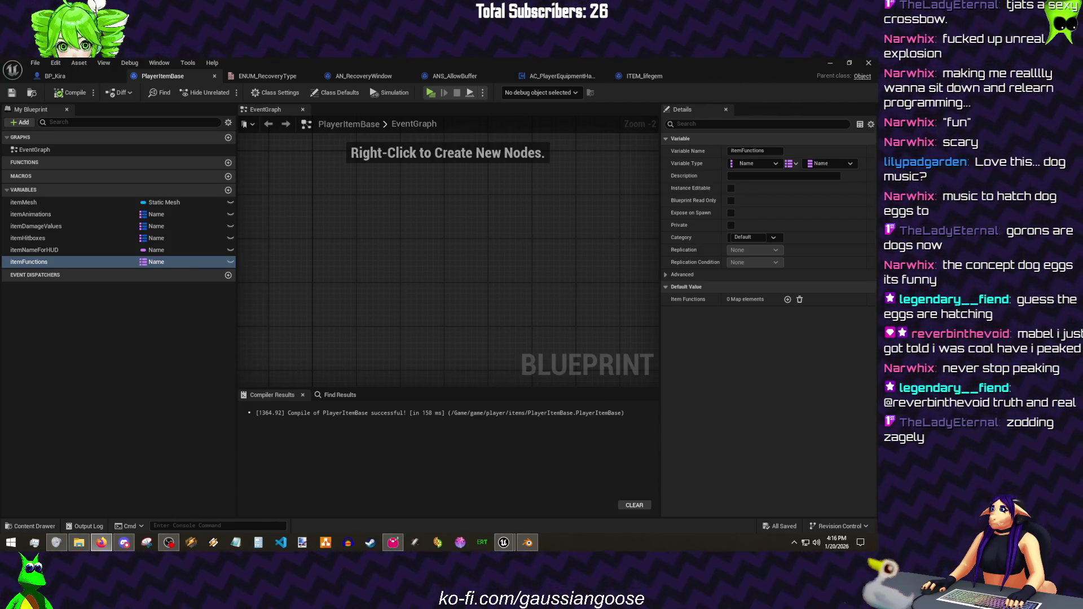
{"action": "left_click", "coordinate": [38, 64]}
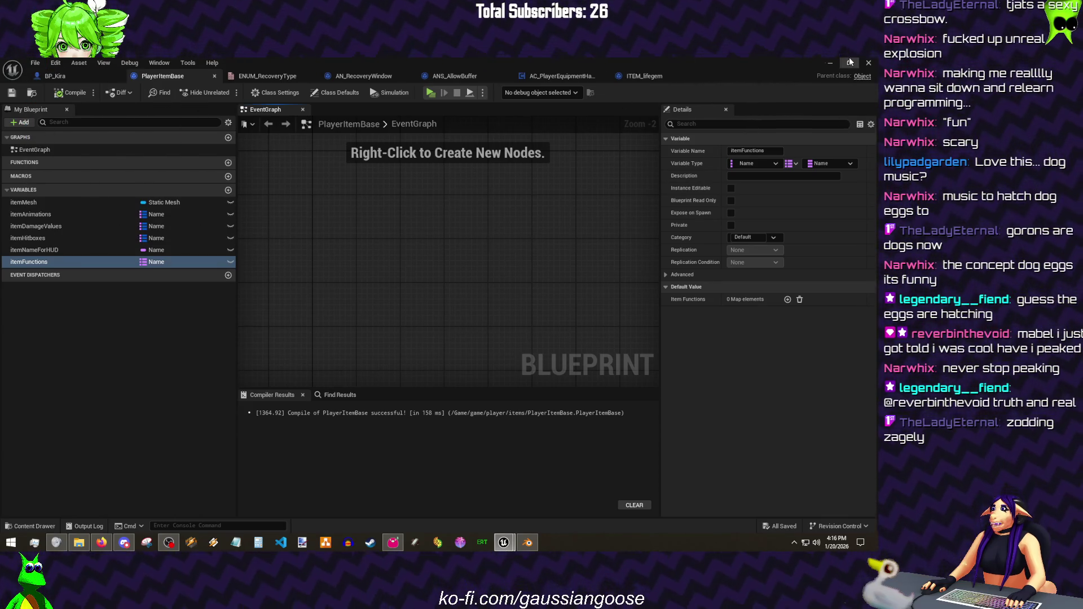
{"action": "left_click", "coordinate": [831, 63]}
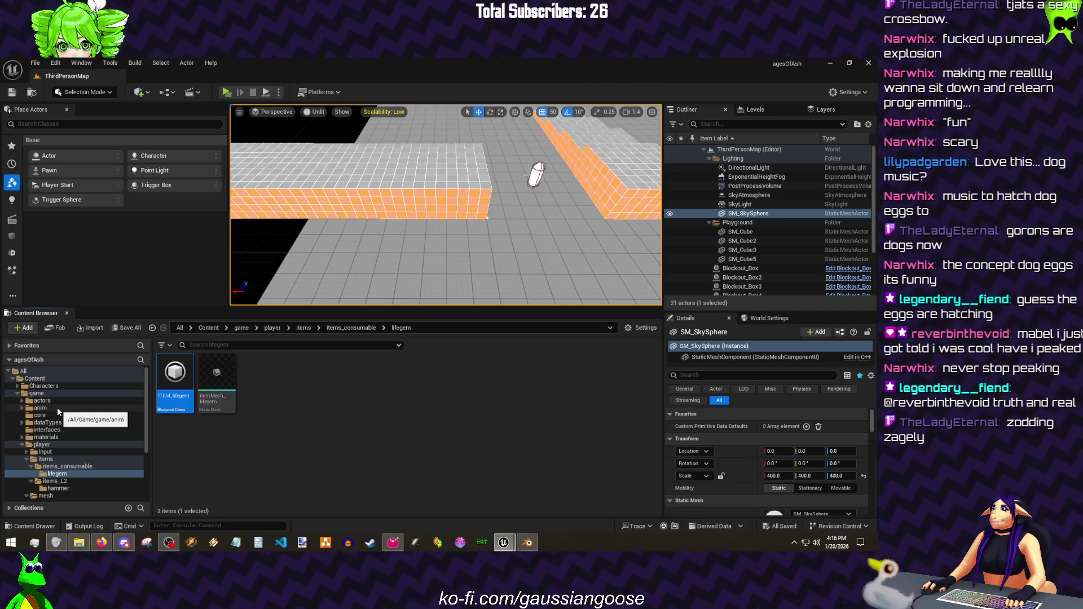
- Create an AnimNotify Blueprint class named AN_ItemFunction in game/anim/notify
{"action": "left_click", "coordinate": [57, 407]}
{"action": "scroll", "coordinate": [56, 407], "scroll_direction": "up", "scroll_amount": 5}
{"action": "left_click", "coordinate": [45, 415]}
{"action": "right_click", "coordinate": [203, 437]}
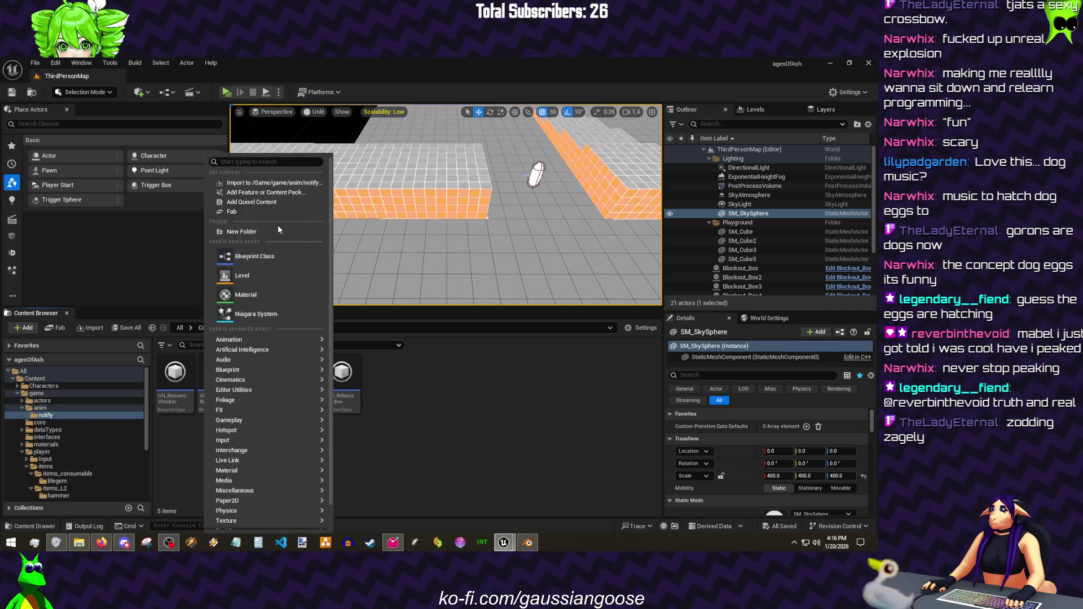
{"action": "left_click", "coordinate": [267, 256]}
{"action": "type", "text": "anim"}
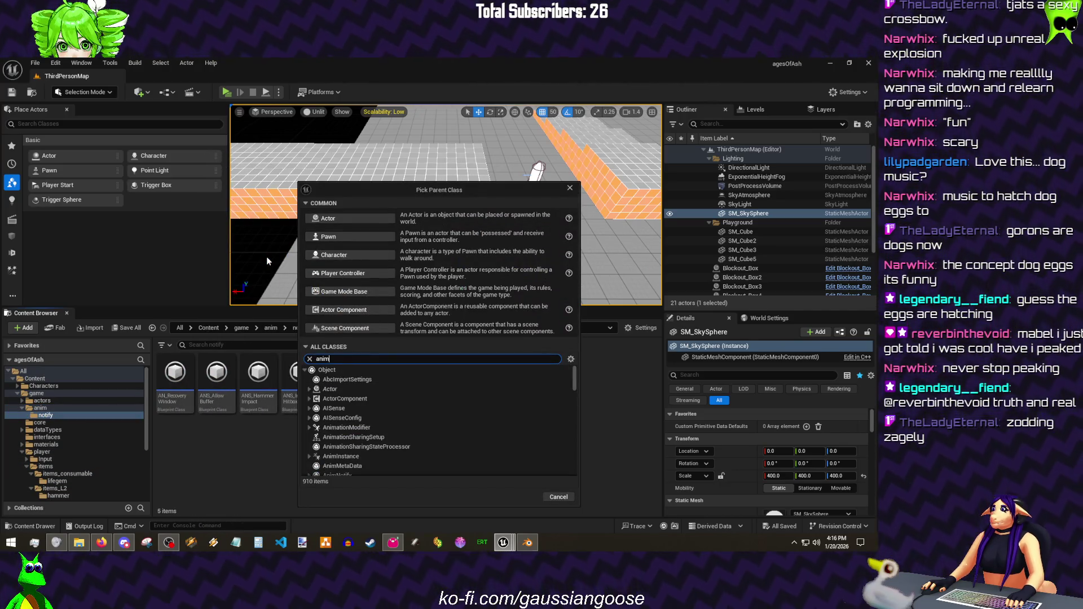
{"action": "type", "text": "notify"}
{"action": "left_click", "coordinate": [350, 379]}
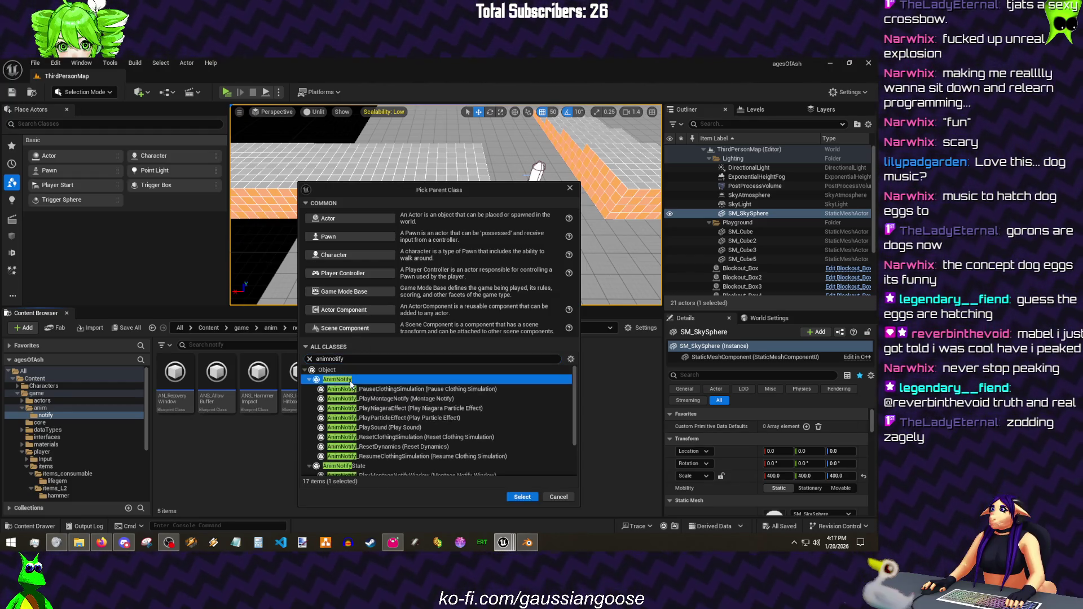
{"action": "left_click", "coordinate": [513, 497]}
{"action": "type", "text": "ITemFunc"}
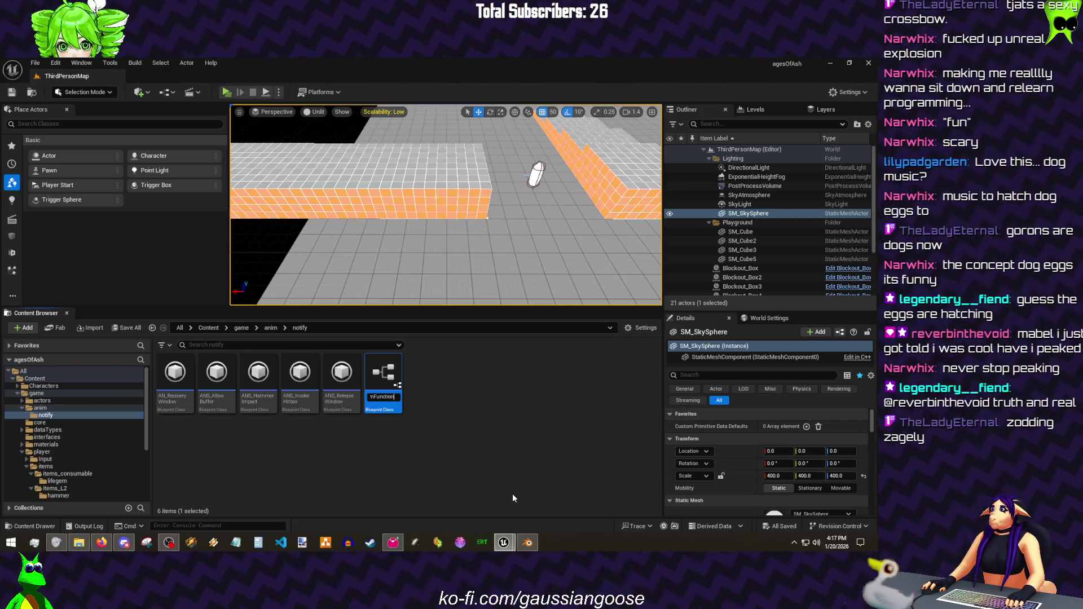
{"action": "type", "text": "tio"}
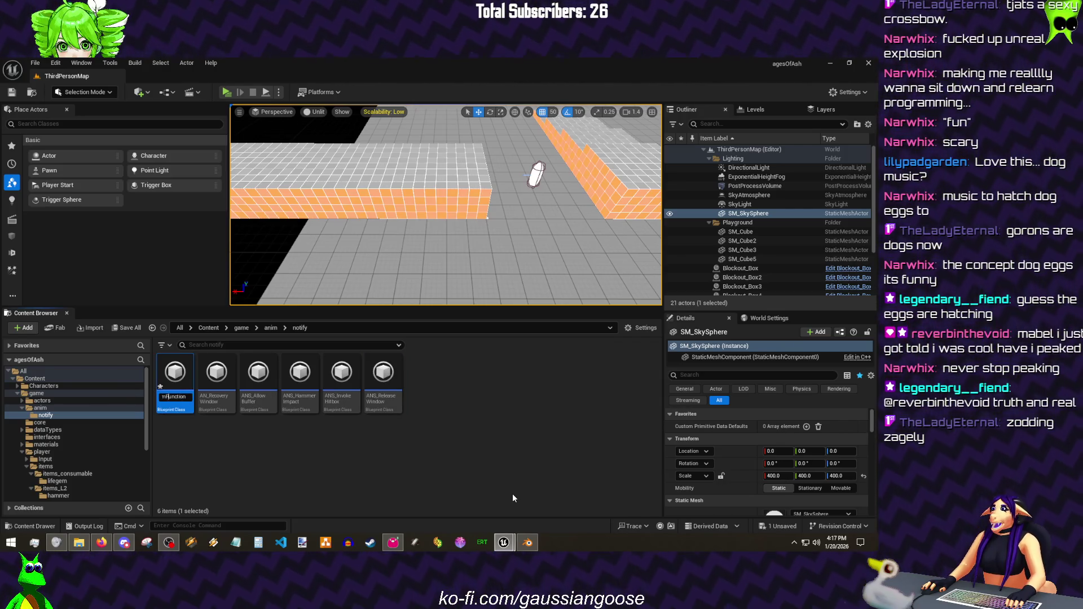
{"action": "key", "text": "Home"}
{"action": "key", "text": "Return"}
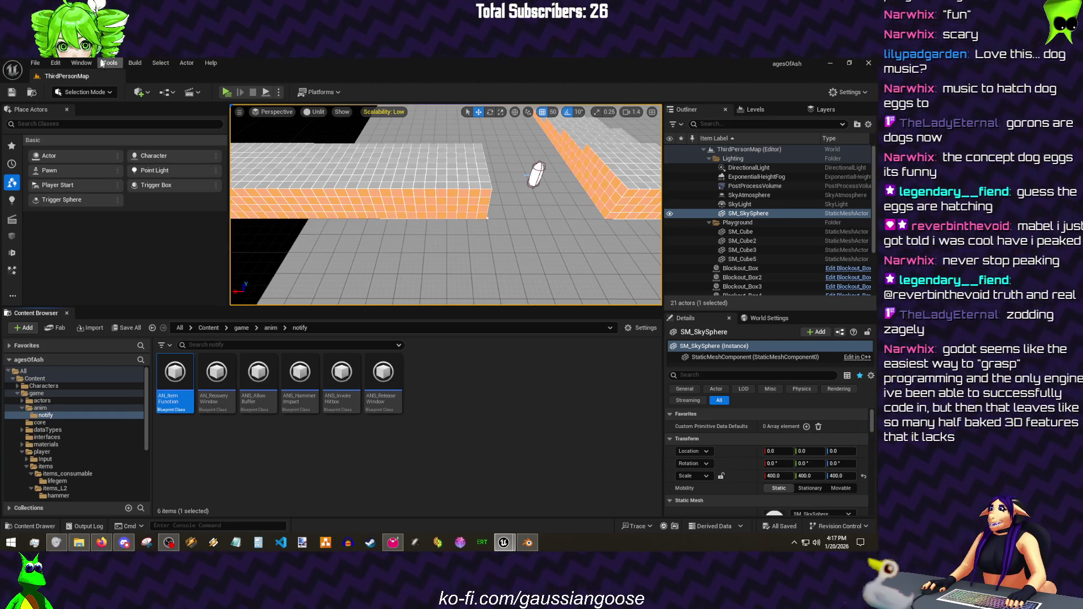
{"action": "left_click", "coordinate": [35, 63]}
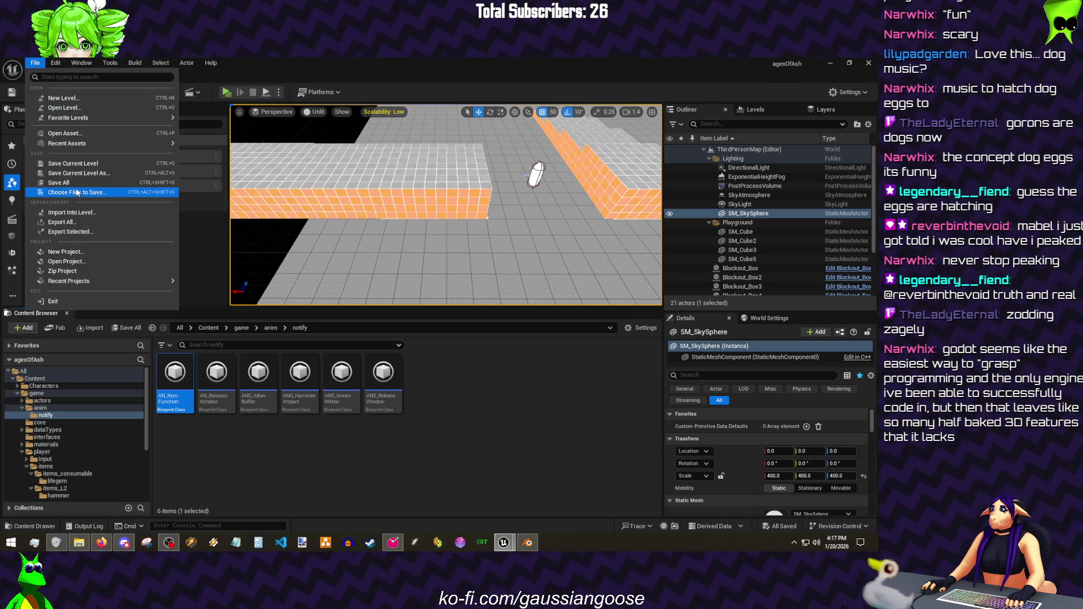
{"action": "key", "text": "Escape"}
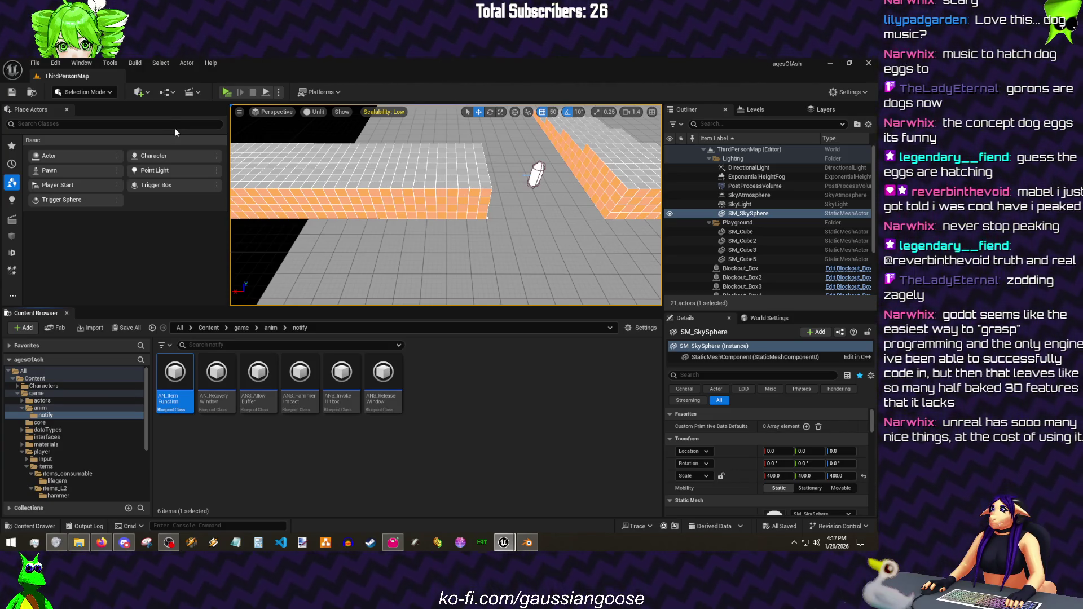
{"action": "left_click", "coordinate": [34, 63]}
{"action": "key", "text": "Escape"}
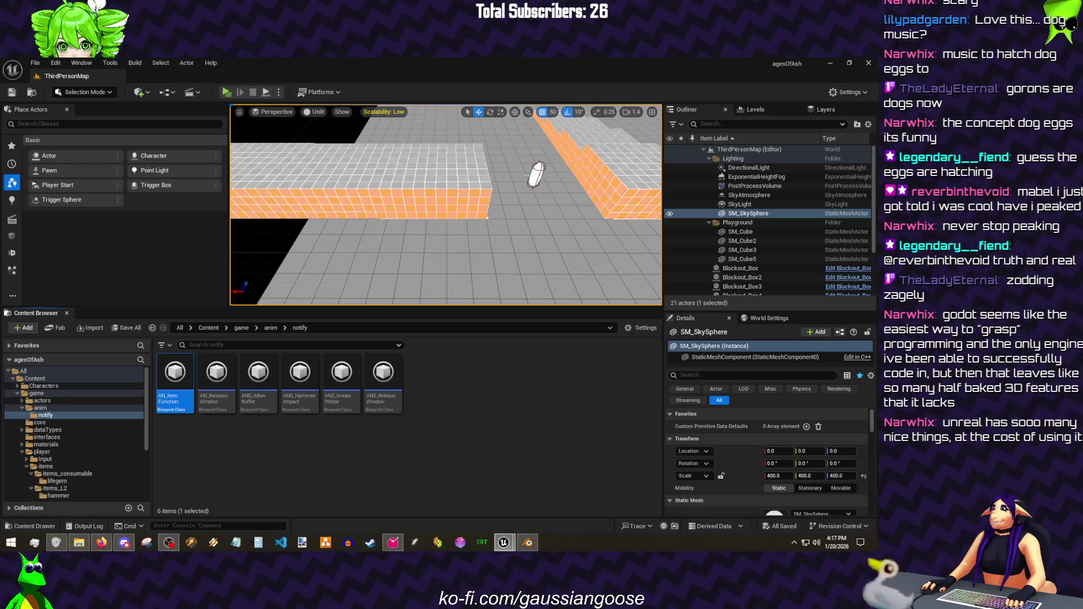
{"action": "left_click", "coordinate": [453, 450]}
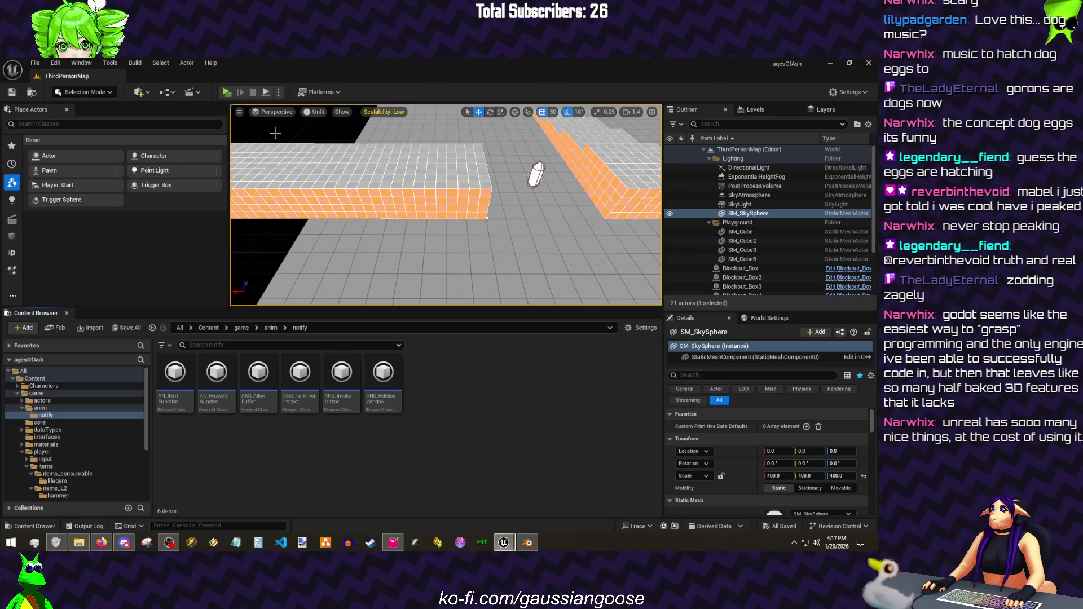
{"action": "left_click", "coordinate": [55, 63]}
{"action": "left_click", "coordinate": [55, 63]}
{"action": "left_click", "coordinate": [56, 64]}
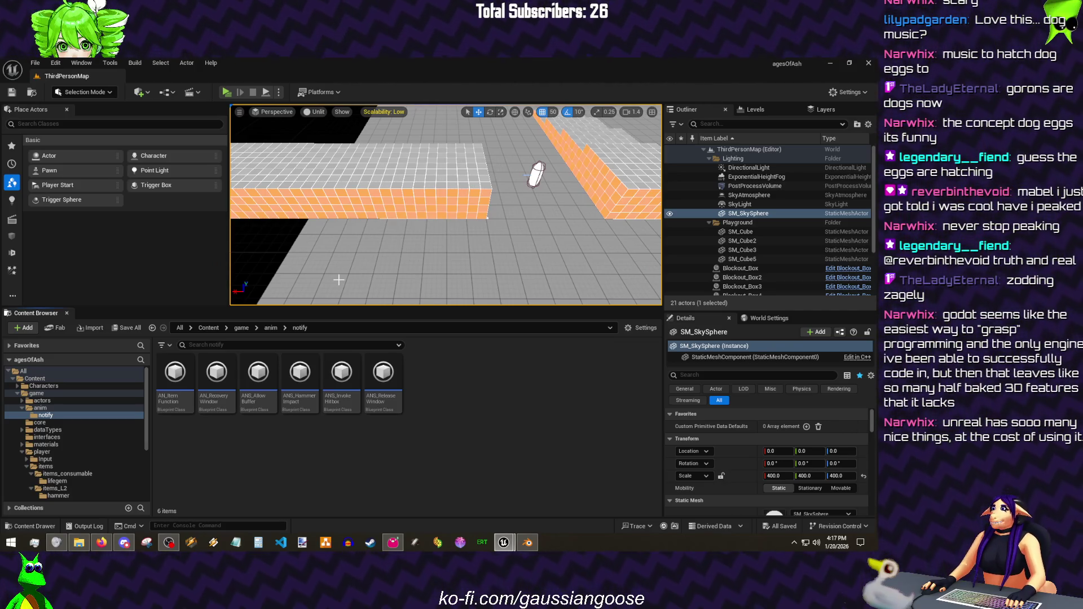
{"action": "left_click", "coordinate": [56, 63]}
{"action": "left_click", "coordinate": [54, 63]}
{"action": "left_click", "coordinate": [222, 375]}
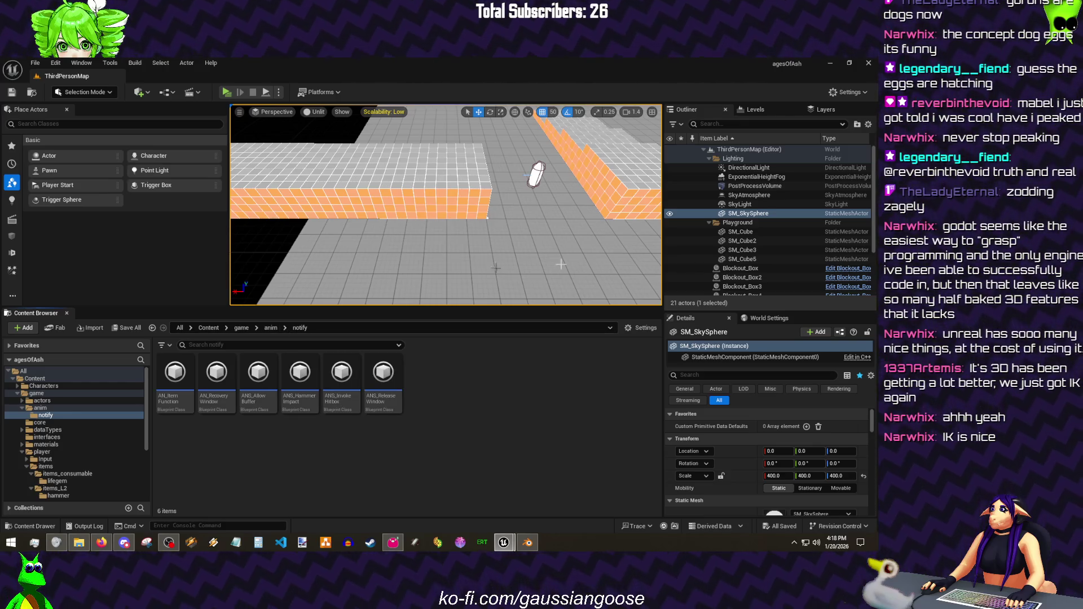
- Override Received Notify in AN_ItemFunction and compile, then switch to the project's Config folder
{"action": "double_click", "coordinate": [188, 391]}
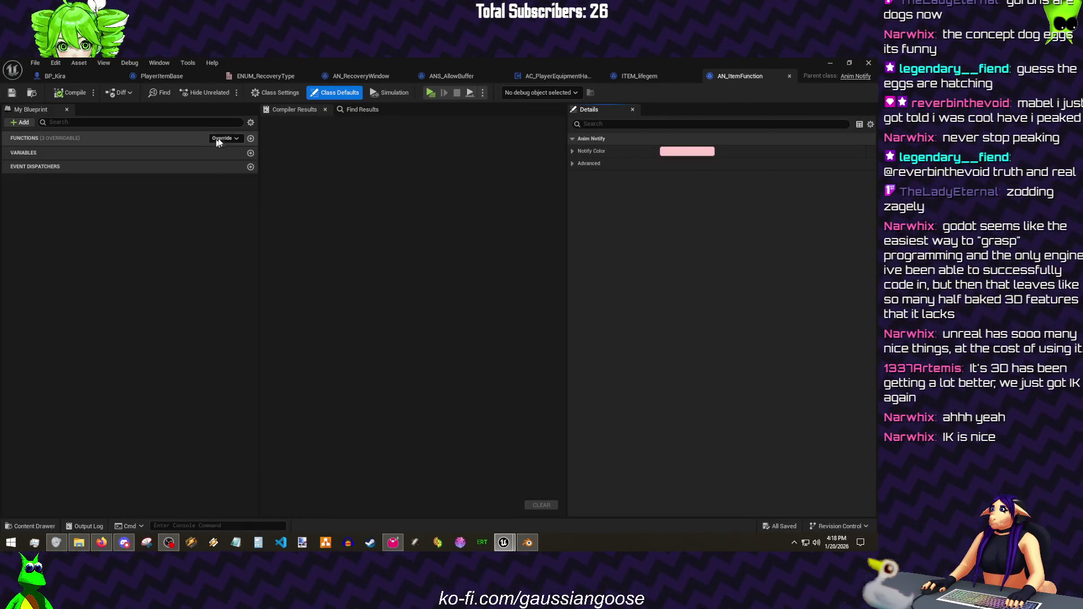
{"action": "left_click", "coordinate": [222, 140]}
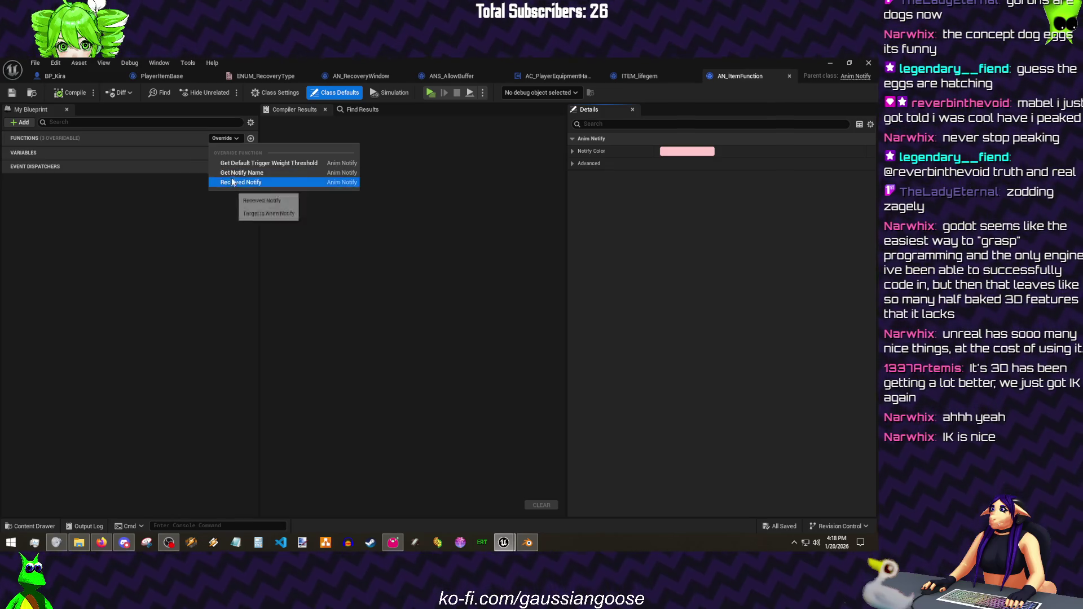
{"action": "left_click", "coordinate": [238, 183]}
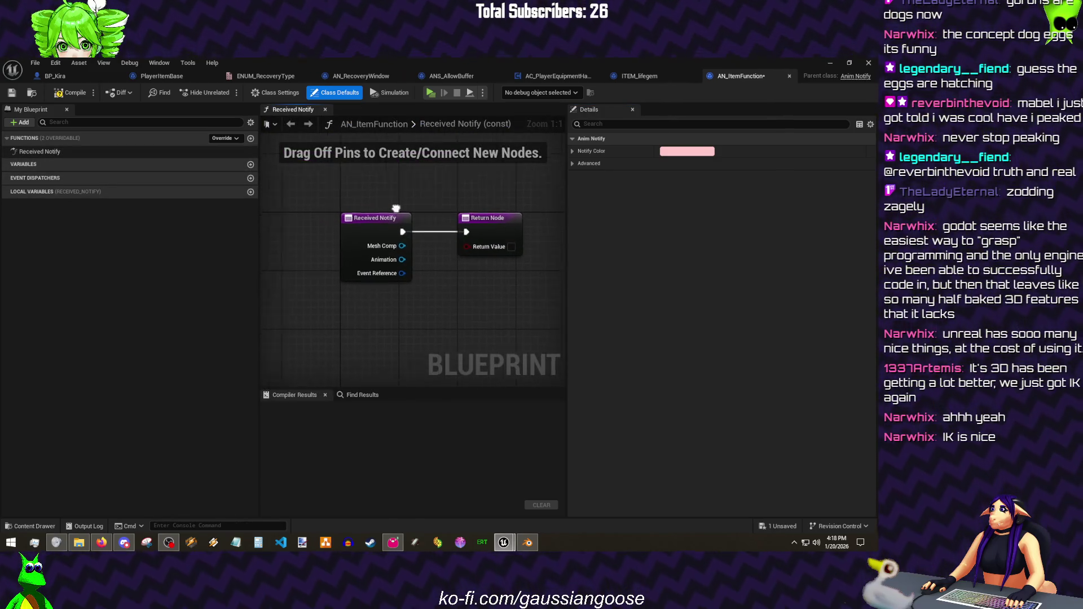
{"action": "left_click_drag", "start_coordinate": [404, 246], "coordinate": [538, 246]}
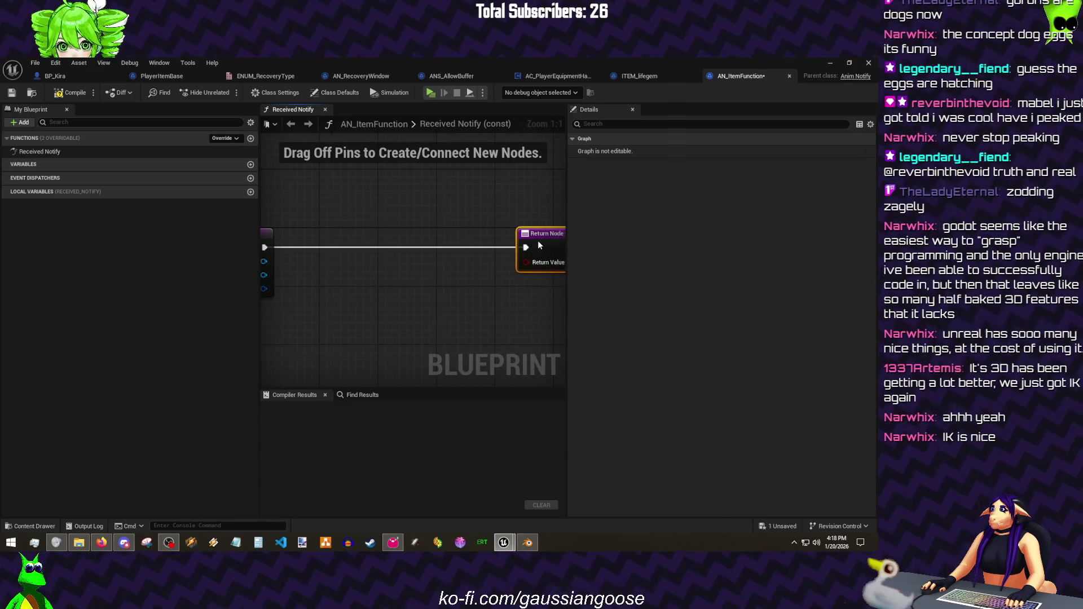
{"action": "left_click", "coordinate": [407, 203]}
{"action": "left_click", "coordinate": [63, 93]}
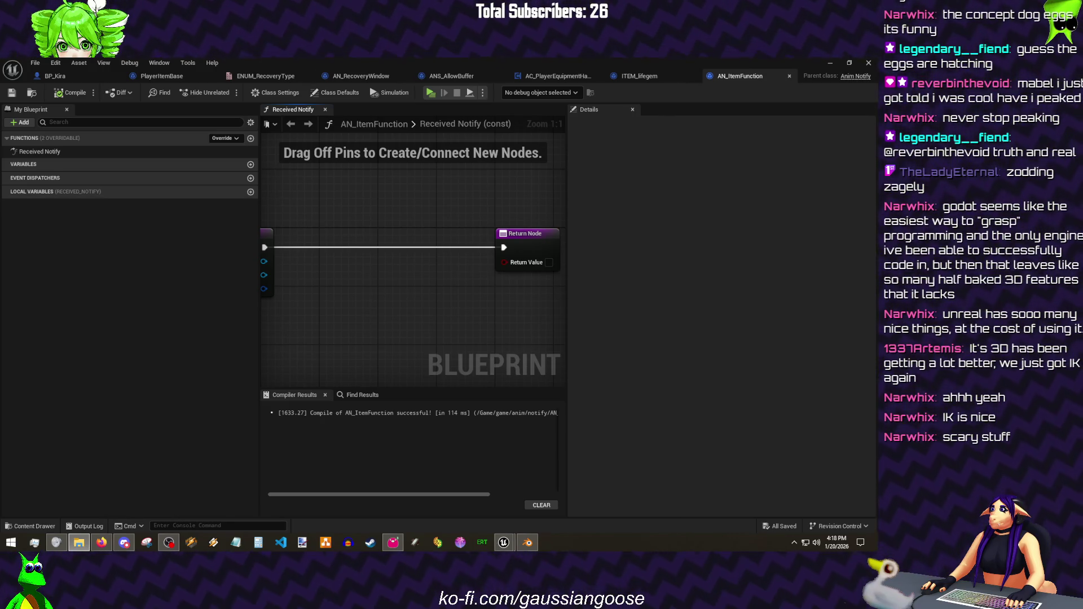
{"action": "key", "text": "alt+Tab"}
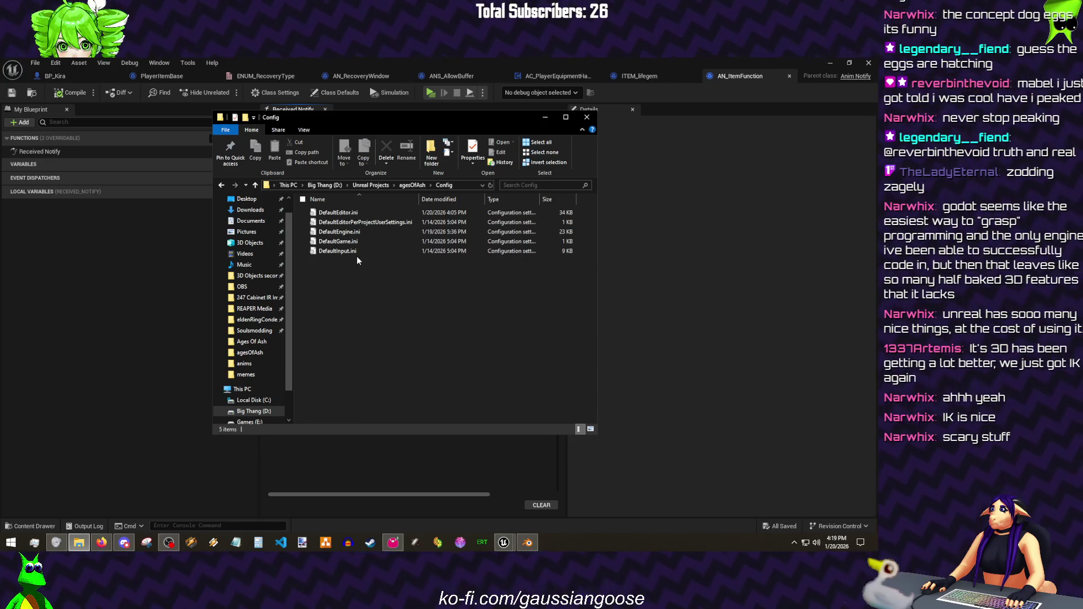
- Open GameUserSettings.ini from agesOfAsh/Saved/Config/WindowsEditor in Notepad
{"action": "left_click", "coordinate": [415, 185]}
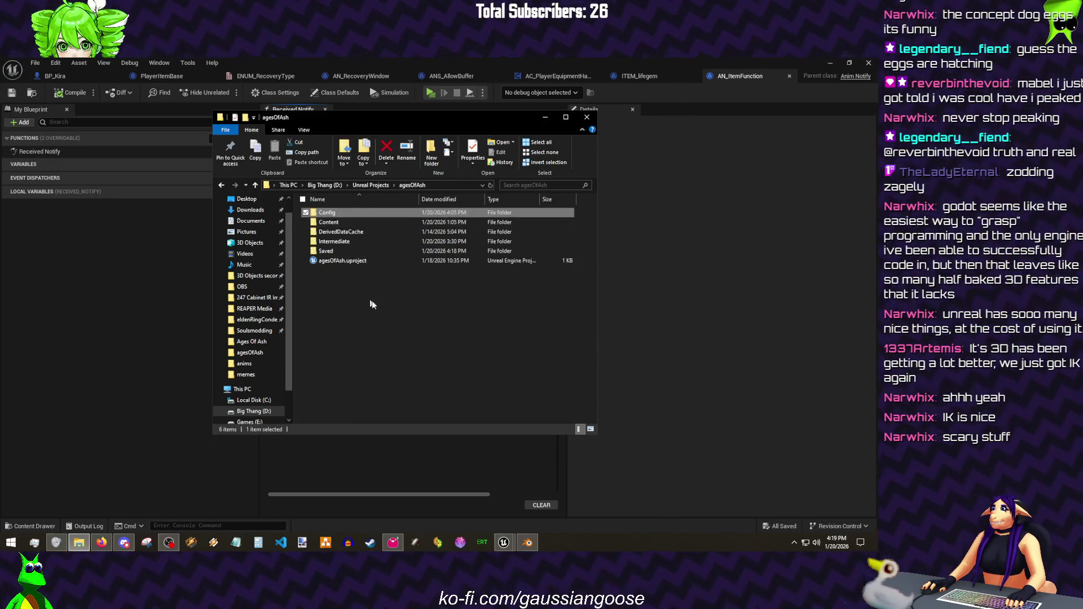
{"action": "double_click", "coordinate": [347, 251]}
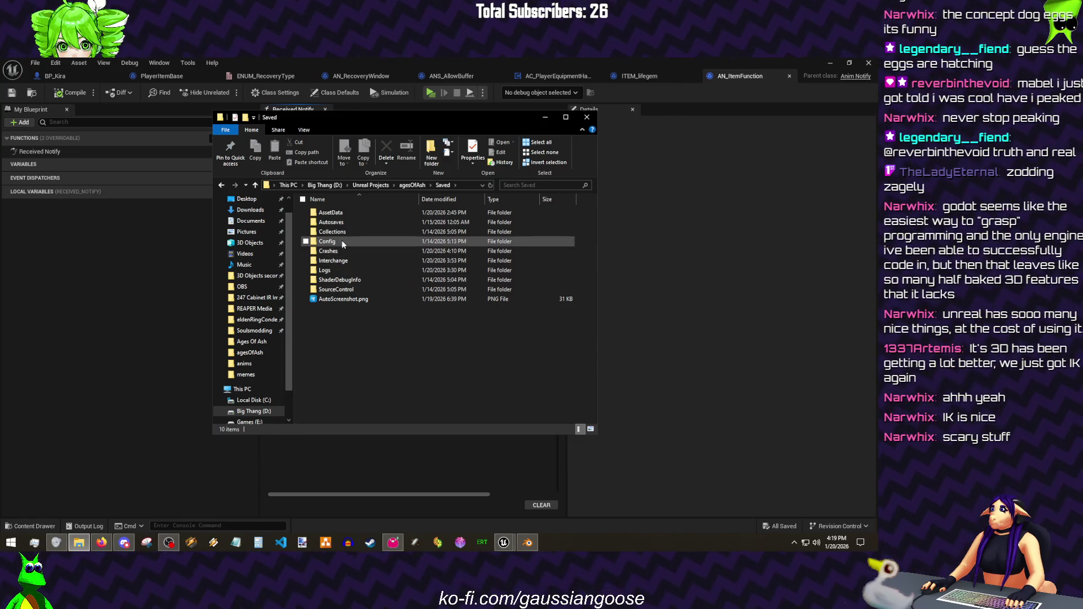
{"action": "double_click", "coordinate": [341, 241]}
{"action": "double_click", "coordinate": [337, 222]}
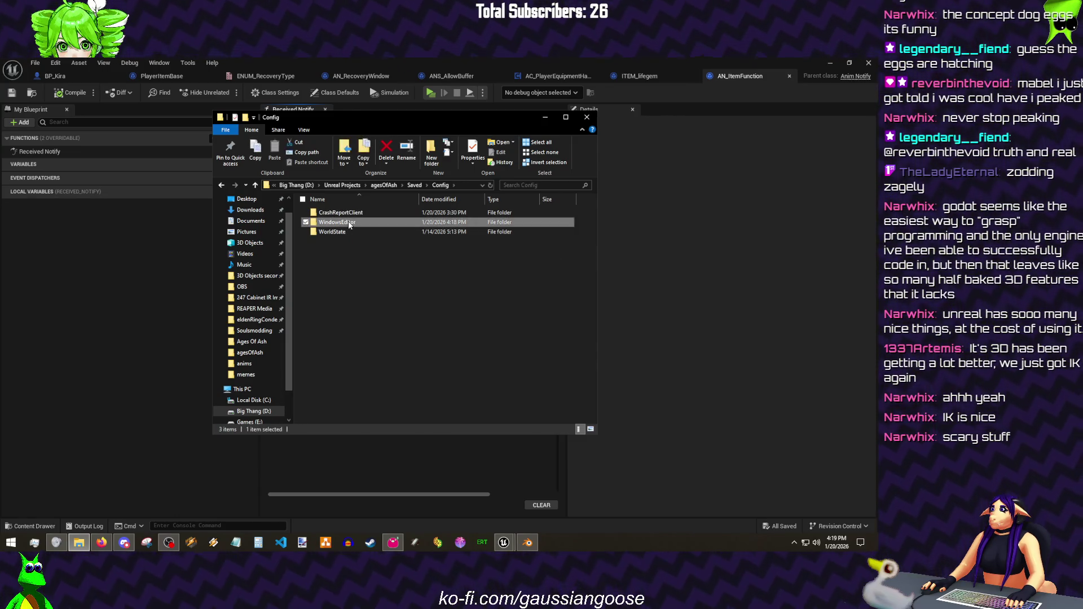
{"action": "double_click", "coordinate": [343, 232]}
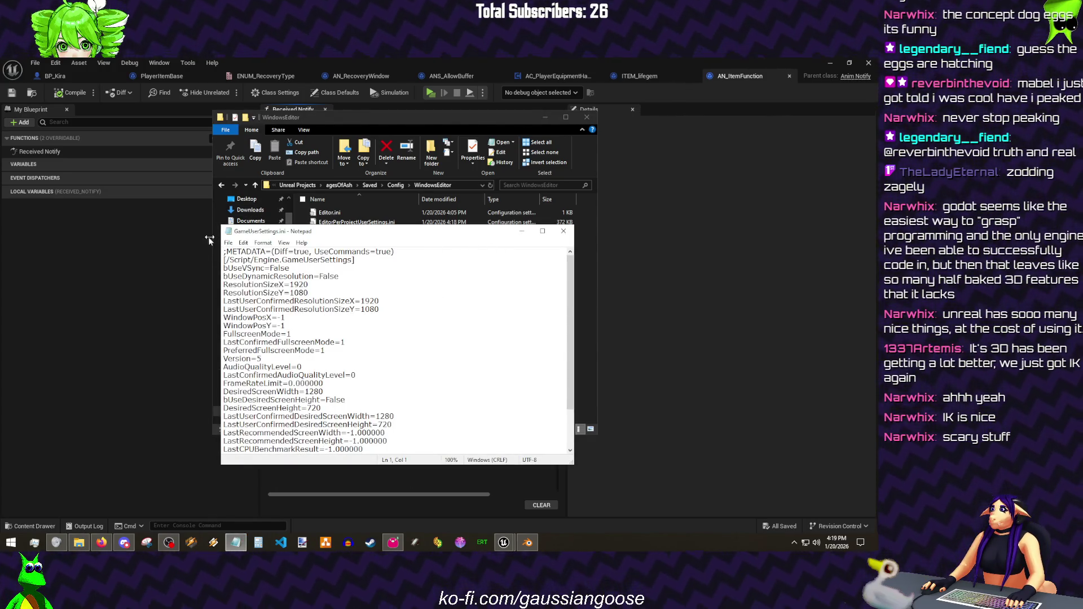
- Delete the last setting line from GameUserSettings.ini and save the file
{"action": "left_click_drag", "start_coordinate": [221, 223], "coordinate": [74, 141]}
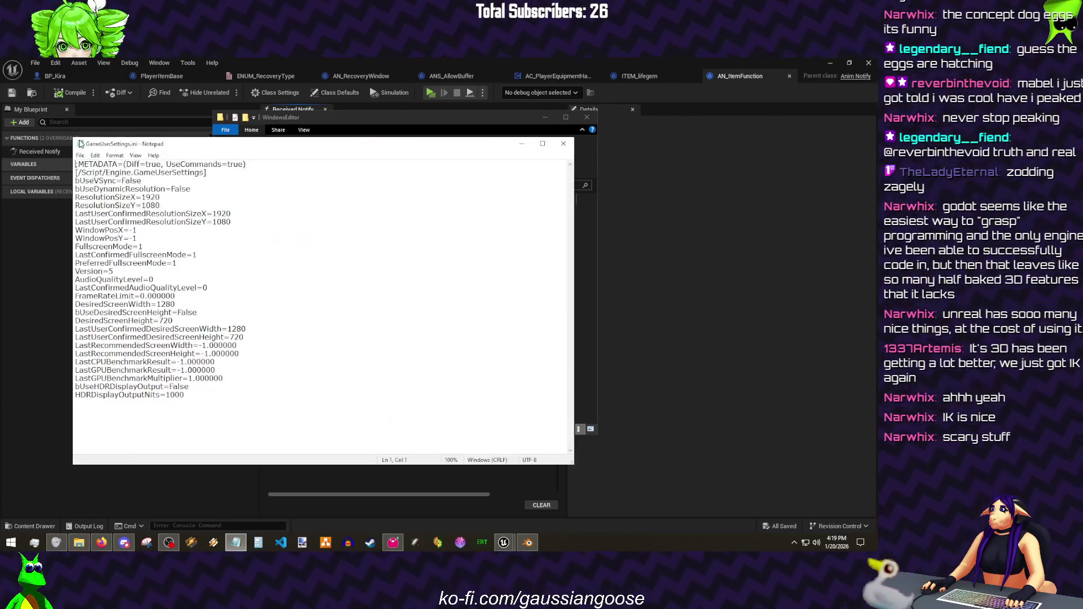
{"action": "left_click_drag", "start_coordinate": [180, 148], "coordinate": [332, 151]}
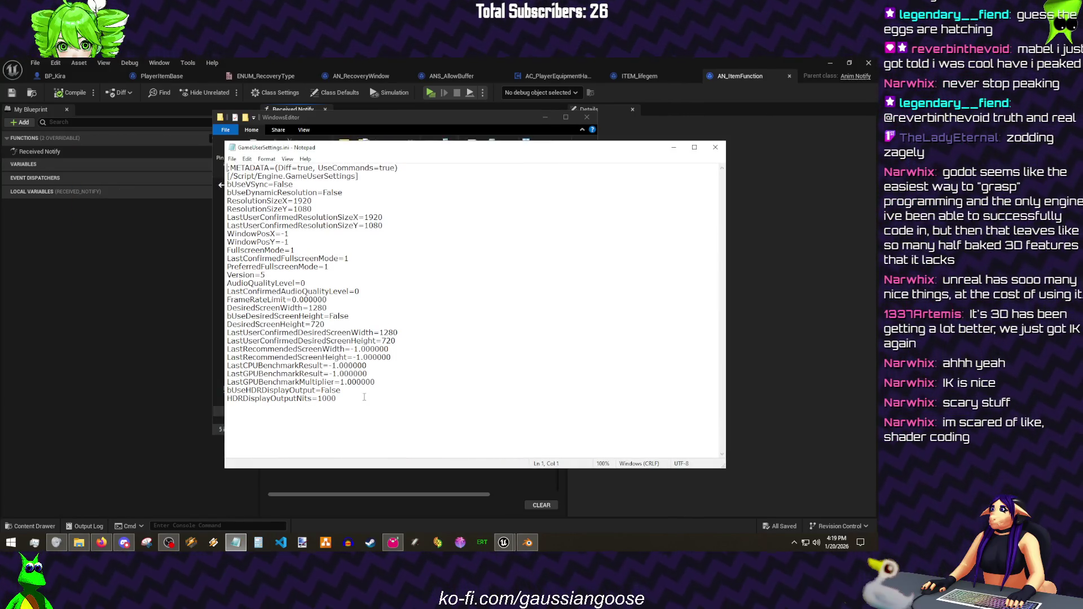
{"action": "left_click_drag", "start_coordinate": [363, 401], "coordinate": [245, 168]}
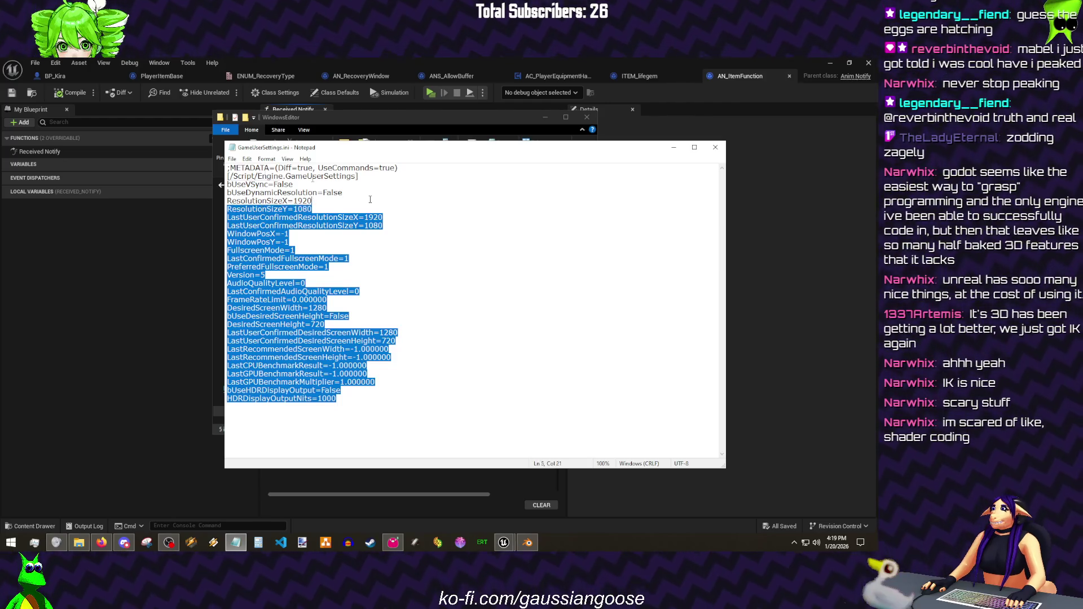
{"action": "left_click", "coordinate": [372, 186]}
{"action": "type", "text": "allowCockPenis=false"}
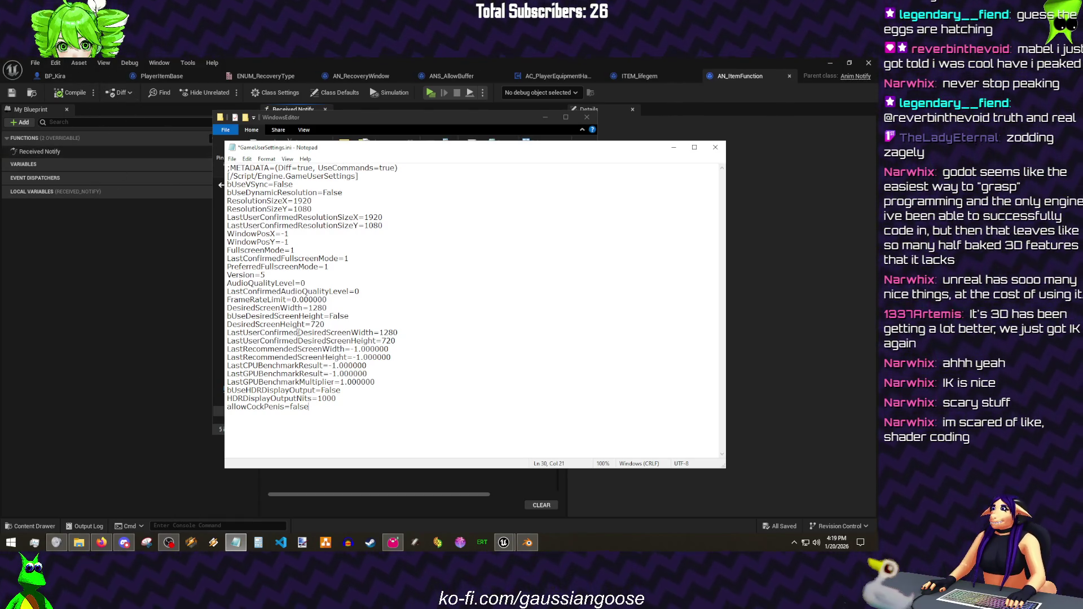
{"action": "left_click_drag", "start_coordinate": [310, 407], "coordinate": [196, 410]}
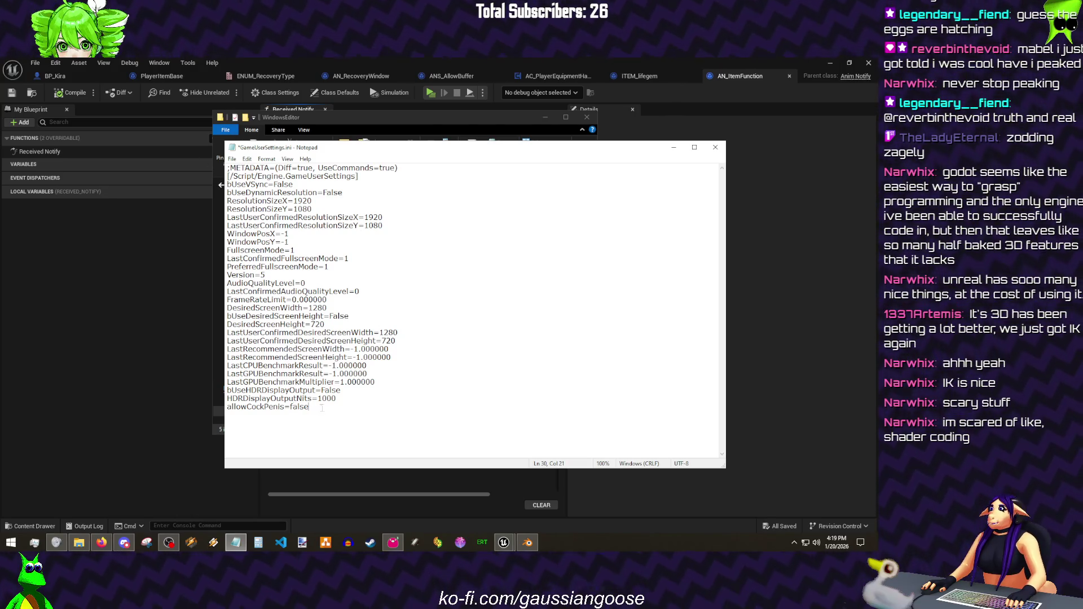
{"action": "key", "text": "BackSpace"}
{"action": "key", "text": "BackSpace"}
{"action": "key", "text": "ctrl+s"}
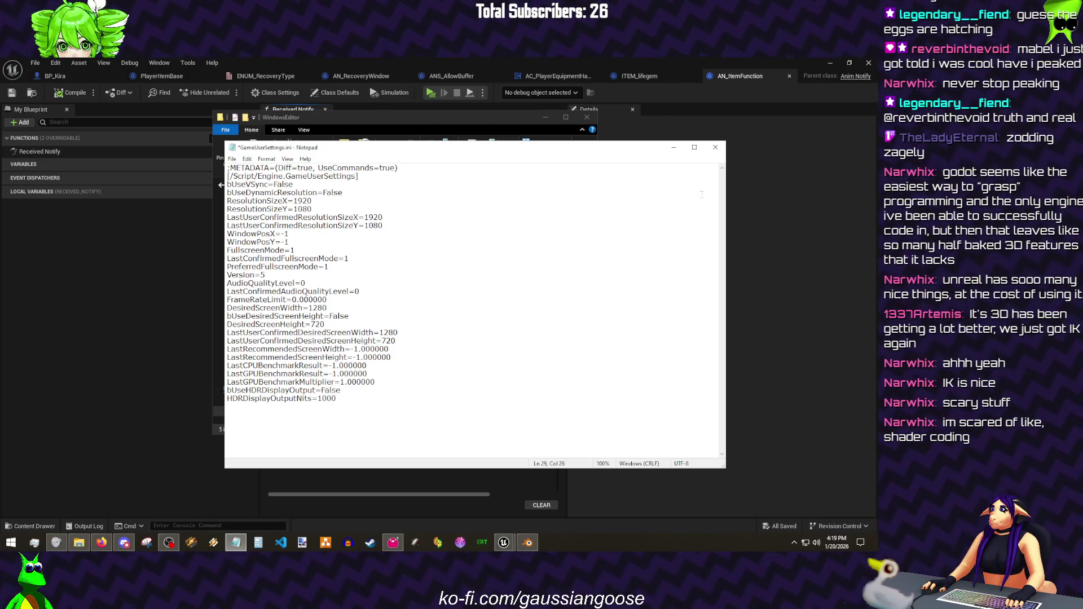
- Close the settings file and return to the WindowsEditor folder
{"action": "left_click_drag", "start_coordinate": [339, 399], "coordinate": [220, 256]}
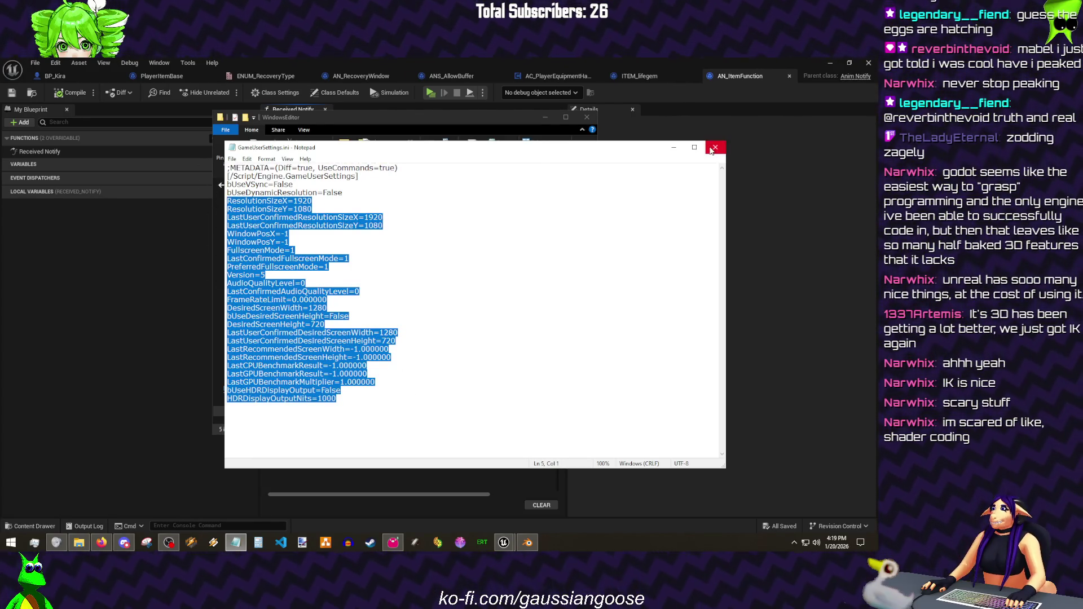
{"action": "left_click", "coordinate": [715, 147]}
{"action": "left_click", "coordinate": [607, 137]}
{"action": "left_click", "coordinate": [79, 543]}
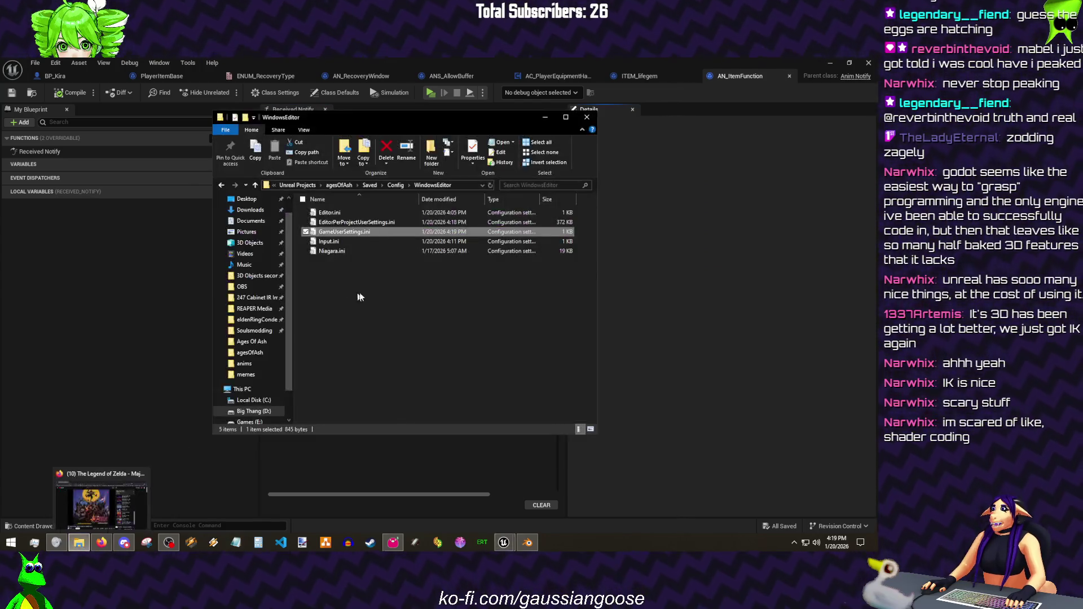
{"action": "left_click", "coordinate": [396, 318]}
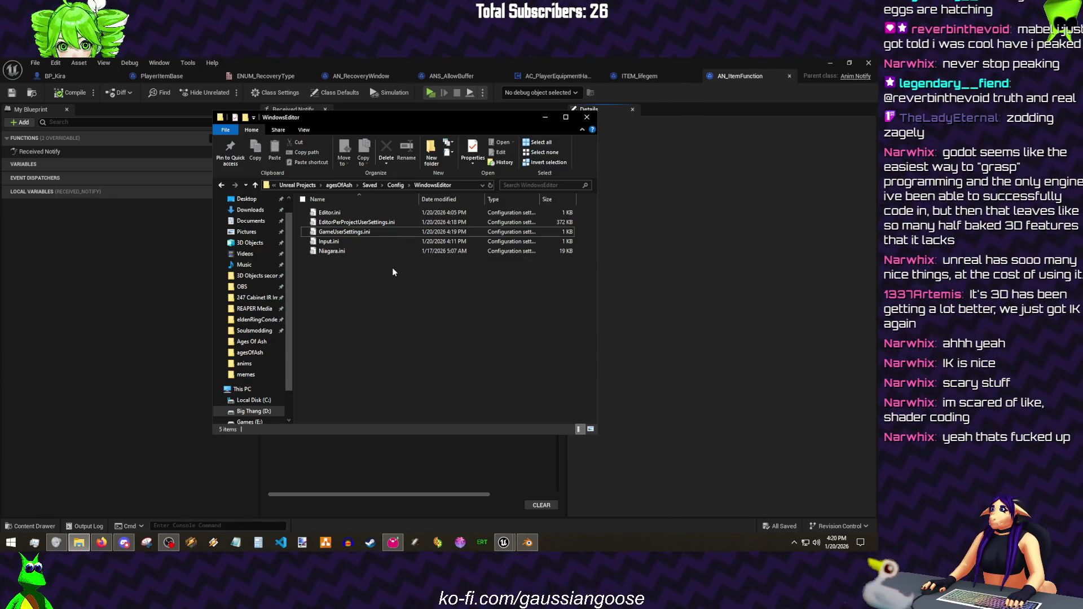
- Bring the Unreal AN_ItemFunction Blueprint editor back to the front
{"action": "left_click", "coordinate": [153, 273]}
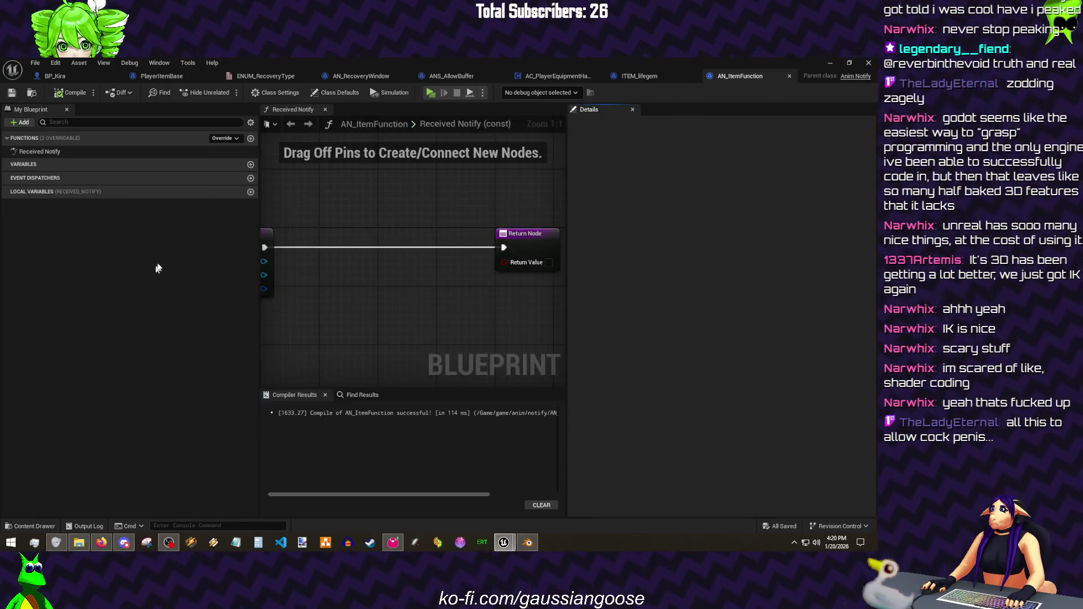
- Arrange Received Notify's graph, moving the Return Node right for room
{"action": "left_click_drag", "start_coordinate": [567, 188], "coordinate": [689, 189]}
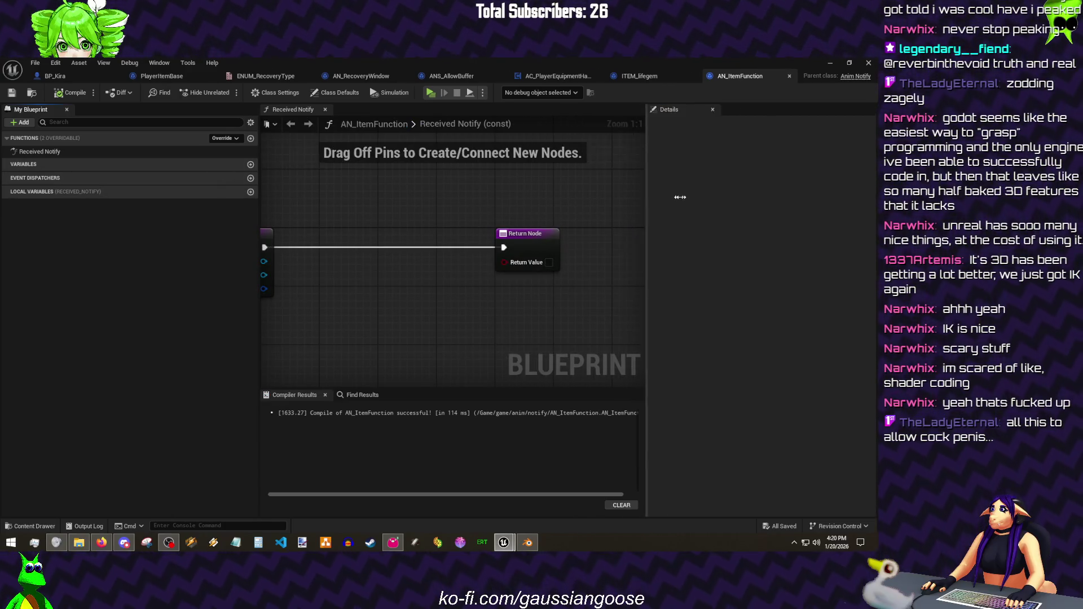
{"action": "left_click_drag", "start_coordinate": [503, 224], "coordinate": [556, 222]}
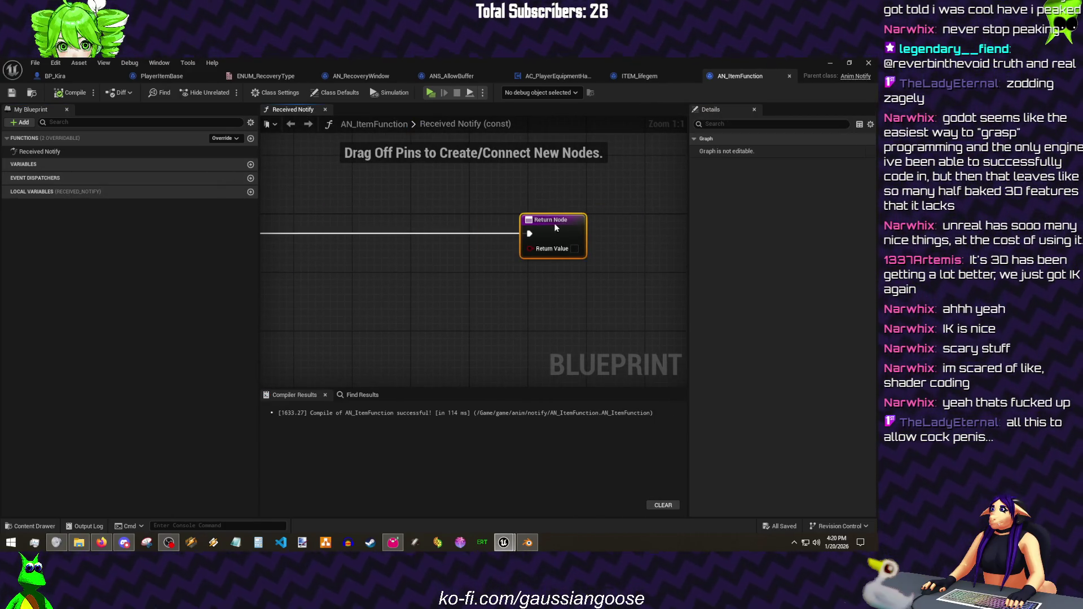
{"action": "left_click_drag", "start_coordinate": [423, 194], "coordinate": [509, 197]}
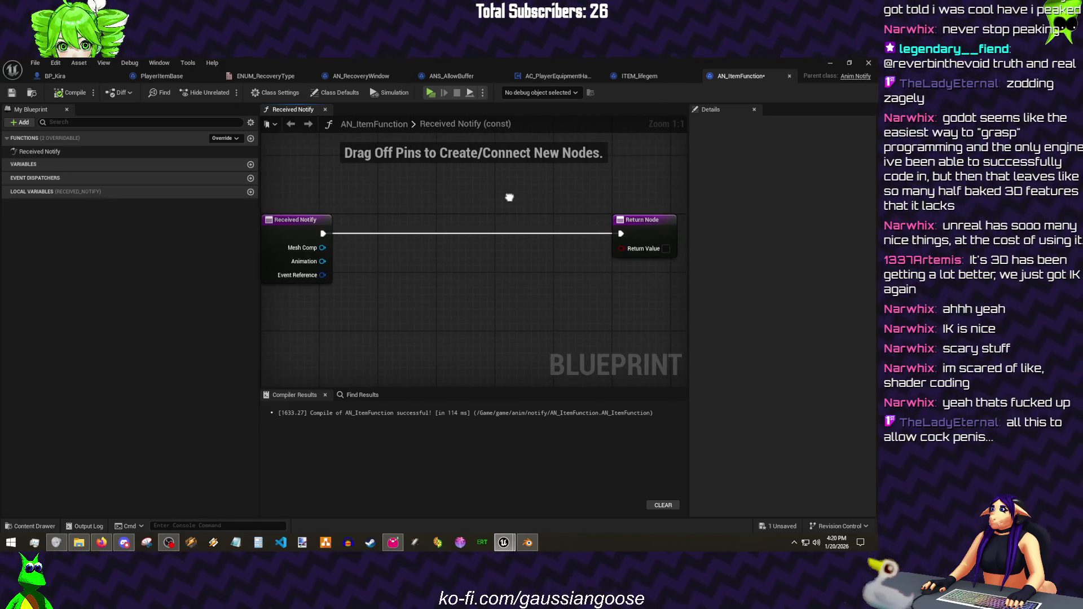
{"action": "right_click", "coordinate": [489, 194]}
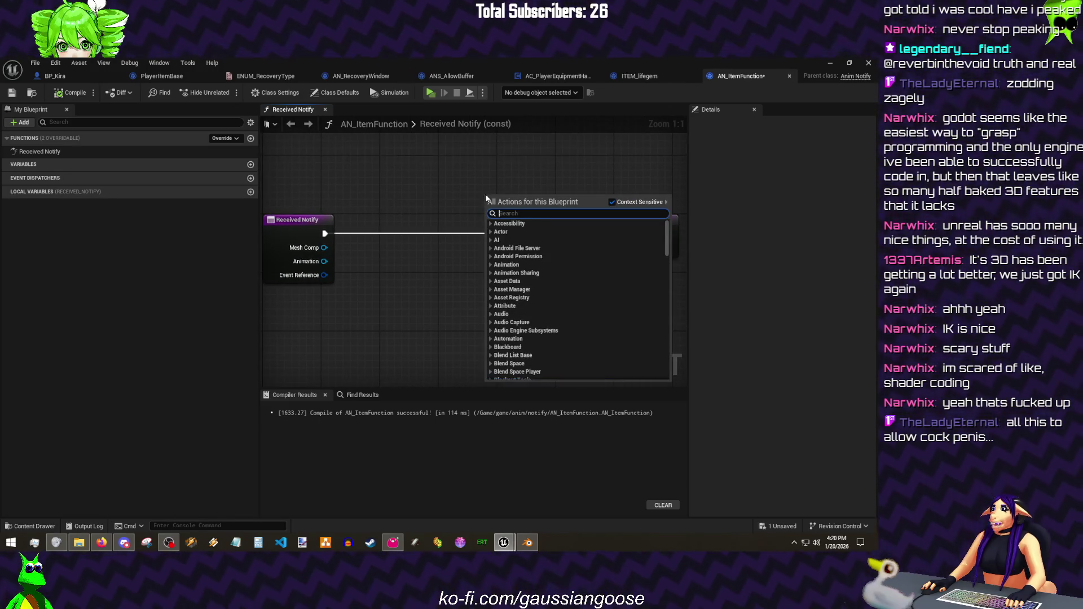
{"action": "left_click", "coordinate": [471, 189]}
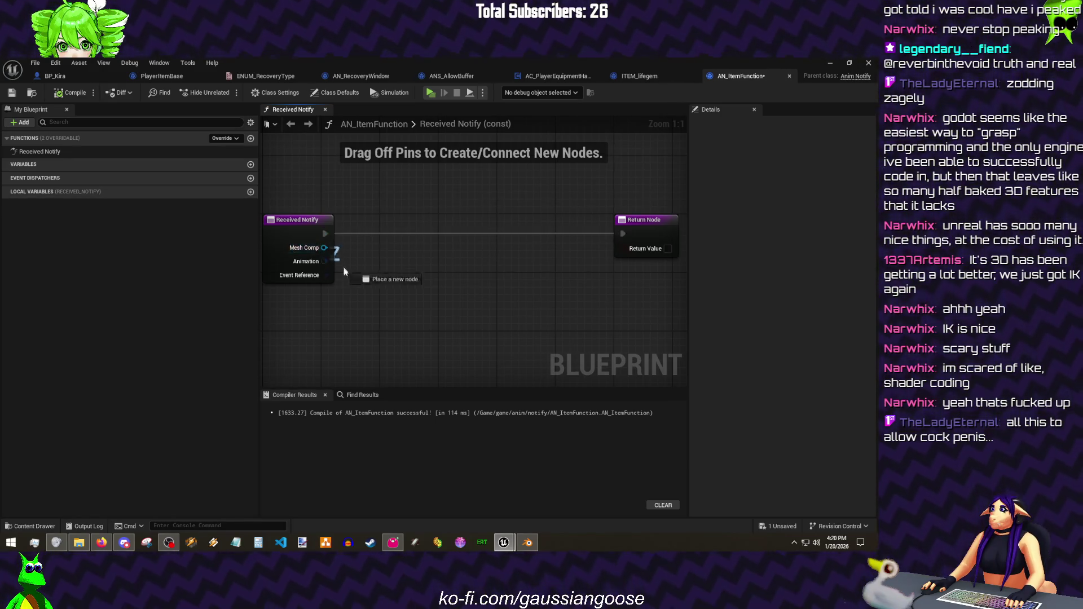
- Get the Mesh Comp's owner, cast it to BP_Kira and wire Received Notify's execution into the cast
{"action": "left_click_drag", "start_coordinate": [342, 269], "coordinate": [341, 277]}
{"action": "type", "text": "get owner"}
{"action": "key", "text": "Return"}
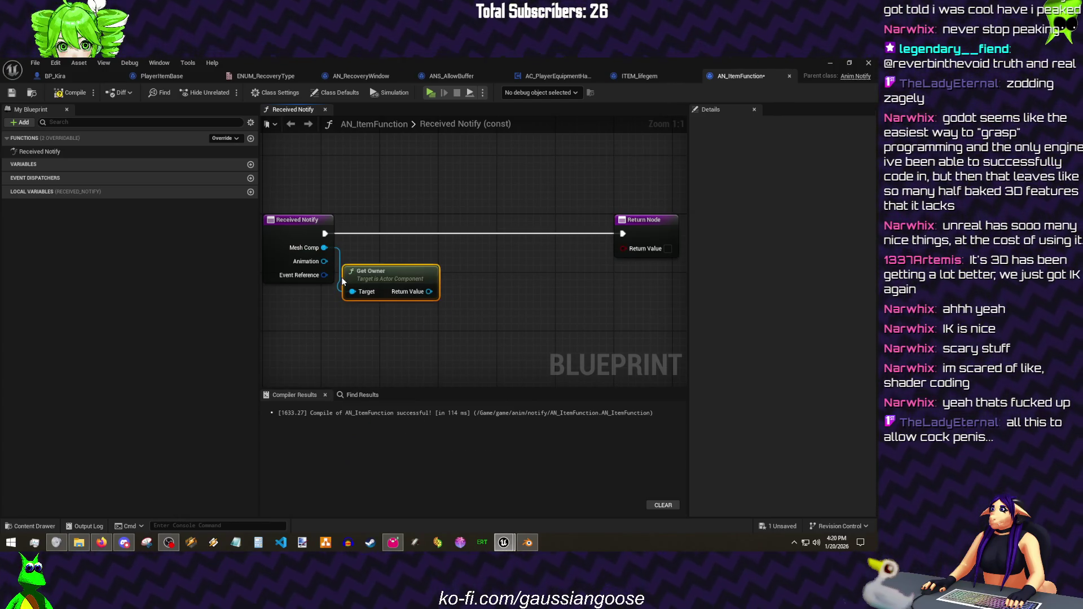
{"action": "mouse_move", "coordinate": [428, 291]}
{"action": "left_mouse_down"}
{"action": "mouse_move", "coordinate": [493, 233]}
{"action": "mouse_move", "coordinate": [324, 234]}
{"action": "left_mouse_up"}
{"action": "type", "text": "kira"}
{"action": "key", "text": "Return"}
{"action": "left_click_drag", "start_coordinate": [478, 225], "coordinate": [471, 217]}
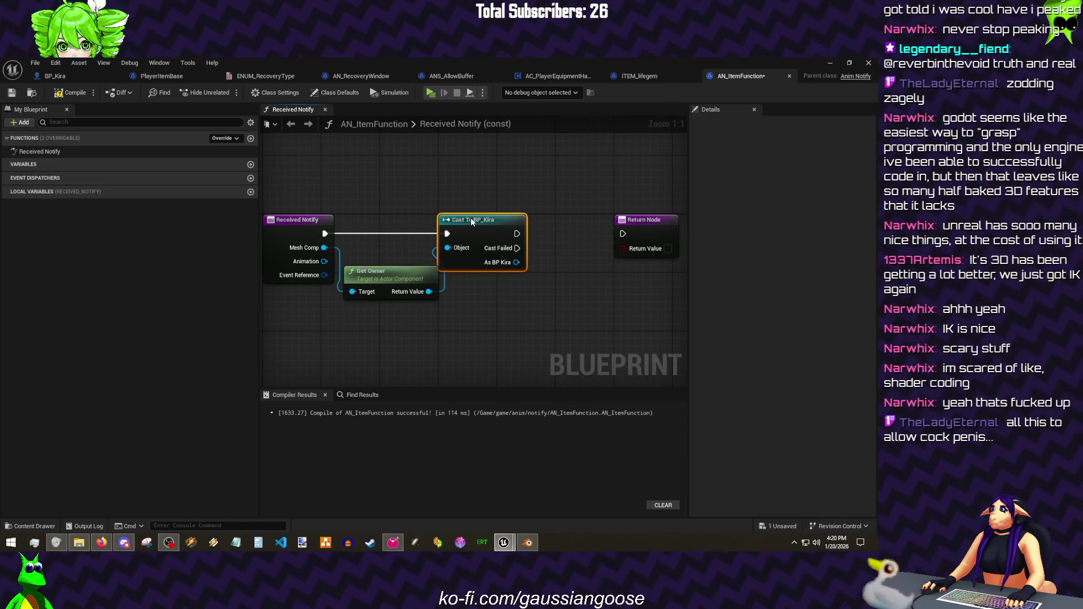
{"action": "left_click_drag", "start_coordinate": [397, 272], "coordinate": [325, 294]}
{"action": "left_click_drag", "start_coordinate": [478, 223], "coordinate": [420, 229]}
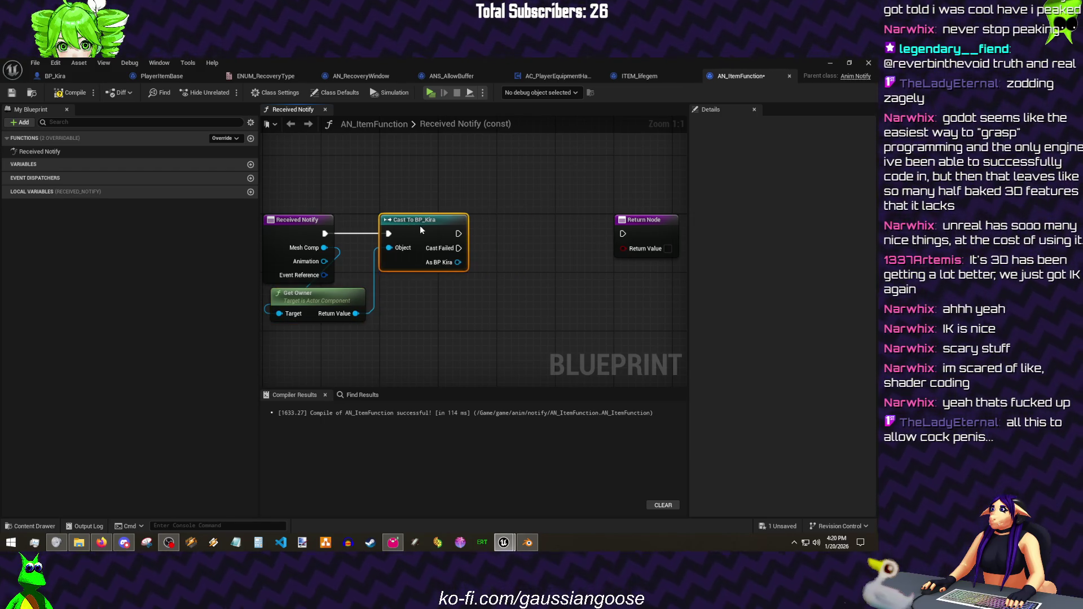
- Compile and save AN_ItemFunction
{"action": "left_click", "coordinate": [72, 93]}
{"action": "left_click", "coordinate": [35, 63]}
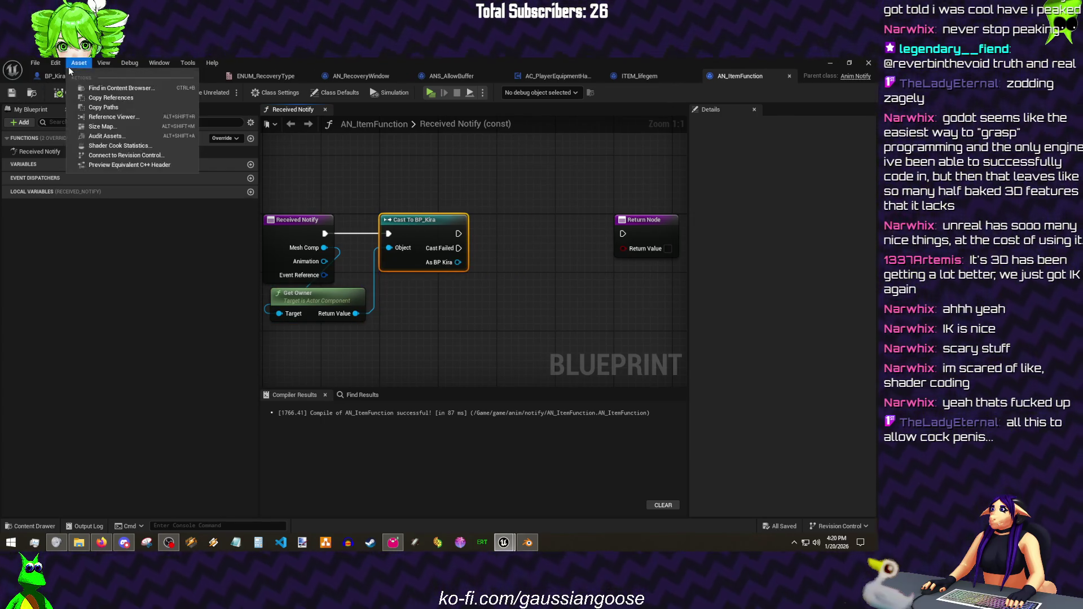
- Create a new Items - General graph in BP_Kira and place a Custom Event node in it
{"action": "left_click", "coordinate": [52, 77]}
{"action": "scroll", "coordinate": [98, 324], "scroll_direction": "up", "scroll_amount": 5}
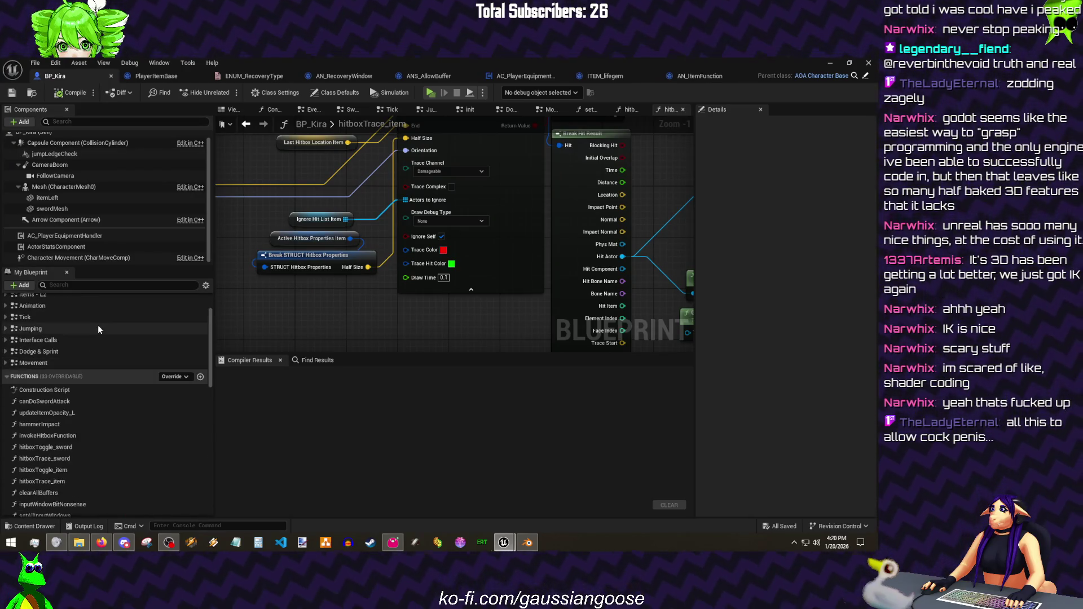
{"action": "left_click", "coordinate": [200, 301]}
{"action": "type", "text": "ITems -"}
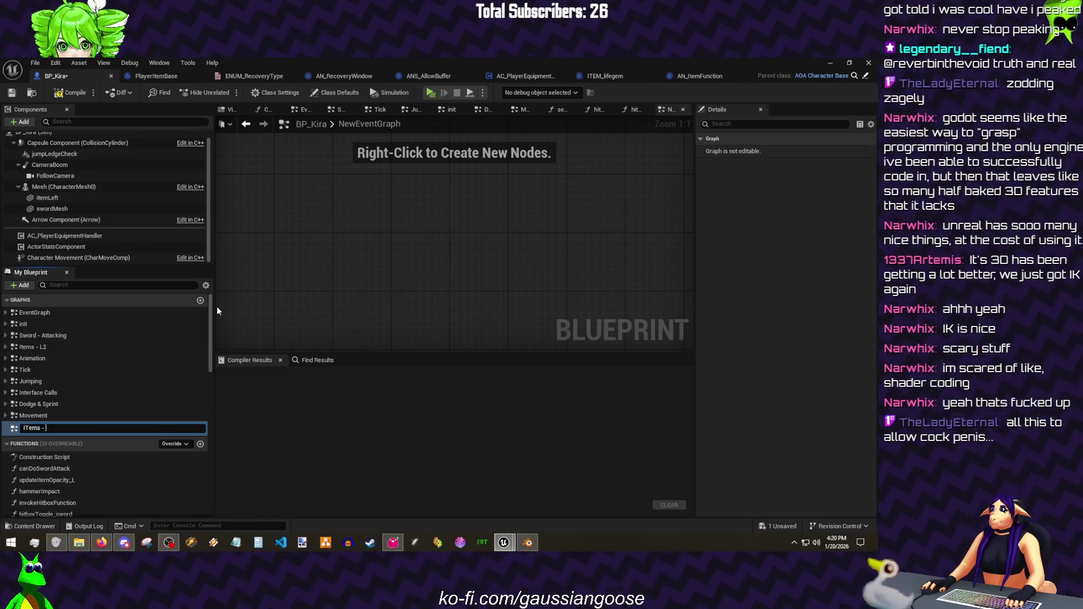
{"action": "key", "text": "BackSpace"}
{"action": "key", "text": "BackSpace"}
{"action": "key", "text": "BackSpace"}
{"action": "type", "text": "Items - General"}
{"action": "key", "text": "Return"}
{"action": "right_click", "coordinate": [331, 255]}
{"action": "type", "text": "custom"}
{"action": "key", "text": "Return"}
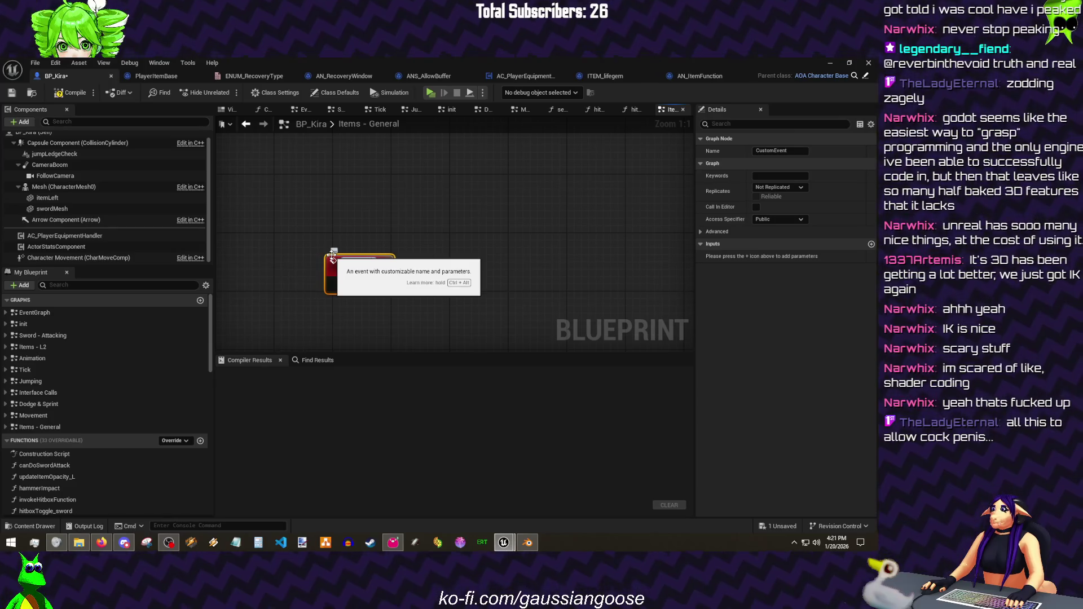
- Name the event ItemFunctionEvent, give it an ENUM Behavior Source input driving a Switch on ENUM_BehaviorSource
{"action": "key", "text": "Return"}
{"action": "mouse_move", "coordinate": [346, 254]}
{"action": "left_mouse_down"}
{"action": "mouse_move", "coordinate": [367, 239]}
{"action": "mouse_move", "coordinate": [297, 196]}
{"action": "left_mouse_up"}
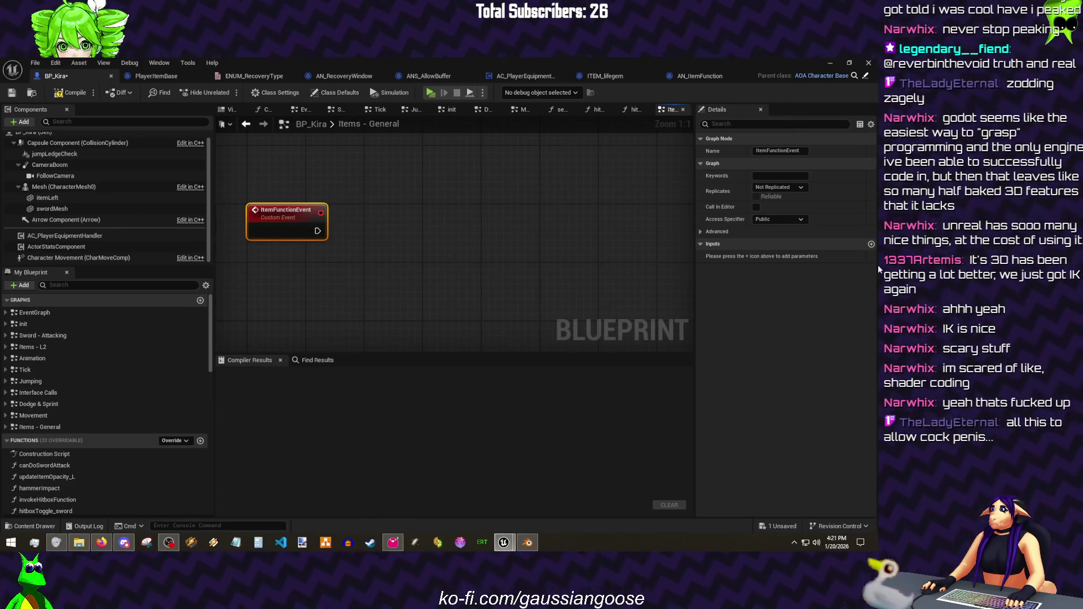
{"action": "left_click", "coordinate": [871, 246]}
{"action": "left_click", "coordinate": [785, 256]}
{"action": "type", "text": "beh"}
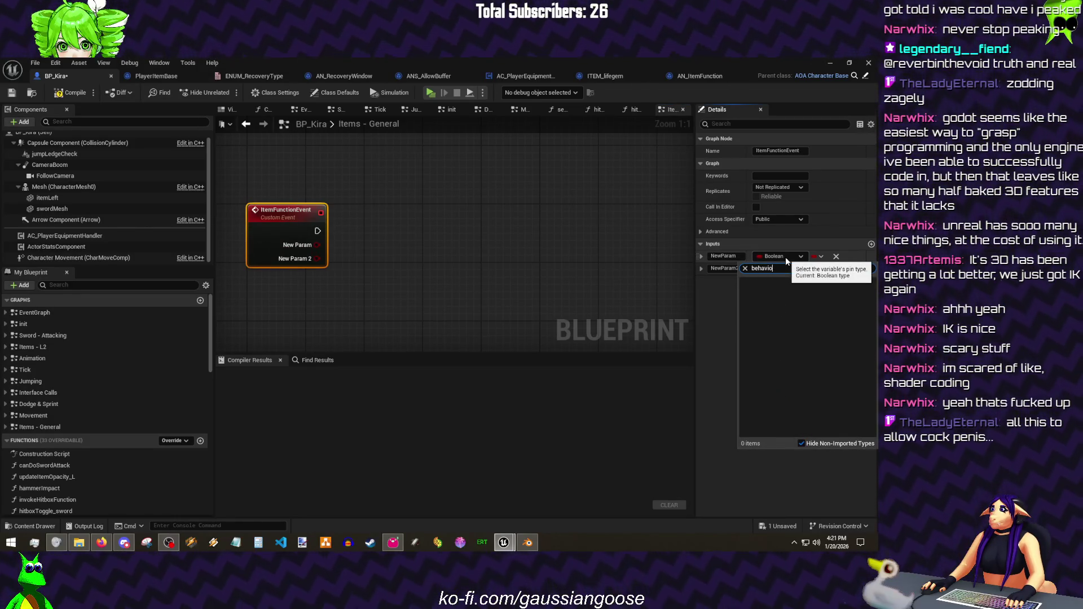
{"action": "type", "text": "avio"}
{"action": "left_click", "coordinate": [780, 344]}
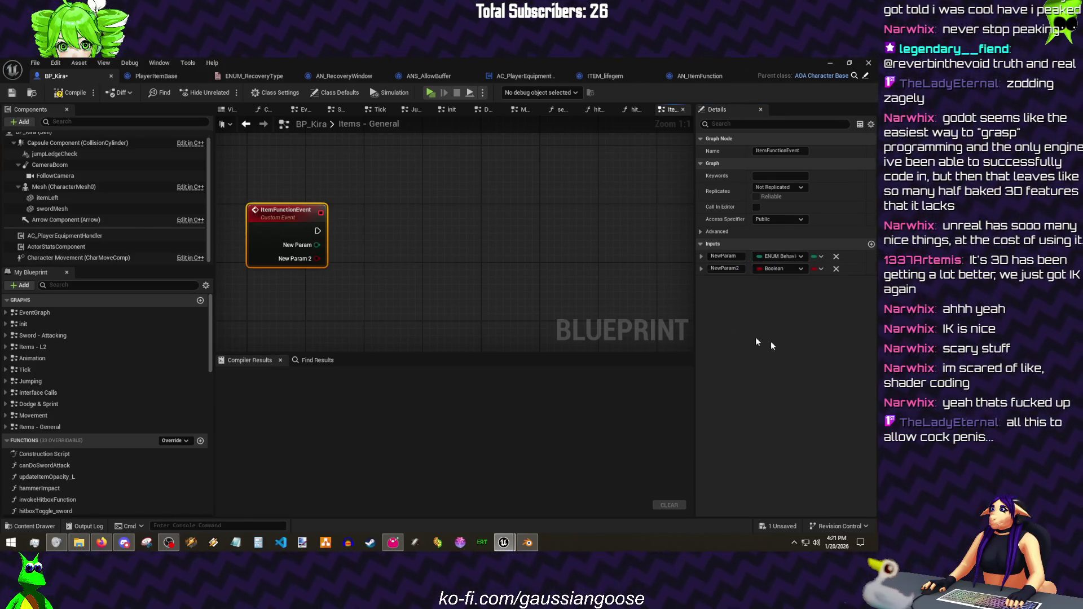
{"action": "mouse_move", "coordinate": [316, 244]}
{"action": "left_mouse_down"}
{"action": "mouse_move", "coordinate": [420, 242]}
{"action": "mouse_move", "coordinate": [393, 207]}
{"action": "left_mouse_up"}
{"action": "key", "text": "Return"}
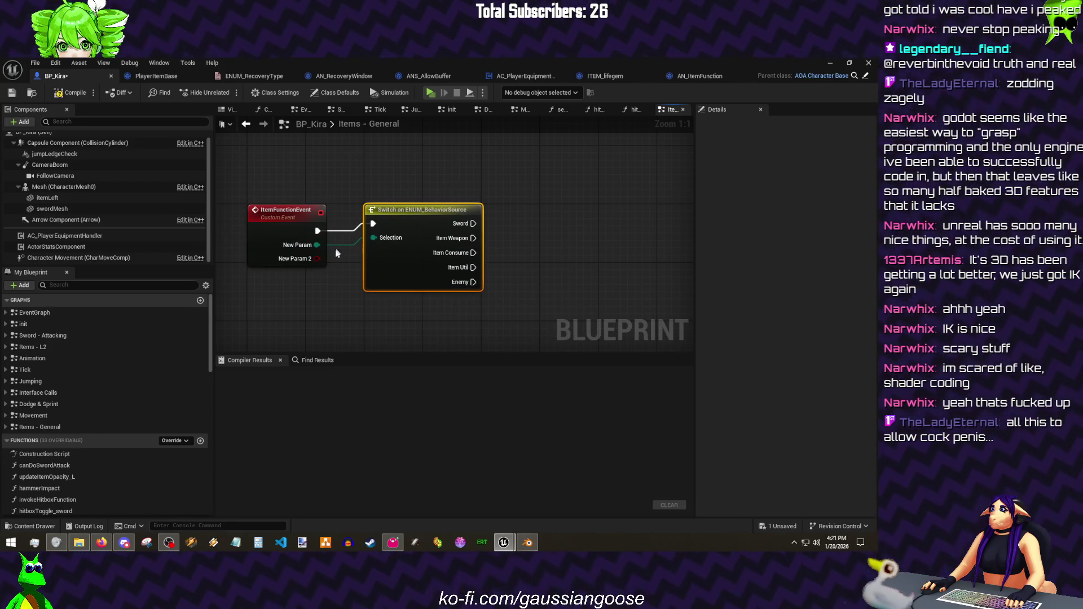
- Add a second Name input and name the two inputs source and function
{"action": "left_click", "coordinate": [319, 259]}
{"action": "left_click", "coordinate": [796, 268]}
{"action": "left_click", "coordinate": [767, 335]}
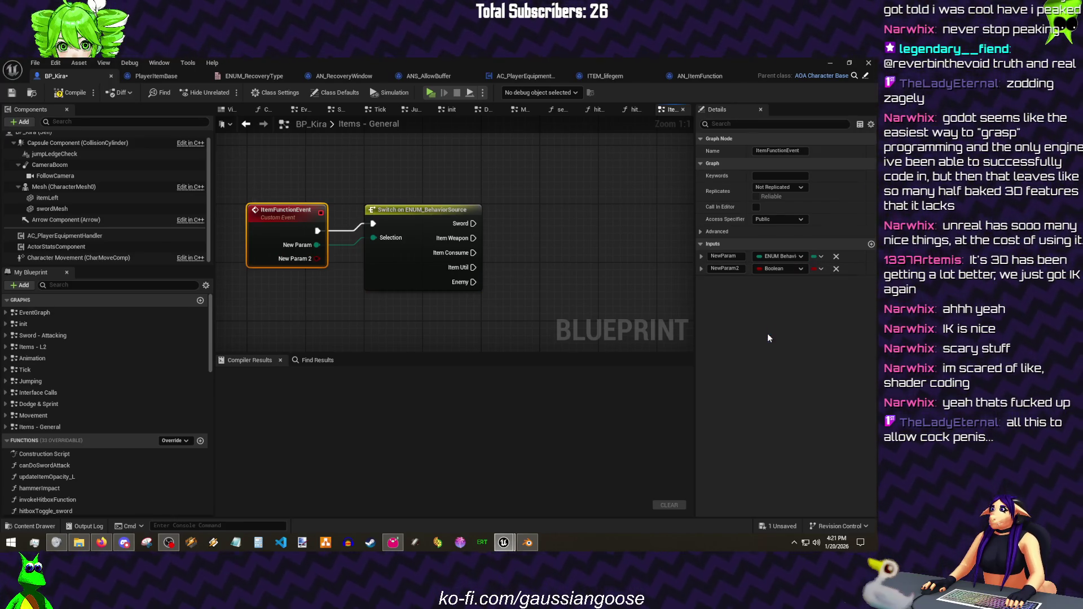
{"action": "left_click", "coordinate": [764, 270]}
{"action": "left_click", "coordinate": [774, 338]}
{"action": "type", "text": "sel"}
{"action": "type", "text": "source"}
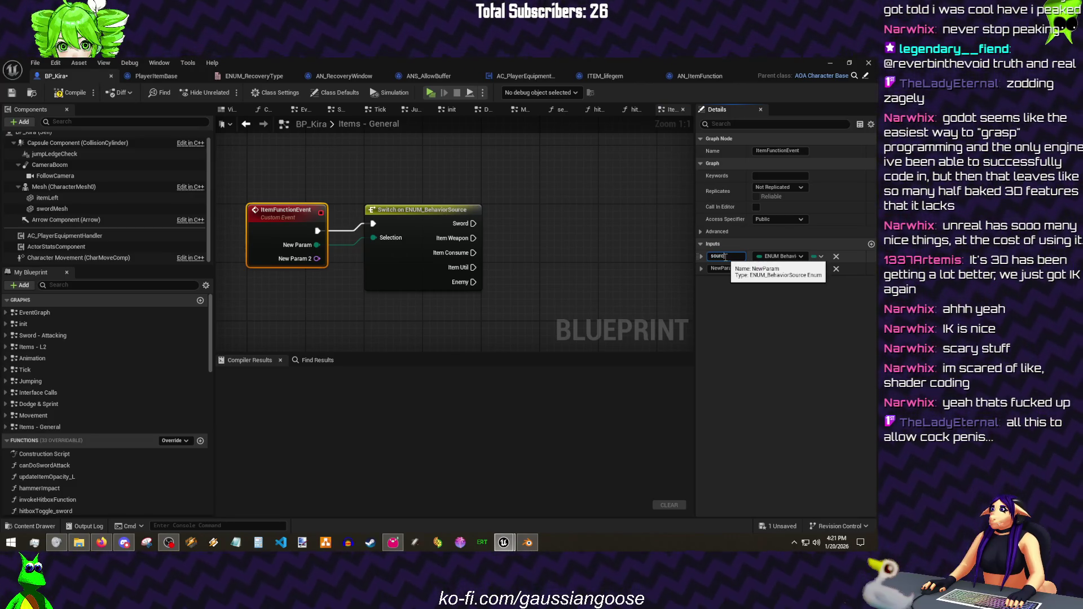
{"action": "key", "text": "Return"}
{"action": "left_click", "coordinate": [726, 269]}
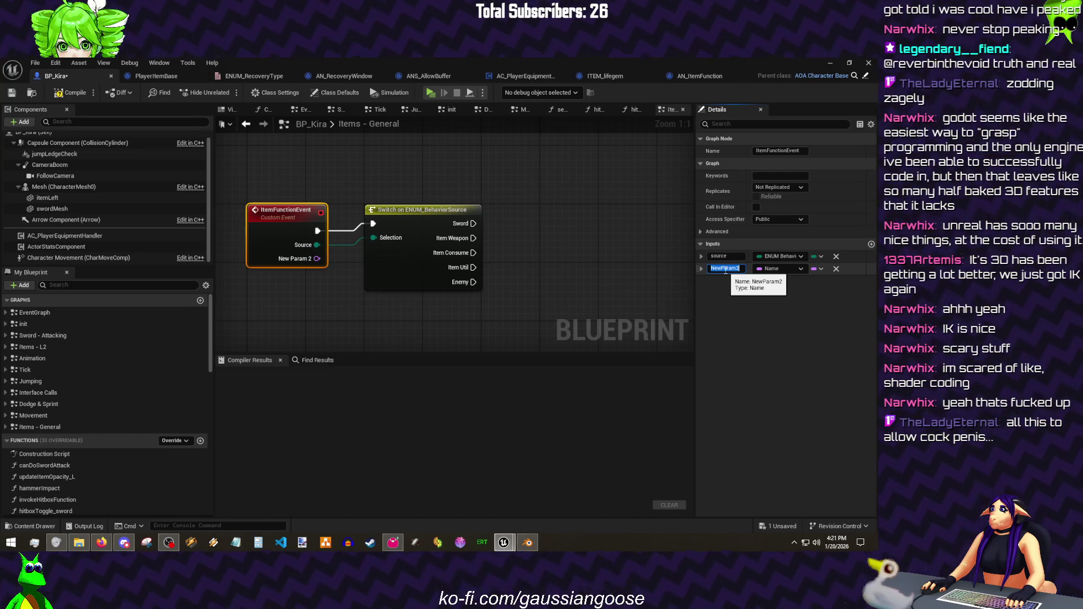
{"action": "type", "text": "function"}
{"action": "key", "text": "Return"}
- Compile and save BP_Kira
{"action": "left_click", "coordinate": [65, 104]}
{"action": "left_click", "coordinate": [57, 97]}
{"action": "key", "text": "ctrl+s"}
{"action": "mouse_move", "coordinate": [435, 191]}
{"action": "left_mouse_down"}
{"action": "mouse_move", "coordinate": [358, 238]}
{"action": "mouse_move", "coordinate": [387, 210]}
{"action": "left_mouse_up"}
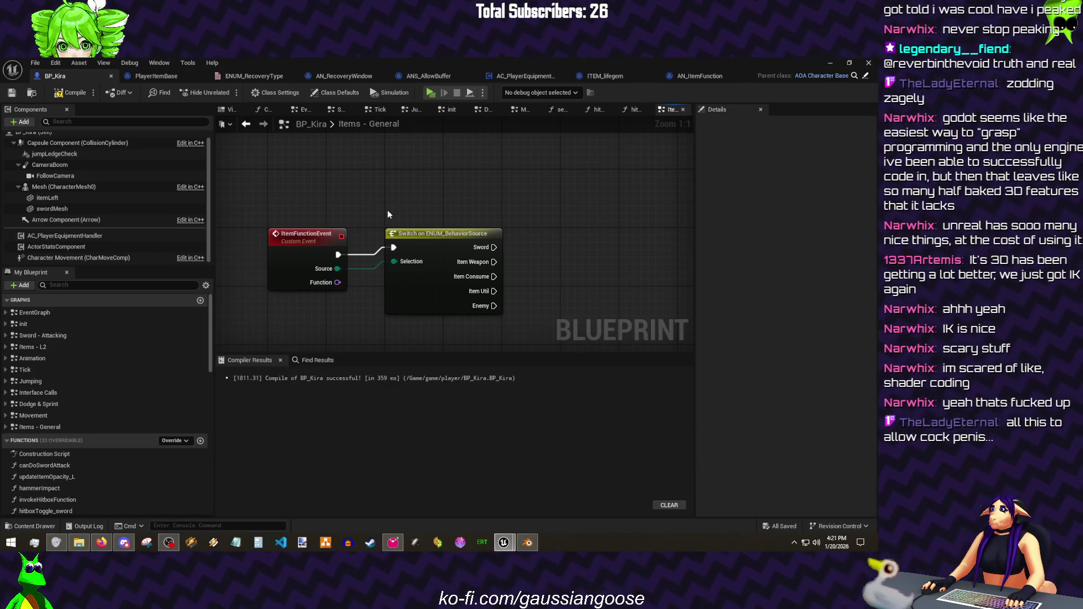
- Try collapsing ItemFunctionEvent into a function, then undo it
{"action": "left_click_drag", "start_coordinate": [511, 283], "coordinate": [316, 234]}
{"action": "right_click", "coordinate": [315, 235]}
{"action": "left_click", "coordinate": [301, 237]}
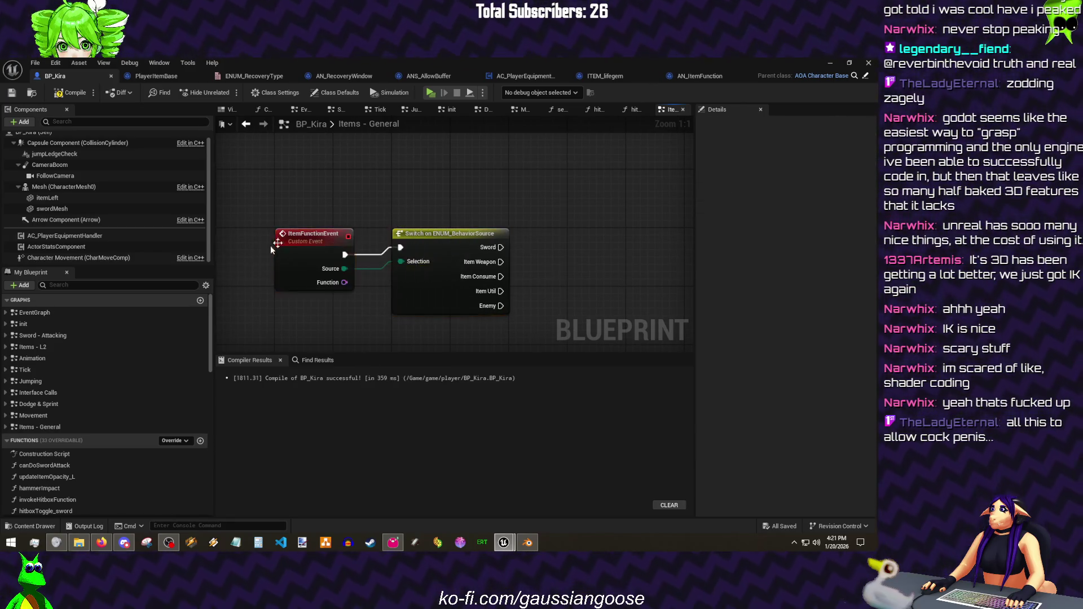
{"action": "right_click", "coordinate": [300, 236]}
{"action": "left_click", "coordinate": [353, 373]}
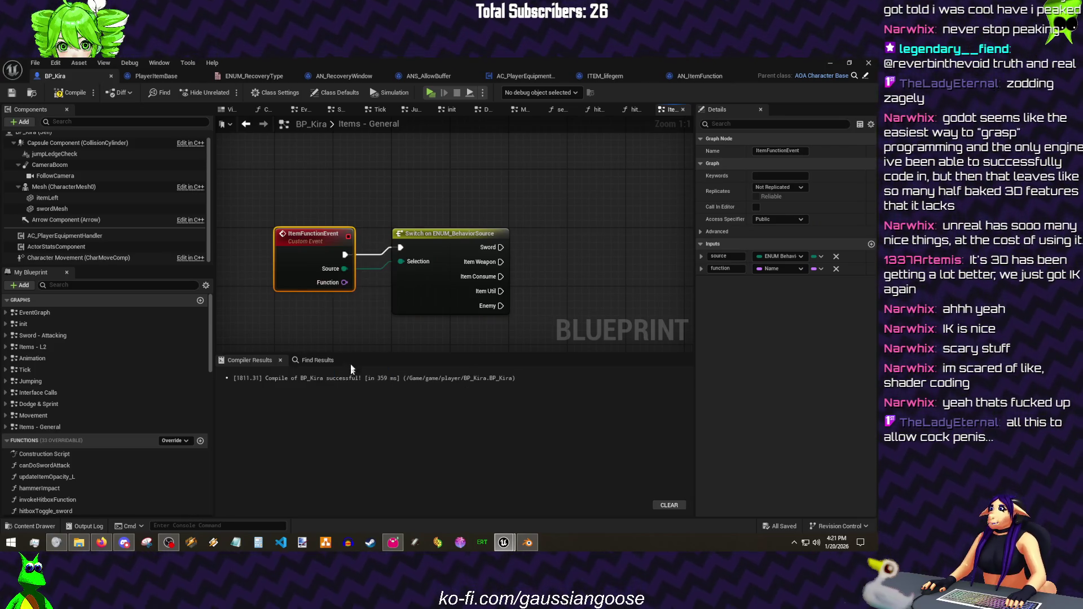
{"action": "key", "text": "ctrl+z"}
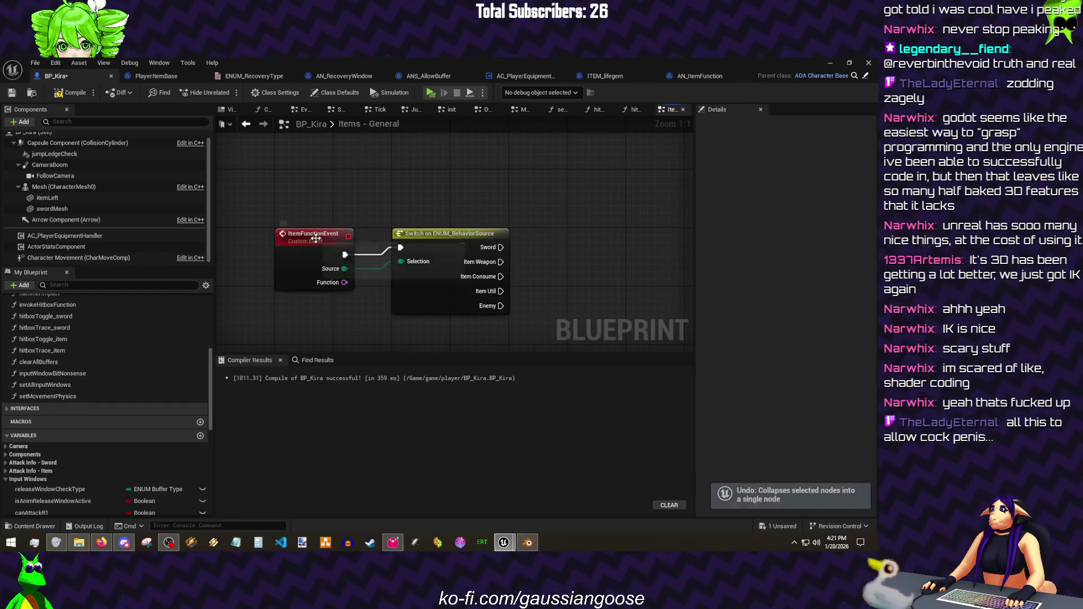
{"action": "right_click", "coordinate": [315, 237]}
{"action": "left_click", "coordinate": [366, 392]}
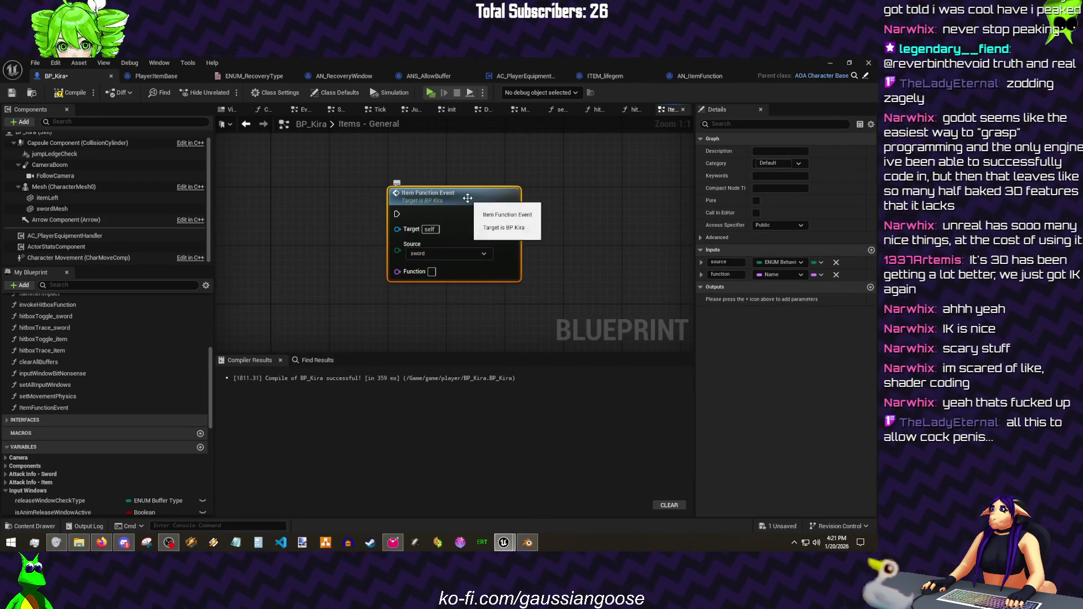
- Open the ItemFunctionEvent function graph from the Item Function Event node
{"action": "double_click", "coordinate": [485, 220]}
{"action": "left_click", "coordinate": [636, 110]}
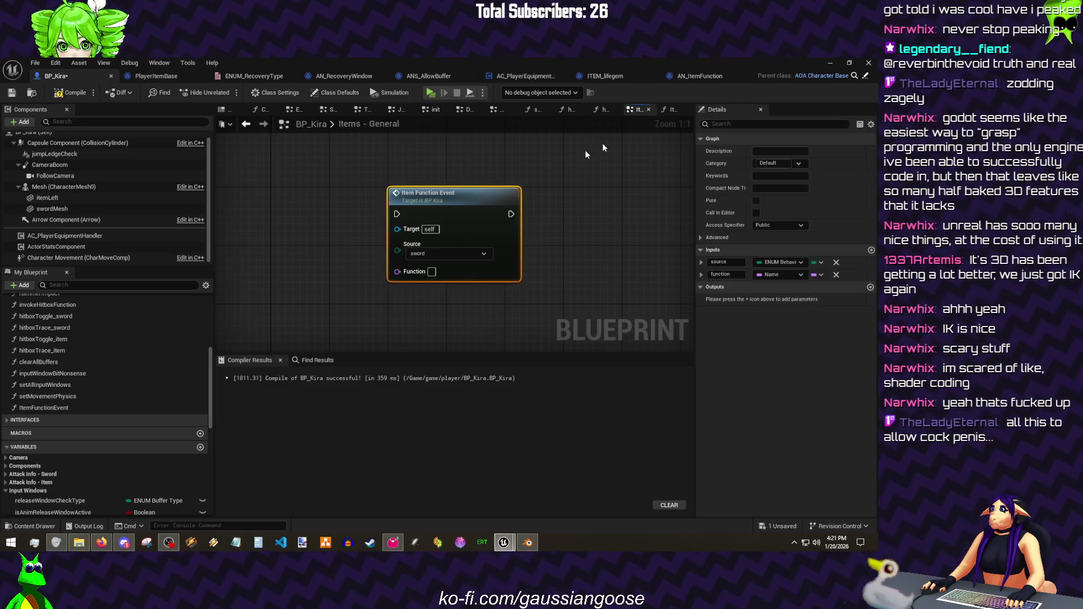
{"action": "left_click", "coordinate": [669, 109]}
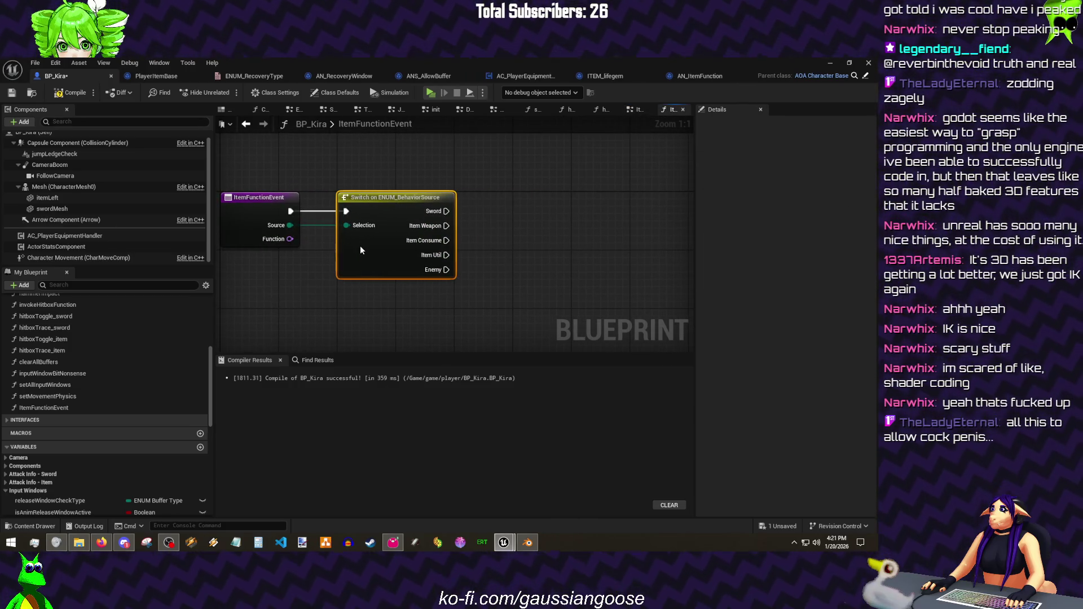
- Build the lookup chain: AC_PlayerEquipmentHandler, Get Active Item L2, Item Functions, FIND and Switch on Name
{"action": "right_click", "coordinate": [375, 201]}
{"action": "type", "text": "function"}
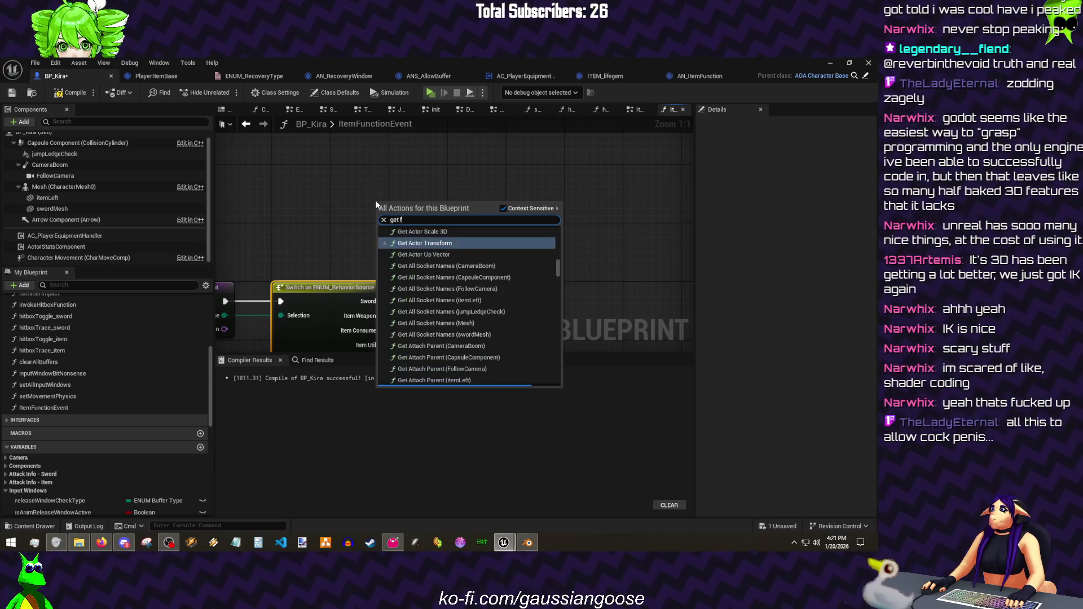
{"action": "key", "text": "Return"}
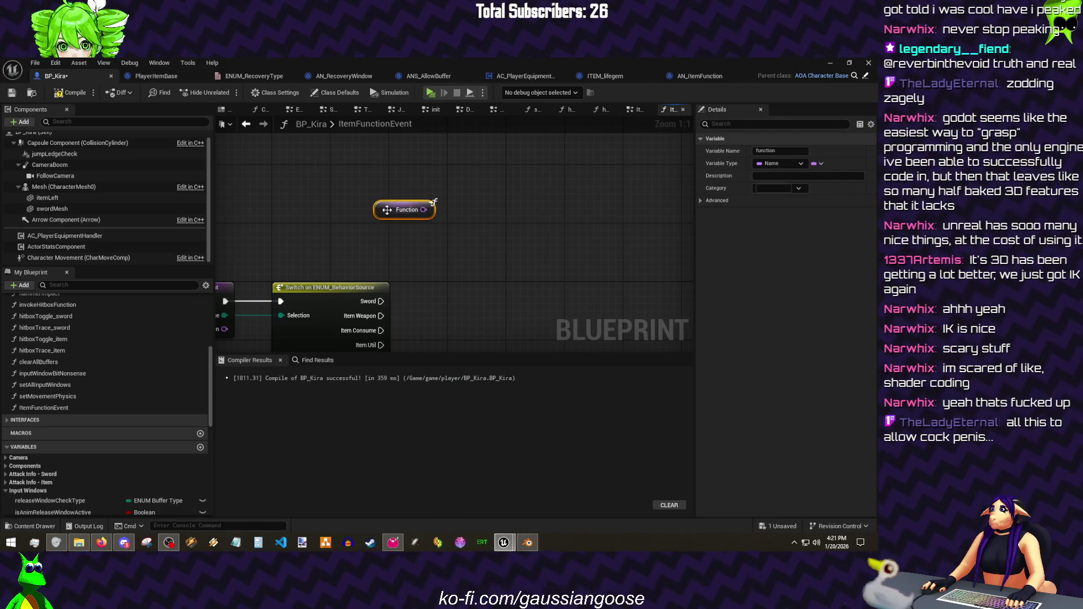
{"action": "left_click_drag", "start_coordinate": [387, 209], "coordinate": [353, 186]}
{"action": "scroll", "coordinate": [286, 239], "scroll_direction": "down", "scroll_amount": 1}
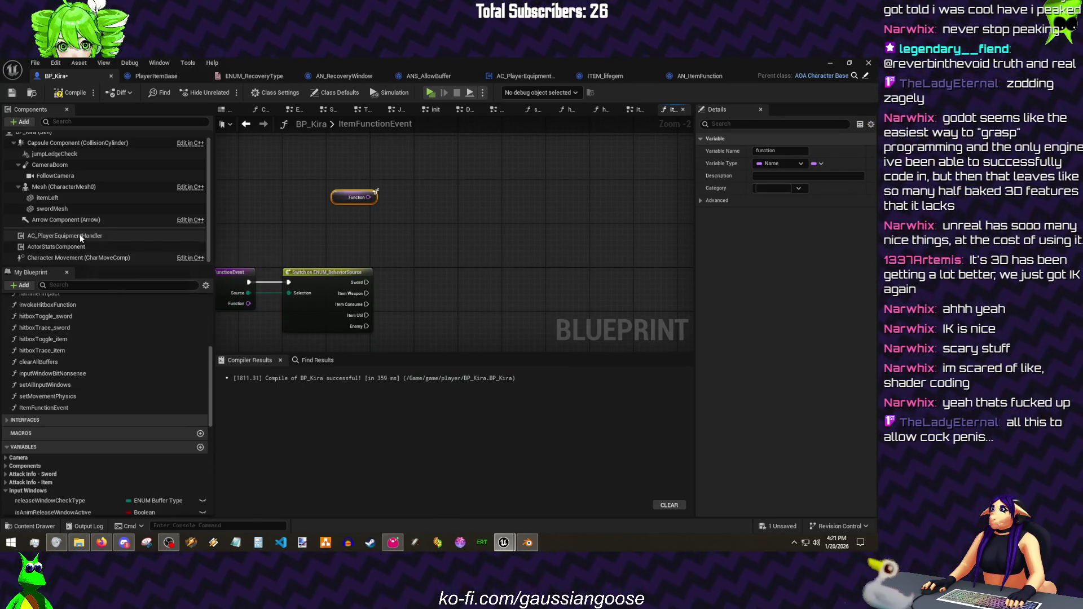
{"action": "left_click_drag", "start_coordinate": [79, 235], "coordinate": [454, 249]}
{"action": "type", "text": "get active"}
{"action": "key", "text": "Return"}
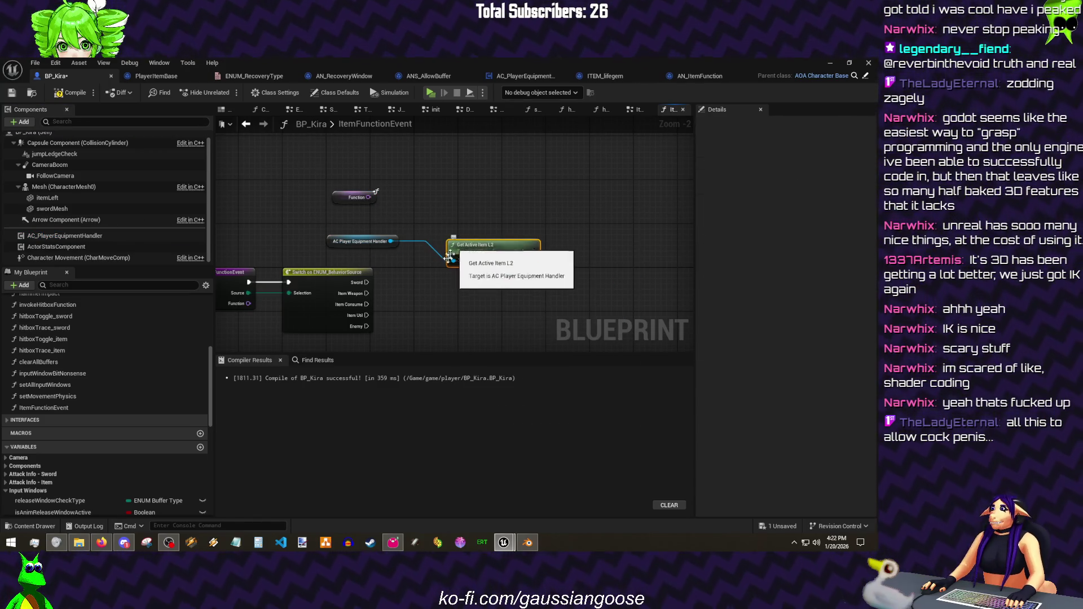
{"action": "left_click_drag", "start_coordinate": [453, 246], "coordinate": [409, 218]}
{"action": "left_click_drag", "start_coordinate": [480, 242], "coordinate": [481, 245]}
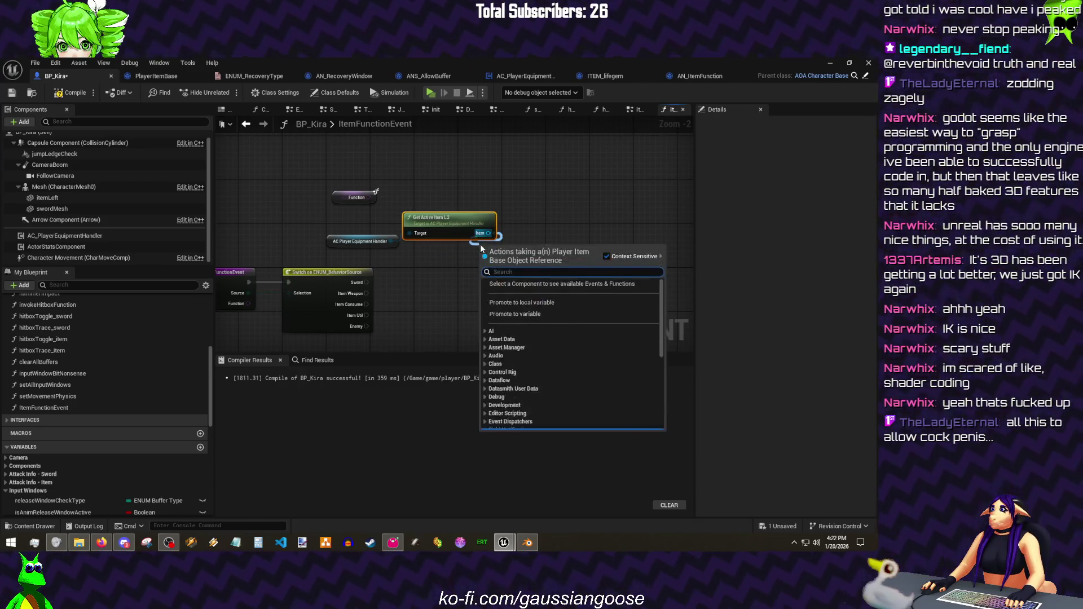
{"action": "type", "text": "item"}
{"action": "key", "text": "Return"}
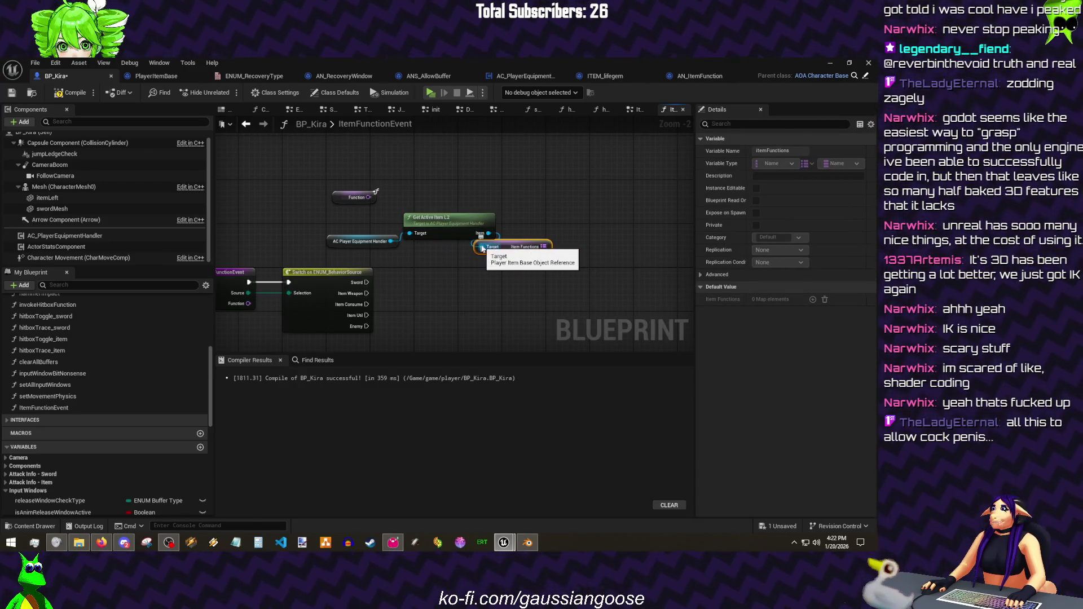
{"action": "mouse_move", "coordinate": [508, 247]}
{"action": "left_mouse_down"}
{"action": "mouse_move", "coordinate": [447, 247]}
{"action": "mouse_move", "coordinate": [538, 256]}
{"action": "left_mouse_up"}
{"action": "type", "text": "find"}
{"action": "key", "text": "Return"}
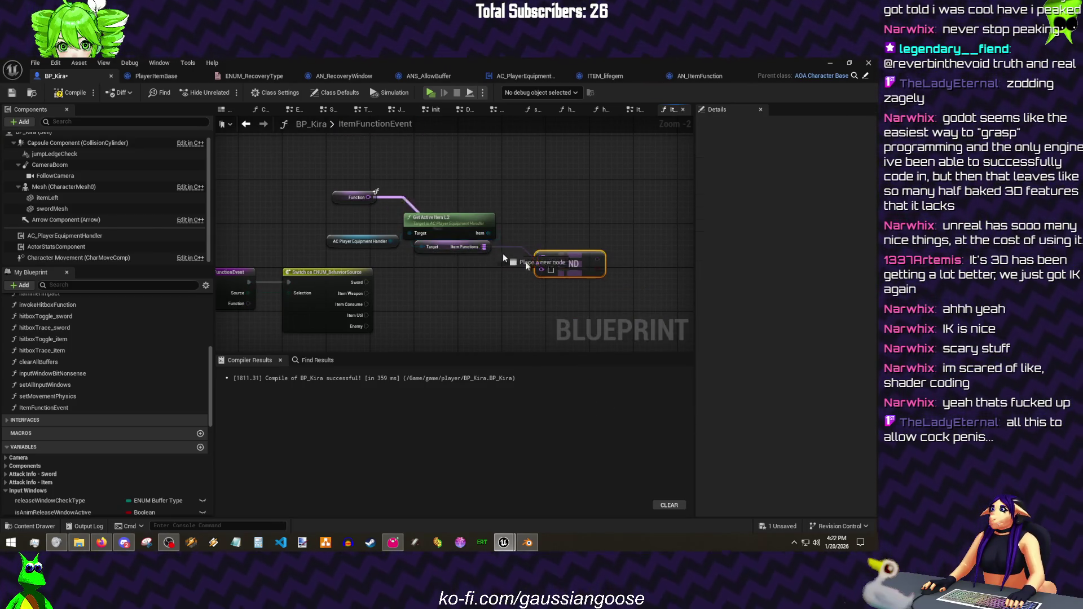
{"action": "left_click_drag", "start_coordinate": [599, 260], "coordinate": [606, 231]}
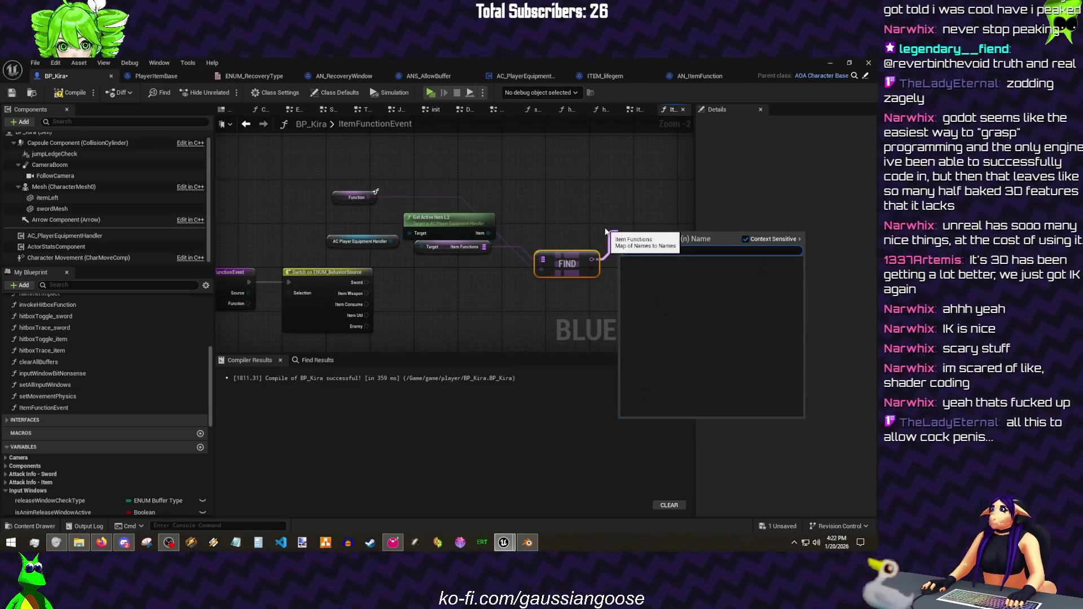
{"action": "type", "text": "swi"}
{"action": "key", "text": "Return"}
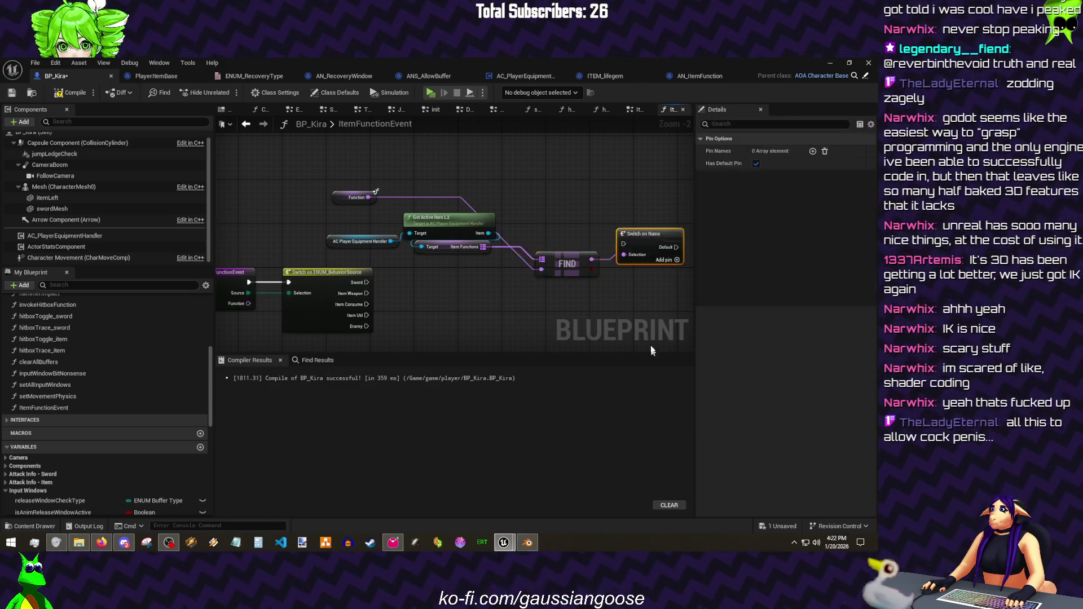
- Wire Item Weapon and the FIND result into Switch on Name and delete the Function getter
{"action": "left_click_drag", "start_coordinate": [588, 243], "coordinate": [343, 288]}
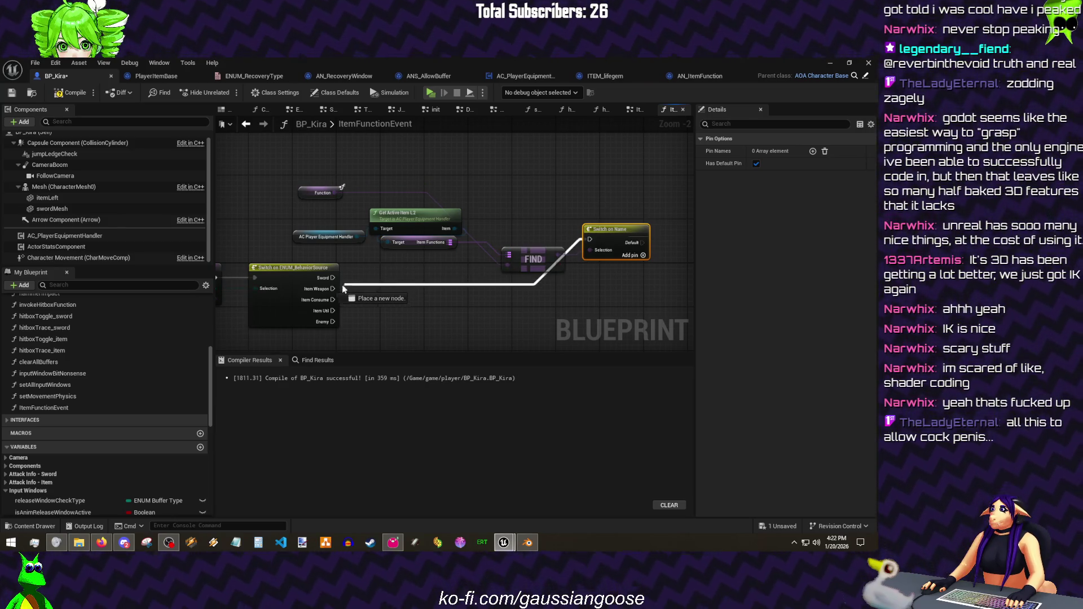
{"action": "mouse_move", "coordinate": [590, 250]}
{"action": "left_mouse_down"}
{"action": "mouse_move", "coordinate": [552, 259]}
{"action": "mouse_move", "coordinate": [516, 248]}
{"action": "left_mouse_up"}
{"action": "mouse_move", "coordinate": [416, 227]}
{"action": "left_mouse_down"}
{"action": "mouse_move", "coordinate": [388, 269]}
{"action": "mouse_move", "coordinate": [394, 219]}
{"action": "mouse_move", "coordinate": [415, 217]}
{"action": "left_mouse_up"}
{"action": "left_click", "coordinate": [322, 192]}
{"action": "key", "text": "Delete"}
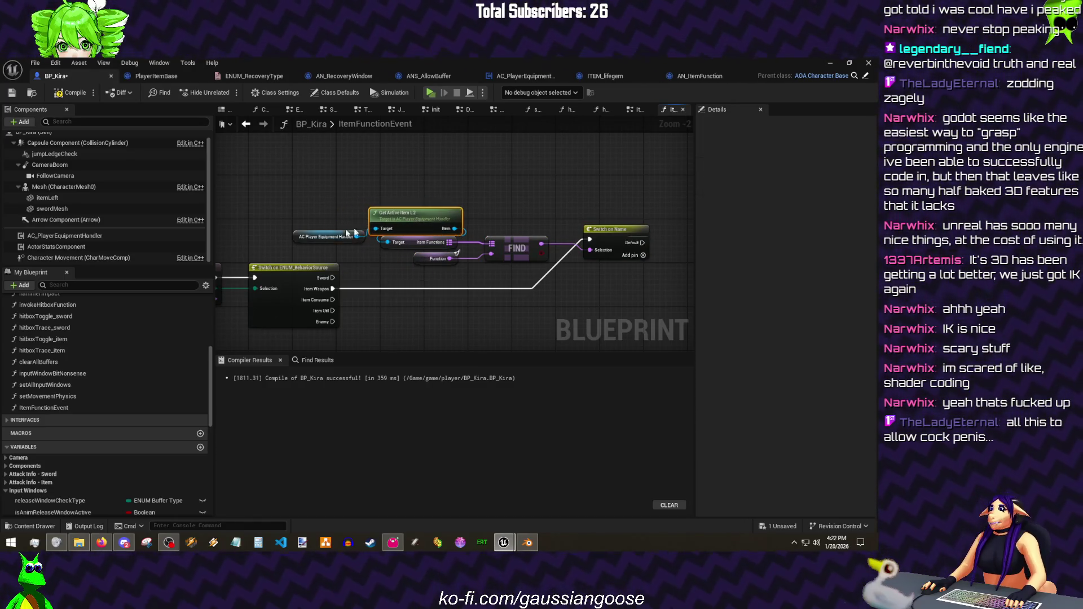
- Tidy the layout of the lookup nodes and Switch on Name
{"action": "left_click_drag", "start_coordinate": [316, 242], "coordinate": [400, 208]}
{"action": "mouse_move", "coordinate": [356, 266]}
{"action": "left_mouse_down"}
{"action": "mouse_move", "coordinate": [457, 193]}
{"action": "mouse_move", "coordinate": [446, 219]}
{"action": "left_mouse_up"}
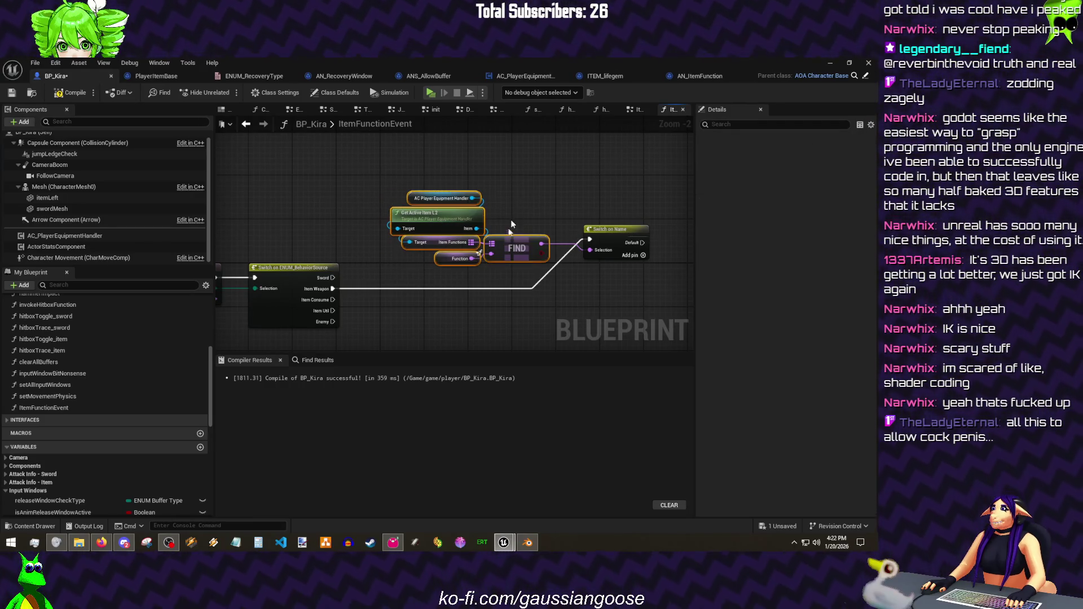
{"action": "left_click_drag", "start_coordinate": [517, 247], "coordinate": [402, 214]}
{"action": "left_click_drag", "start_coordinate": [615, 230], "coordinate": [454, 269]}
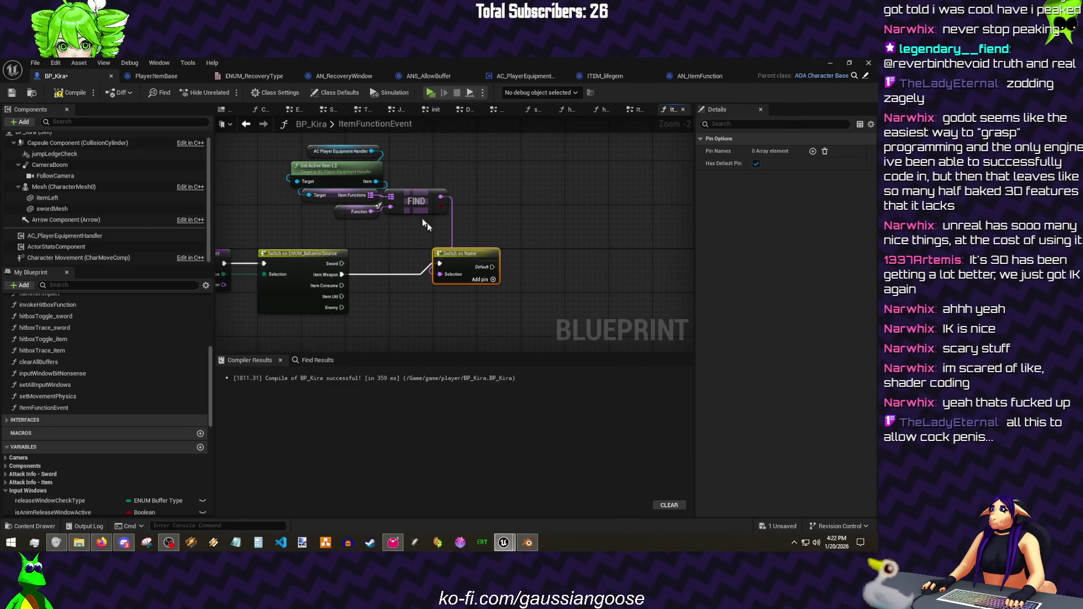
{"action": "left_click_drag", "start_coordinate": [461, 140], "coordinate": [381, 236]}
{"action": "left_click", "coordinate": [452, 197]}
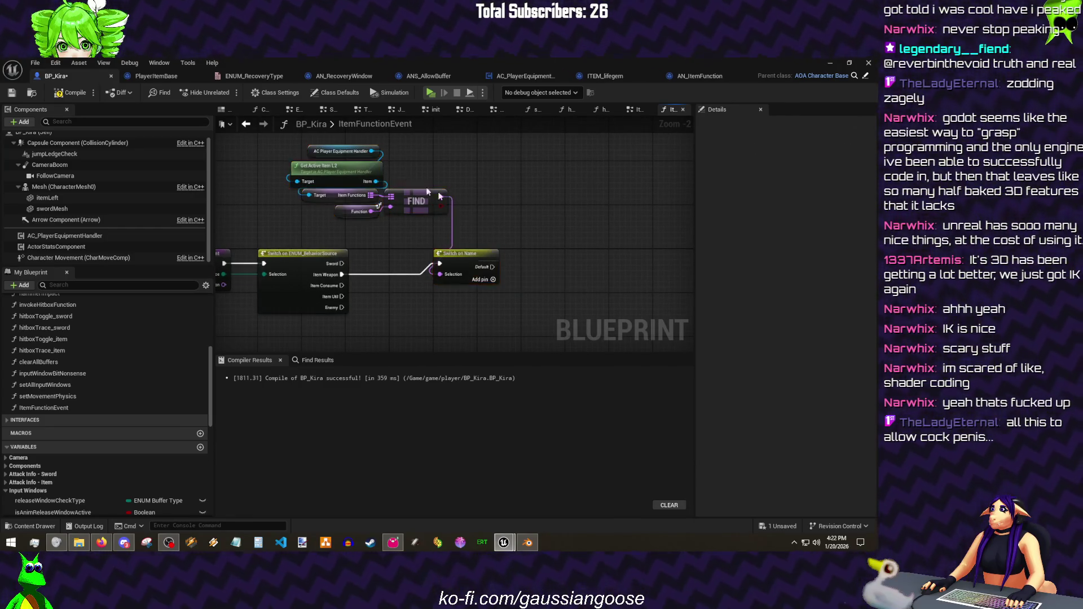
{"action": "left_click", "coordinate": [365, 149]}
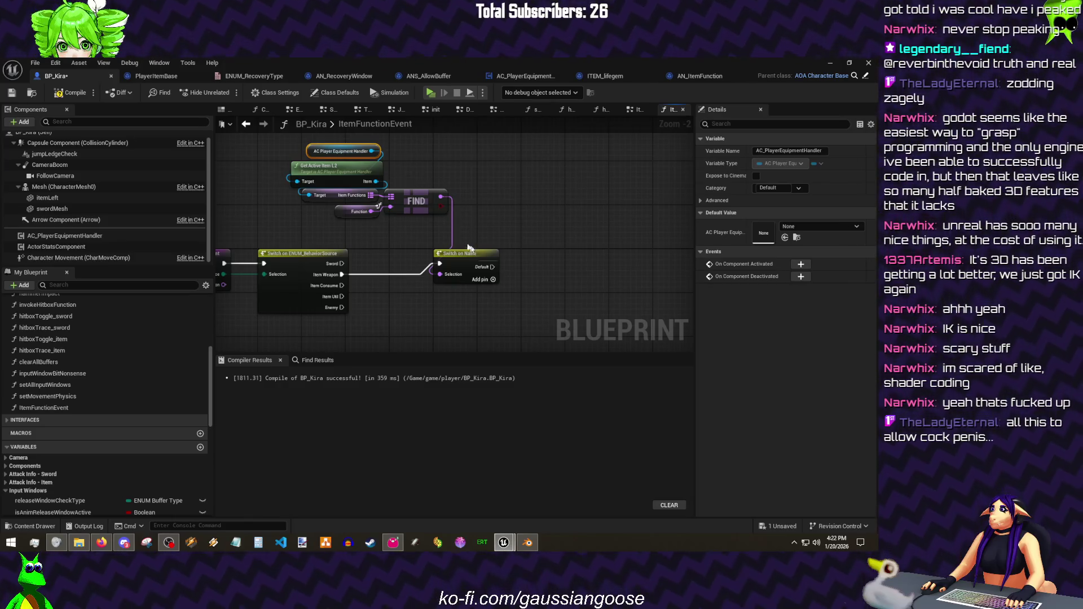
- Duplicate Switch on Name twice and connect Item Consume and Item Util to the copies
{"action": "left_click", "coordinate": [464, 256]}
{"action": "key", "text": "ctrl+c"}
{"action": "key", "text": "ctrl+v"}
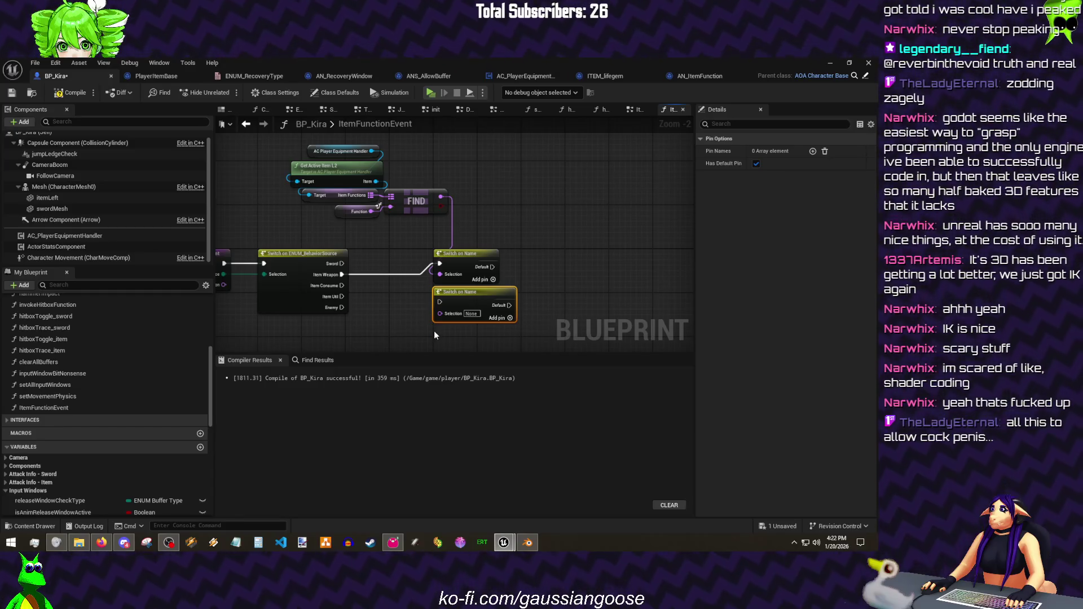
{"action": "key", "text": "ctrl+v"}
{"action": "left_click_drag", "start_coordinate": [335, 233], "coordinate": [426, 247]}
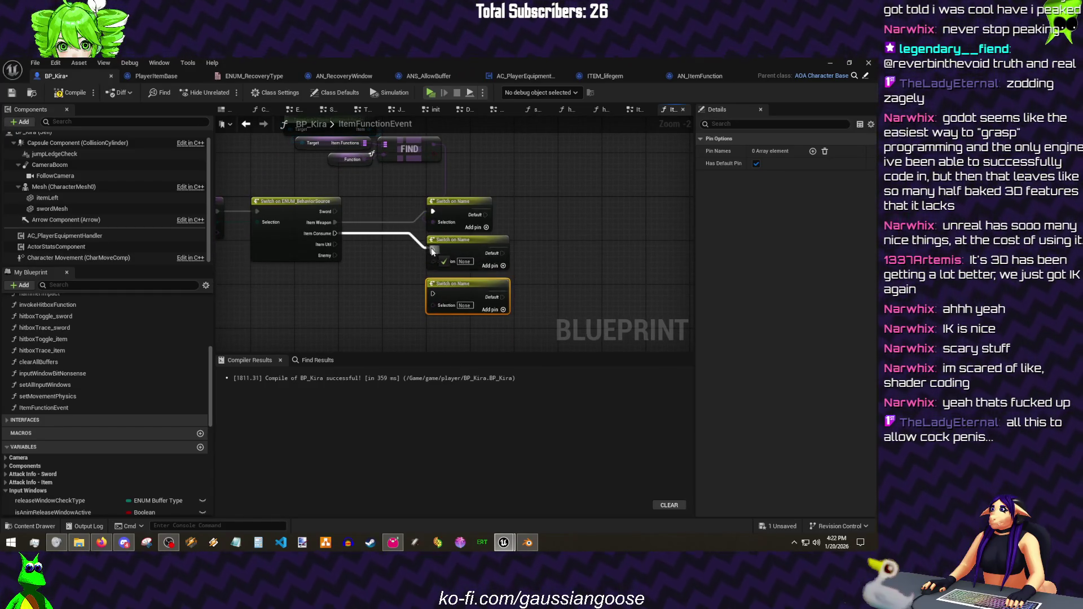
{"action": "left_click_drag", "start_coordinate": [336, 244], "coordinate": [434, 295]}
{"action": "right_click_drag", "start_coordinate": [435, 227], "coordinate": [465, 287]}
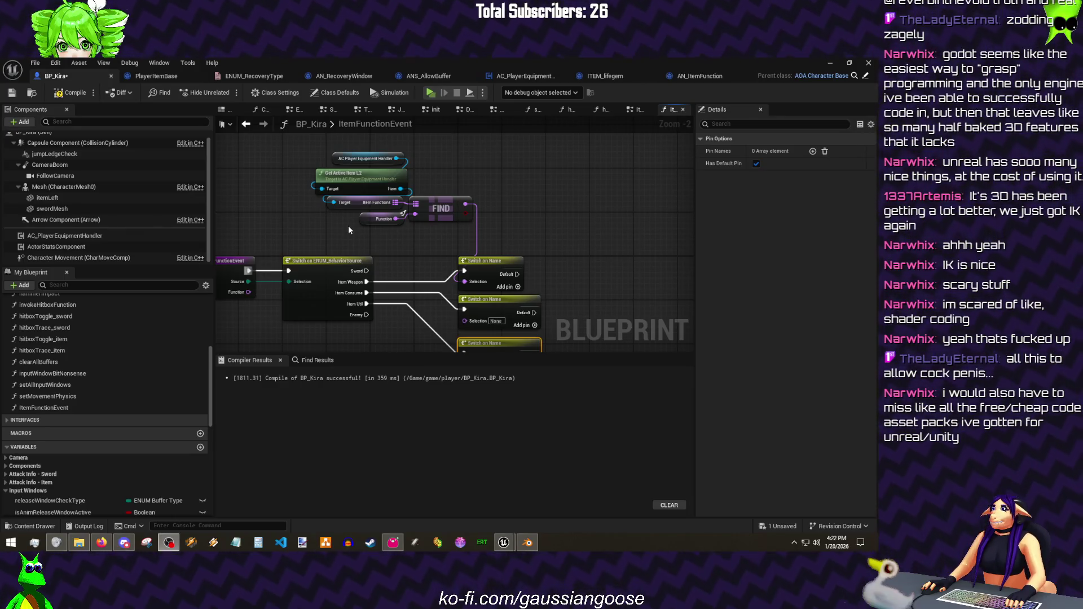
- Lay out a second Get Active Item FBL lookup chain beside the equipment handler
{"action": "left_click", "coordinate": [337, 222]}
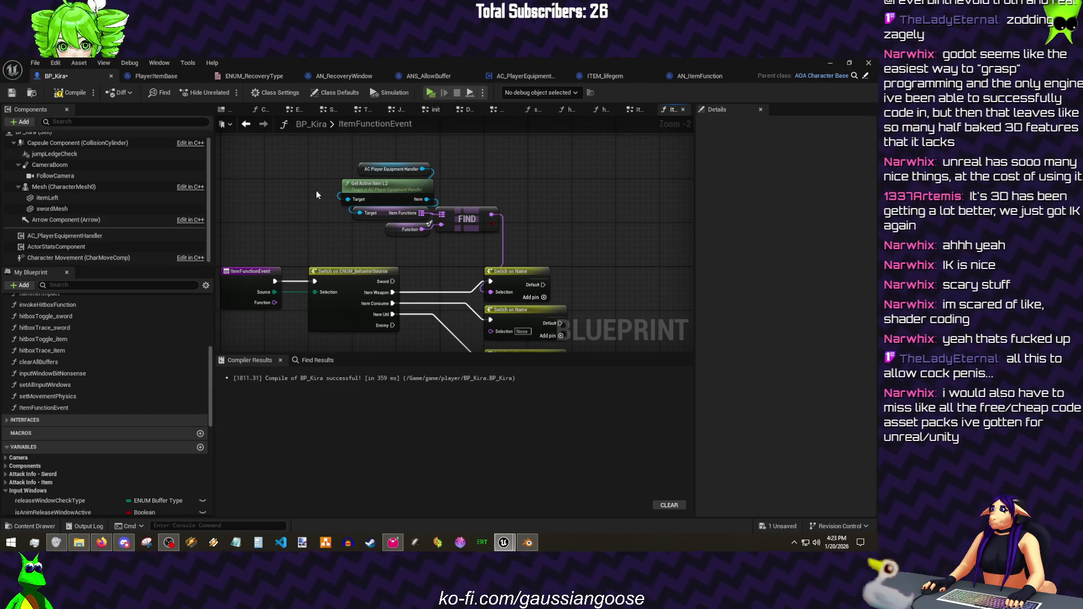
{"action": "left_click", "coordinate": [389, 169]}
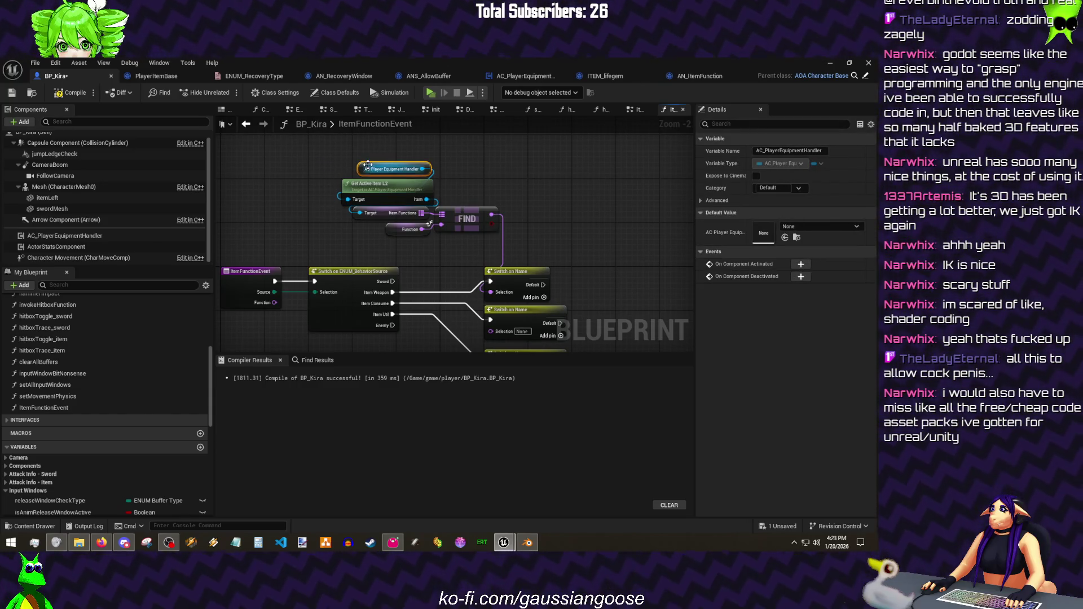
{"action": "left_click_drag", "start_coordinate": [369, 169], "coordinate": [524, 193]}
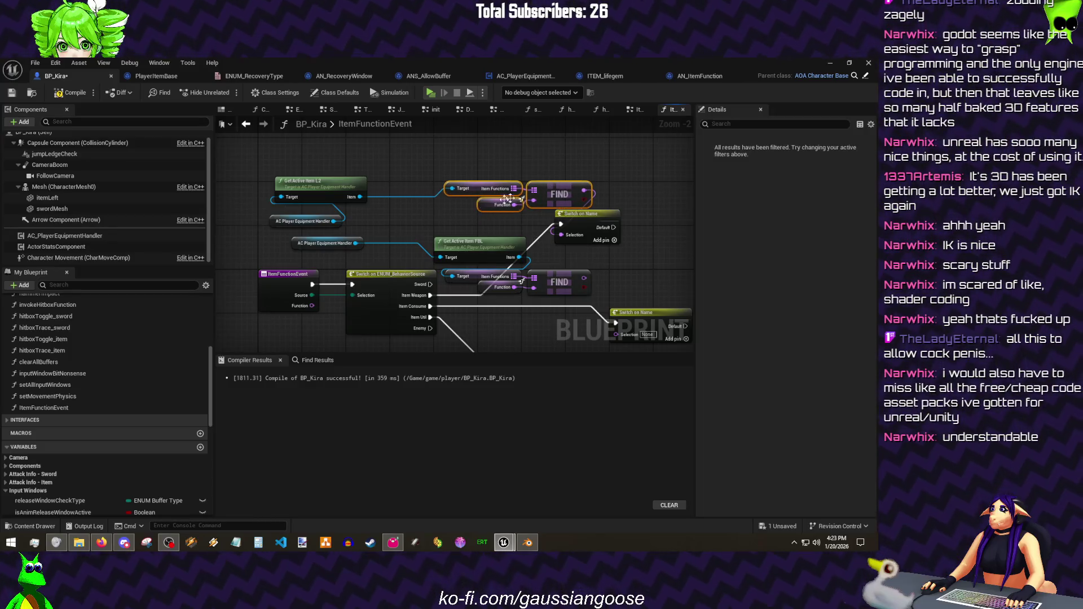
{"action": "left_click_drag", "start_coordinate": [315, 219], "coordinate": [335, 153]}
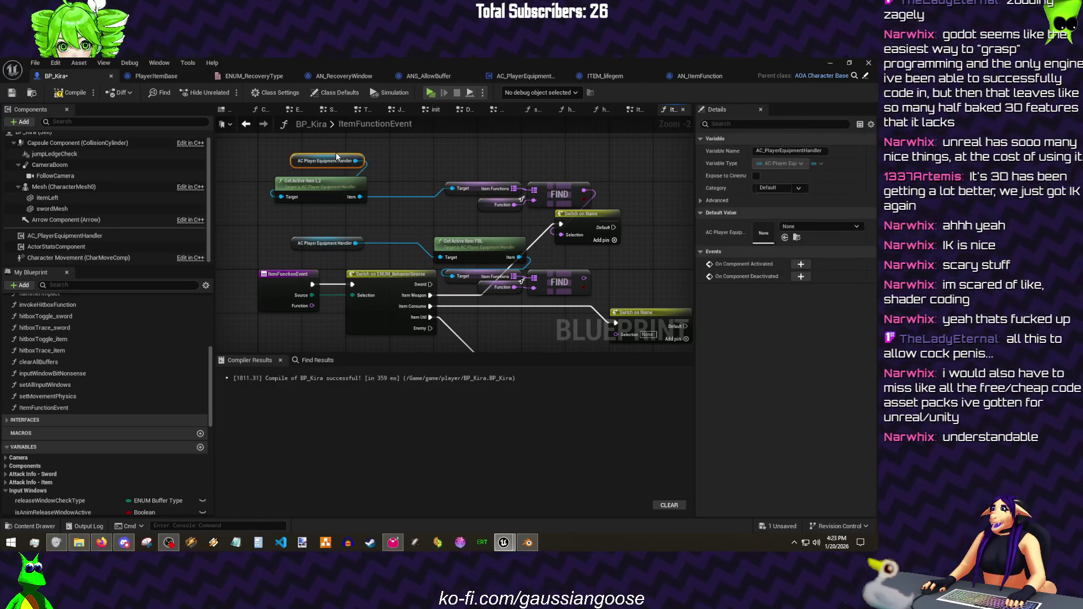
{"action": "left_click", "coordinate": [336, 152]}
{"action": "mouse_move", "coordinate": [499, 276]}
{"action": "left_mouse_down"}
{"action": "mouse_move", "coordinate": [420, 232]}
{"action": "mouse_move", "coordinate": [516, 254]}
{"action": "left_mouse_up"}
{"action": "mouse_move", "coordinate": [400, 202]}
{"action": "left_mouse_down"}
{"action": "mouse_move", "coordinate": [485, 212]}
{"action": "mouse_move", "coordinate": [516, 270]}
{"action": "left_mouse_up"}
{"action": "mouse_move", "coordinate": [385, 140]}
{"action": "left_mouse_down"}
{"action": "mouse_move", "coordinate": [531, 234]}
{"action": "mouse_move", "coordinate": [502, 168]}
{"action": "left_mouse_up"}
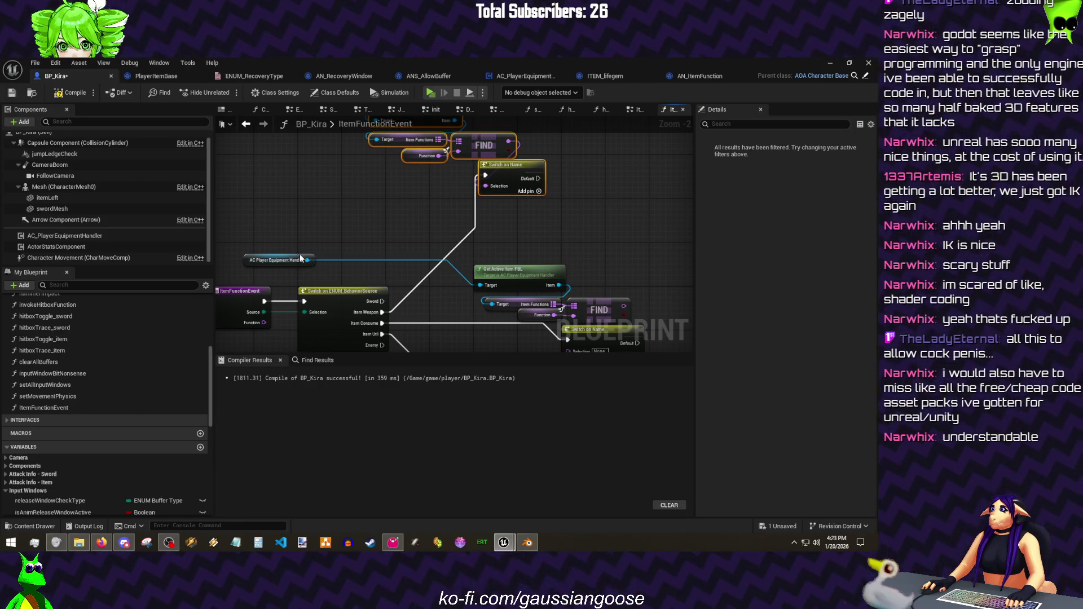
{"action": "left_click_drag", "start_coordinate": [301, 259], "coordinate": [486, 210]}
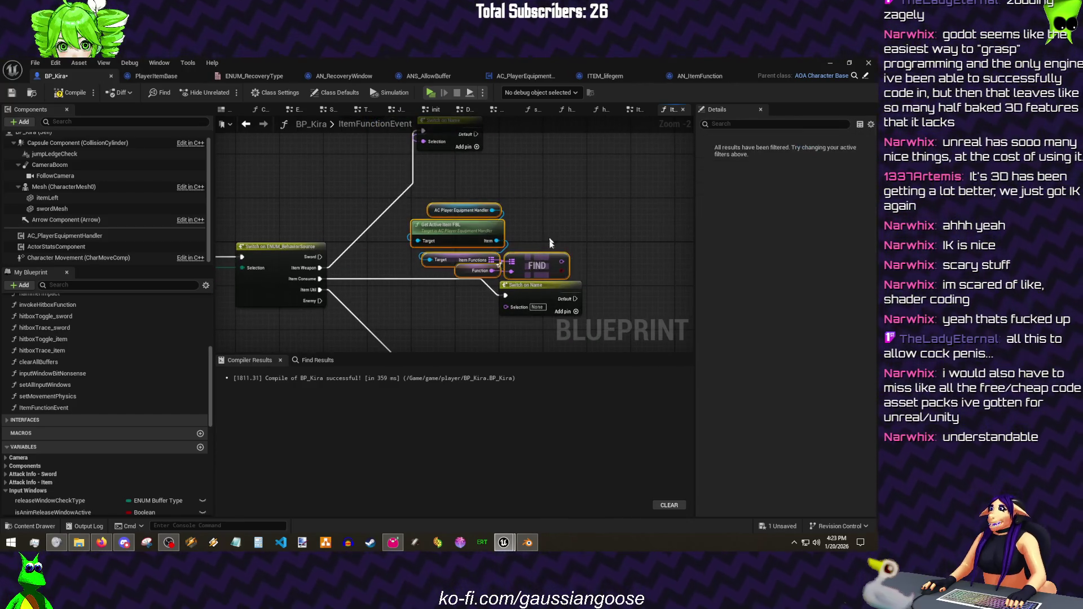
{"action": "left_click_drag", "start_coordinate": [539, 259], "coordinate": [558, 254]}
{"action": "left_click", "coordinate": [630, 186]}
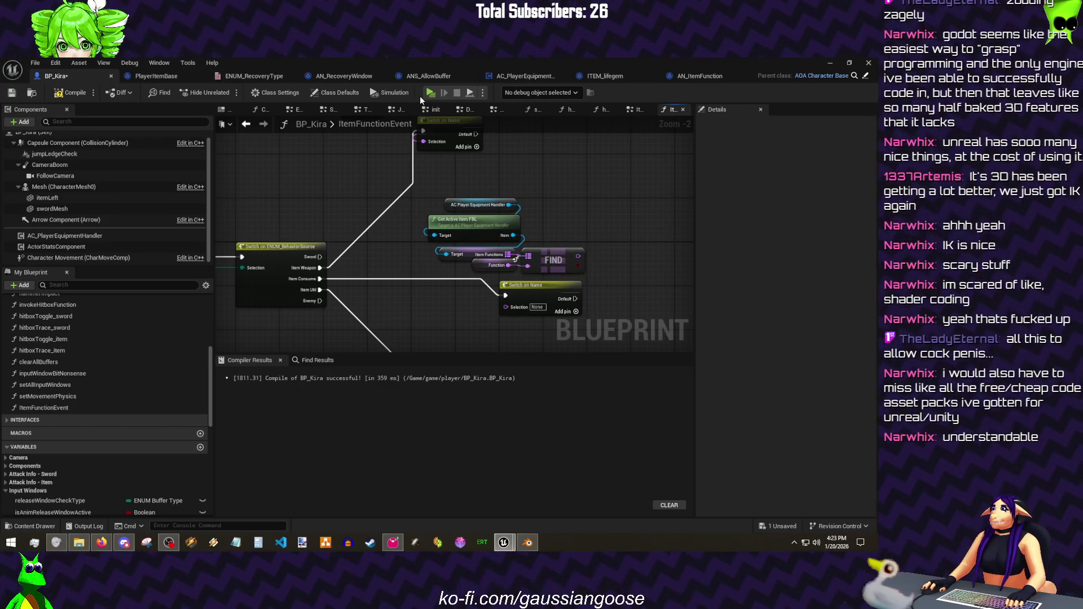
- Feed the FIND results into the Switch on Name copies and arrange the nodes
{"action": "left_click_drag", "start_coordinate": [575, 258], "coordinate": [503, 305]}
{"action": "mouse_move", "coordinate": [403, 242]}
{"action": "left_mouse_down"}
{"action": "mouse_move", "coordinate": [486, 213]}
{"action": "mouse_move", "coordinate": [516, 229]}
{"action": "left_mouse_up"}
{"action": "left_click_drag", "start_coordinate": [437, 154], "coordinate": [442, 268]}
{"action": "mouse_move", "coordinate": [285, 179]}
{"action": "left_mouse_down"}
{"action": "mouse_move", "coordinate": [406, 146]}
{"action": "mouse_move", "coordinate": [439, 178]}
{"action": "left_mouse_up"}
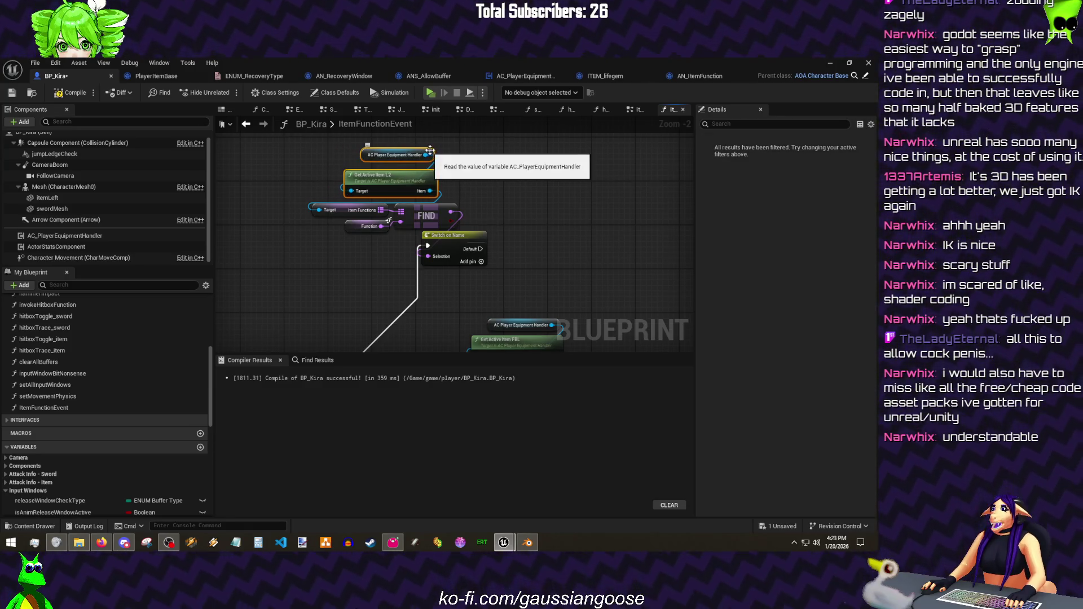
{"action": "left_click", "coordinate": [432, 157]}
{"action": "left_click", "coordinate": [520, 213]}
{"action": "left_click_drag", "start_coordinate": [520, 212], "coordinate": [624, 248]}
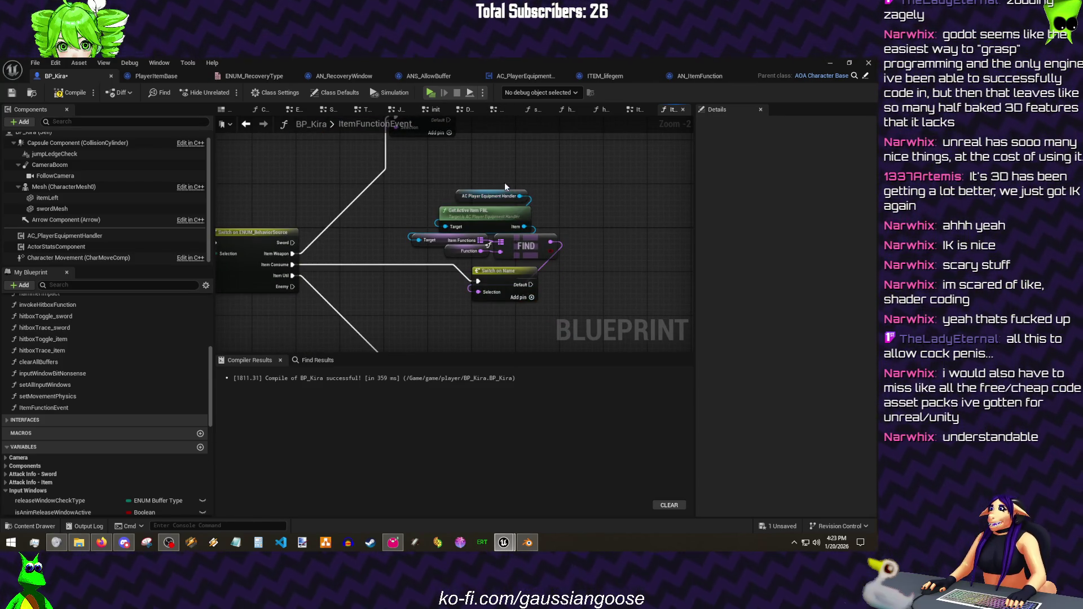
{"action": "left_click_drag", "start_coordinate": [530, 181], "coordinate": [545, 170]}
{"action": "left_click_drag", "start_coordinate": [397, 139], "coordinate": [410, 281]}
{"action": "mouse_move", "coordinate": [495, 186]}
{"action": "left_mouse_down"}
{"action": "mouse_move", "coordinate": [445, 180]}
{"action": "mouse_move", "coordinate": [481, 157]}
{"action": "left_mouse_up"}
{"action": "type", "text": "active"}
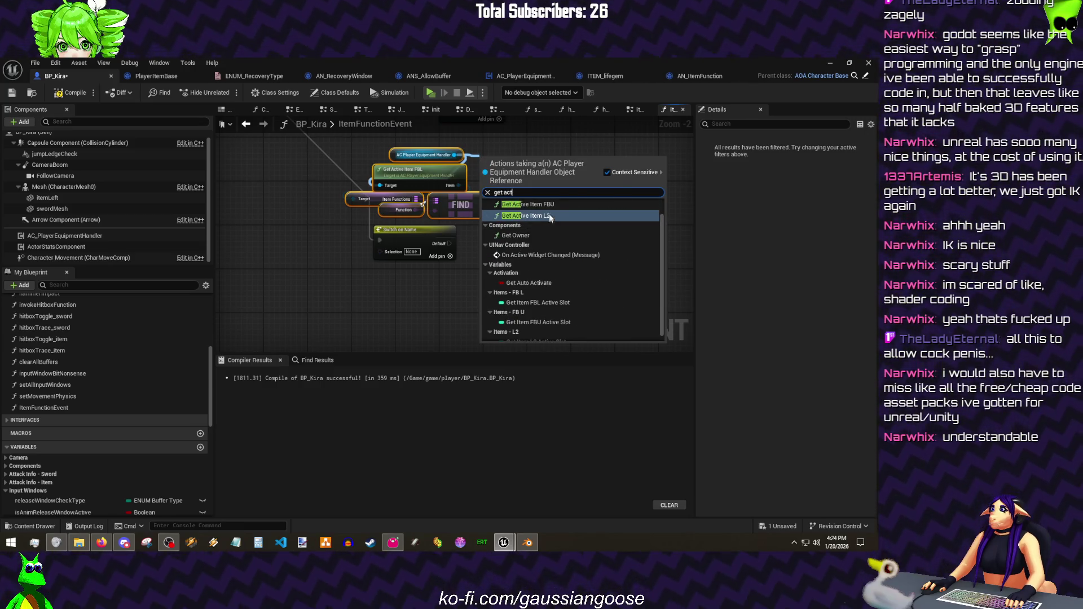
- Replace Get Active Item FBL with Get Active Item FBU, wiring its item to Item Functions and FIND to the switch
{"action": "left_click", "coordinate": [532, 204]}
{"action": "scroll", "coordinate": [508, 188], "scroll_direction": "up", "scroll_amount": 1}
{"action": "key", "text": "Delete"}
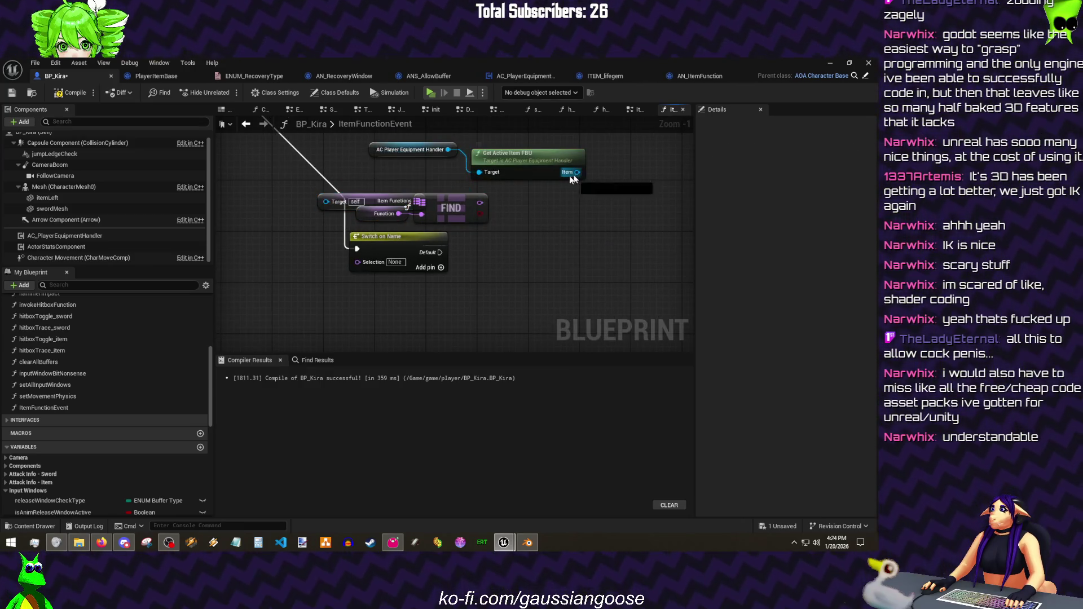
{"action": "left_click_drag", "start_coordinate": [328, 203], "coordinate": [327, 203]}
{"action": "left_click_drag", "start_coordinate": [522, 159], "coordinate": [400, 168]}
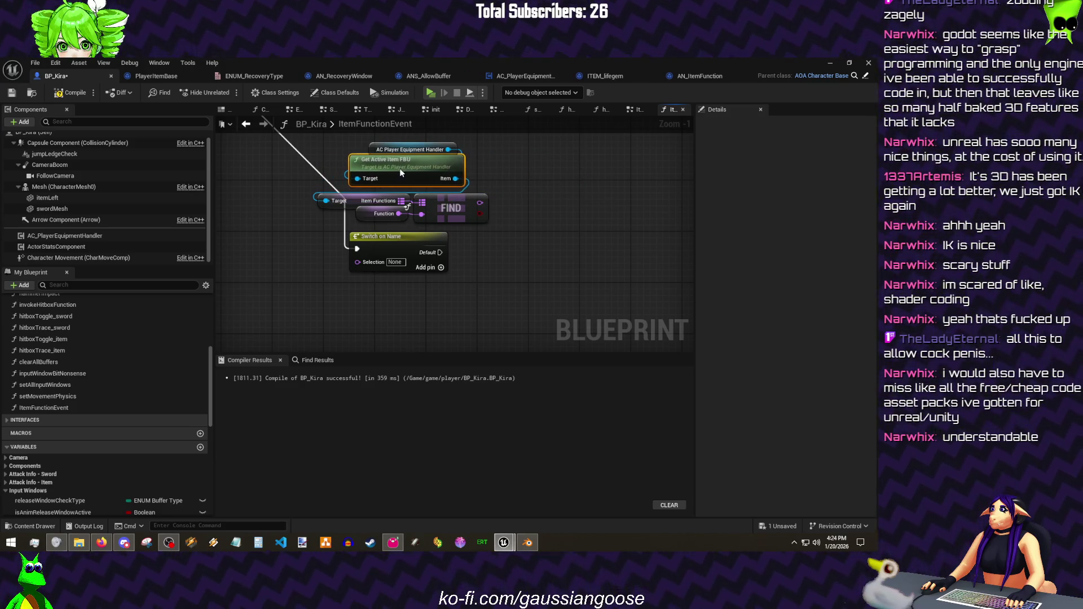
{"action": "left_click_drag", "start_coordinate": [480, 203], "coordinate": [356, 262]}
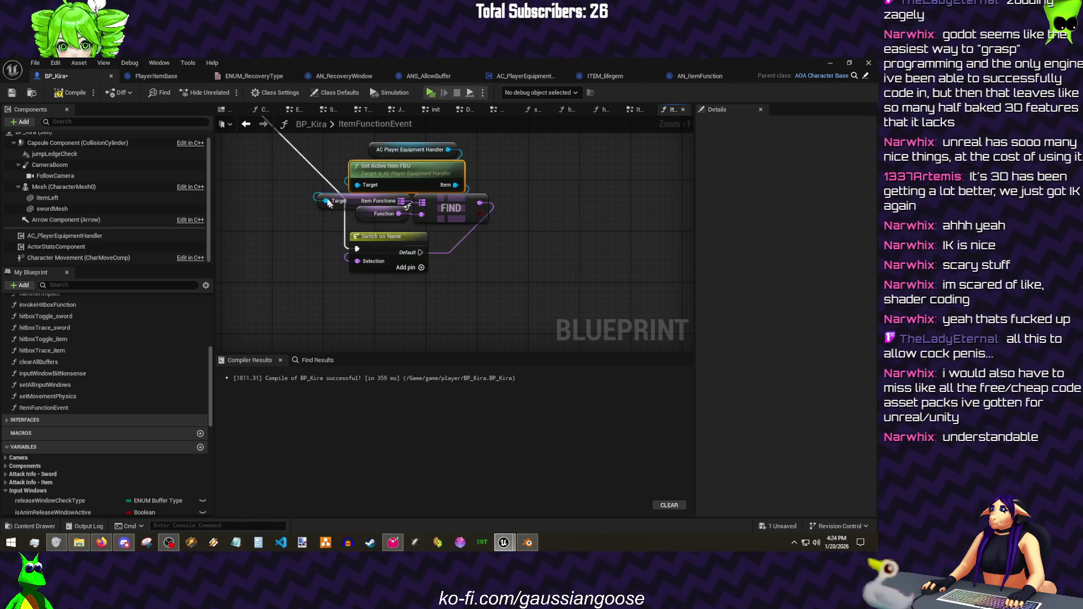
{"action": "scroll", "coordinate": [308, 183], "scroll_direction": "down", "scroll_amount": 1}
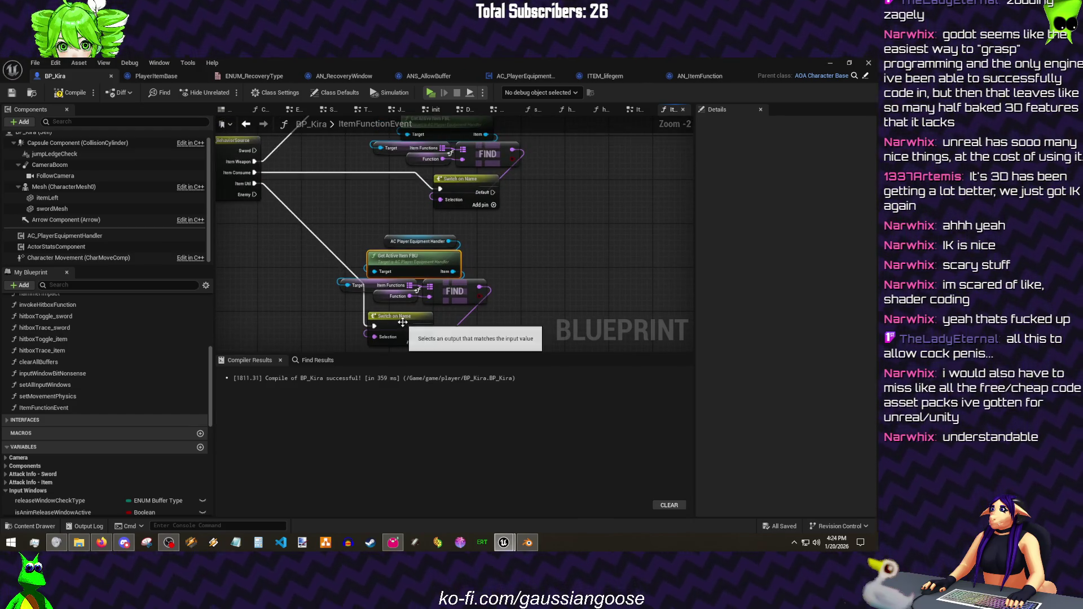
- Save the blueprint via the File menu
{"action": "left_click", "coordinate": [12, 96]}
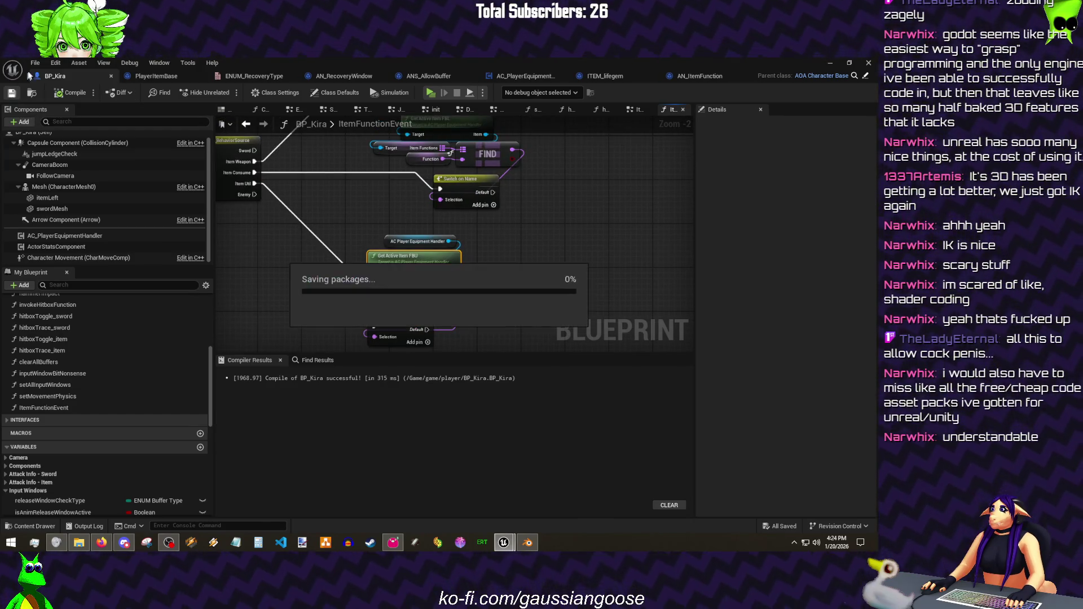
{"action": "left_click", "coordinate": [35, 62]}
{"action": "left_click", "coordinate": [64, 148]}
{"action": "left_click", "coordinate": [35, 63]}
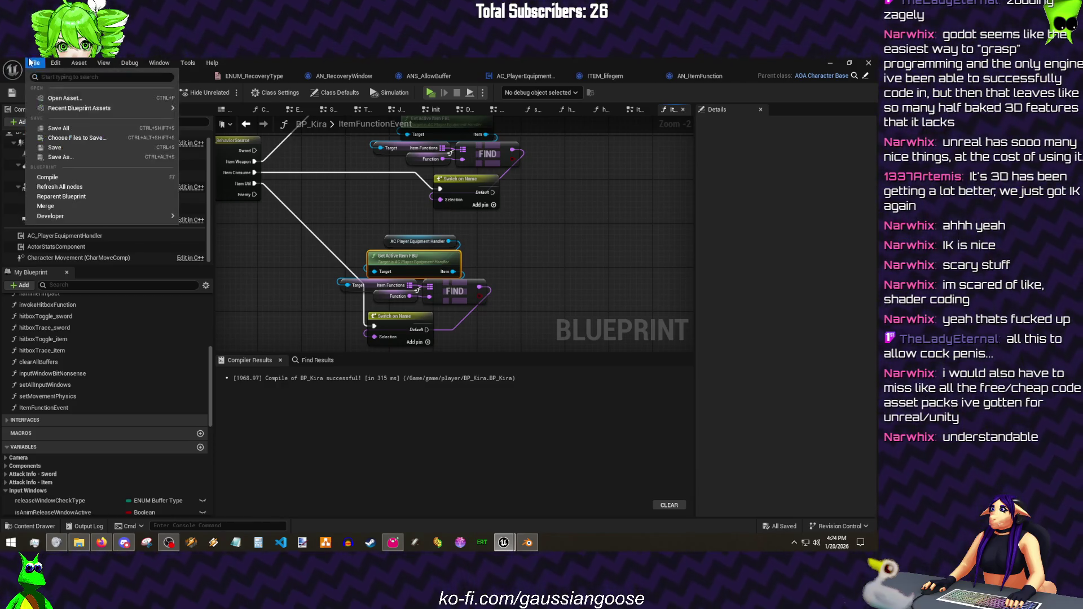
{"action": "left_click", "coordinate": [516, 213]}
{"action": "scroll", "coordinate": [517, 214], "scroll_direction": "down", "scroll_amount": 1}
{"action": "left_click_drag", "start_coordinate": [520, 298], "coordinate": [373, 229]}
- Insert a Print Text fed by a Format Text node after ItemFunctionEvent's exec output
{"action": "left_click_drag", "start_coordinate": [436, 288], "coordinate": [479, 288]}
{"action": "mouse_move", "coordinate": [418, 250]}
{"action": "left_mouse_down"}
{"action": "mouse_move", "coordinate": [402, 257]}
{"action": "mouse_move", "coordinate": [384, 219]}
{"action": "left_mouse_up"}
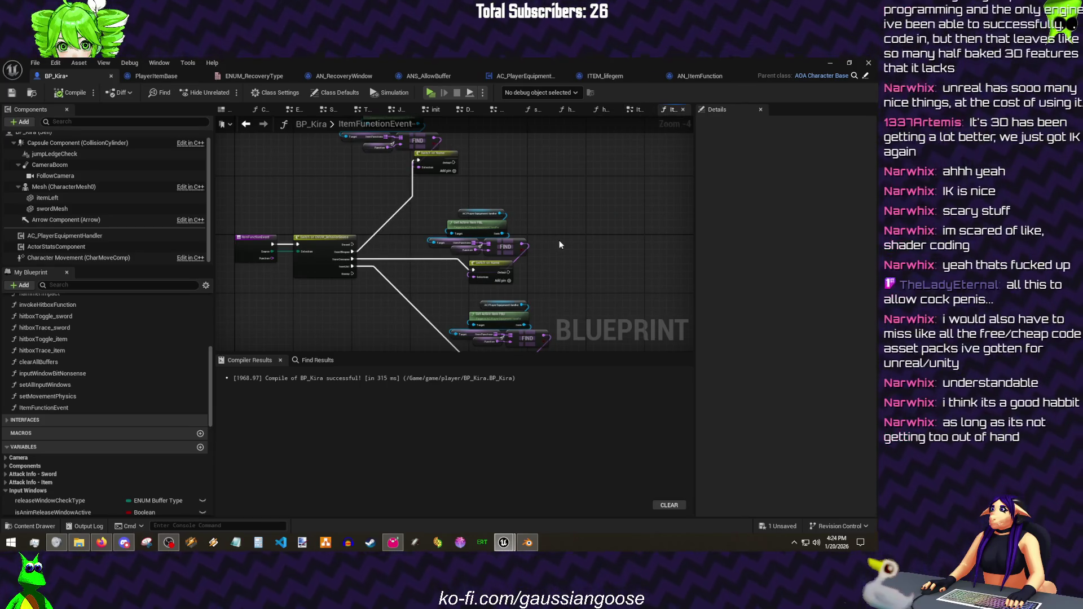
{"action": "scroll", "coordinate": [375, 276], "scroll_direction": "up", "scroll_amount": 4}
{"action": "left_click_drag", "start_coordinate": [376, 277], "coordinate": [244, 276]}
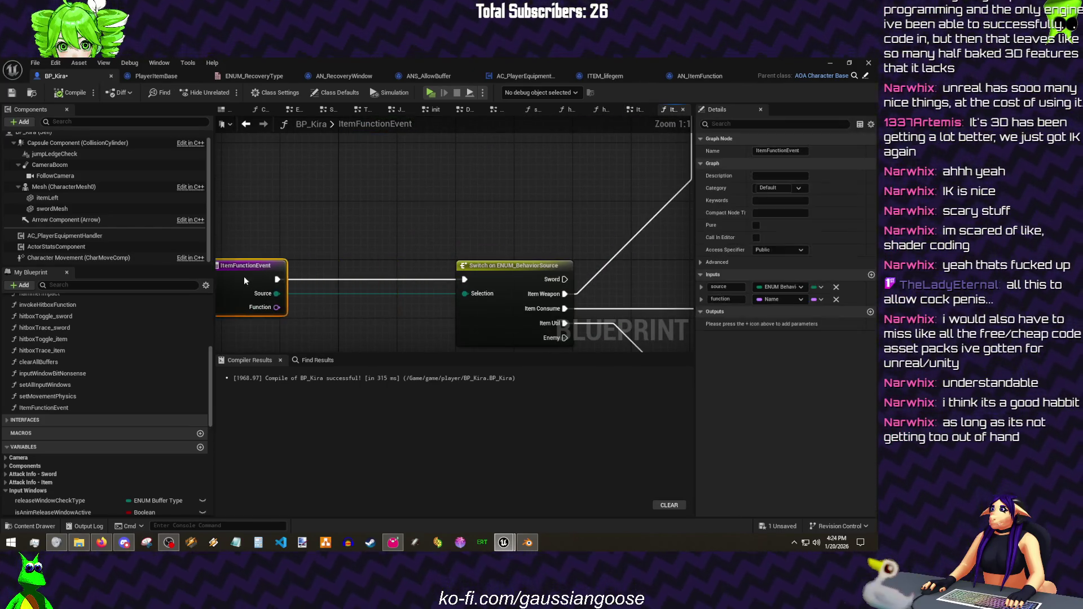
{"action": "left_click_drag", "start_coordinate": [306, 224], "coordinate": [311, 222]}
{"action": "type", "text": "print text"}
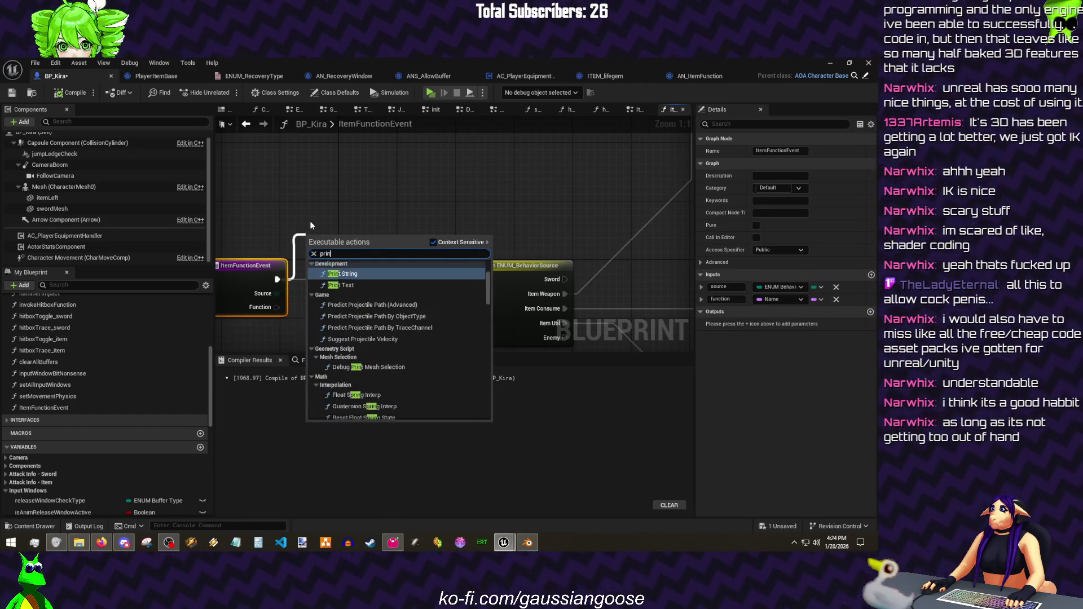
{"action": "key", "text": "Return"}
{"action": "mouse_move", "coordinate": [310, 272]}
{"action": "left_mouse_down"}
{"action": "mouse_move", "coordinate": [361, 259]}
{"action": "mouse_move", "coordinate": [294, 210]}
{"action": "mouse_move", "coordinate": [379, 166]}
{"action": "left_mouse_up"}
{"action": "type", "text": "format text"}
{"action": "key", "text": "Return"}
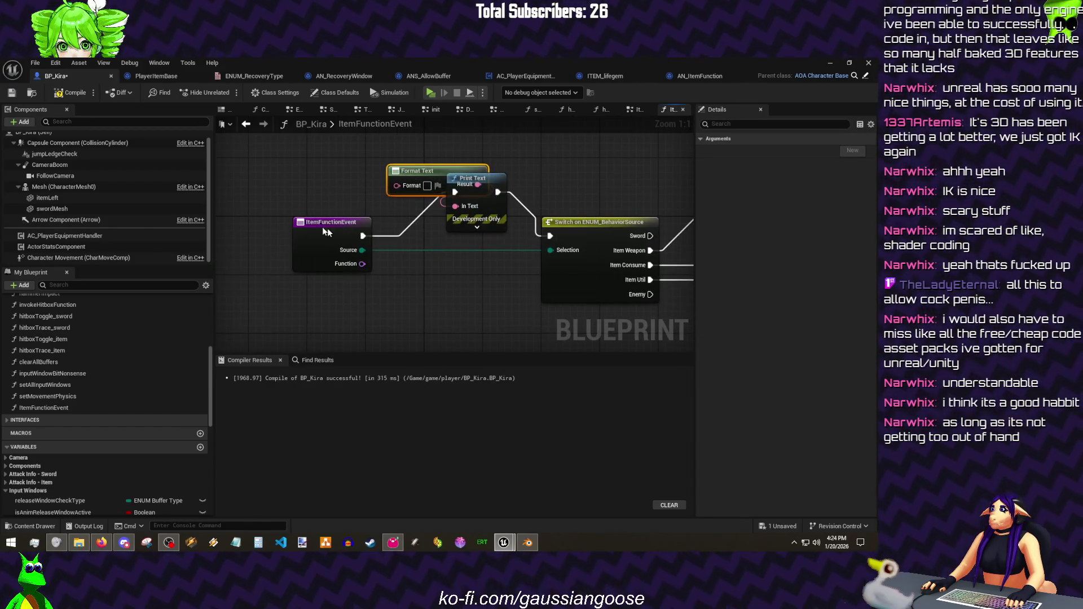
{"action": "left_click_drag", "start_coordinate": [322, 222], "coordinate": [219, 214]}
{"action": "left_click_drag", "start_coordinate": [485, 198], "coordinate": [498, 236]}
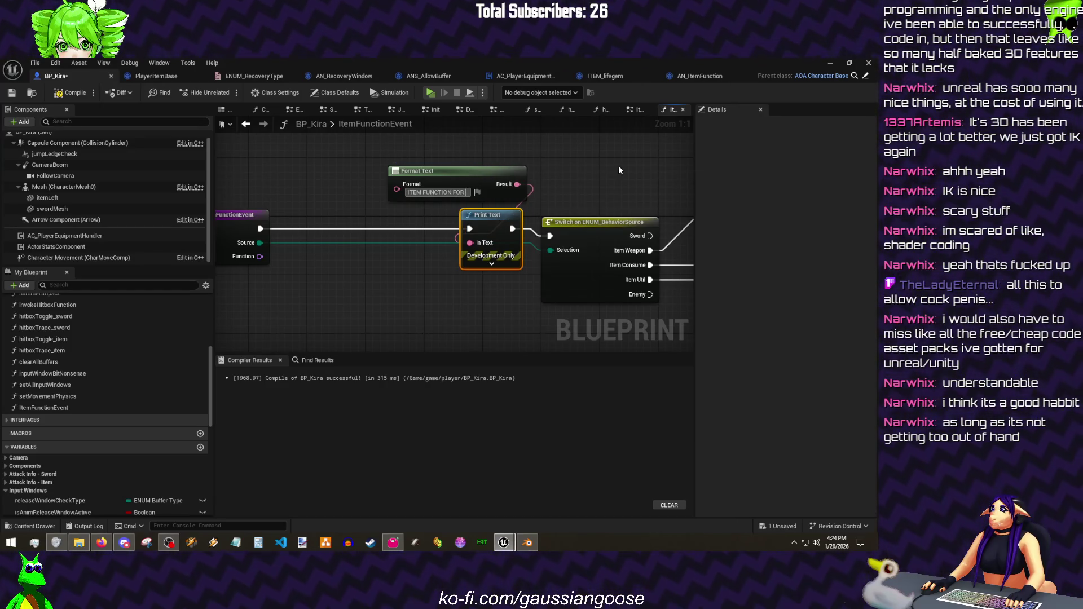
{"action": "type", "text": " {source}"}
- Set the format to 'ITEM FUNCTION FOR {source} FUNCTION KEY: {key}' with Source via Enum to String
{"action": "key", "text": "Return"}
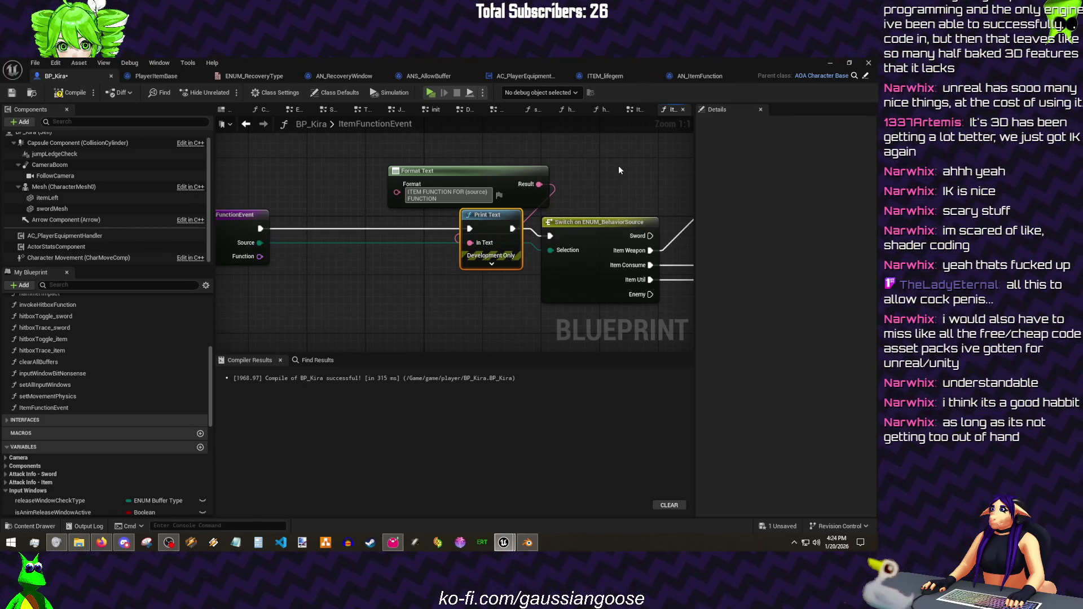
{"action": "type", "text": " KEY"}
{"action": "type", "text": ": {key}"}
{"action": "key", "text": "Return"}
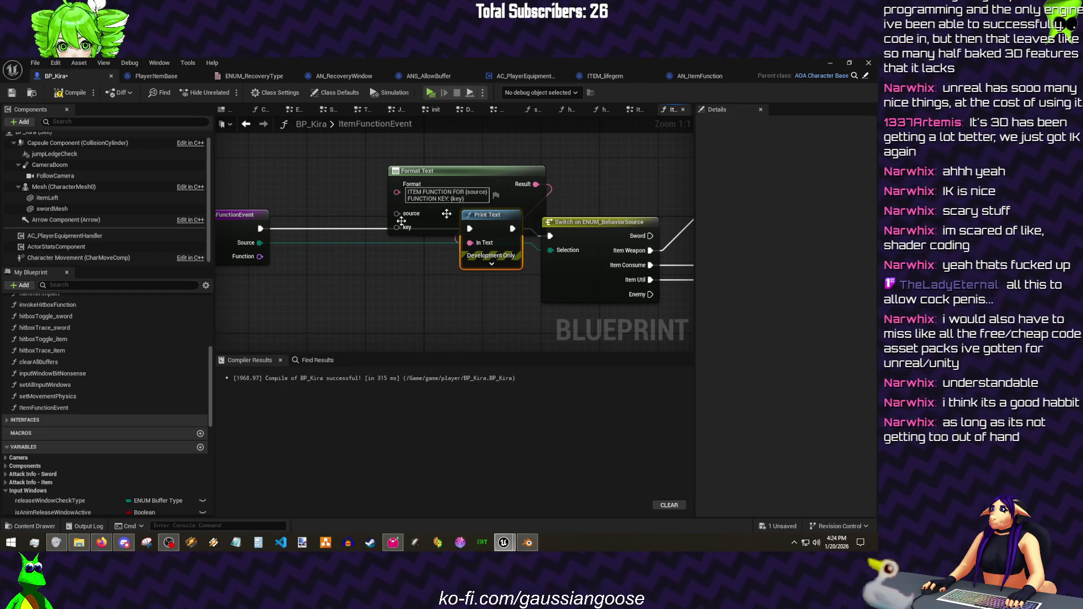
{"action": "mouse_move", "coordinate": [260, 242]}
{"action": "left_mouse_down"}
{"action": "mouse_move", "coordinate": [353, 199]}
{"action": "mouse_move", "coordinate": [275, 170]}
{"action": "left_mouse_up"}
{"action": "type", "text": "enum to string"}
{"action": "key", "text": "Return"}
{"action": "mouse_move", "coordinate": [338, 184]}
{"action": "left_mouse_down"}
{"action": "mouse_move", "coordinate": [395, 214]}
{"action": "mouse_move", "coordinate": [301, 316]}
{"action": "left_mouse_up"}
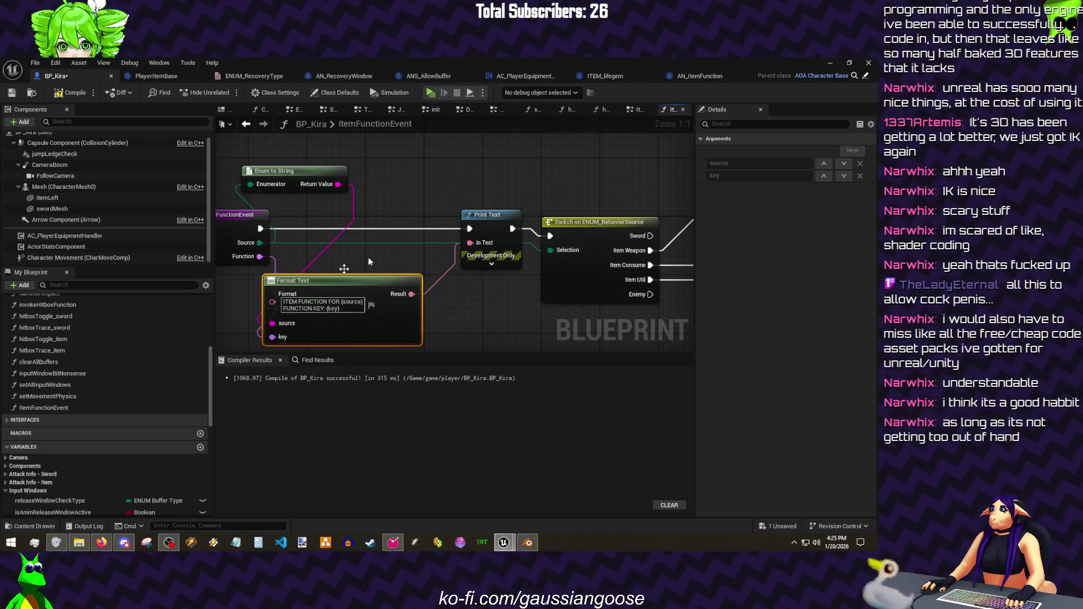
{"action": "left_click_drag", "start_coordinate": [487, 215], "coordinate": [464, 230]}
- Compile BP_Kira and add an Item Function Event call off As BP Kira in AN_ItemFunction
{"action": "left_click", "coordinate": [71, 92]}
{"action": "left_click", "coordinate": [711, 74]}
{"action": "left_click_drag", "start_coordinate": [458, 262], "coordinate": [513, 277]}
{"action": "type", "text": "item"}
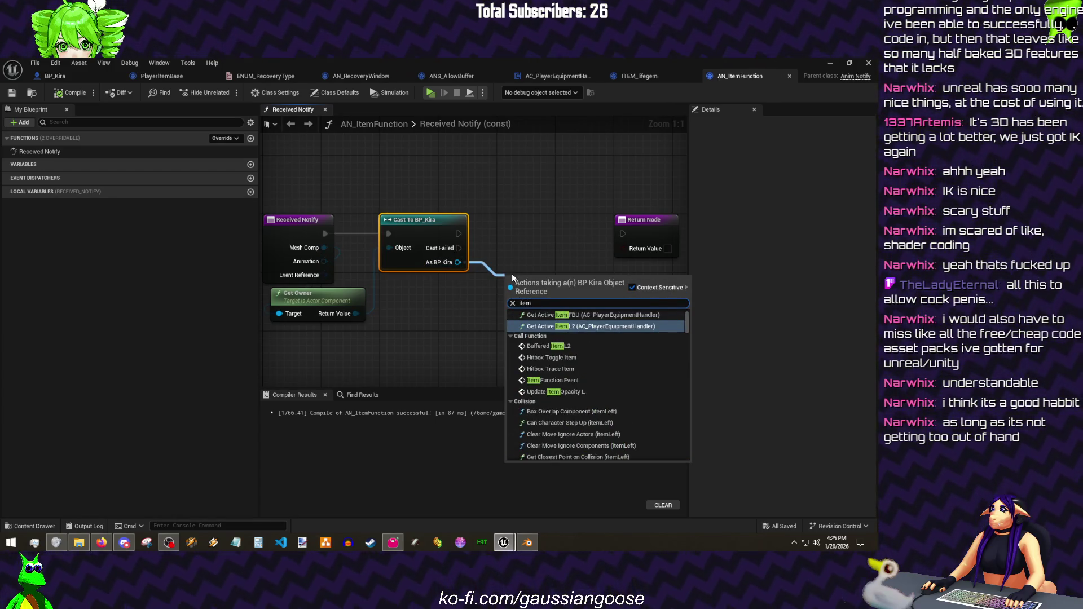
{"action": "left_click", "coordinate": [551, 380]}
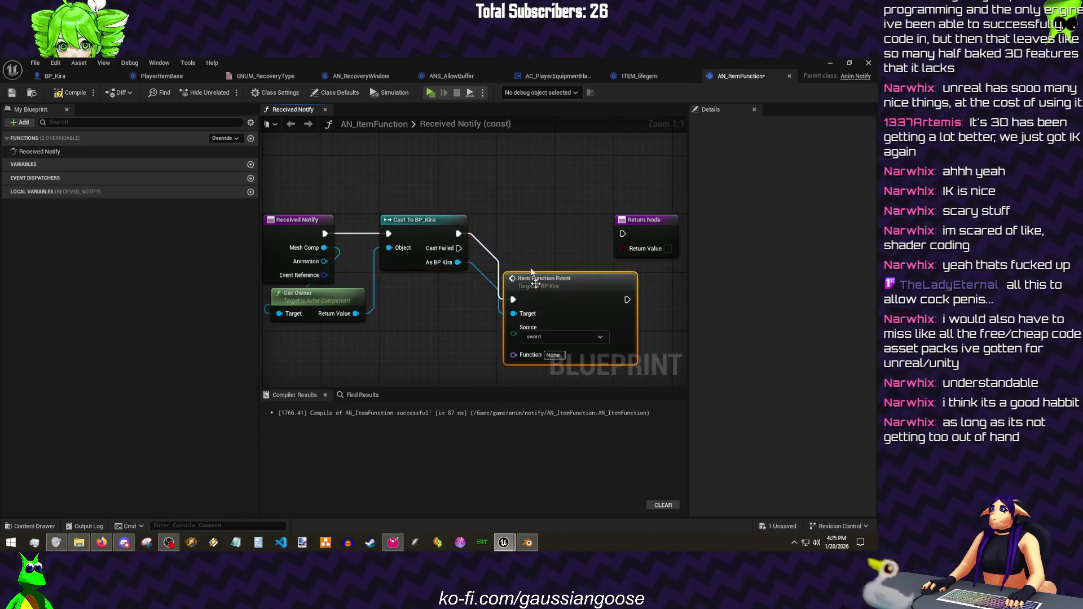
{"action": "left_click_drag", "start_coordinate": [547, 285], "coordinate": [517, 216]}
- Promote Source and Function to variables, rename Function to key, make it instance editable, and compile
{"action": "right_click", "coordinate": [490, 269]}
{"action": "left_click", "coordinate": [542, 332]}
{"action": "left_click_drag", "start_coordinate": [456, 290], "coordinate": [422, 282]}
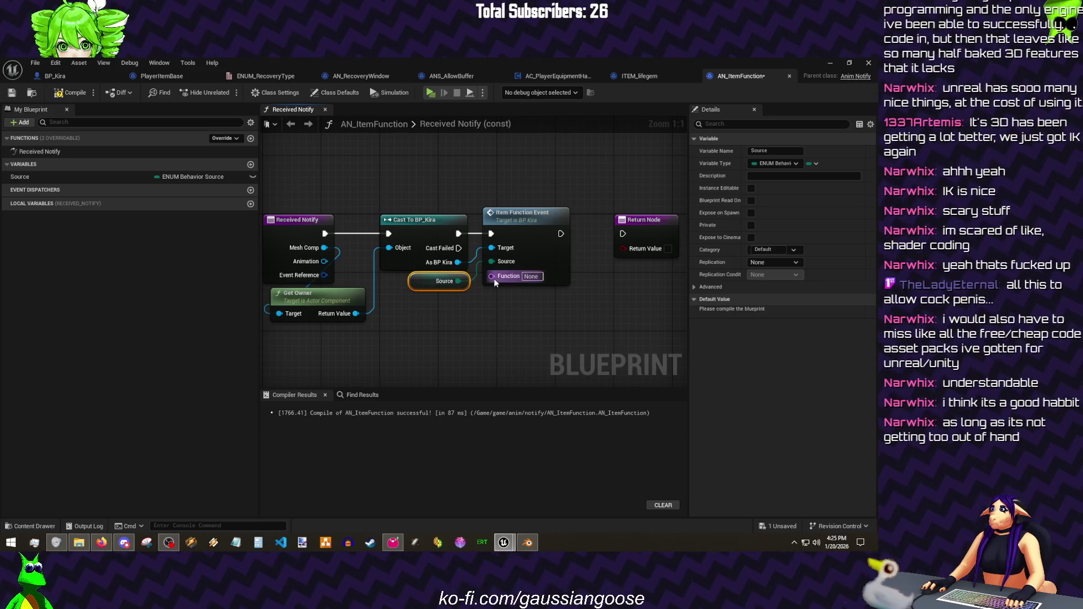
{"action": "right_click", "coordinate": [492, 276]}
{"action": "left_click", "coordinate": [464, 352]}
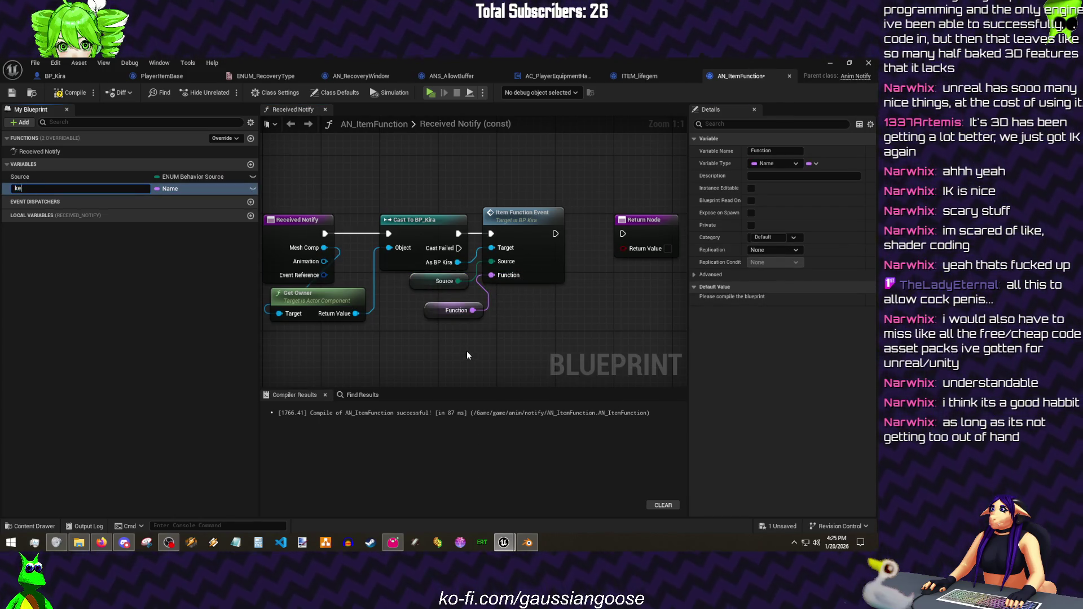
{"action": "type", "text": "key"}
{"action": "key", "text": "Return"}
{"action": "left_click", "coordinate": [253, 188]}
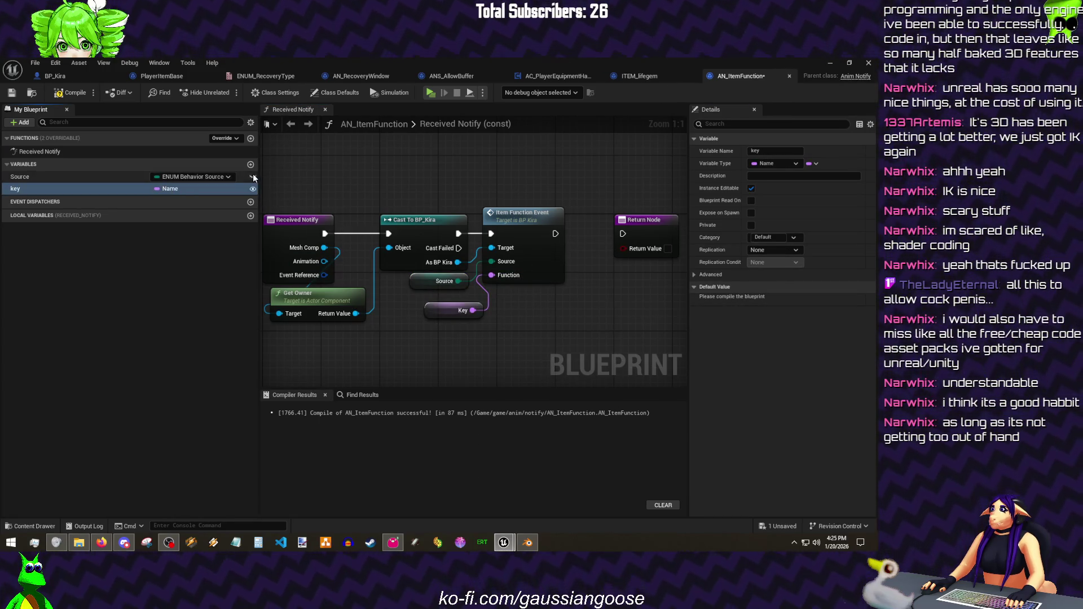
{"action": "left_click", "coordinate": [71, 92]}
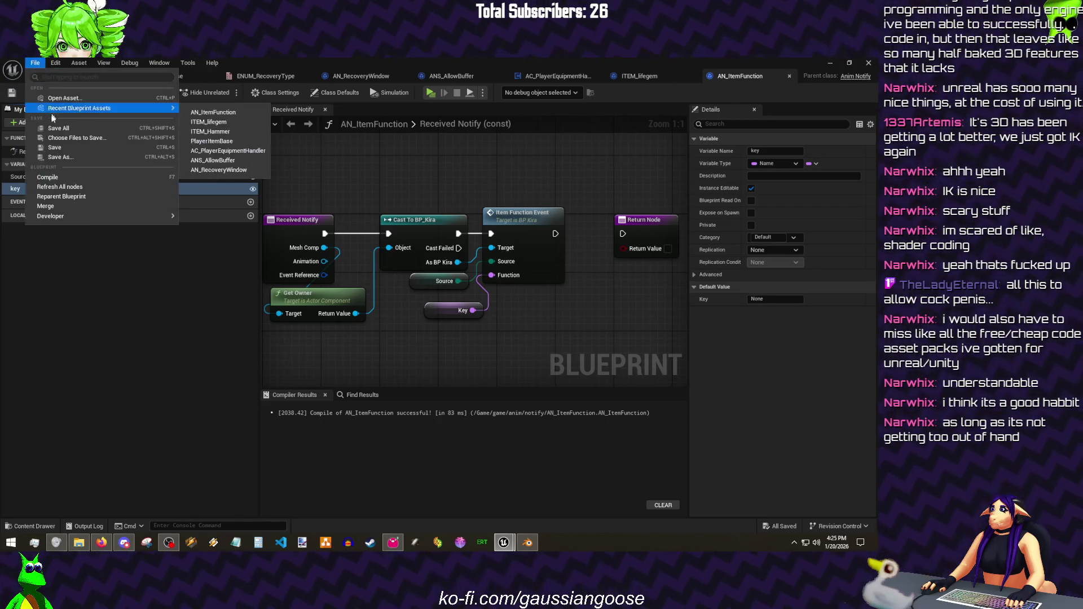
{"action": "left_click", "coordinate": [51, 75]}
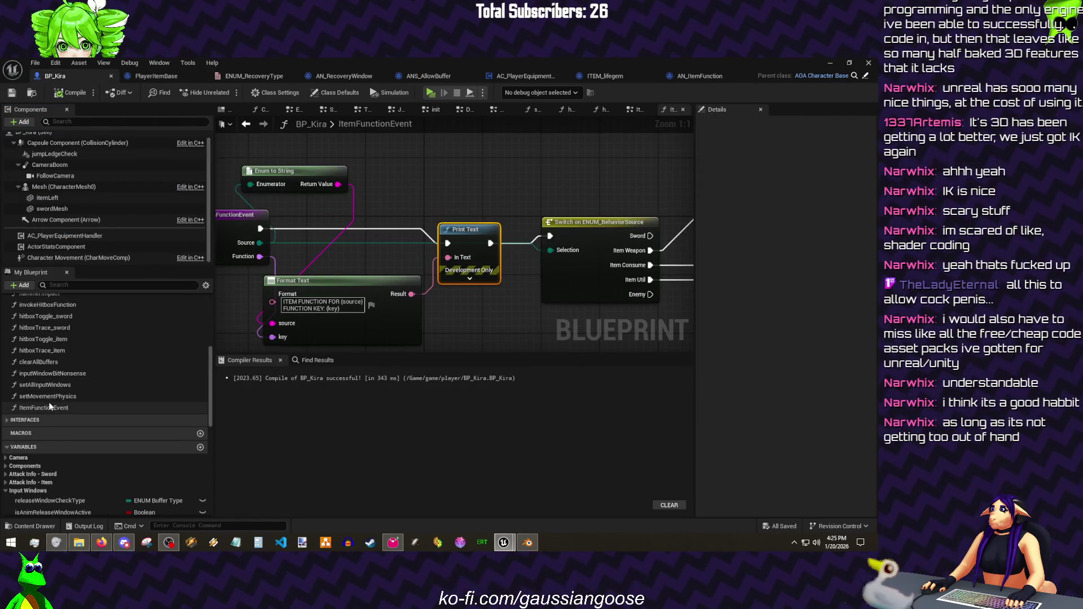
- Rename the function to ItemFunctionJumptable with its input named key, and save BP_Kira
{"action": "left_click", "coordinate": [49, 407]}
{"action": "type", "text": "Jumptabl"}
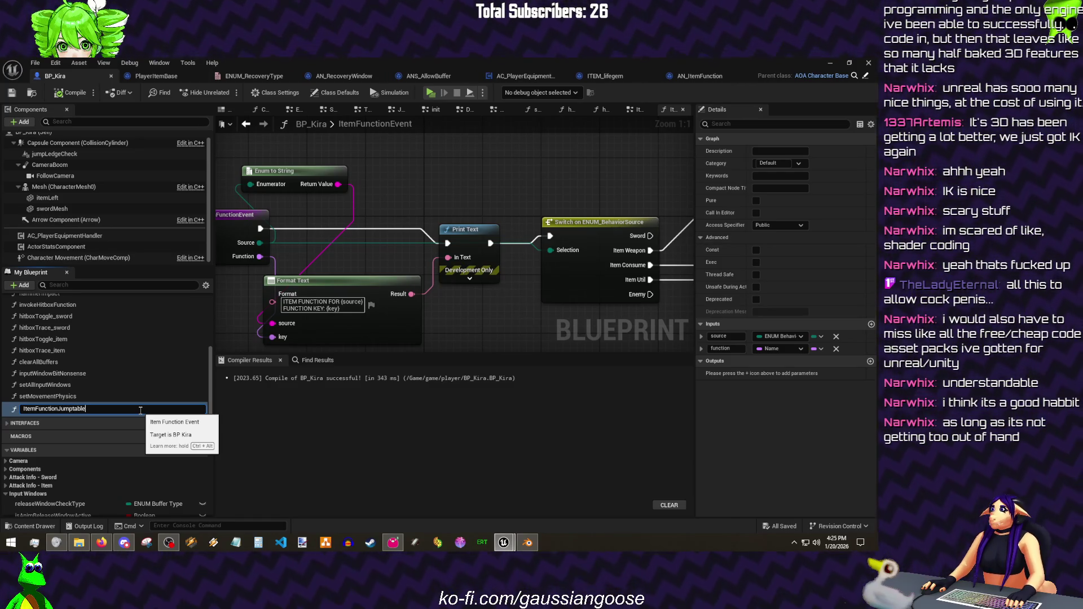
{"action": "key", "text": "Return"}
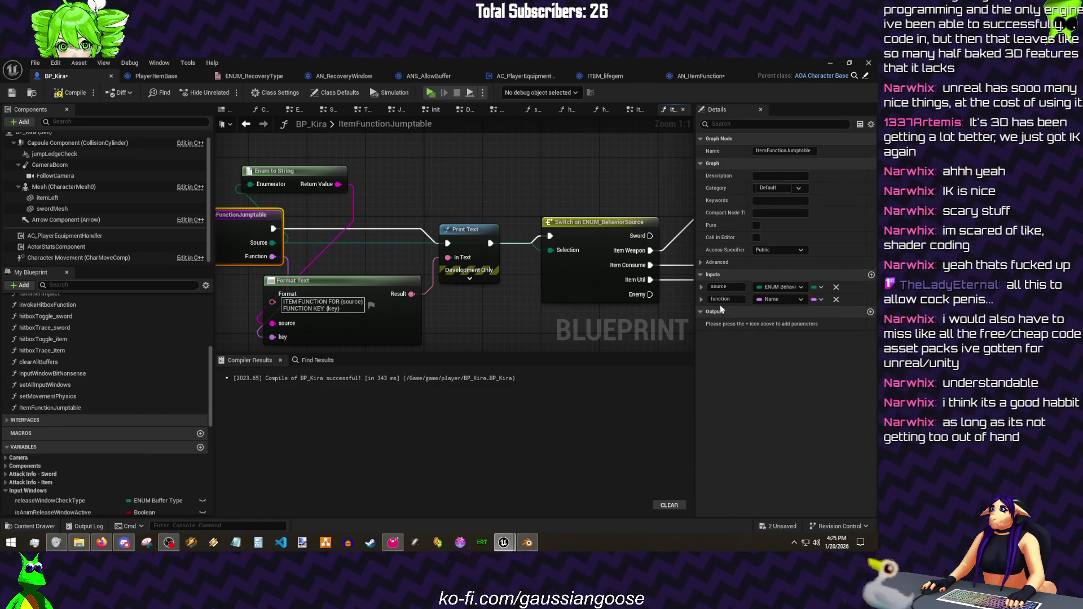
{"action": "left_click", "coordinate": [719, 300]}
{"action": "type", "text": "key"}
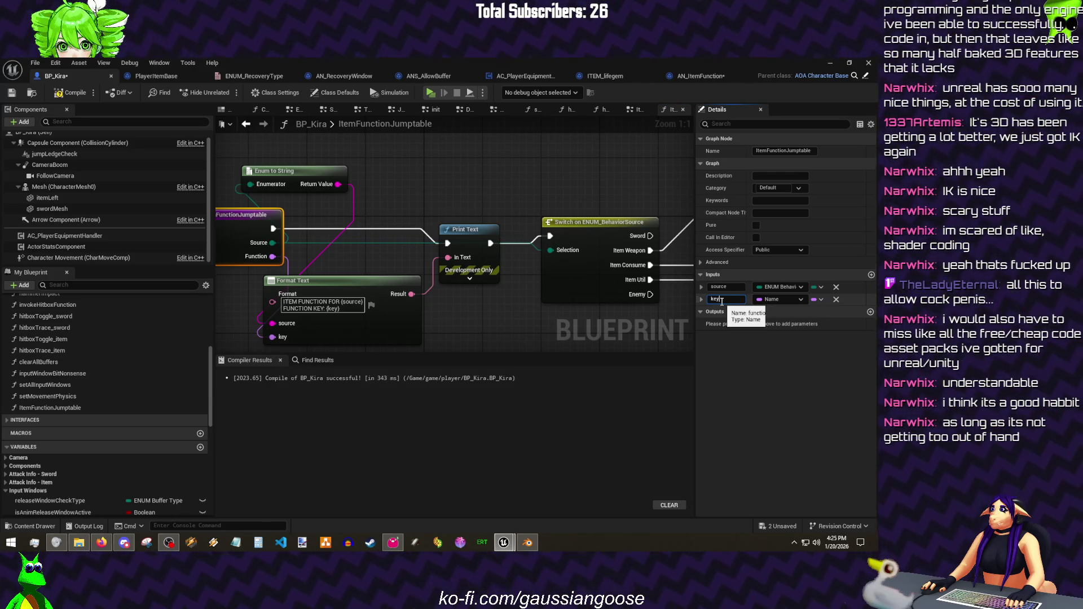
{"action": "left_click", "coordinate": [11, 93]}
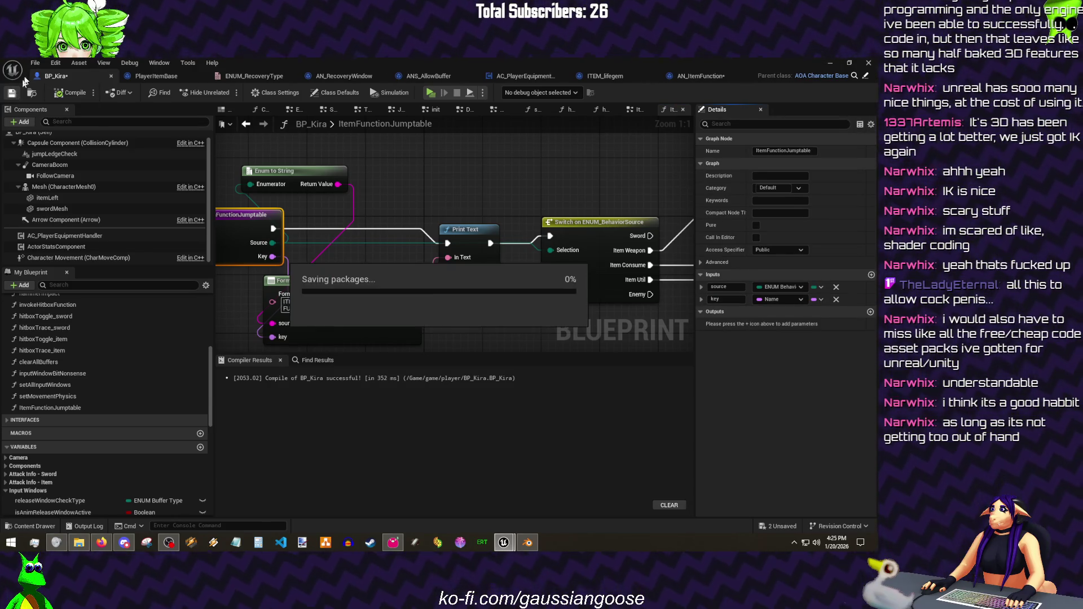
{"action": "left_click", "coordinate": [35, 63]}
{"action": "key", "text": "Escape"}
{"action": "left_click_drag", "start_coordinate": [539, 193], "coordinate": [393, 213]}
{"action": "scroll", "coordinate": [394, 214], "scroll_direction": "down", "scroll_amount": 1}
{"action": "scroll", "coordinate": [343, 216], "scroll_direction": "down", "scroll_amount": 1}
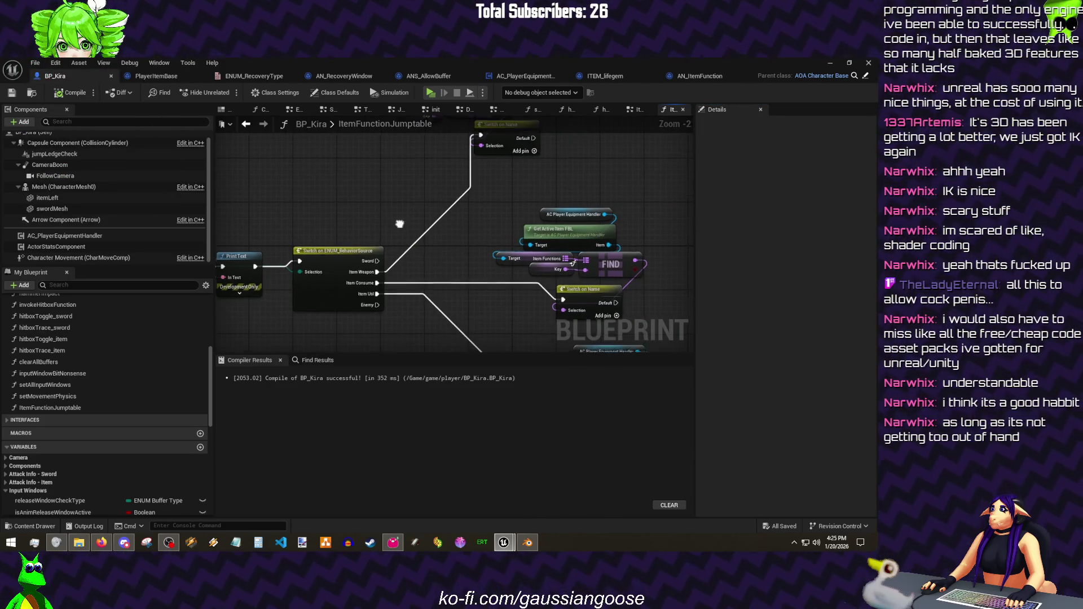
{"action": "mouse_move", "coordinate": [629, 265]}
{"action": "left_mouse_down"}
{"action": "mouse_move", "coordinate": [518, 255]}
{"action": "mouse_move", "coordinate": [695, 266]}
{"action": "left_mouse_up"}
{"action": "left_click", "coordinate": [38, 65]}
{"action": "left_click", "coordinate": [396, 179]}
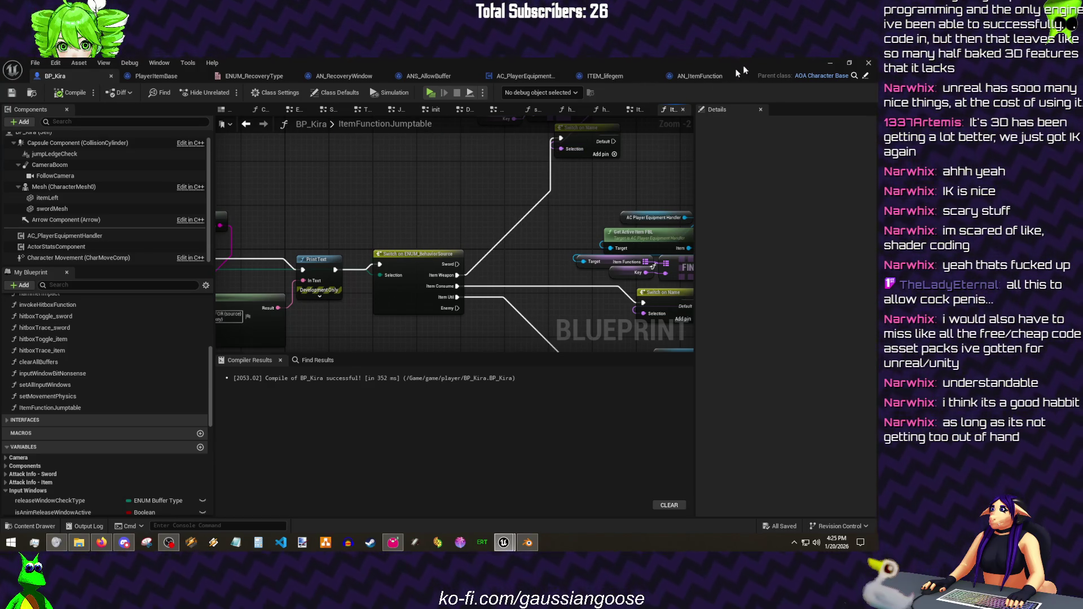
- In AN_ItemFunction, wire the Jumptable call into the Return Node, compile and save
{"action": "left_click", "coordinate": [699, 75]}
{"action": "left_click_drag", "start_coordinate": [568, 234], "coordinate": [623, 233]}
{"action": "left_click", "coordinate": [72, 92]}
{"action": "left_click", "coordinate": [12, 92]}
{"action": "left_click", "coordinate": [829, 63]}
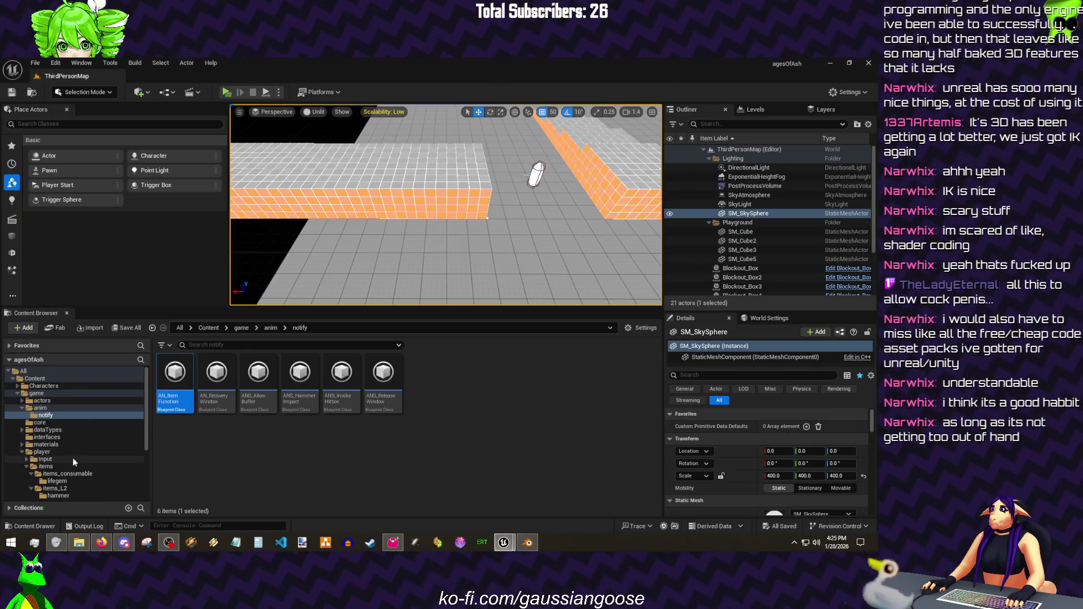
{"action": "scroll", "coordinate": [75, 459], "scroll_direction": "down", "scroll_amount": 3}
- Open kira_item_lifeGem_Montage from the animations folder and bring up the notify track options
{"action": "left_click", "coordinate": [61, 453]}
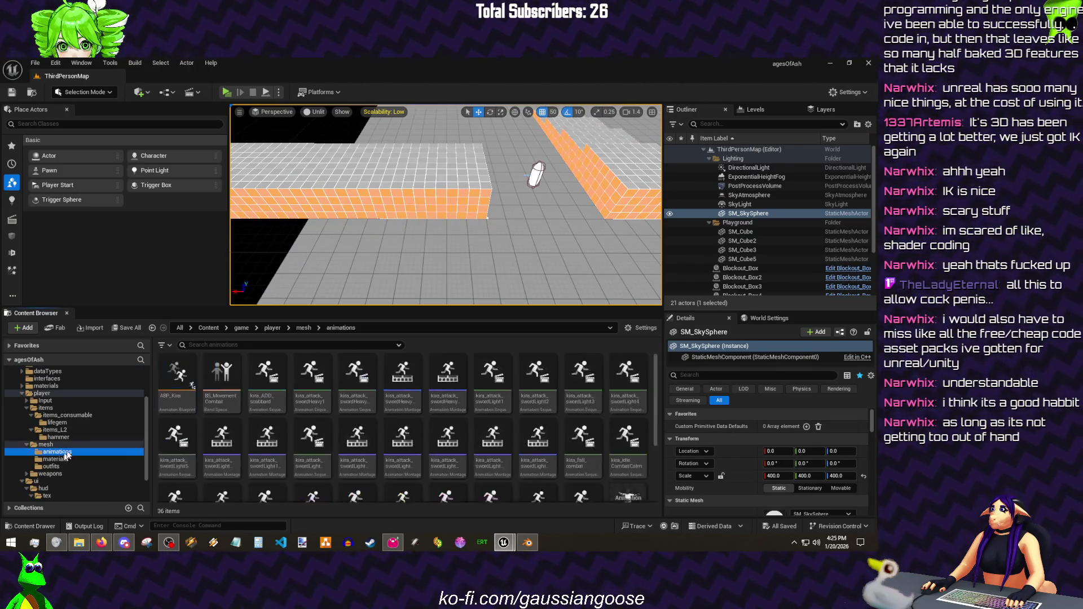
{"action": "scroll", "coordinate": [467, 453], "scroll_direction": "down", "scroll_amount": 3}
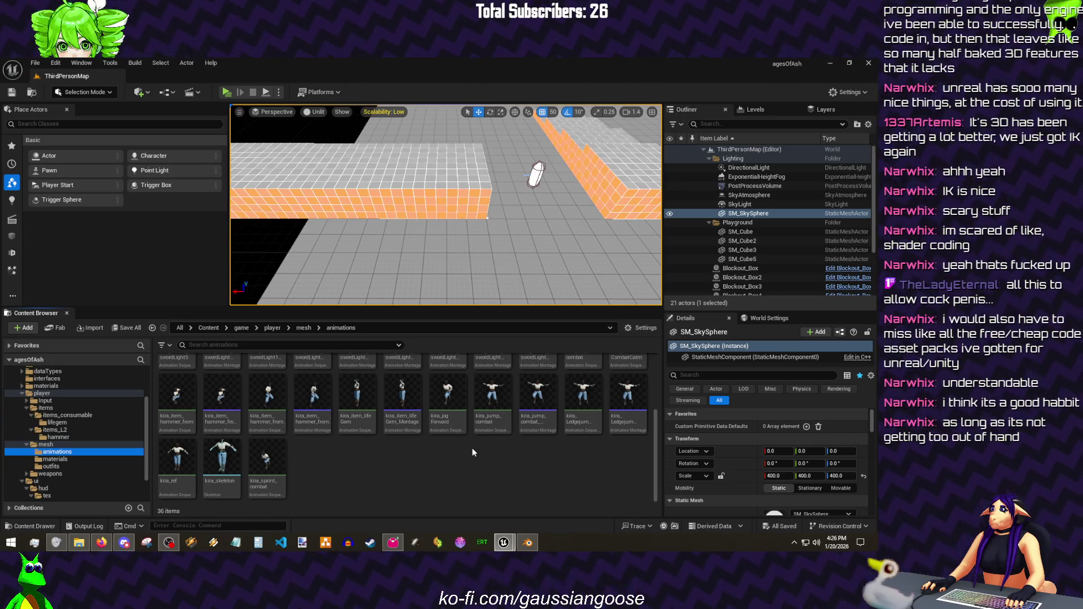
{"action": "double_click", "coordinate": [402, 398]}
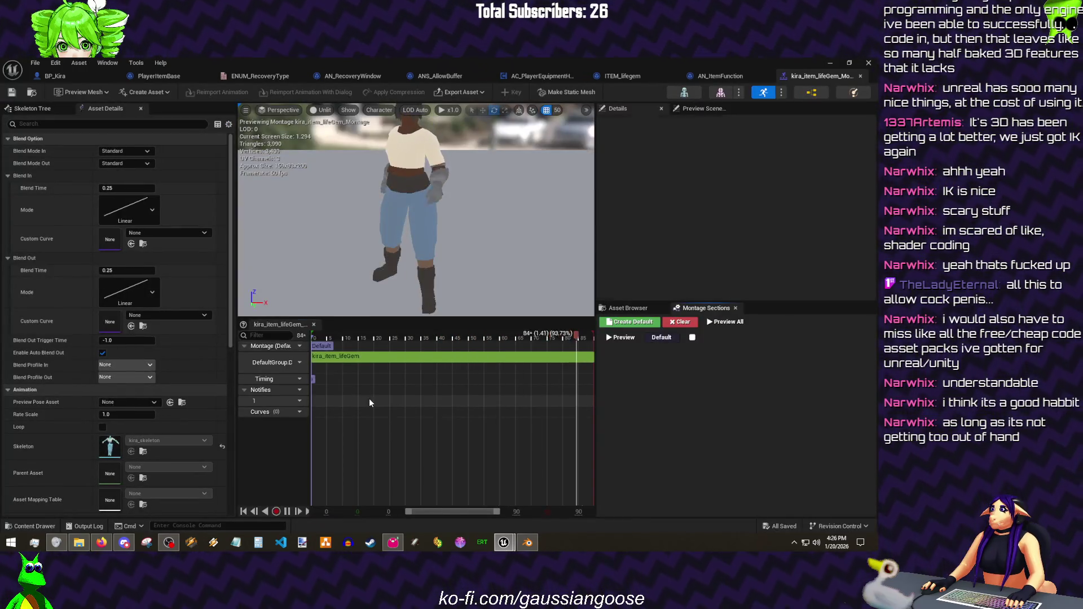
{"action": "right_click", "coordinate": [369, 403]}
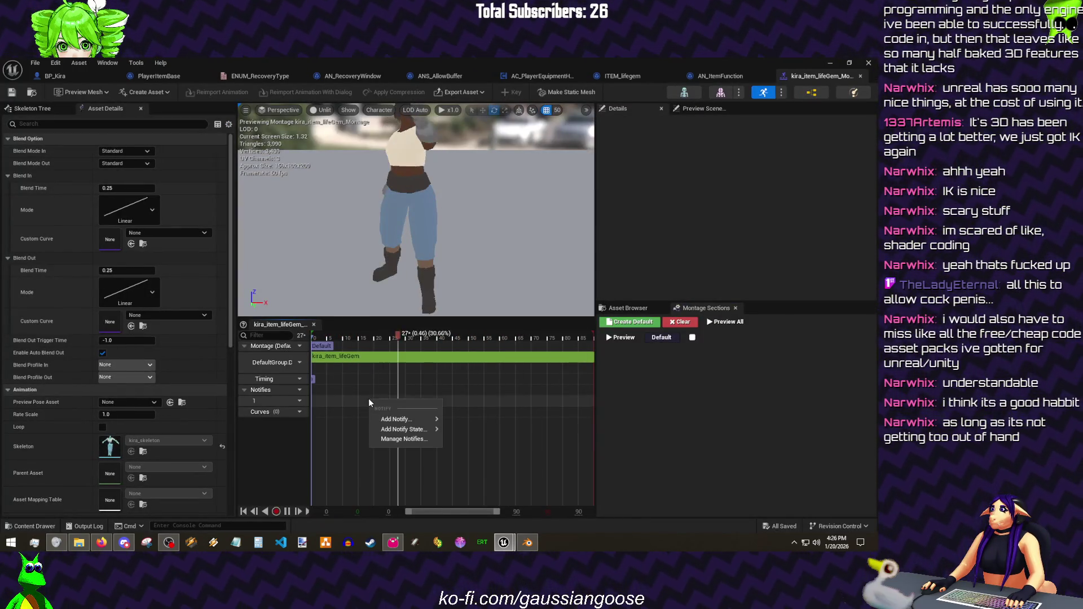
- Add an AN_ItemFunction notify near frame 50 with source itemConsume and key lifegemHeal
{"action": "left_click", "coordinate": [493, 432]}
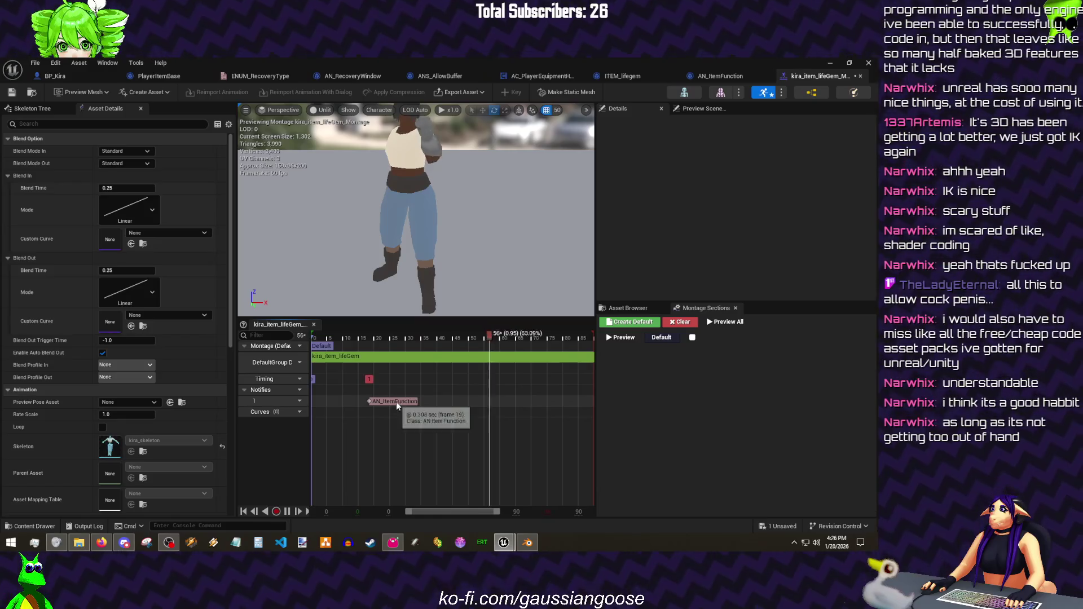
{"action": "left_click_drag", "start_coordinate": [397, 407], "coordinate": [492, 404]}
{"action": "left_click_drag", "start_coordinate": [422, 243], "coordinate": [422, 213]}
{"action": "left_click_drag", "start_coordinate": [496, 403], "coordinate": [479, 405]}
{"action": "type", "text": "lifegemHeal"}
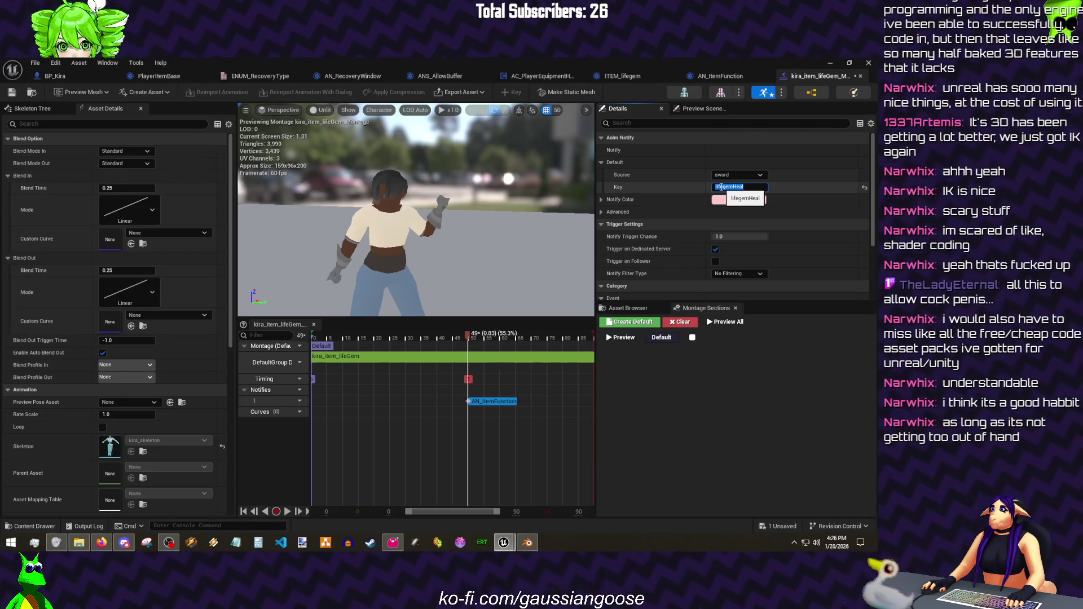
{"action": "key", "text": "Return"}
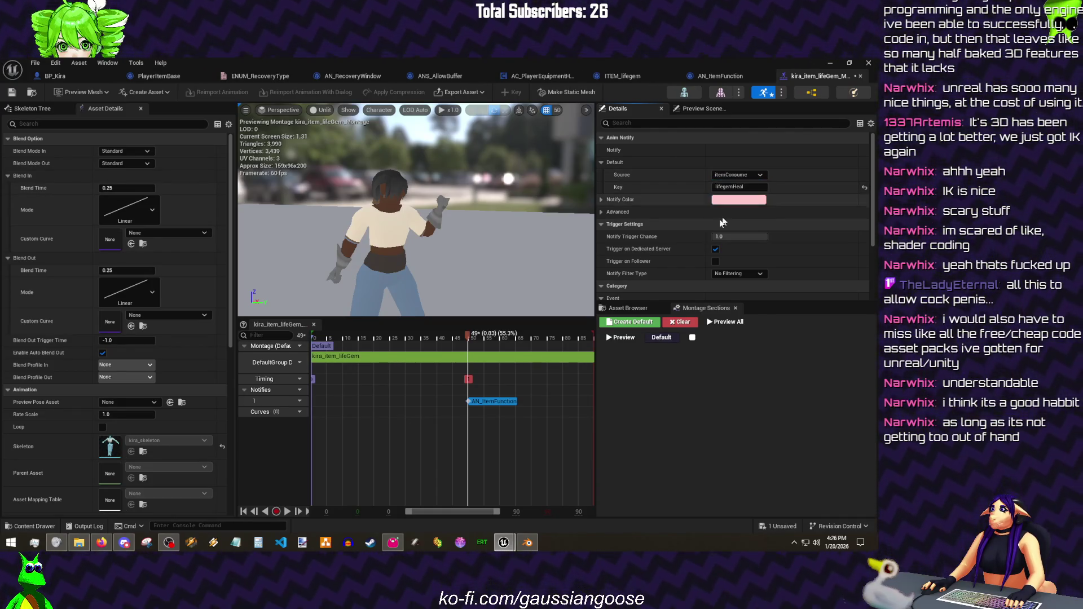
{"action": "right_click", "coordinate": [499, 406]}
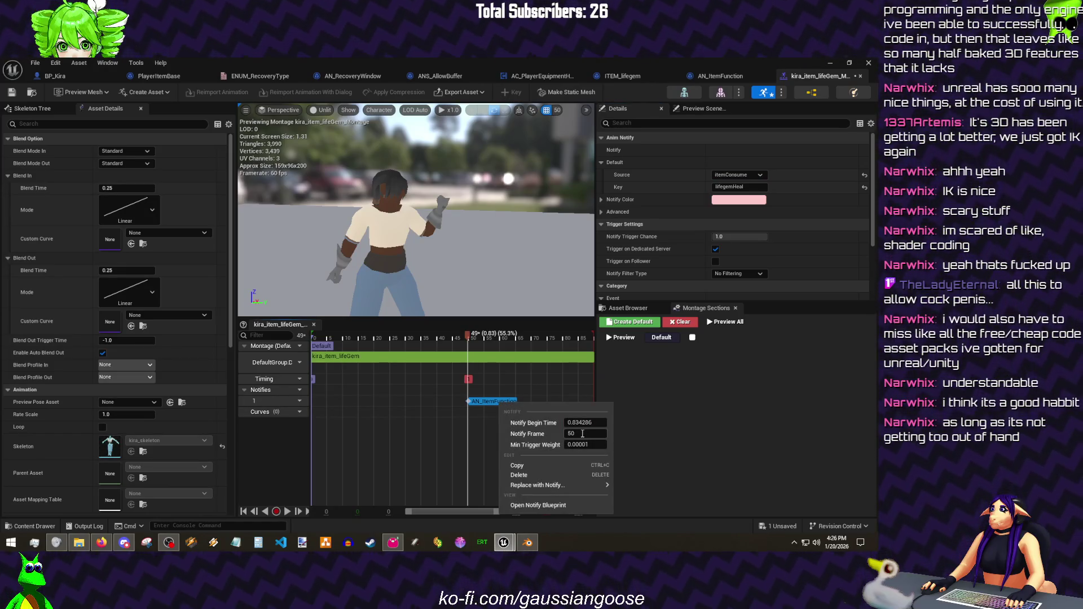
{"action": "key", "text": "Return"}
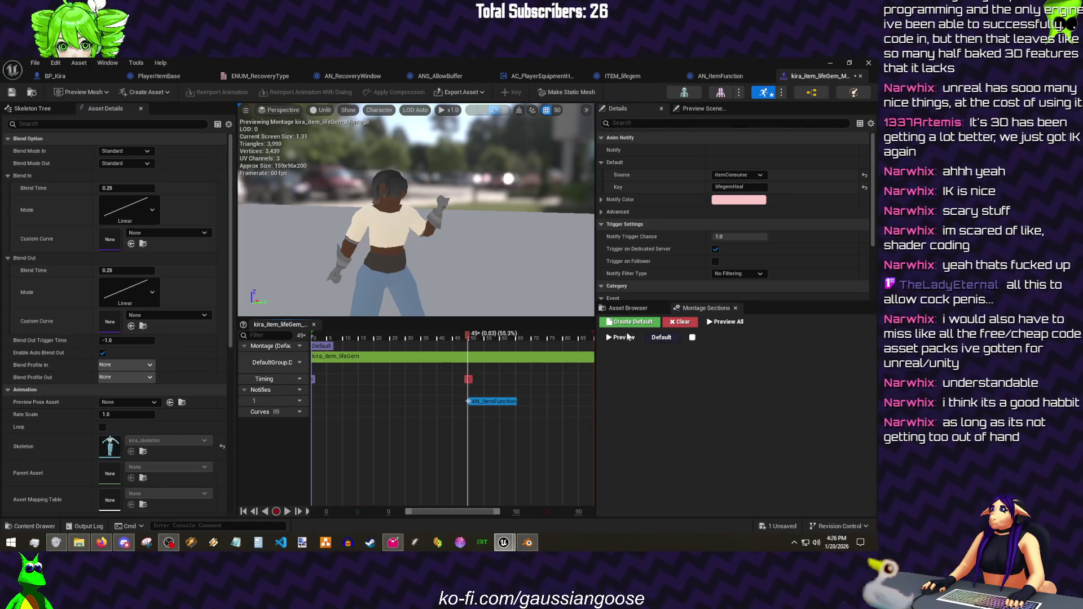
{"action": "left_click", "coordinate": [627, 309]}
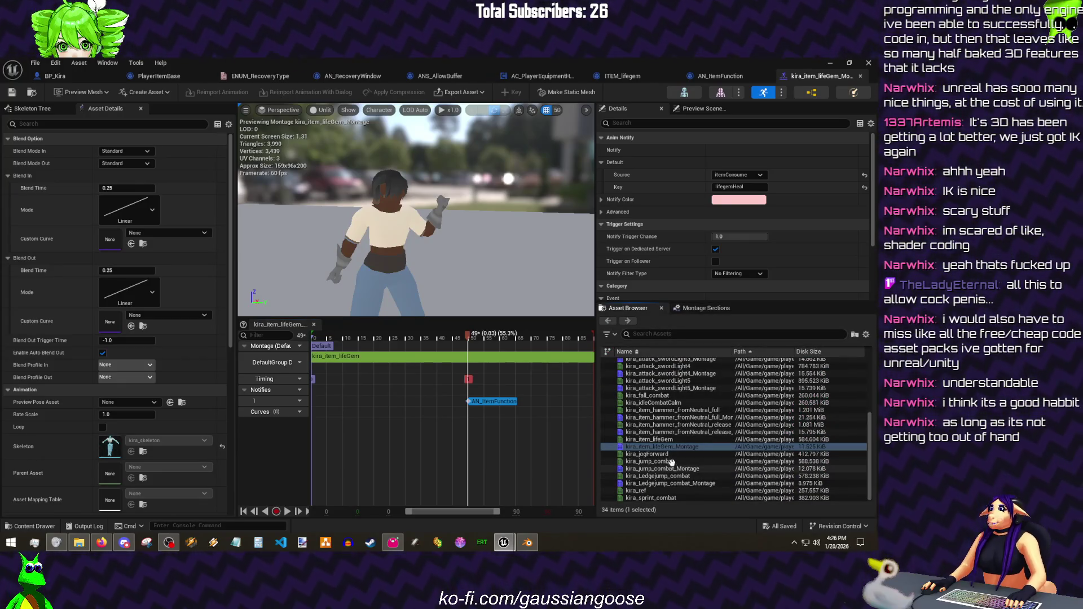
- Check the hammer montage's PFX_ItemAppear notify, then add it on a second notify track of the lifeGem montage
{"action": "double_click", "coordinate": [680, 409]}
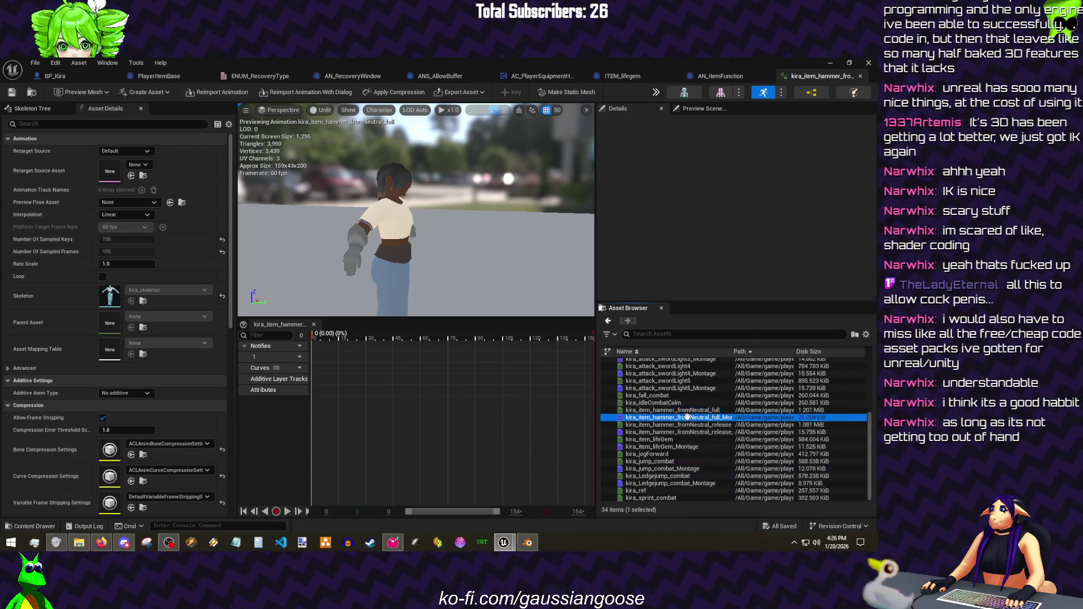
{"action": "double_click", "coordinate": [687, 417]}
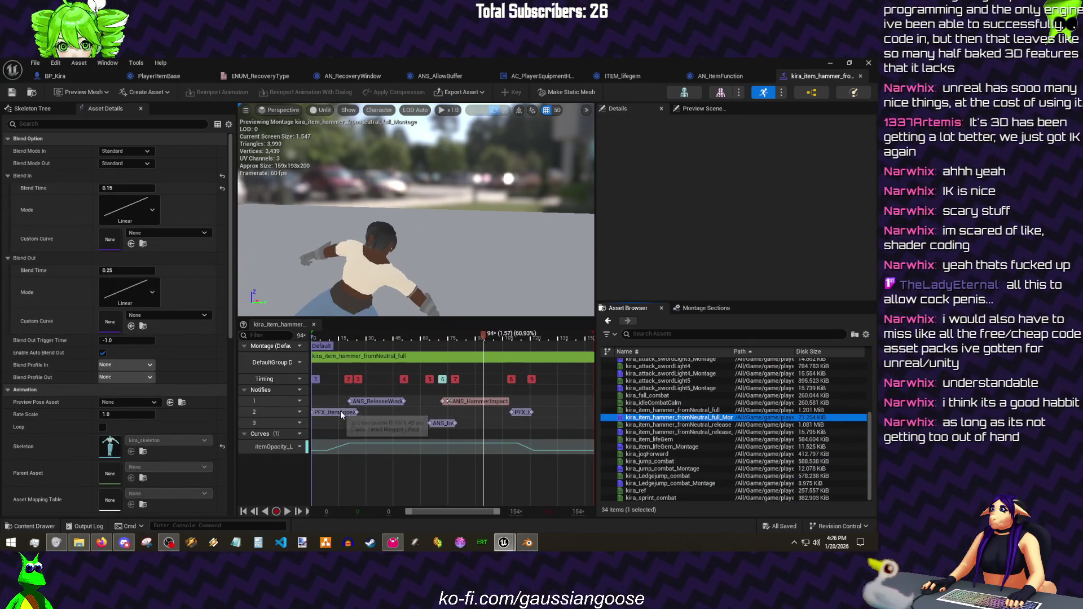
{"action": "left_click", "coordinate": [342, 413]}
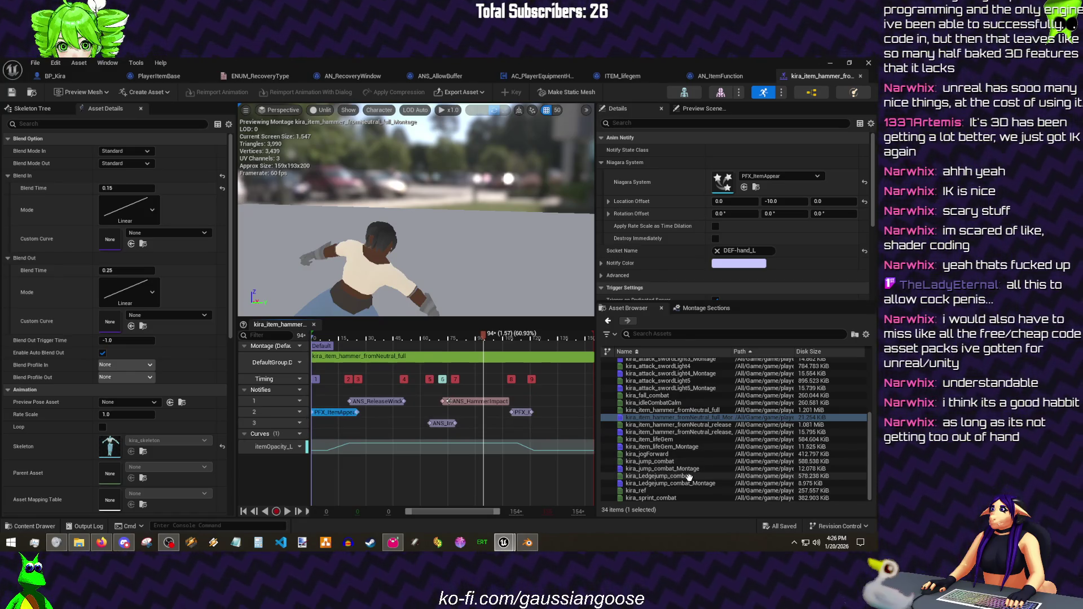
{"action": "double_click", "coordinate": [677, 446]}
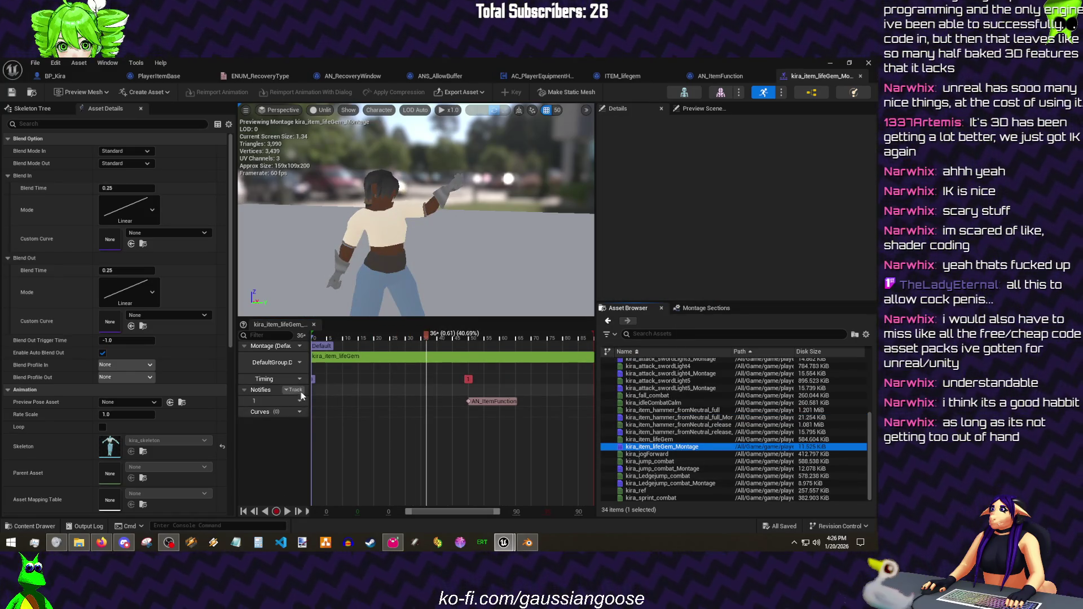
{"action": "left_click", "coordinate": [294, 390]}
{"action": "left_click", "coordinate": [324, 414]}
{"action": "mouse_move", "coordinate": [367, 415]}
{"action": "left_mouse_down"}
{"action": "mouse_move", "coordinate": [331, 415]}
{"action": "mouse_move", "coordinate": [395, 413]}
{"action": "mouse_move", "coordinate": [376, 414]}
{"action": "left_mouse_up"}
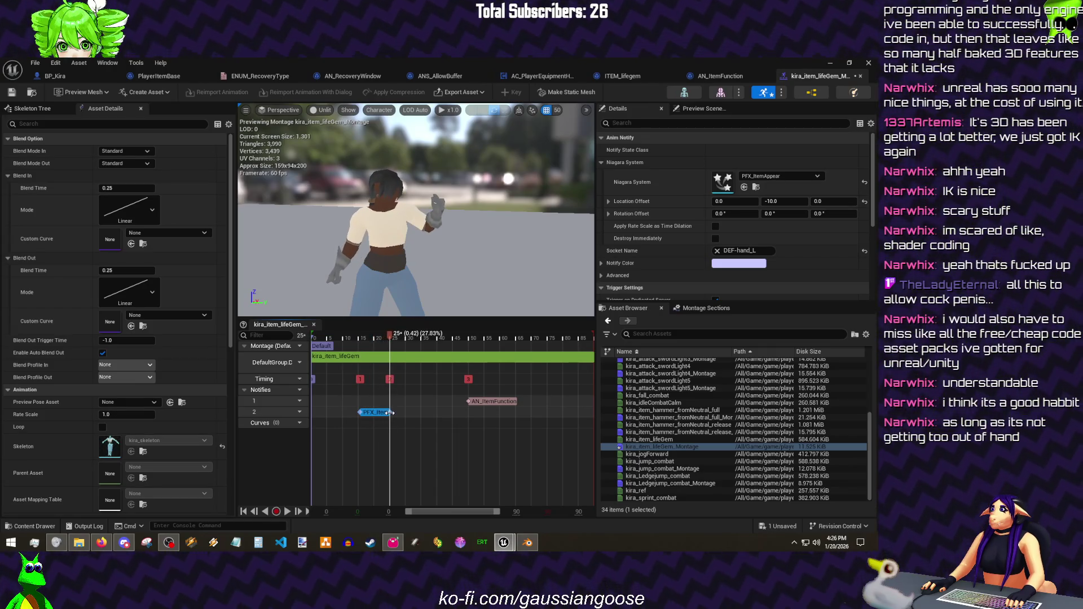
- Save the lifeGem montage and switch back to the BP_Kira blueprint
{"action": "left_click", "coordinate": [12, 91]}
{"action": "left_click", "coordinate": [34, 63]}
{"action": "left_click", "coordinate": [481, 66]}
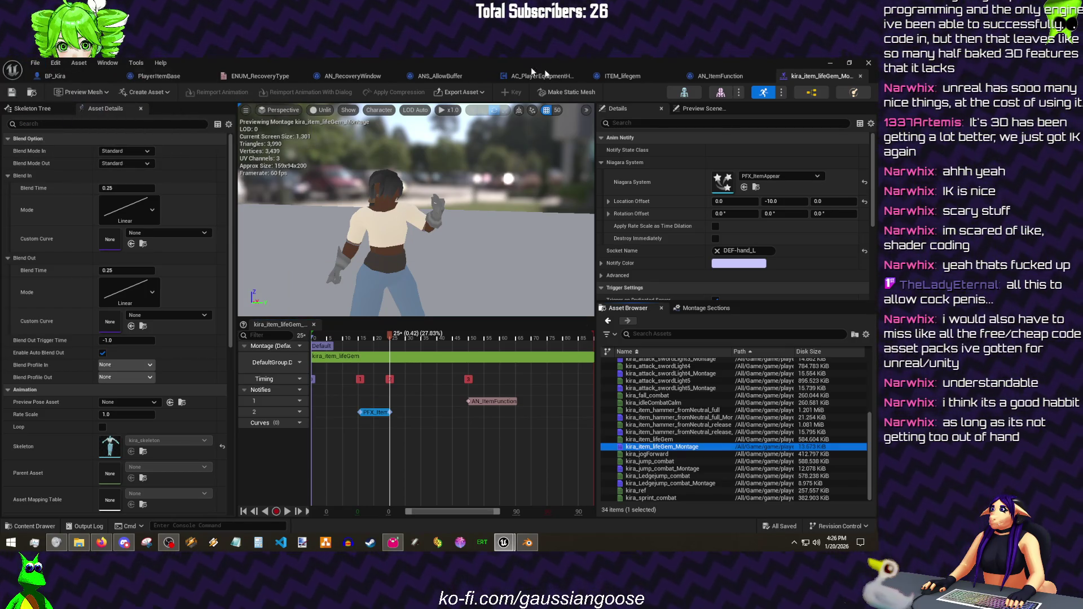
{"action": "left_click", "coordinate": [55, 75]}
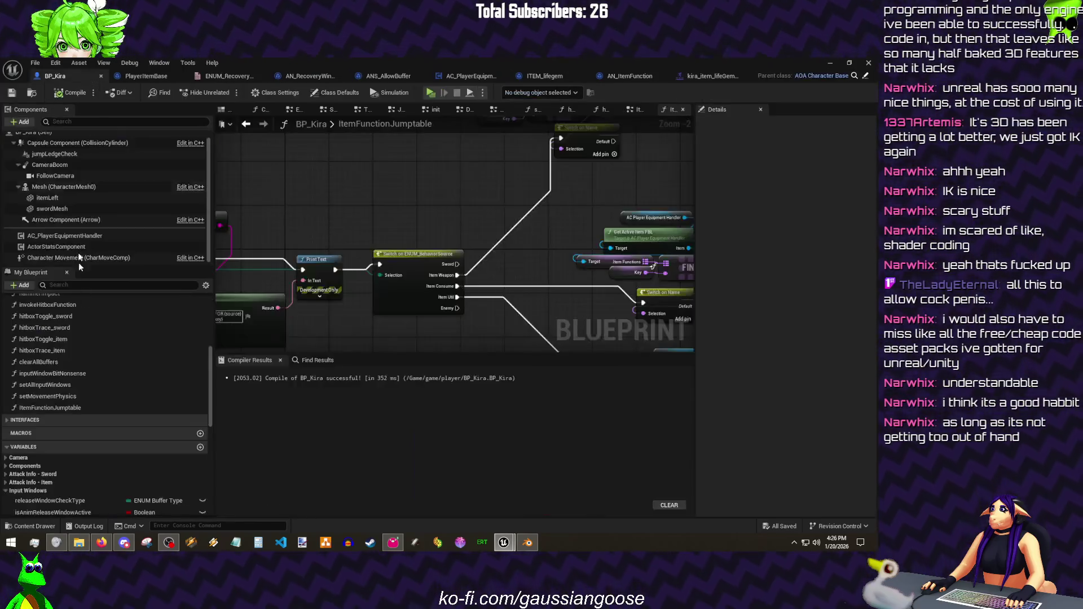
{"action": "scroll", "coordinate": [88, 338], "scroll_direction": "up", "scroll_amount": 5}
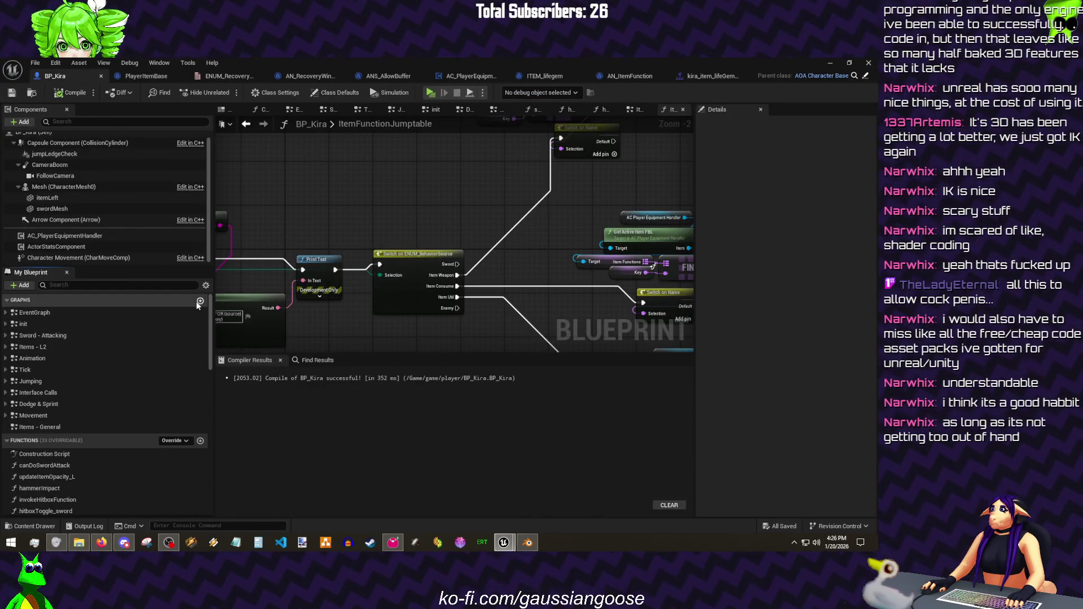
- Create a new graph named Items - FB Left and bring up the node list
{"action": "left_click", "coordinate": [199, 300]}
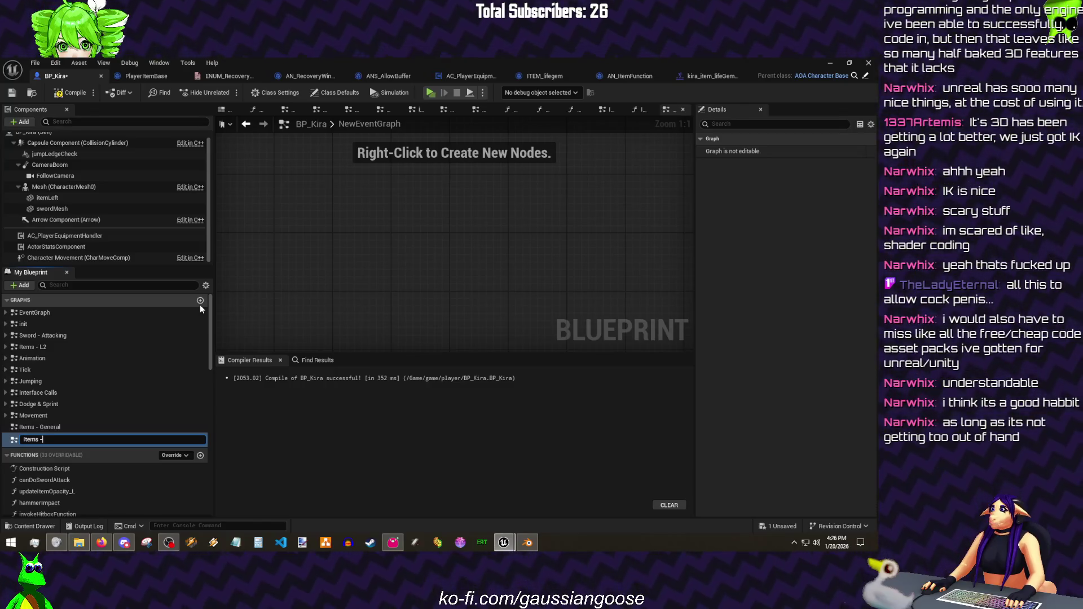
{"action": "type", "text": "Items - FB L"}
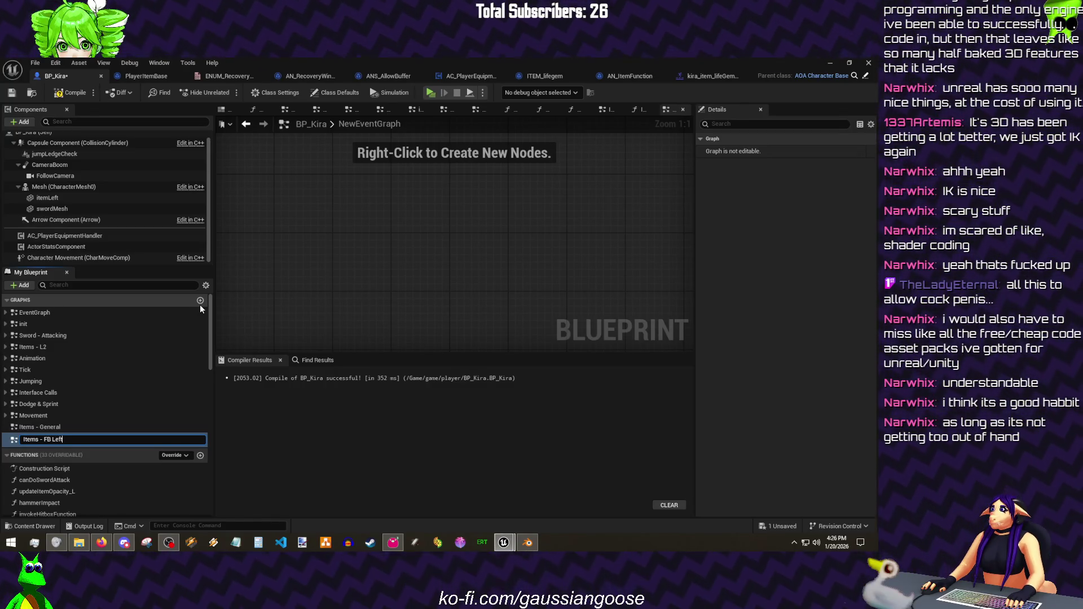
{"action": "type", "text": "eft"}
{"action": "key", "text": "Return"}
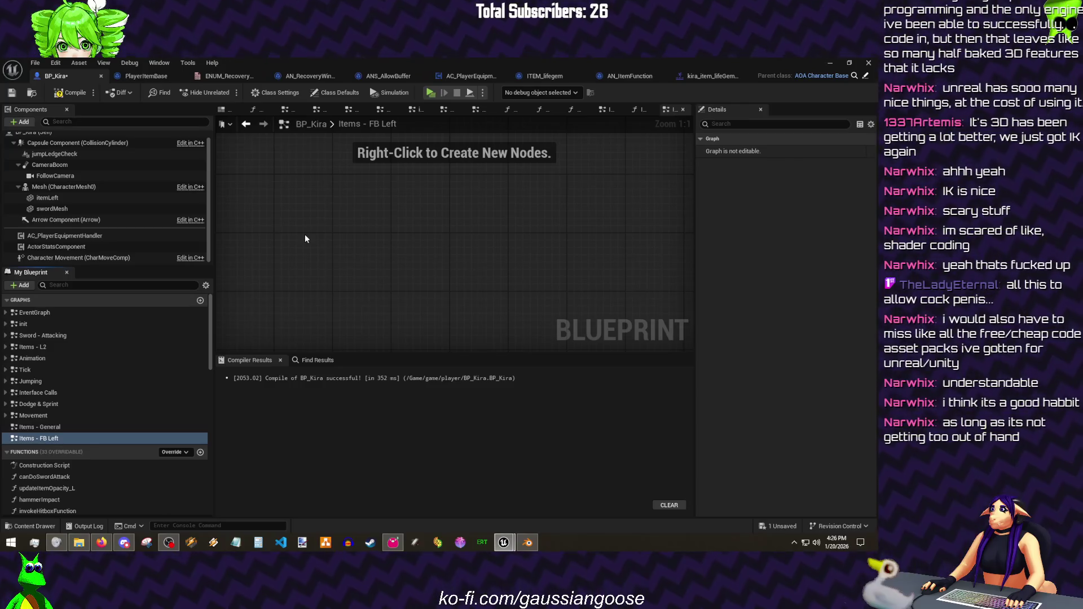
{"action": "right_click", "coordinate": [305, 235]}
{"action": "type", "text": "ia_fb"}
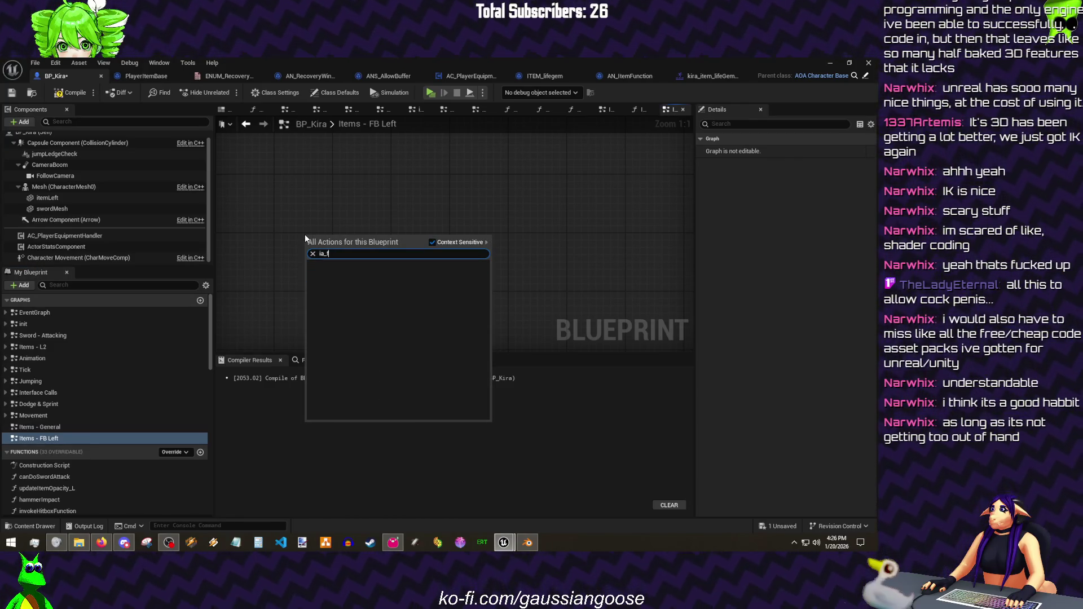
- Add the IA_ItemFBL enhanced input event with all pins expanded and save
{"action": "key", "text": "BackSpace"}
{"action": "key", "text": "BackSpace"}
{"action": "type", "text": "item"}
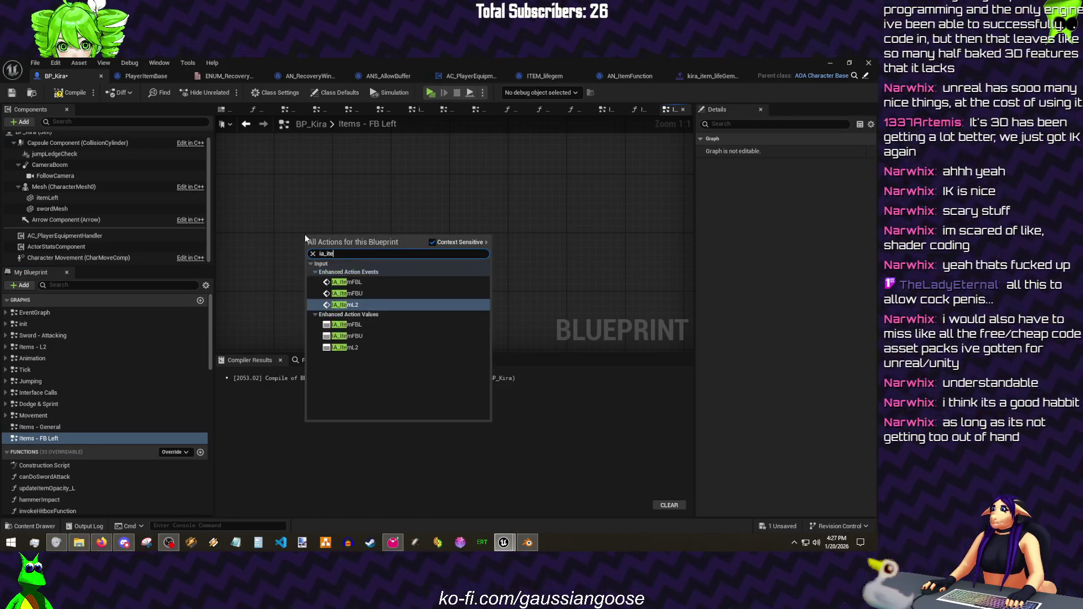
{"action": "key", "text": "Up"}
{"action": "key", "text": "Up"}
{"action": "key", "text": "Return"}
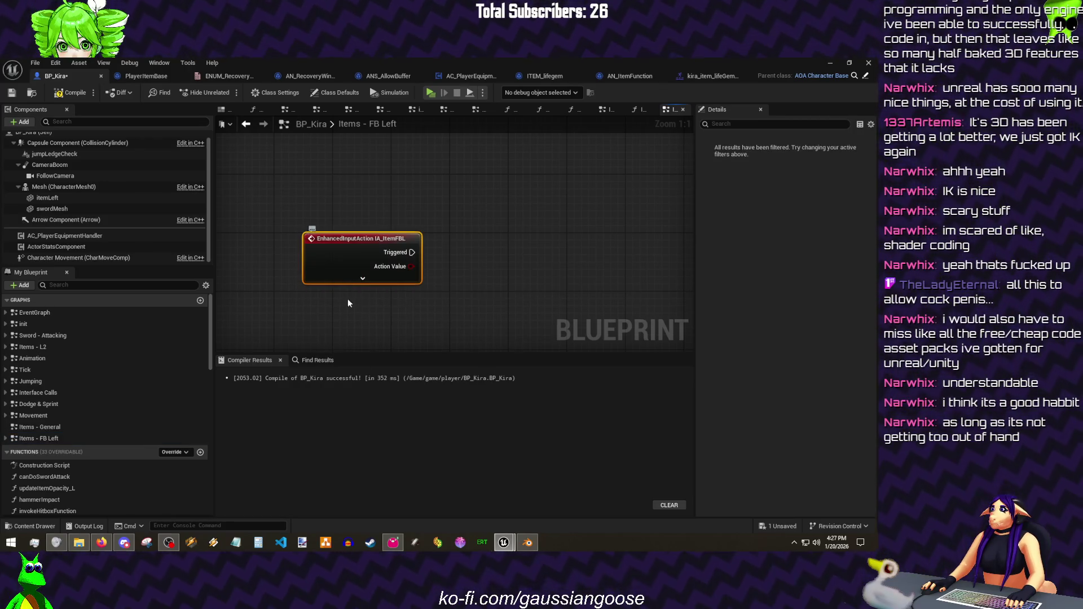
{"action": "left_click", "coordinate": [351, 280]}
{"action": "key", "text": "ctrl+s"}
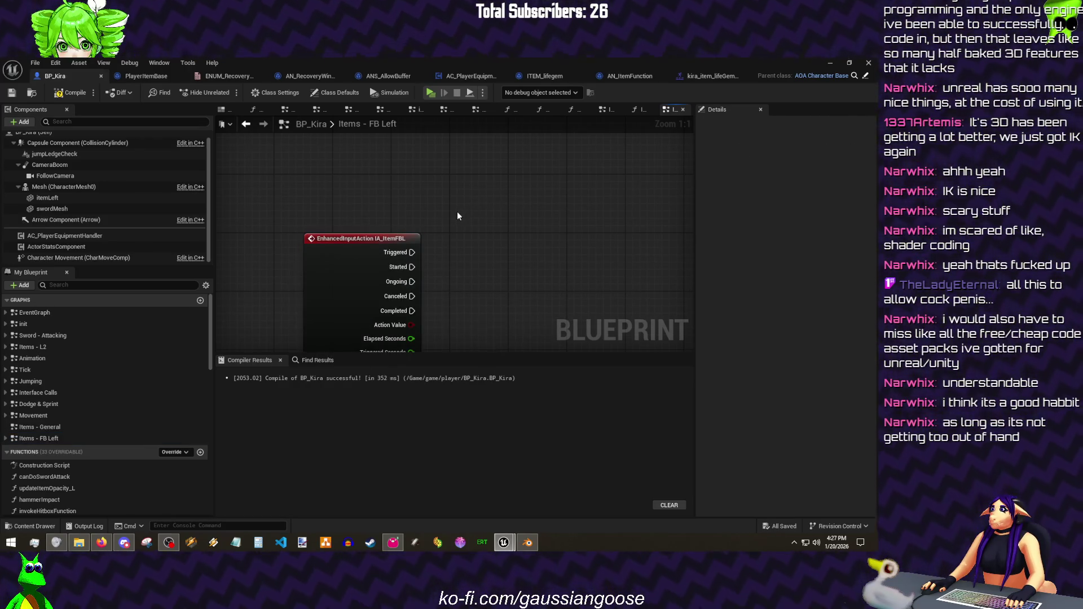
{"action": "scroll", "coordinate": [450, 212], "scroll_direction": "down", "scroll_amount": 4}
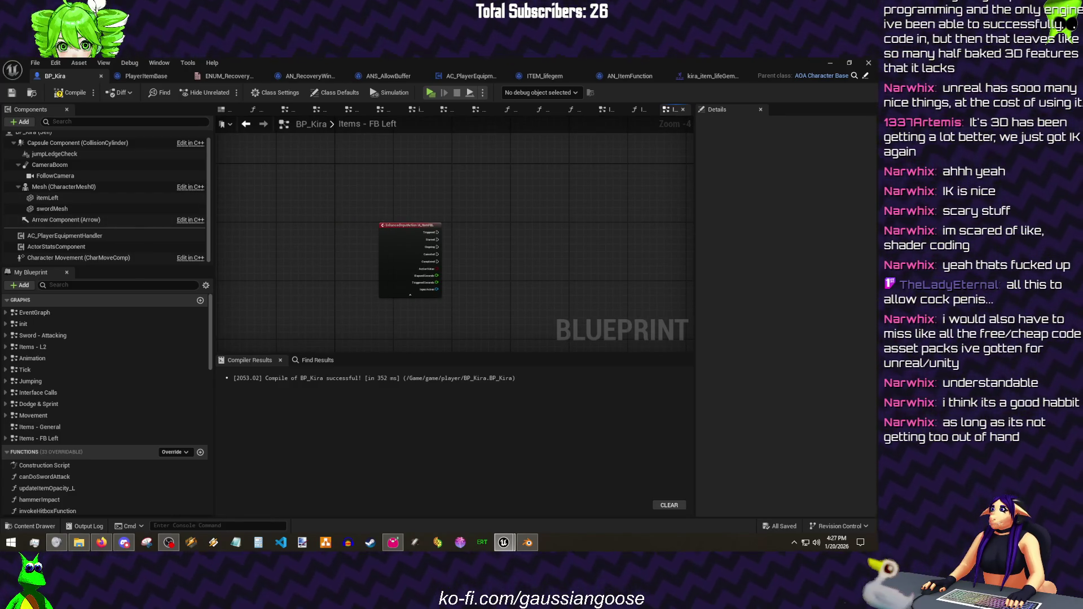
- Reposition the IA_ItemFBL node, toggle its extra pins, and save all changed assets
{"action": "left_click_drag", "start_coordinate": [402, 226], "coordinate": [361, 186]}
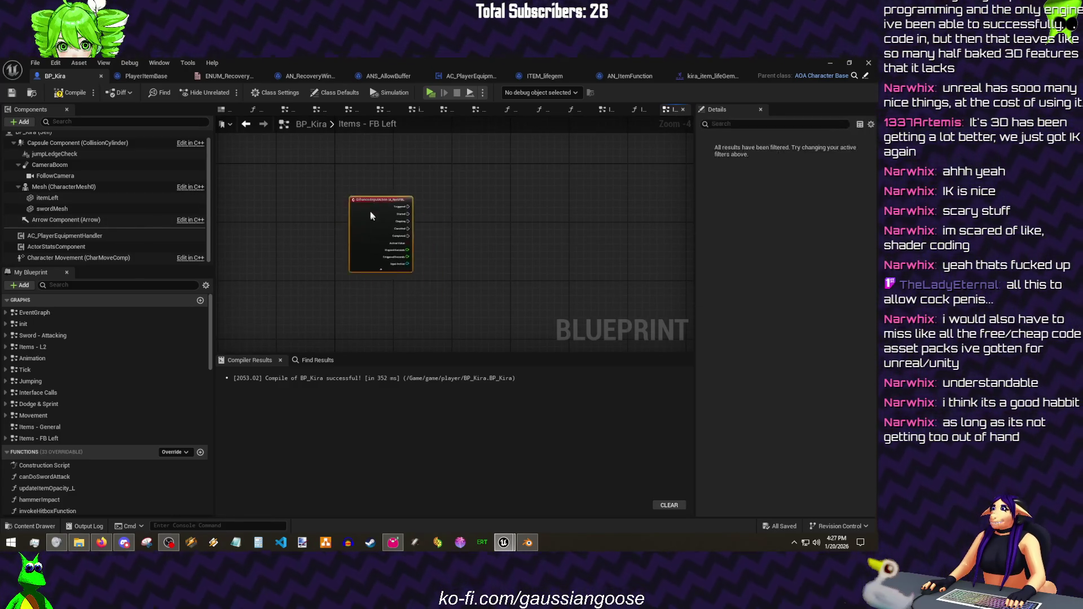
{"action": "scroll", "coordinate": [333, 150], "scroll_direction": "up", "scroll_amount": 1}
{"action": "right_click", "coordinate": [334, 150]}
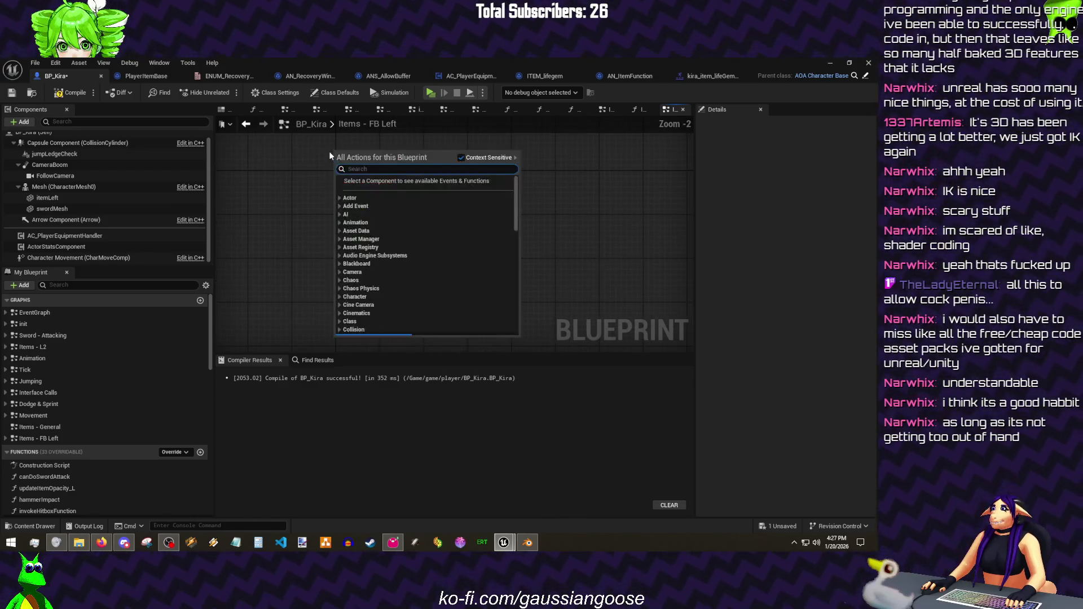
{"action": "key", "text": "Escape"}
{"action": "scroll", "coordinate": [330, 151], "scroll_direction": "up", "scroll_amount": 1}
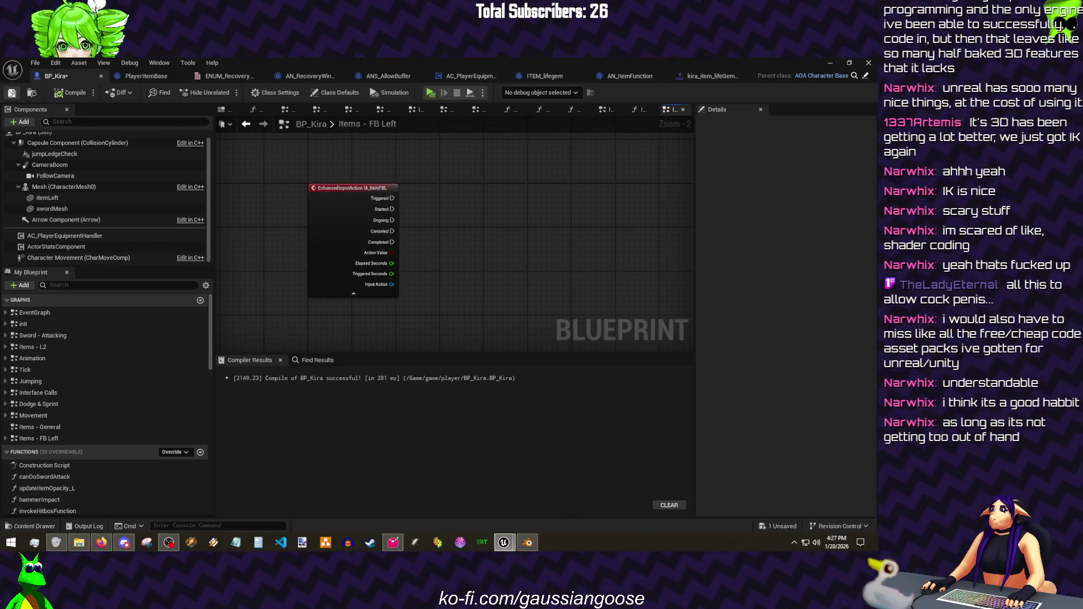
{"action": "left_click", "coordinate": [36, 63]}
{"action": "left_click", "coordinate": [61, 127]}
{"action": "left_click", "coordinate": [311, 257]}
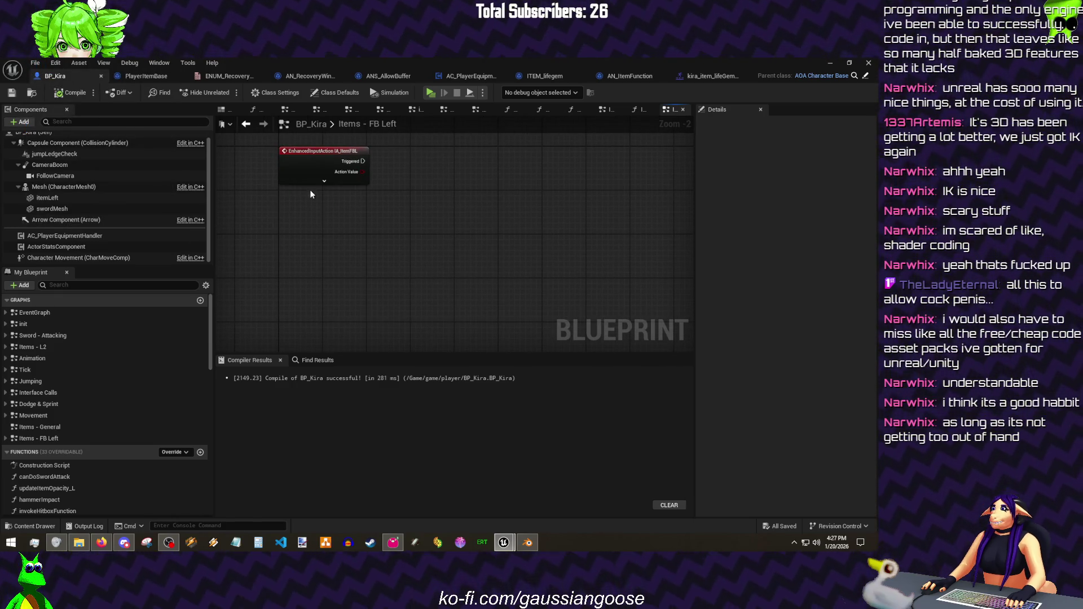
{"action": "left_click", "coordinate": [310, 190]}
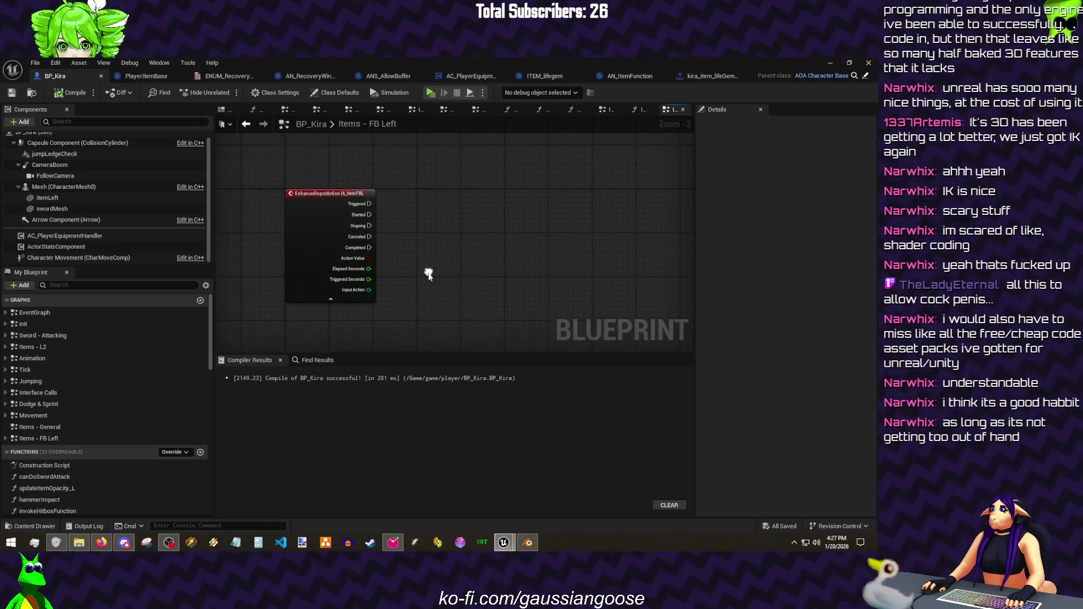
{"action": "left_click_drag", "start_coordinate": [438, 321], "coordinate": [267, 183]}
{"action": "left_click_drag", "start_coordinate": [329, 218], "coordinate": [329, 242]}
{"action": "left_click", "coordinate": [457, 187]}
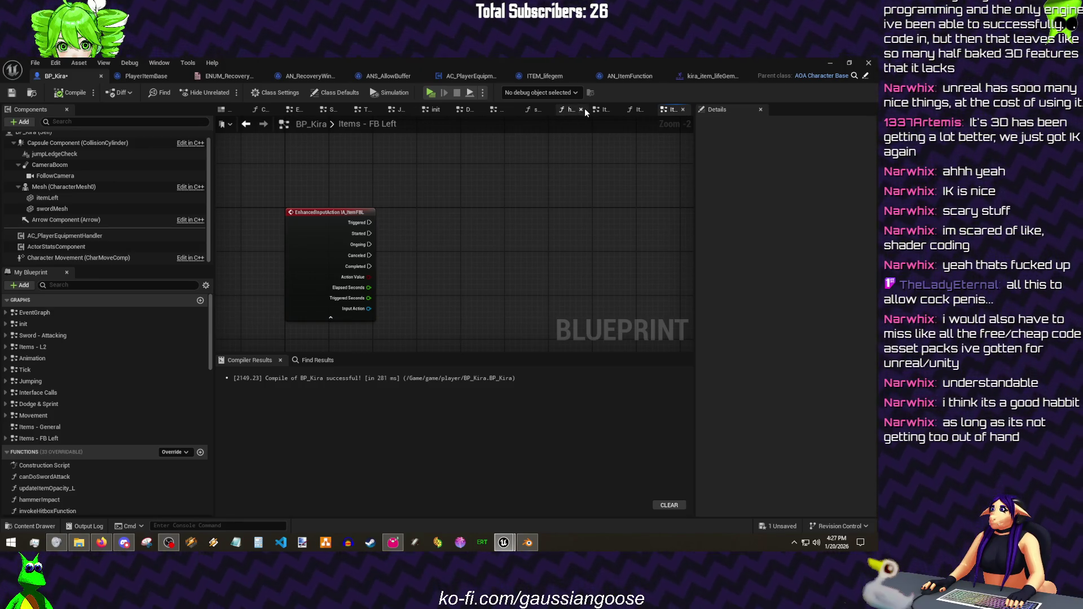
- Browse the graph tabs and close the empty Items - General graph
{"action": "left_click", "coordinate": [585, 109]}
{"action": "left_click", "coordinate": [579, 109]}
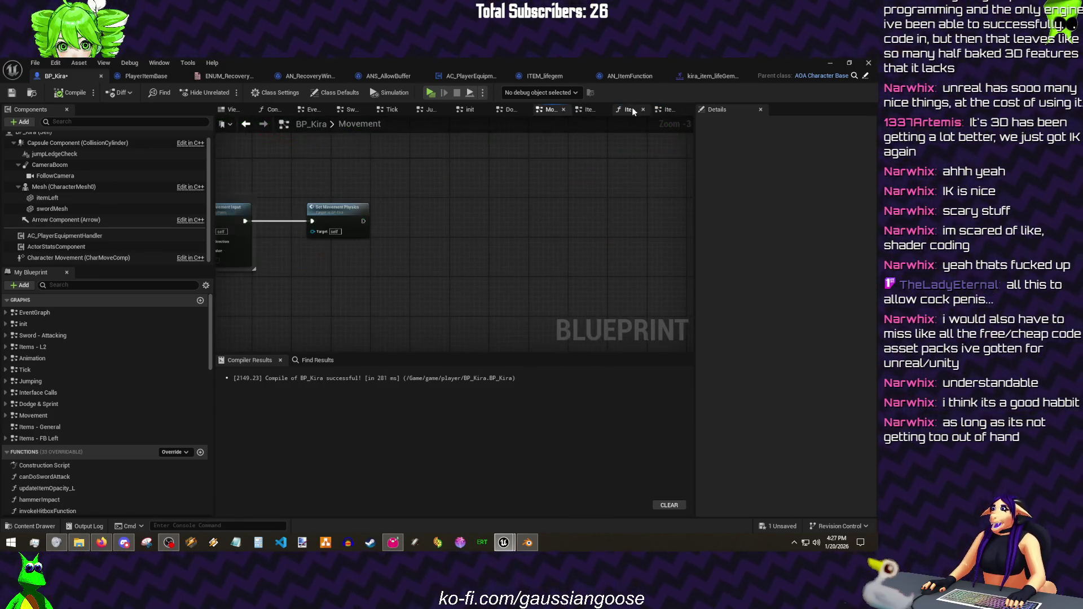
{"action": "left_click", "coordinate": [661, 109]}
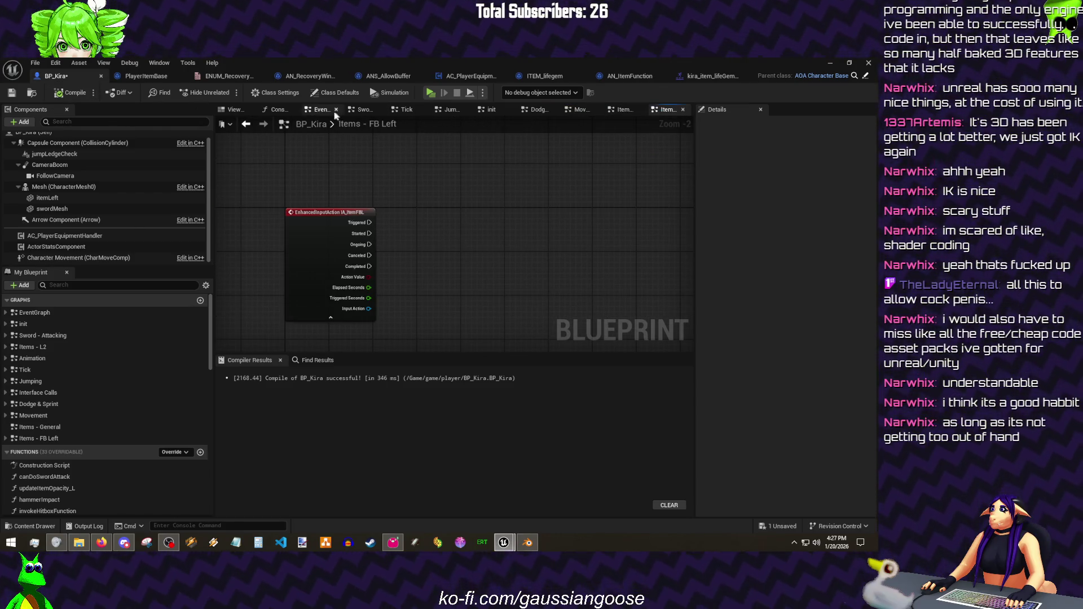
{"action": "left_click", "coordinate": [618, 112]}
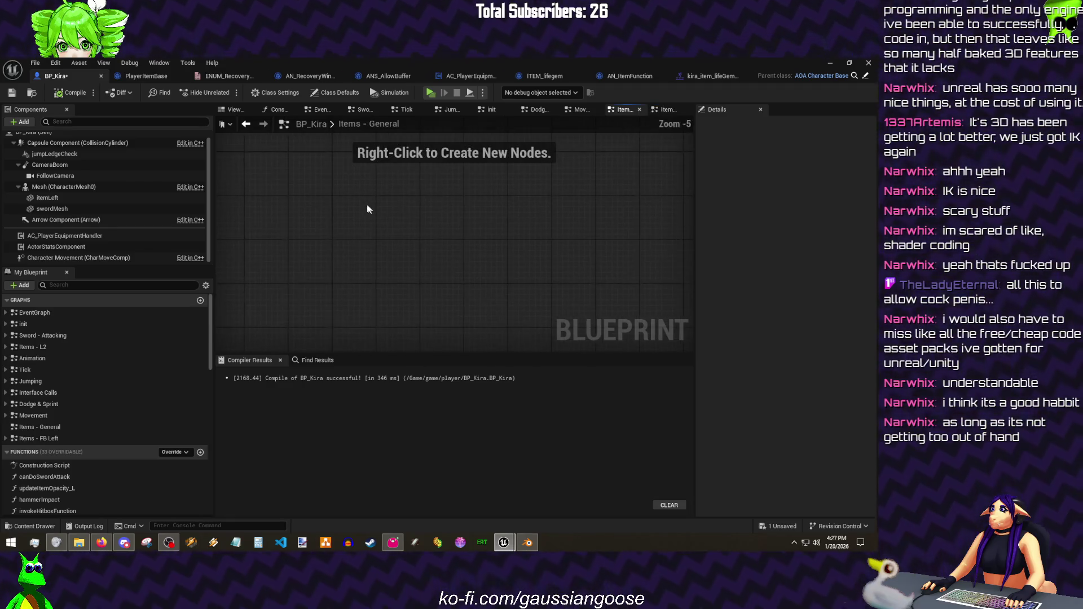
{"action": "left_click", "coordinate": [639, 108]}
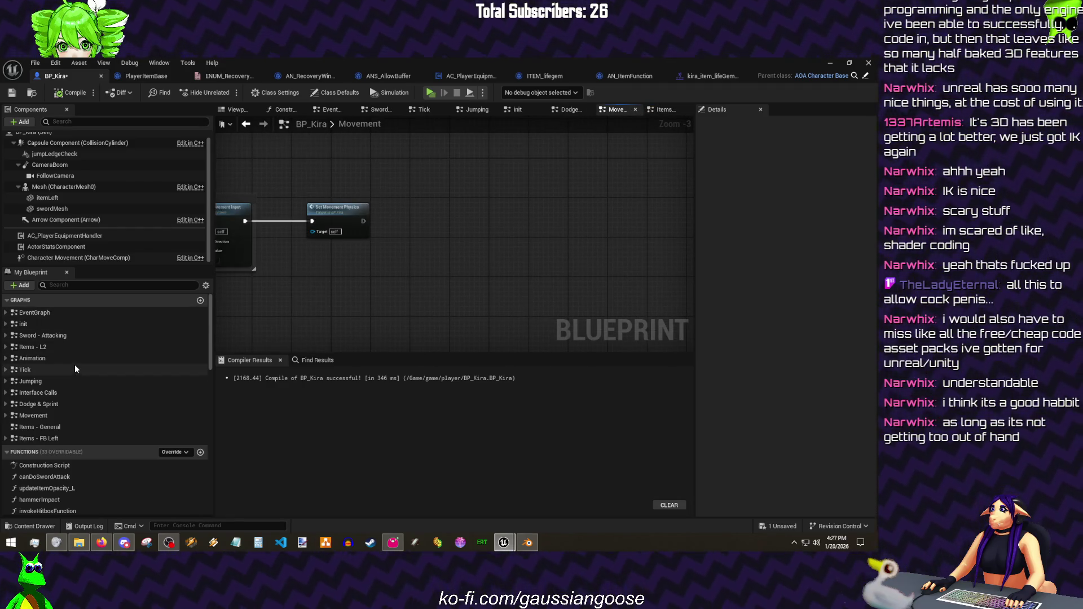
{"action": "left_click_drag", "start_coordinate": [279, 322], "coordinate": [424, 342]}
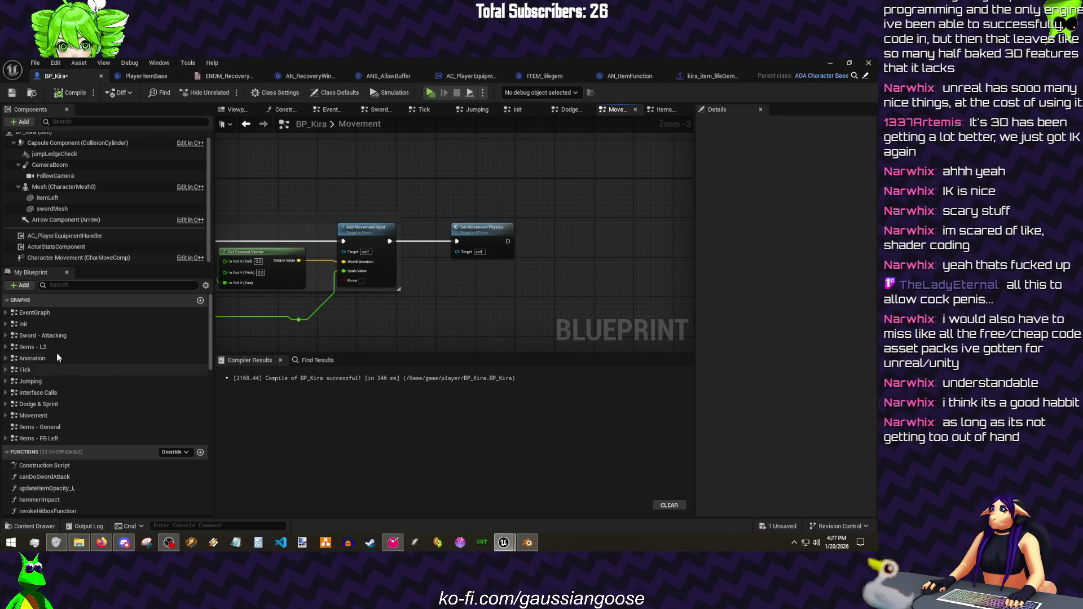
- Open Items - L2 in its own tab for reference, then drop the equipment handler getter into Items - FB Left
{"action": "right_click", "coordinate": [54, 348]}
{"action": "left_click", "coordinate": [80, 379]}
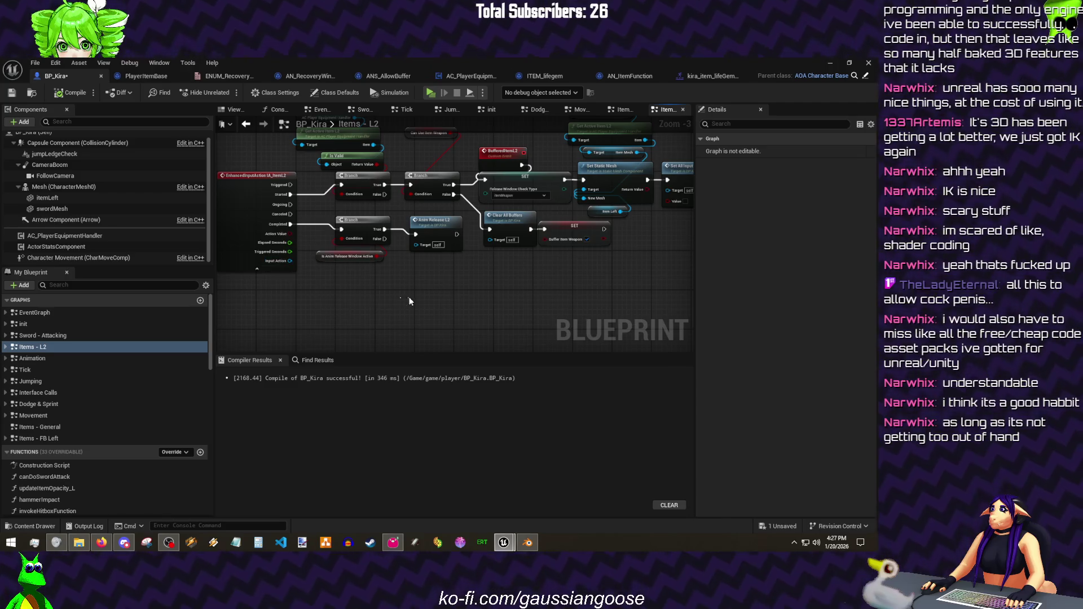
{"action": "left_click_drag", "start_coordinate": [409, 298], "coordinate": [398, 352]}
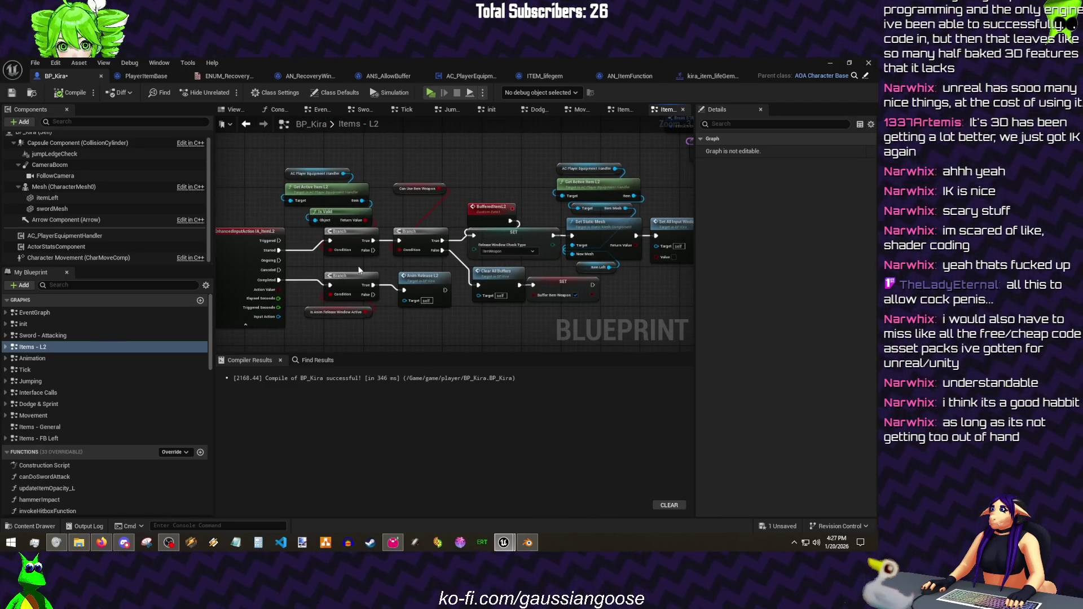
{"action": "left_click", "coordinate": [623, 109]}
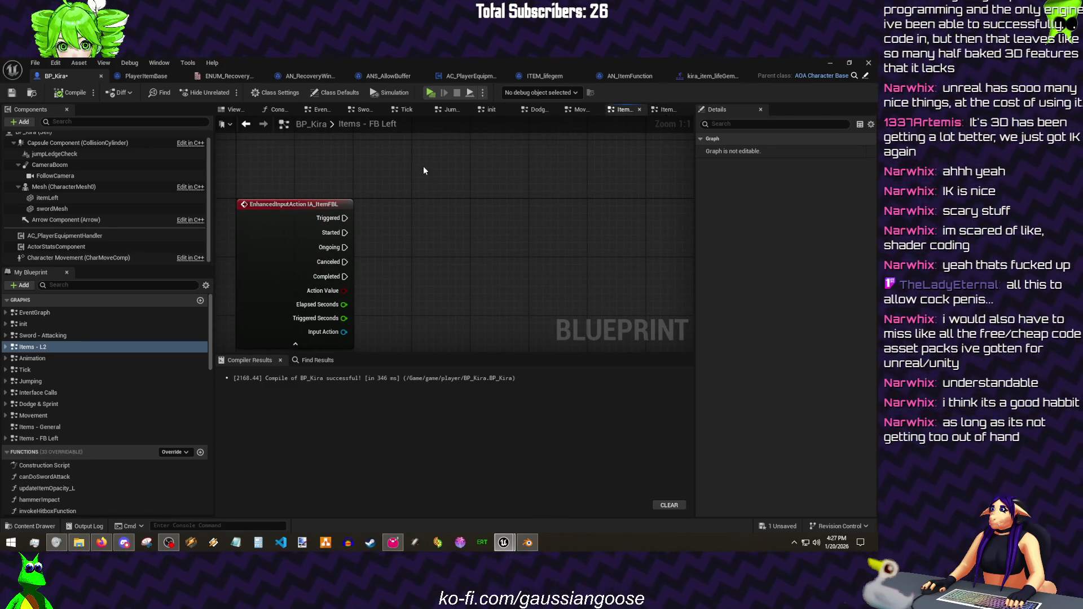
{"action": "left_click", "coordinate": [407, 203]}
- From AC Player Equipment Handler, get the active FBL item and check it with Is Valid
{"action": "mouse_move", "coordinate": [64, 236]}
{"action": "left_mouse_down"}
{"action": "mouse_move", "coordinate": [368, 180]}
{"action": "mouse_move", "coordinate": [340, 202]}
{"action": "left_mouse_up"}
{"action": "type", "text": "active"}
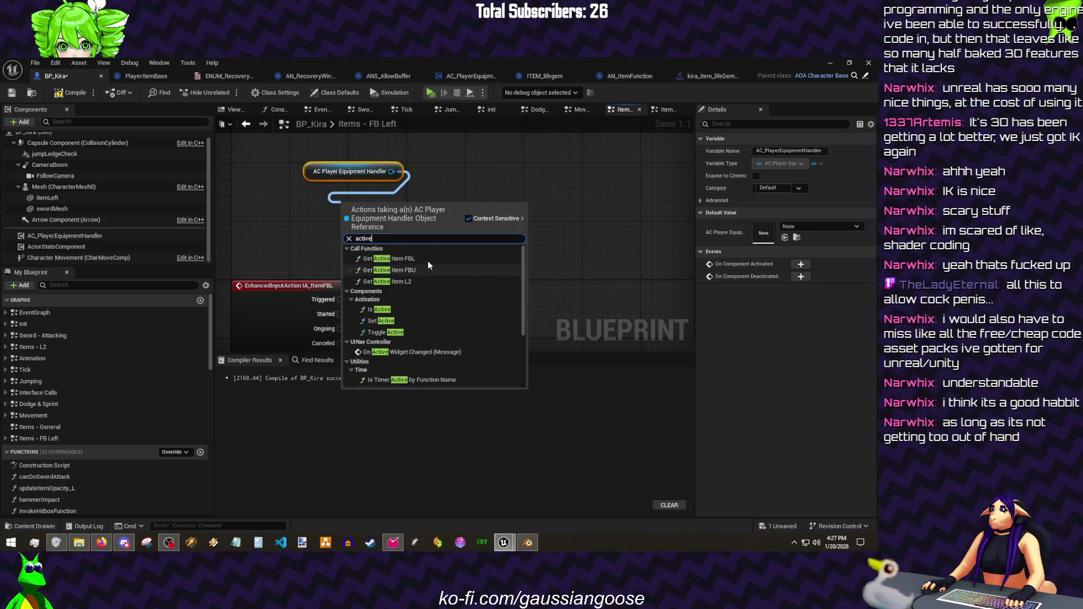
{"action": "left_click", "coordinate": [478, 260]}
{"action": "mouse_move", "coordinate": [432, 211]}
{"action": "left_mouse_down"}
{"action": "mouse_move", "coordinate": [366, 204]}
{"action": "mouse_move", "coordinate": [418, 228]}
{"action": "left_mouse_up"}
{"action": "type", "text": "valid"}
{"action": "key", "text": "Return"}
- Drive a Branch from Started with the Is Valid result, and paste a second Branch
{"action": "left_click_drag", "start_coordinate": [491, 247], "coordinate": [412, 314]}
{"action": "left_click_drag", "start_coordinate": [339, 314], "coordinate": [410, 300]}
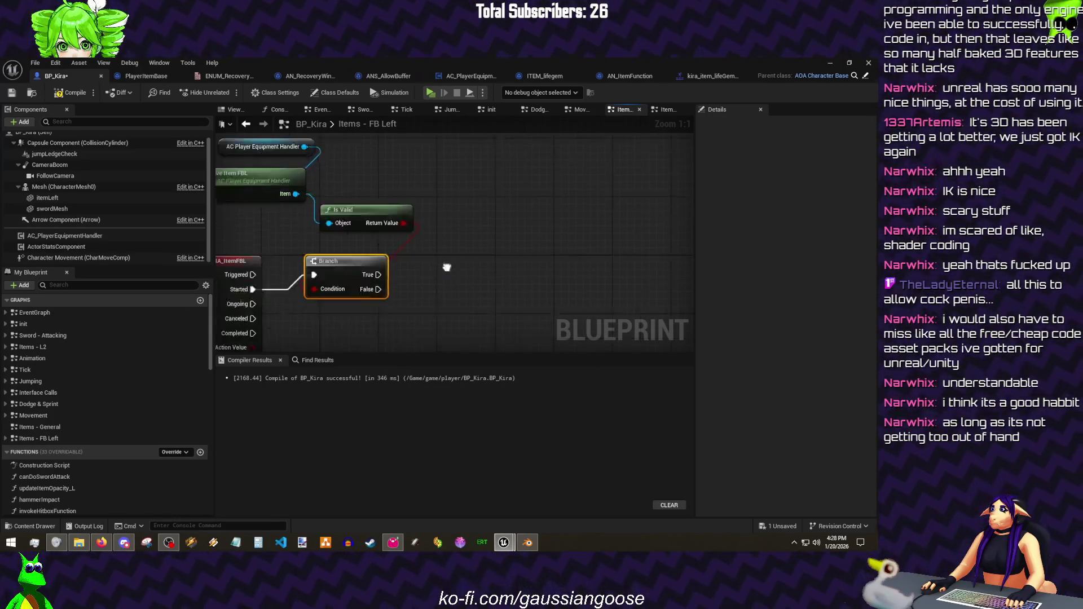
{"action": "key", "text": "ctrl+c"}
{"action": "key", "text": "ctrl+v"}
{"action": "scroll", "coordinate": [139, 391], "scroll_direction": "down", "scroll_amount": 5}
{"action": "scroll", "coordinate": [140, 392], "scroll_direction": "down", "scroll_amount": 3}
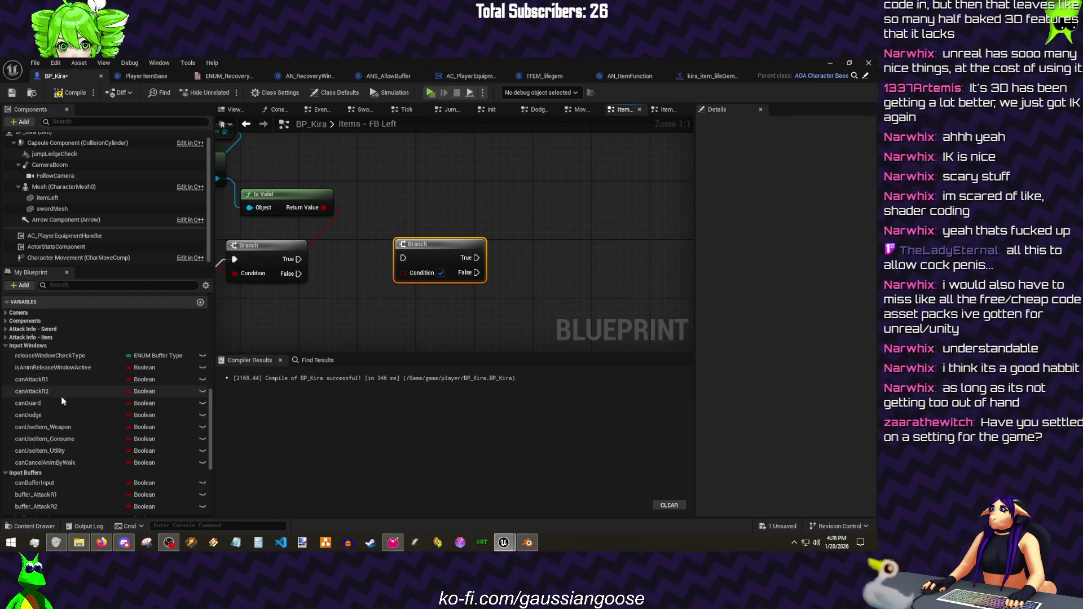
- Place a canUseItem_Consume getter beside the second Branch, compile, and rearrange the Is Valid node
{"action": "mouse_move", "coordinate": [42, 440]}
{"action": "left_mouse_down"}
{"action": "mouse_move", "coordinate": [402, 288]}
{"action": "mouse_move", "coordinate": [375, 278]}
{"action": "mouse_move", "coordinate": [462, 301]}
{"action": "left_mouse_up"}
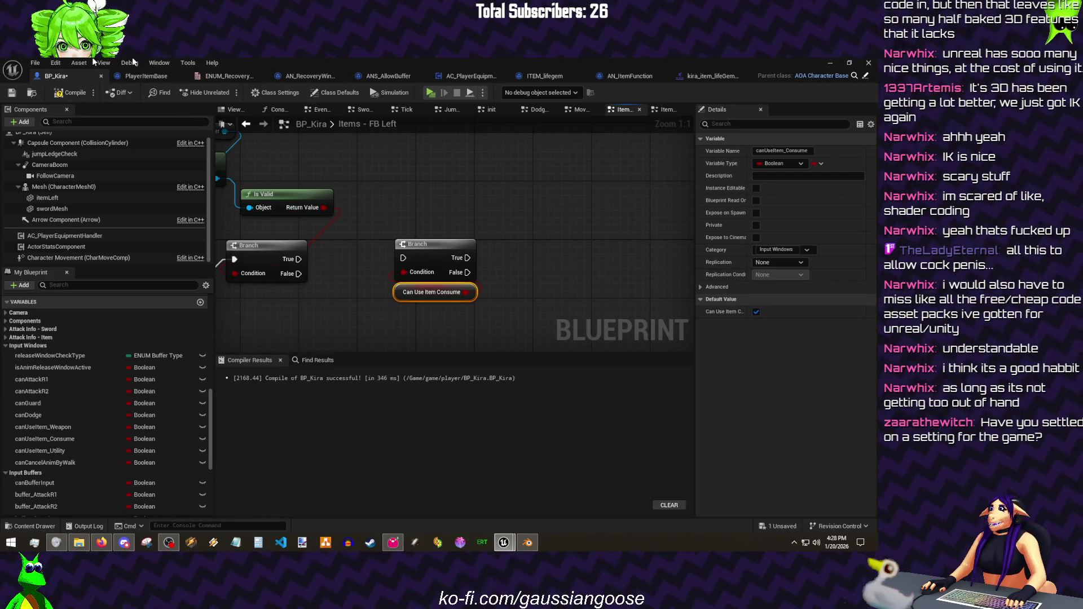
{"action": "mouse_move", "coordinate": [494, 335]}
{"action": "left_mouse_down"}
{"action": "mouse_move", "coordinate": [413, 251]}
{"action": "mouse_move", "coordinate": [385, 254]}
{"action": "left_mouse_up"}
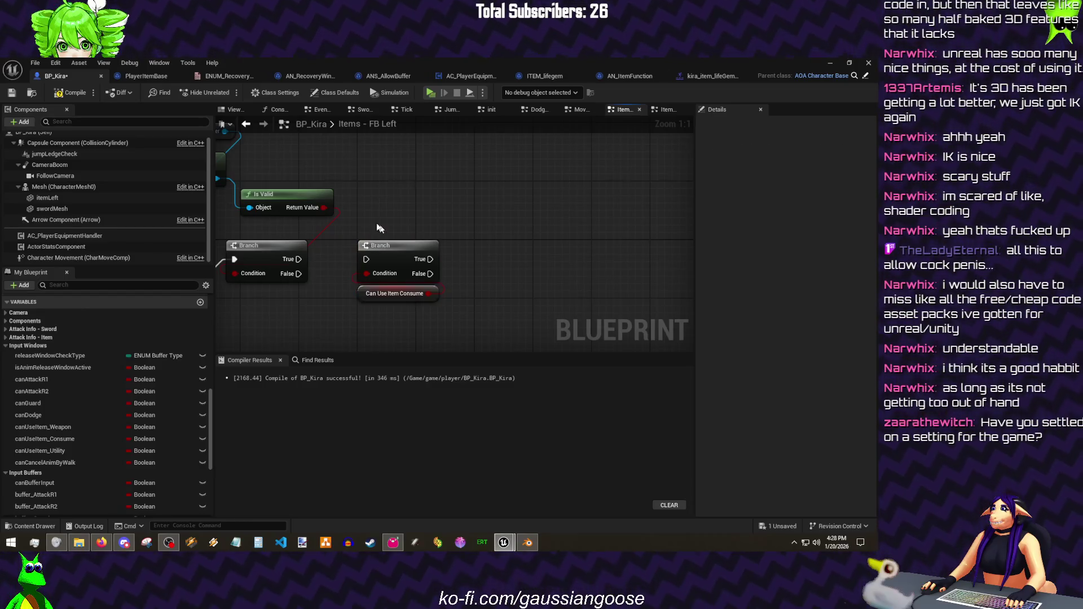
{"action": "left_click", "coordinate": [59, 92]}
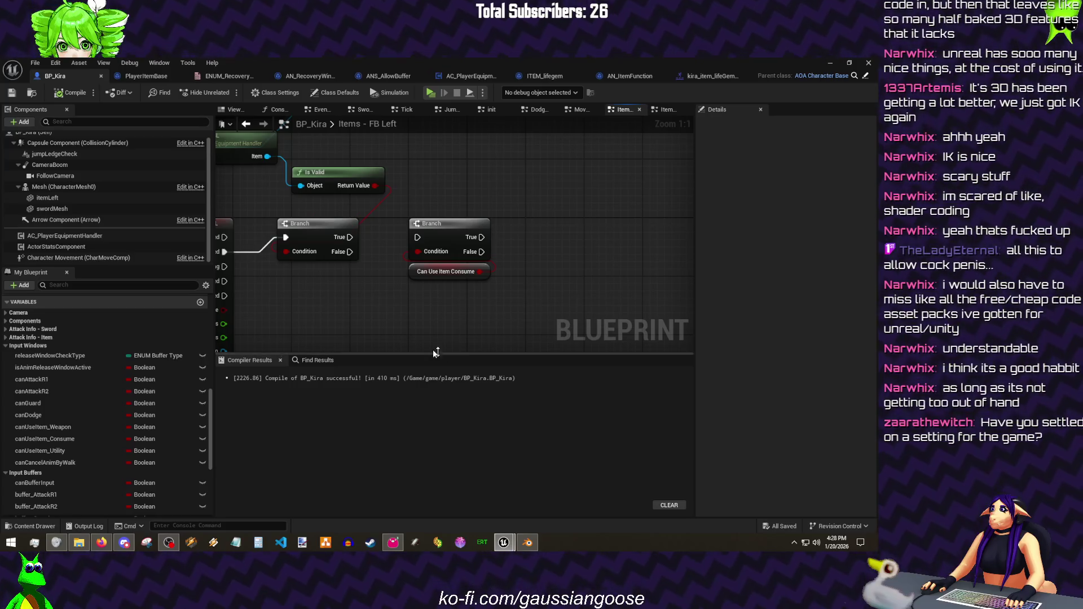
{"action": "left_click_drag", "start_coordinate": [509, 323], "coordinate": [321, 146]}
{"action": "left_click_drag", "start_coordinate": [352, 297], "coordinate": [409, 328]}
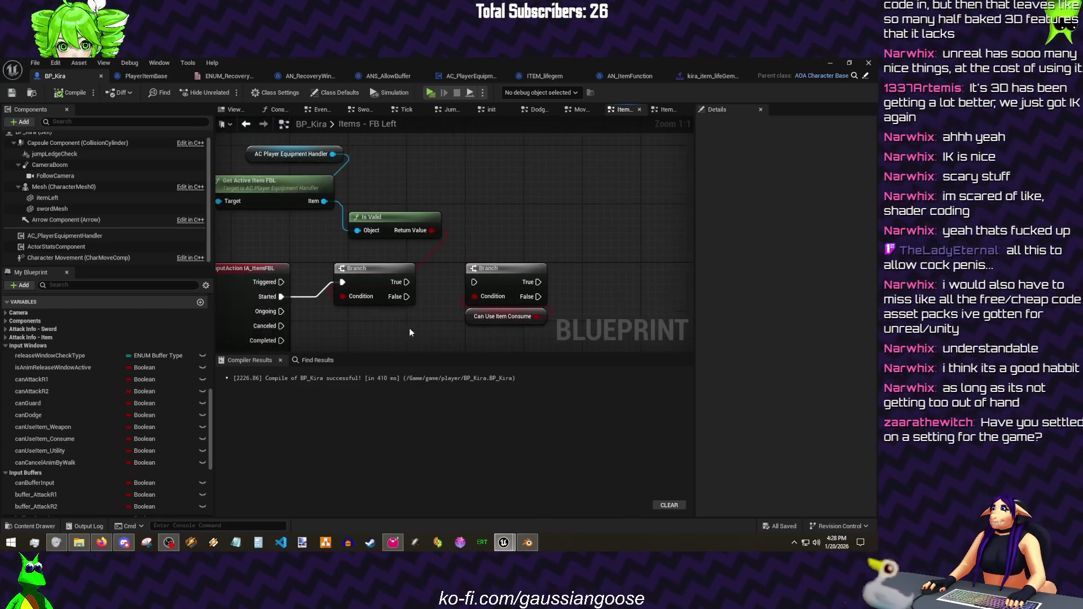
{"action": "left_click_drag", "start_coordinate": [387, 222], "coordinate": [365, 245]}
{"action": "left_click_drag", "start_coordinate": [492, 241], "coordinate": [438, 195]}
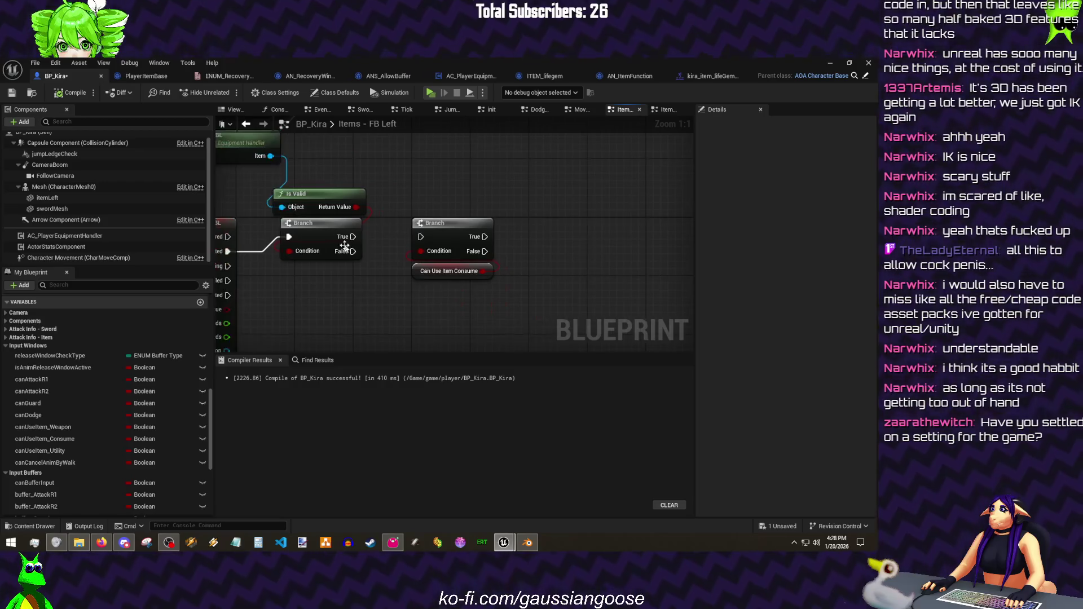
{"action": "left_click", "coordinate": [364, 238]}
- Wire the first Branch's True output into the second Branch, then compile and save
{"action": "left_click_drag", "start_coordinate": [377, 235], "coordinate": [428, 236]}
{"action": "left_click", "coordinate": [414, 200]}
{"action": "left_click", "coordinate": [68, 93]}
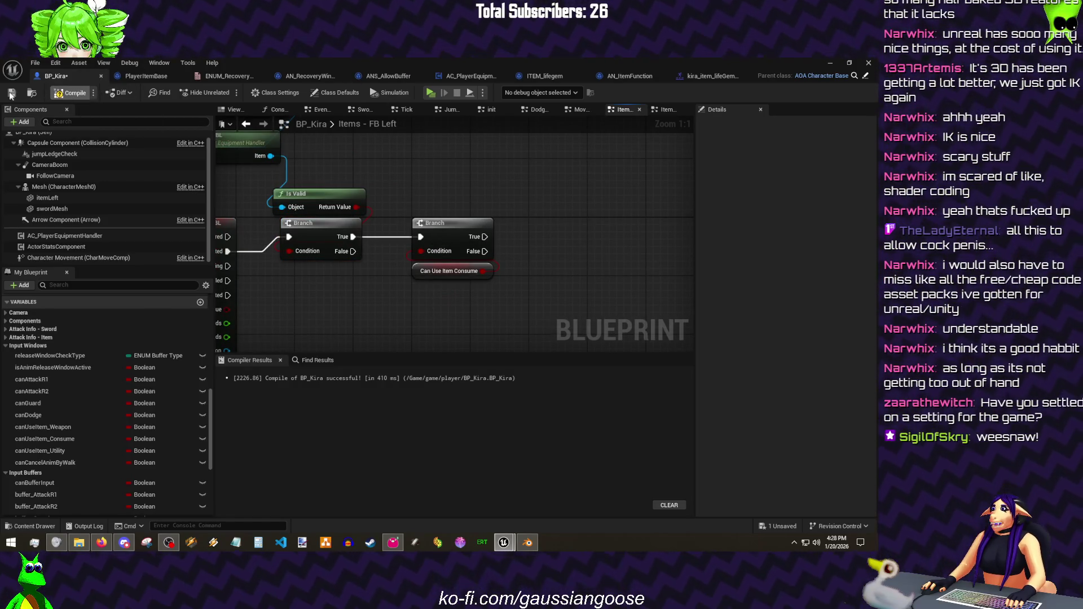
{"action": "left_click", "coordinate": [12, 93]}
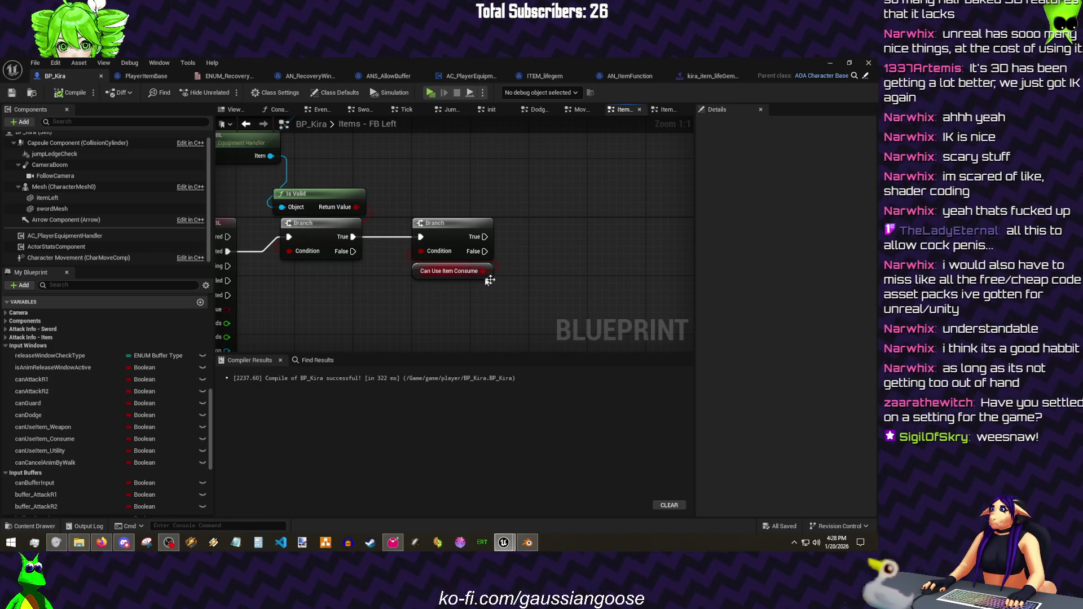
{"action": "left_click_drag", "start_coordinate": [514, 214], "coordinate": [461, 206]}
{"action": "left_click_drag", "start_coordinate": [365, 186], "coordinate": [388, 192]}
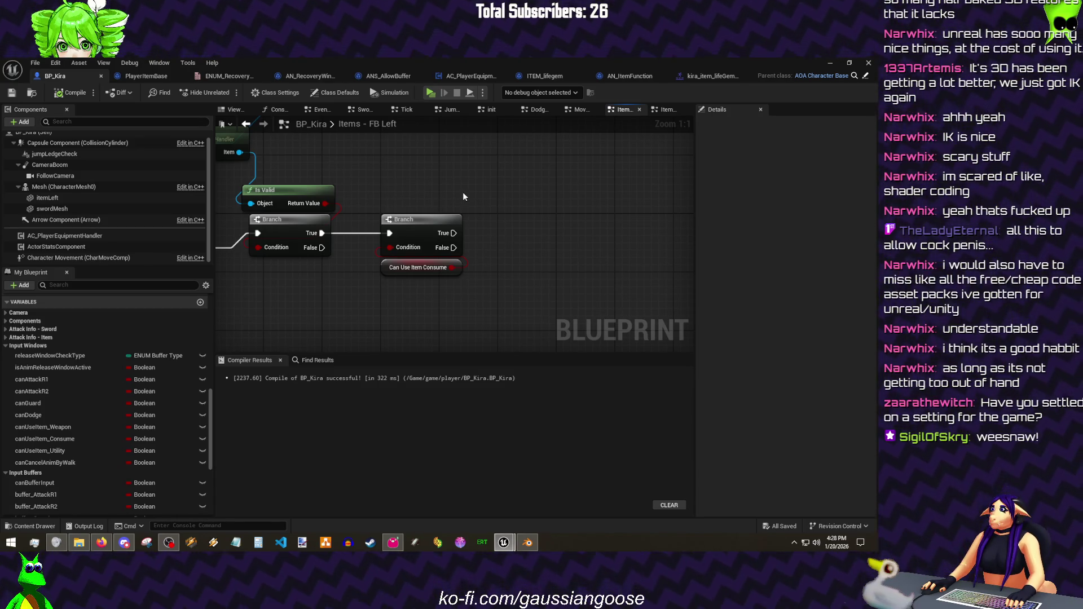
{"action": "left_click_drag", "start_coordinate": [556, 326], "coordinate": [354, 198]}
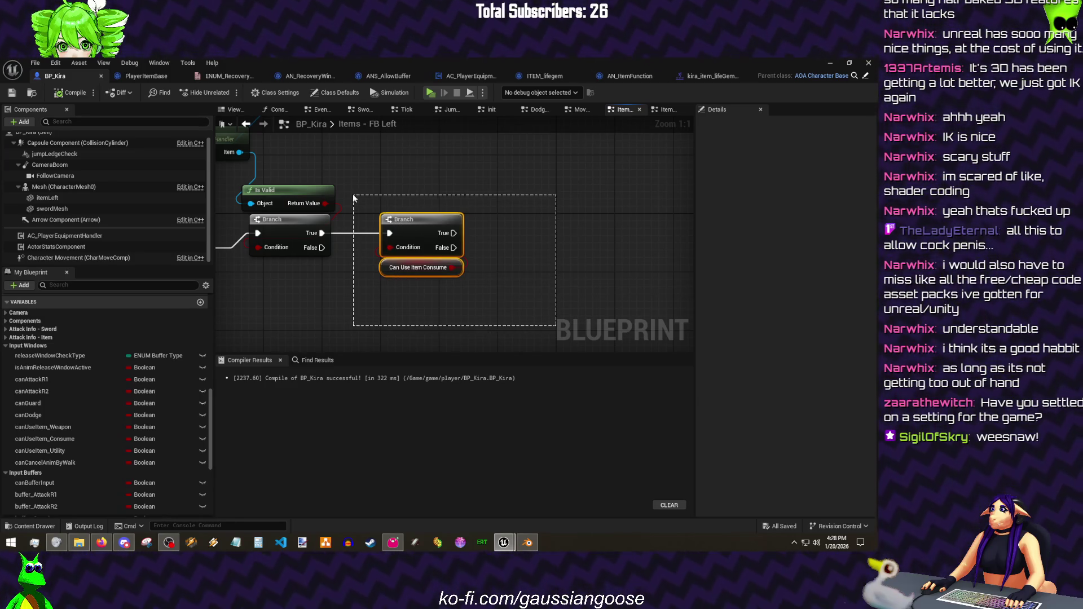
- Regroup the equipment handler getter under Get Active Item FBL and save the blueprint
{"action": "left_click_drag", "start_coordinate": [381, 157], "coordinate": [378, 156]}
{"action": "left_click", "coordinate": [378, 157]}
{"action": "left_click_drag", "start_coordinate": [346, 224], "coordinate": [377, 224]}
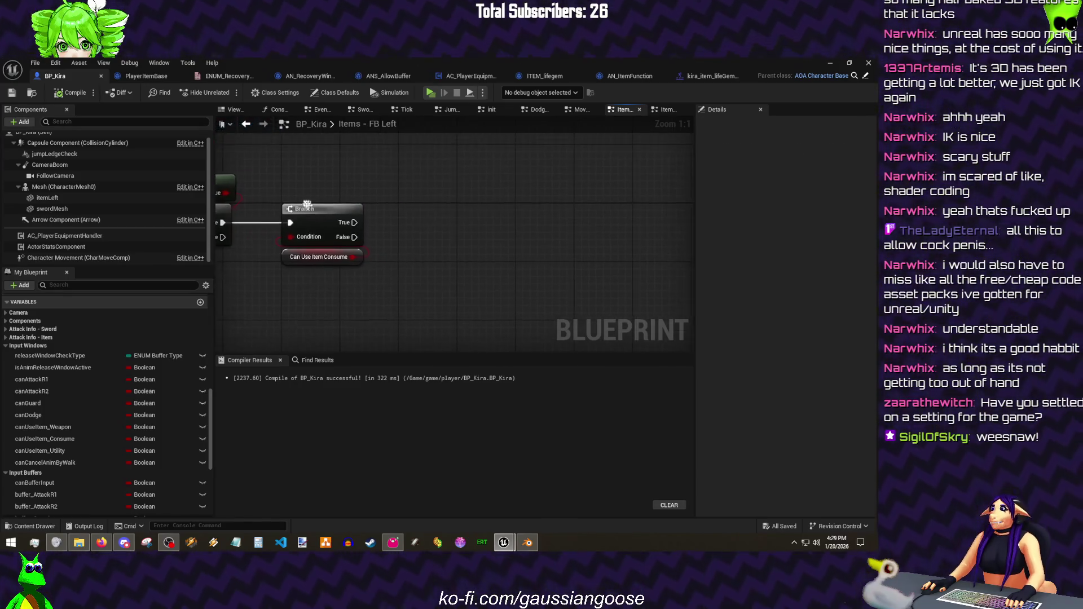
{"action": "left_click_drag", "start_coordinate": [378, 225], "coordinate": [386, 254]}
{"action": "left_click", "coordinate": [386, 257]}
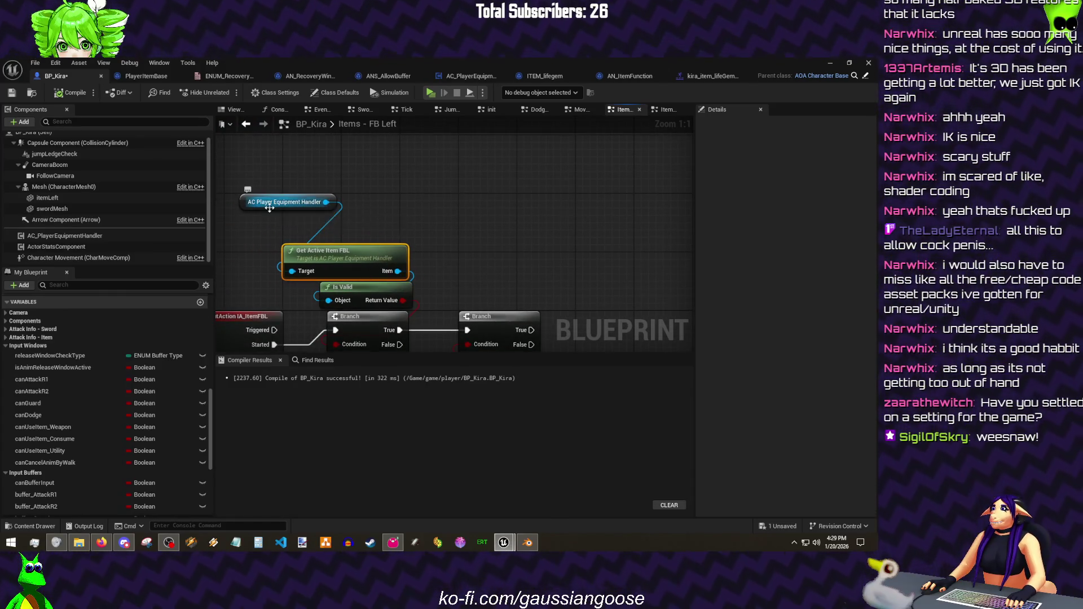
{"action": "left_click_drag", "start_coordinate": [279, 209], "coordinate": [341, 246]}
{"action": "left_click", "coordinate": [549, 342]}
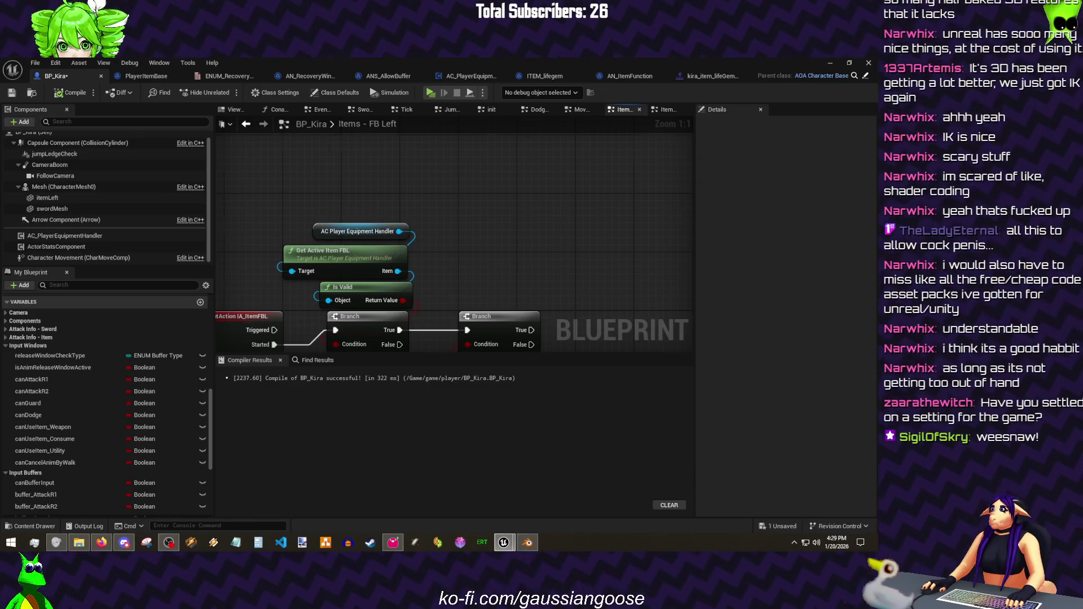
{"action": "left_click_drag", "start_coordinate": [549, 342], "coordinate": [430, 248]}
{"action": "left_click", "coordinate": [12, 93]}
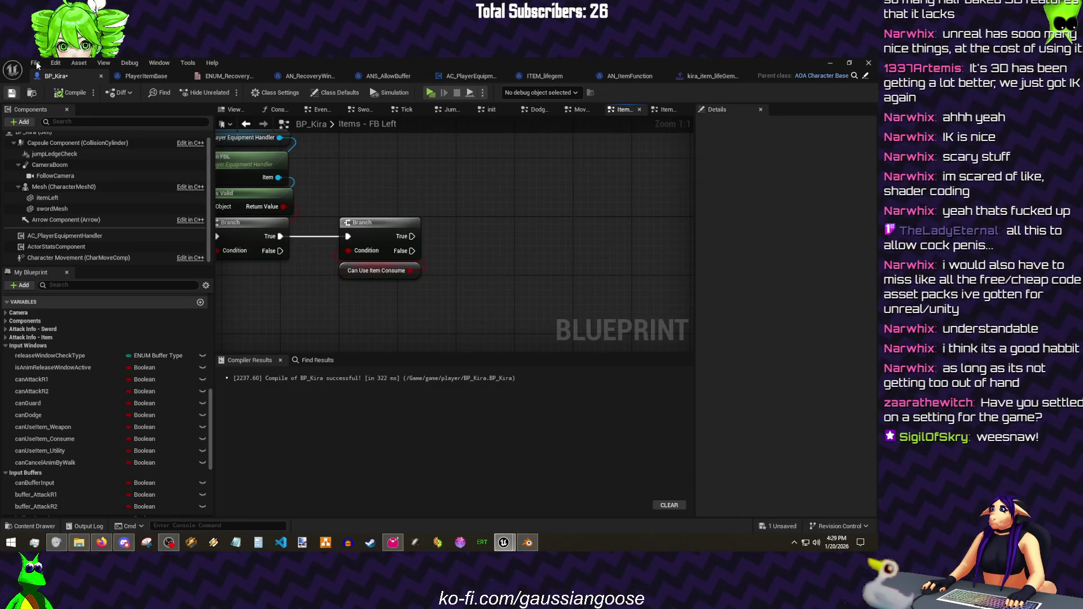
{"action": "left_click", "coordinate": [32, 64]}
{"action": "left_click", "coordinate": [56, 125]}
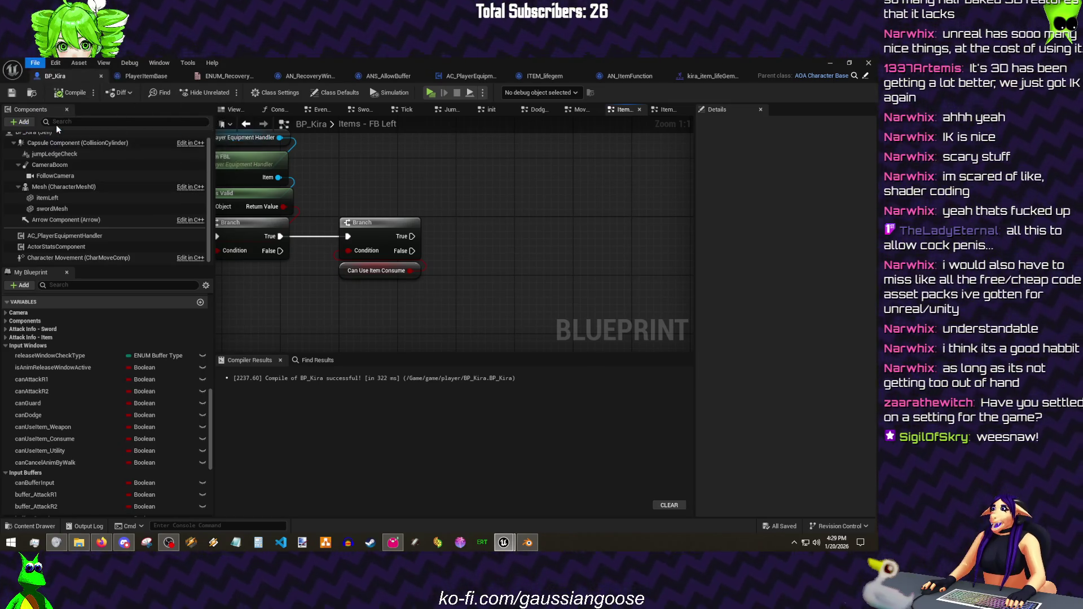
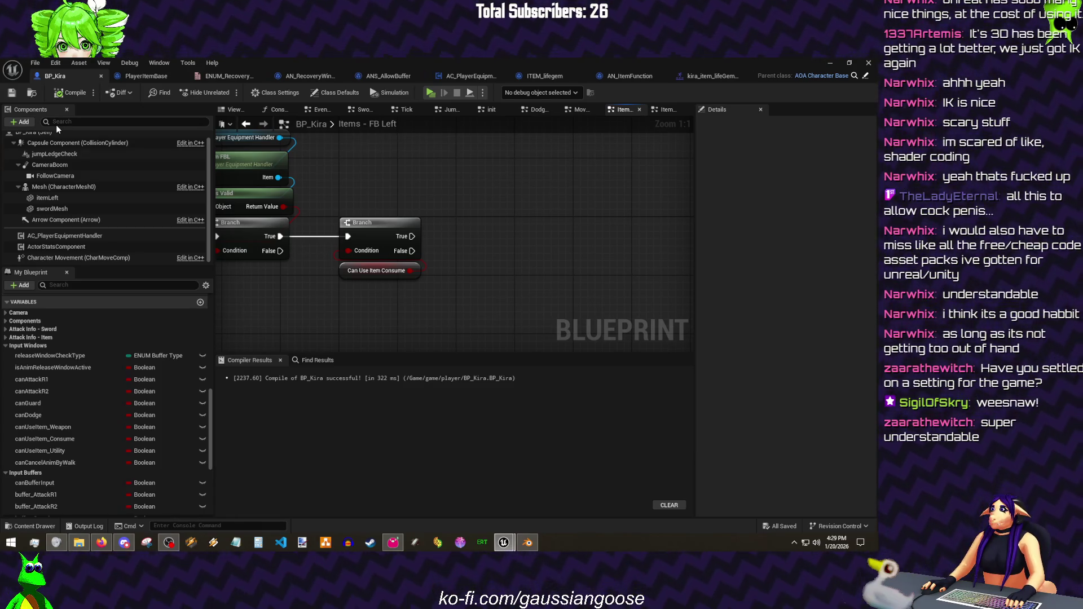
- Shift the four equipment-check nodes right in the Items - FB Left graph and save BP_Kira
{"action": "left_click_drag", "start_coordinate": [411, 181], "coordinate": [487, 186]}
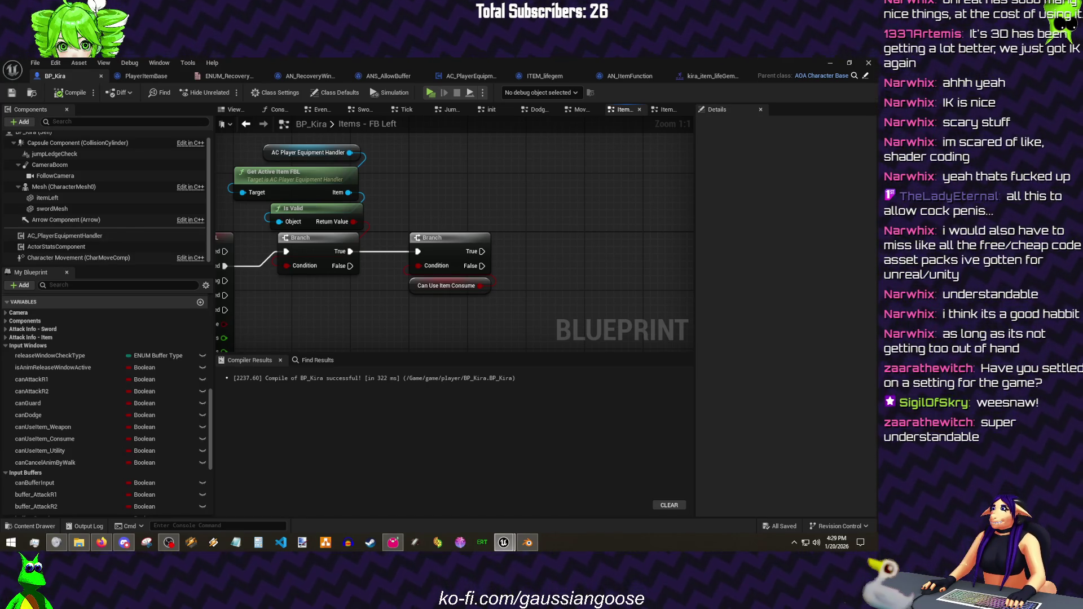
{"action": "left_click_drag", "start_coordinate": [494, 216], "coordinate": [487, 214]}
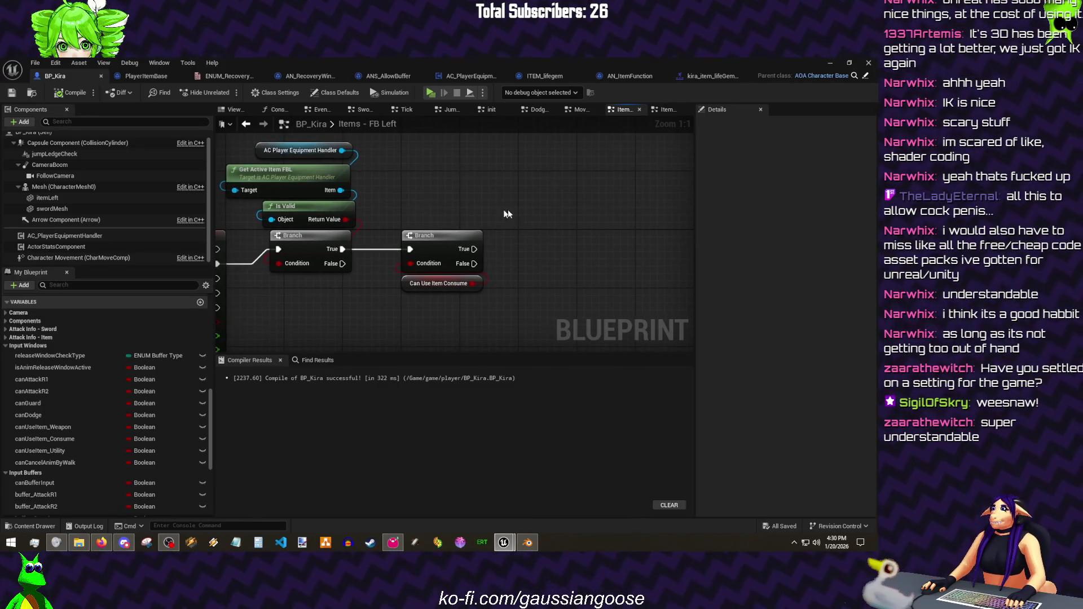
{"action": "mouse_move", "coordinate": [375, 295]}
{"action": "left_mouse_down"}
{"action": "mouse_move", "coordinate": [394, 303]}
{"action": "mouse_move", "coordinate": [255, 151]}
{"action": "left_mouse_up"}
{"action": "left_click_drag", "start_coordinate": [319, 255], "coordinate": [334, 254]}
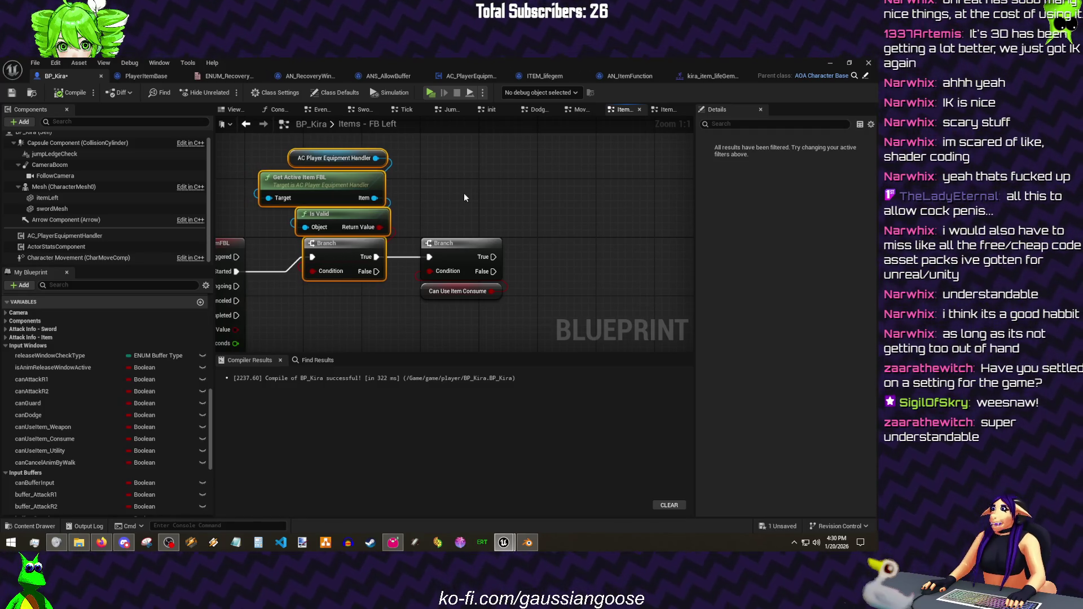
{"action": "left_click", "coordinate": [464, 196]}
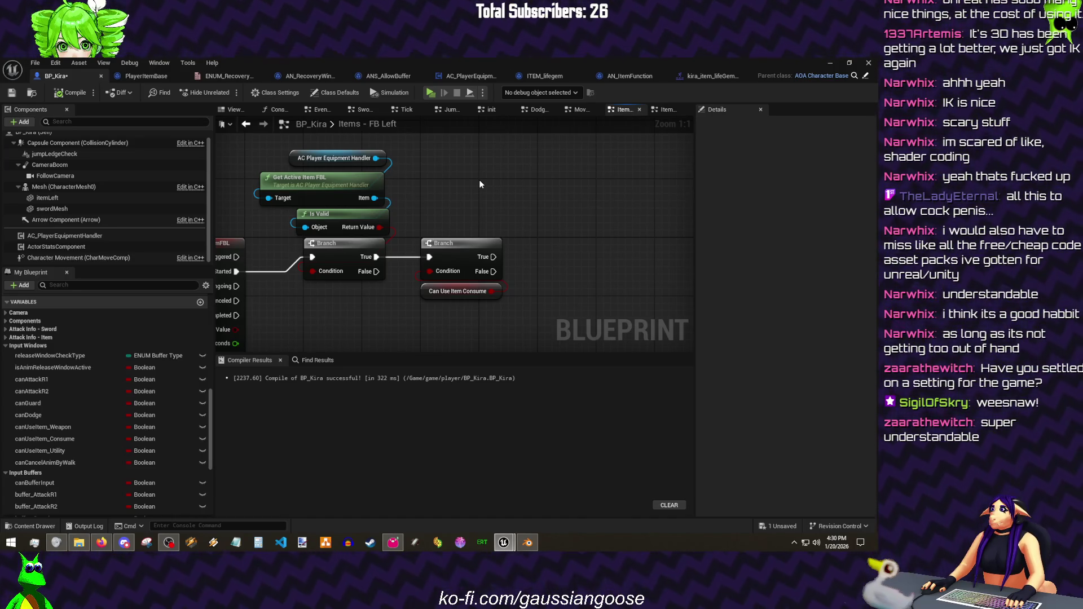
{"action": "key", "text": "ctrl+s"}
- Dismiss the blueprint action list and bring the two Branch nodes into view
{"action": "right_click", "coordinate": [432, 179]}
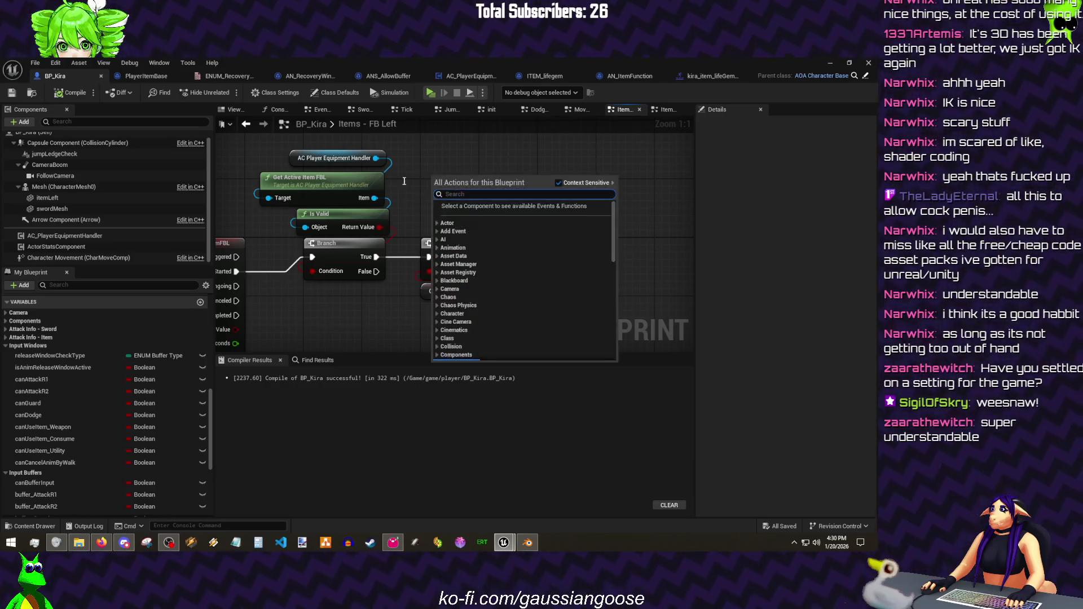
{"action": "left_click_drag", "start_coordinate": [432, 161], "coordinate": [358, 141]}
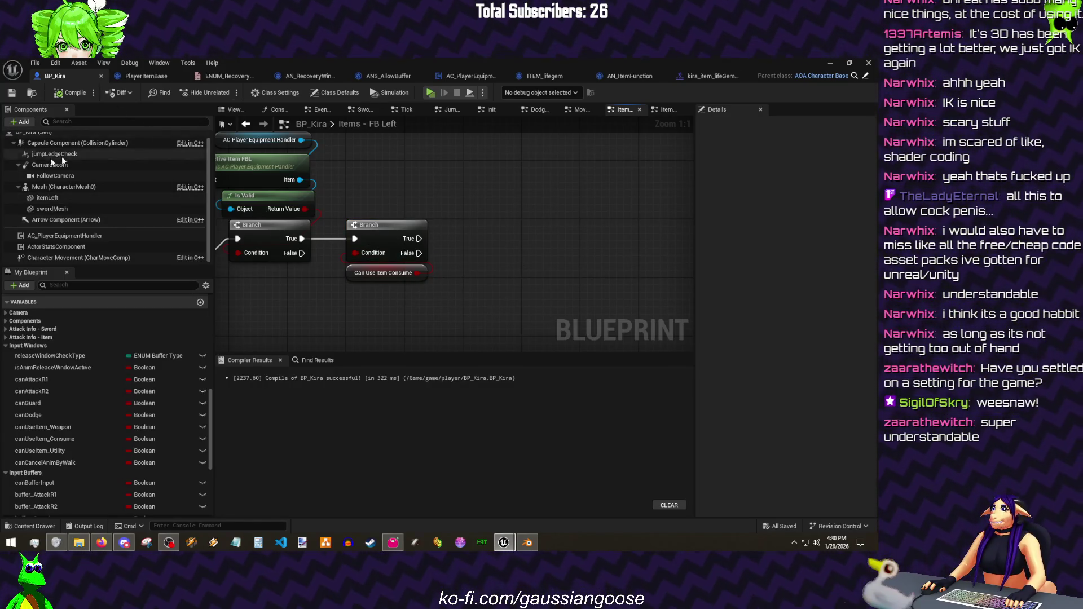
{"action": "left_click_drag", "start_coordinate": [487, 227], "coordinate": [370, 252]}
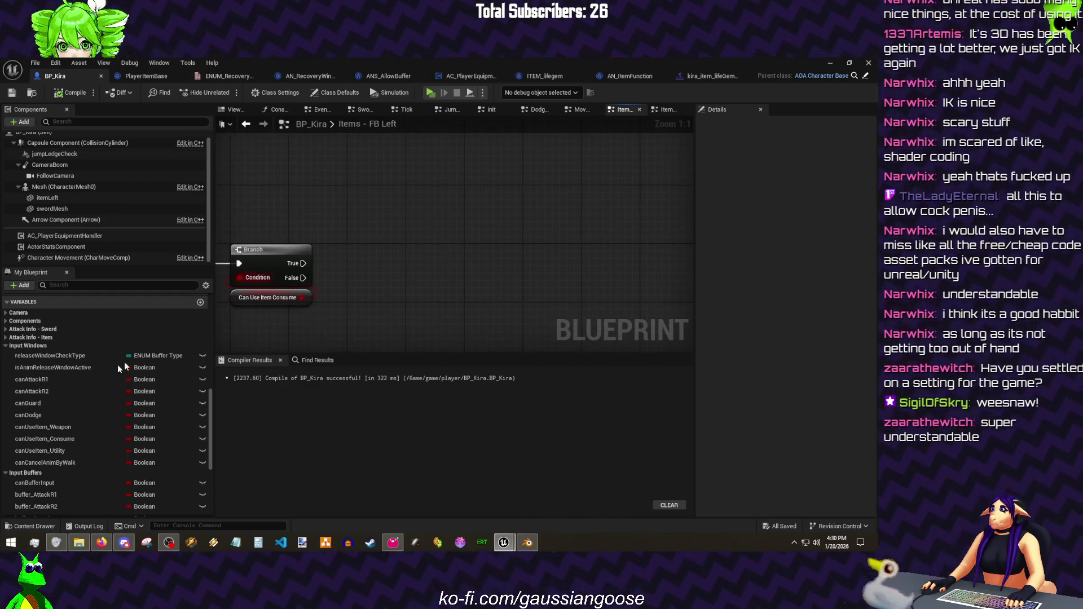
{"action": "scroll", "coordinate": [143, 352], "scroll_direction": "down", "scroll_amount": 3}
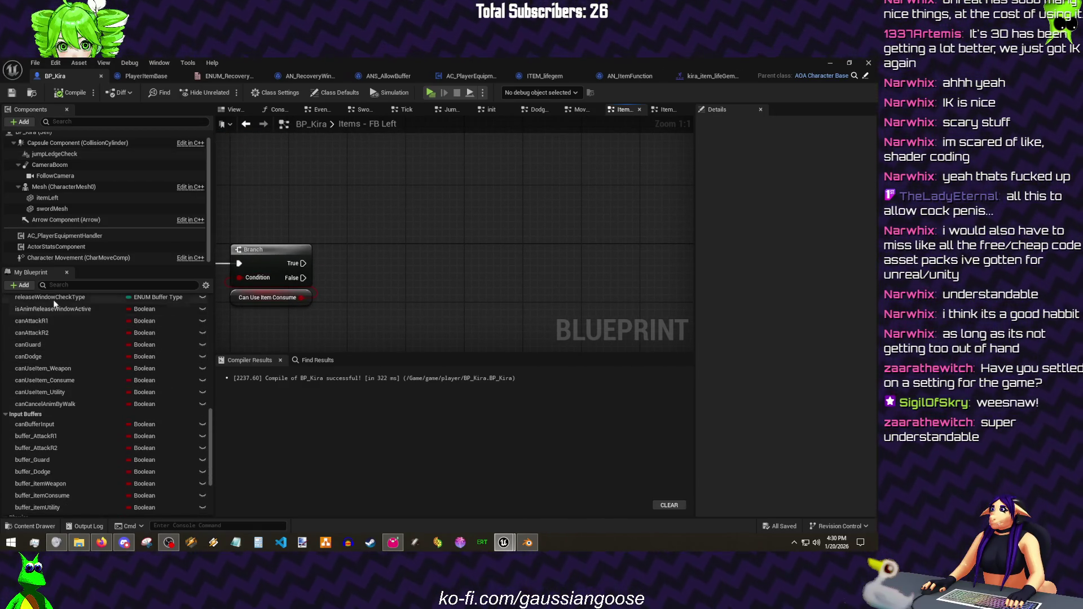
- Set Release Window Check Type to itemConsume off the Branch True output and save
{"action": "left_click_drag", "start_coordinate": [55, 303], "coordinate": [364, 242]}
{"action": "left_click", "coordinate": [419, 265]}
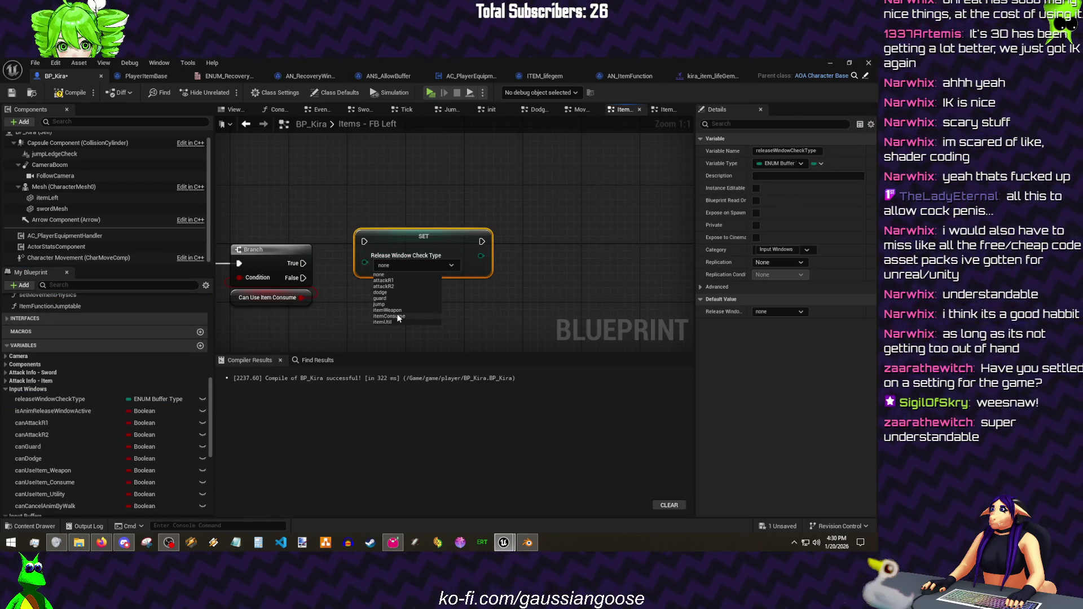
{"action": "left_click", "coordinate": [397, 316]}
{"action": "mouse_move", "coordinate": [302, 264]}
{"action": "left_mouse_down"}
{"action": "mouse_move", "coordinate": [364, 242]}
{"action": "mouse_move", "coordinate": [373, 266]}
{"action": "left_mouse_up"}
{"action": "left_click", "coordinate": [11, 93]}
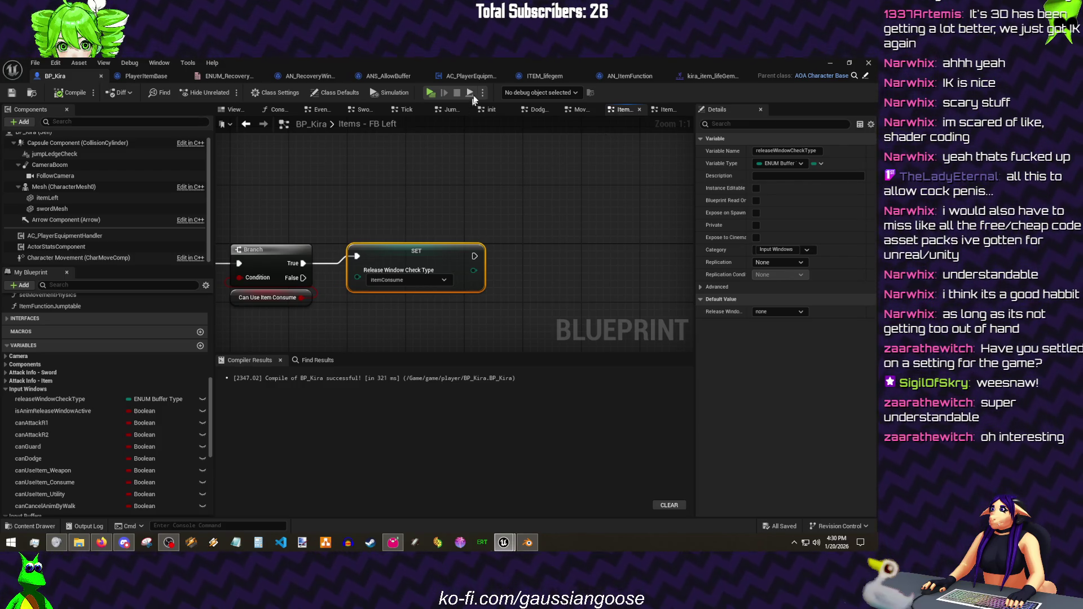
- Review the Items - L2 graph, then return to the Set Static Mesh nodes in FB Left
{"action": "left_click", "coordinate": [667, 110]}
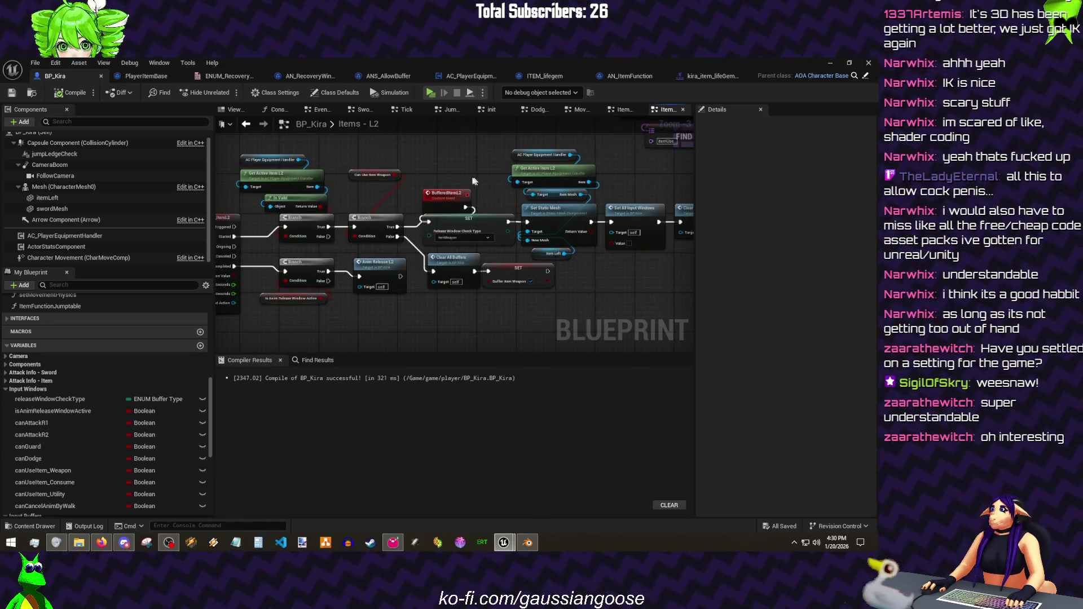
{"action": "left_click_drag", "start_coordinate": [475, 180], "coordinate": [293, 199]}
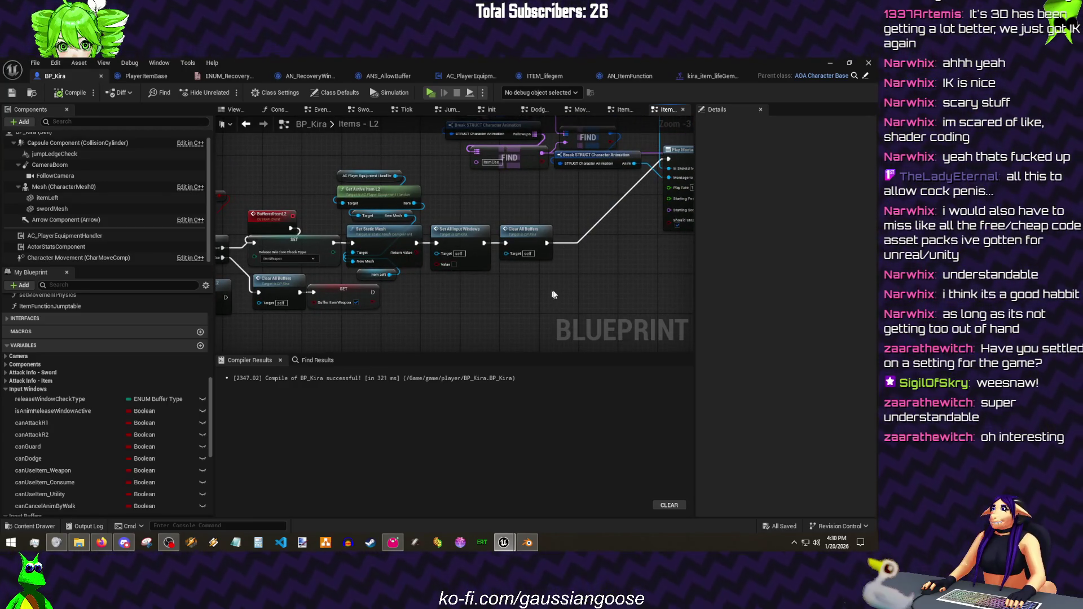
{"action": "left_click", "coordinate": [623, 110]}
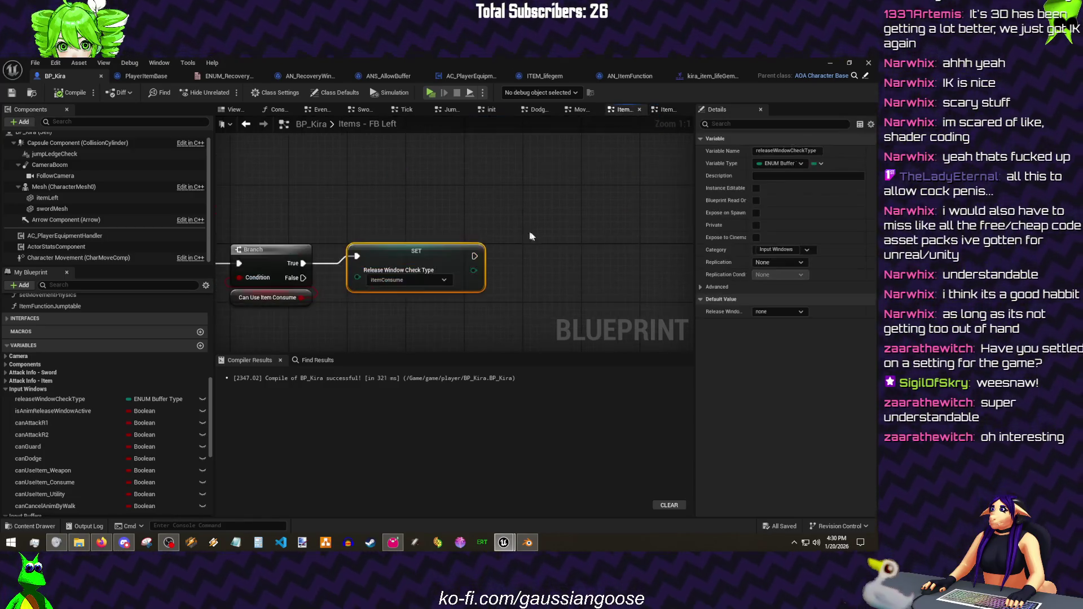
{"action": "mouse_move", "coordinate": [526, 229]}
{"action": "left_mouse_down"}
{"action": "mouse_move", "coordinate": [393, 235]}
{"action": "mouse_move", "coordinate": [365, 215]}
{"action": "mouse_move", "coordinate": [423, 210]}
{"action": "left_mouse_up"}
{"action": "type", "text": "item mesh"}
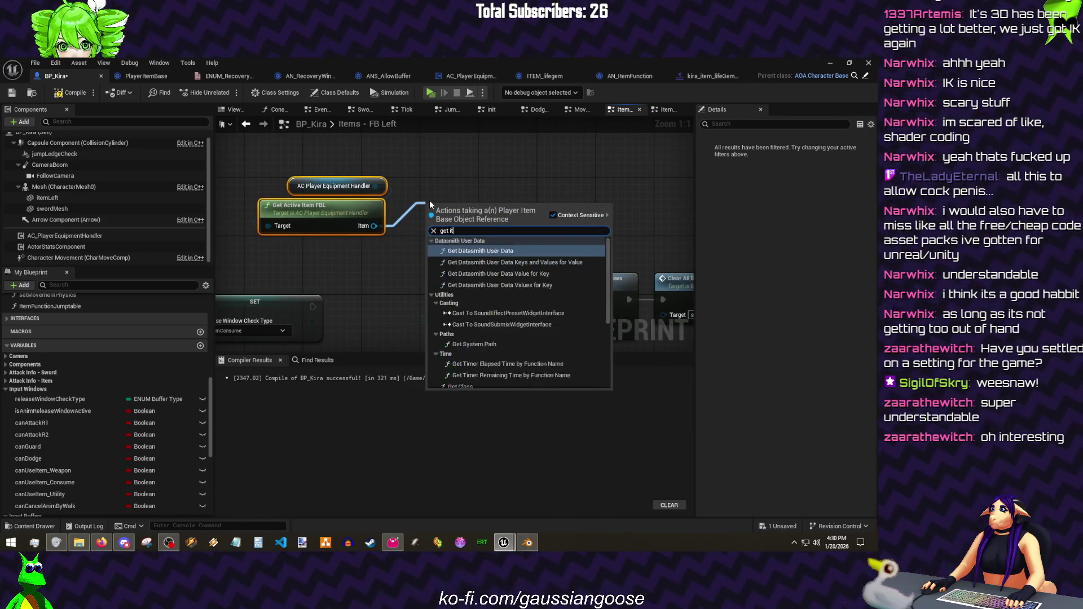
- Add an Item Mesh getter and feed it into Set Static Mesh's New Mesh input
{"action": "key", "text": "Return"}
{"action": "left_click", "coordinate": [430, 201]}
{"action": "left_click_drag", "start_coordinate": [500, 209], "coordinate": [443, 330]}
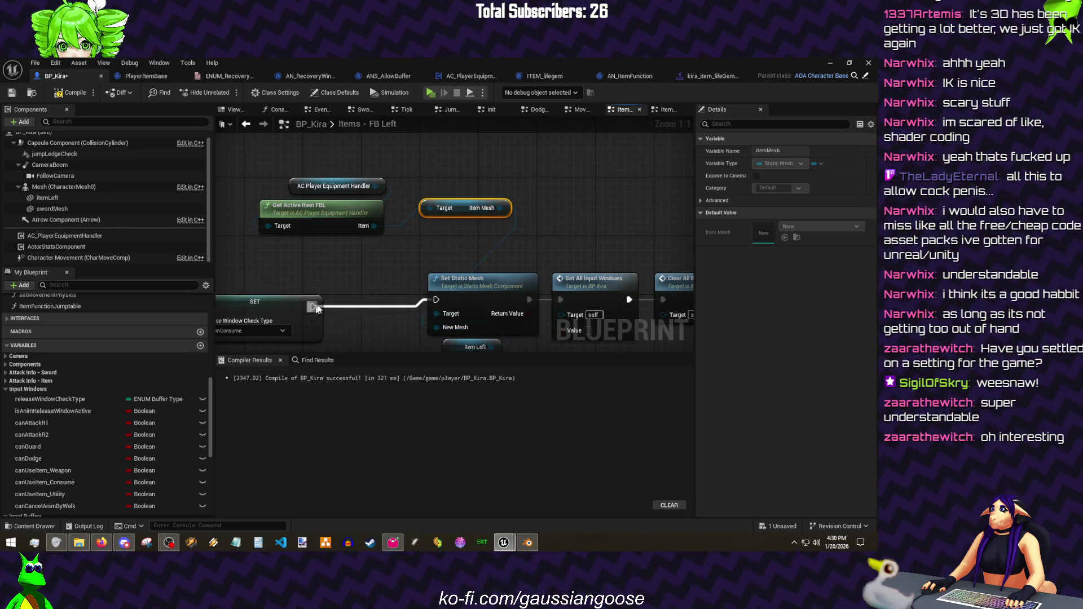
- Move the Set Static Mesh chain down-left and the Get Active Item nodes up-right, then save
{"action": "left_click_drag", "start_coordinate": [315, 309], "coordinate": [238, 245]}
{"action": "left_click_drag", "start_coordinate": [338, 194], "coordinate": [616, 302]}
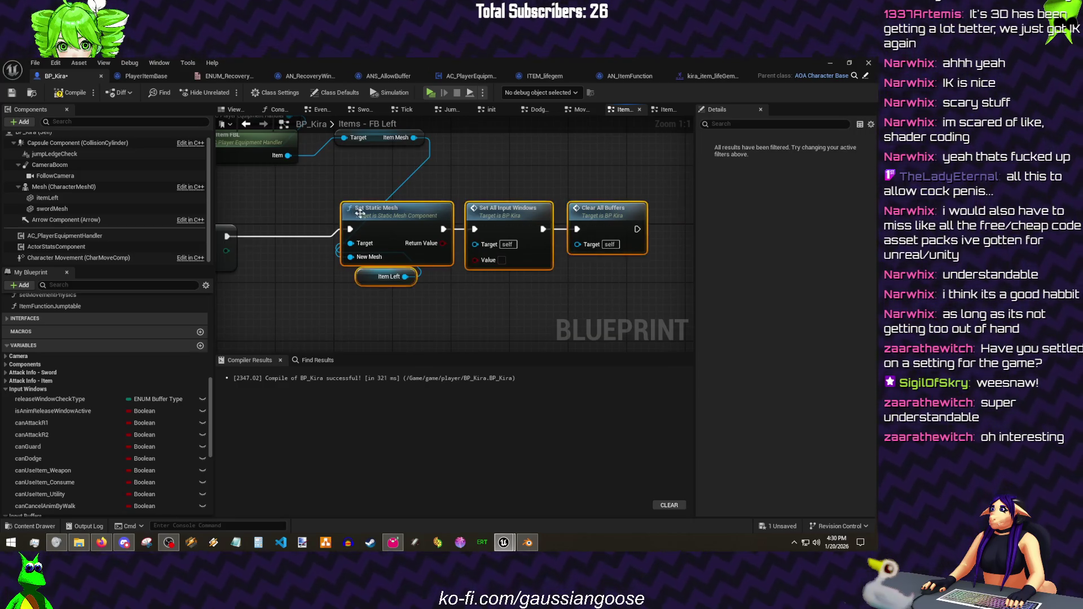
{"action": "left_click_drag", "start_coordinate": [358, 213], "coordinate": [292, 236]}
{"action": "left_click_drag", "start_coordinate": [363, 220], "coordinate": [491, 192]}
{"action": "left_click", "coordinate": [378, 190]}
{"action": "key", "text": "ctrl+s"}
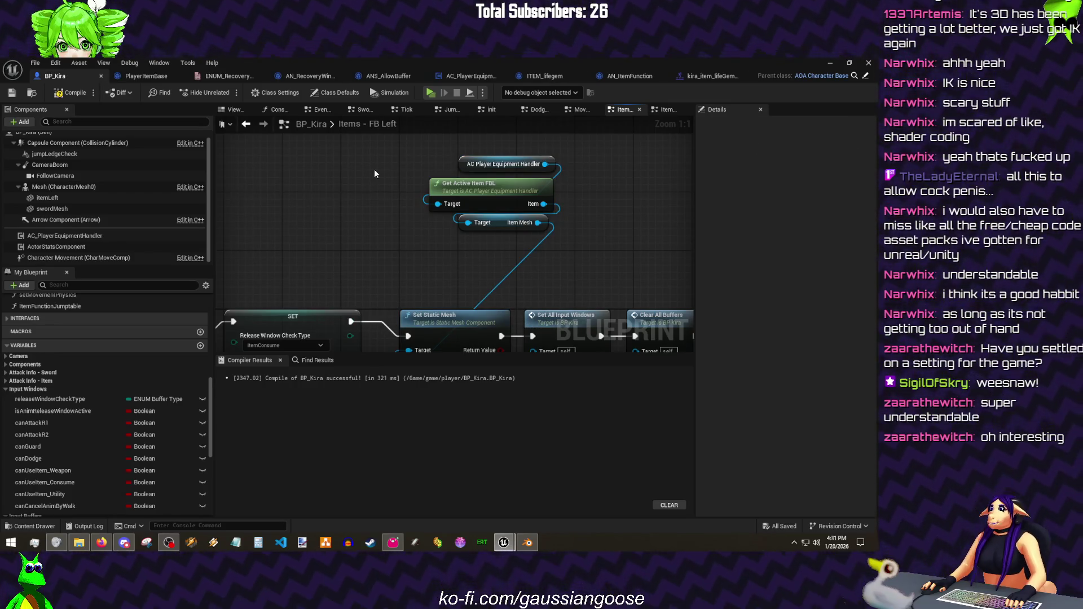
- Reposition the three item nodes above Set Static Mesh and save the blueprint
{"action": "left_click_drag", "start_coordinate": [455, 252], "coordinate": [563, 156]}
{"action": "left_click_drag", "start_coordinate": [500, 183], "coordinate": [433, 249]}
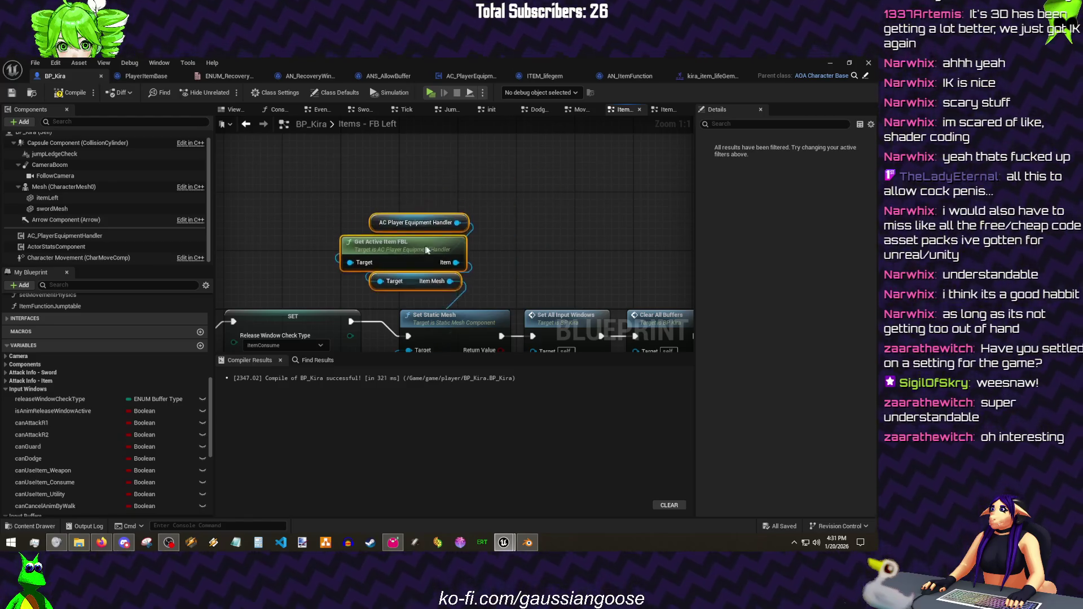
{"action": "key", "text": "ctrl+s"}
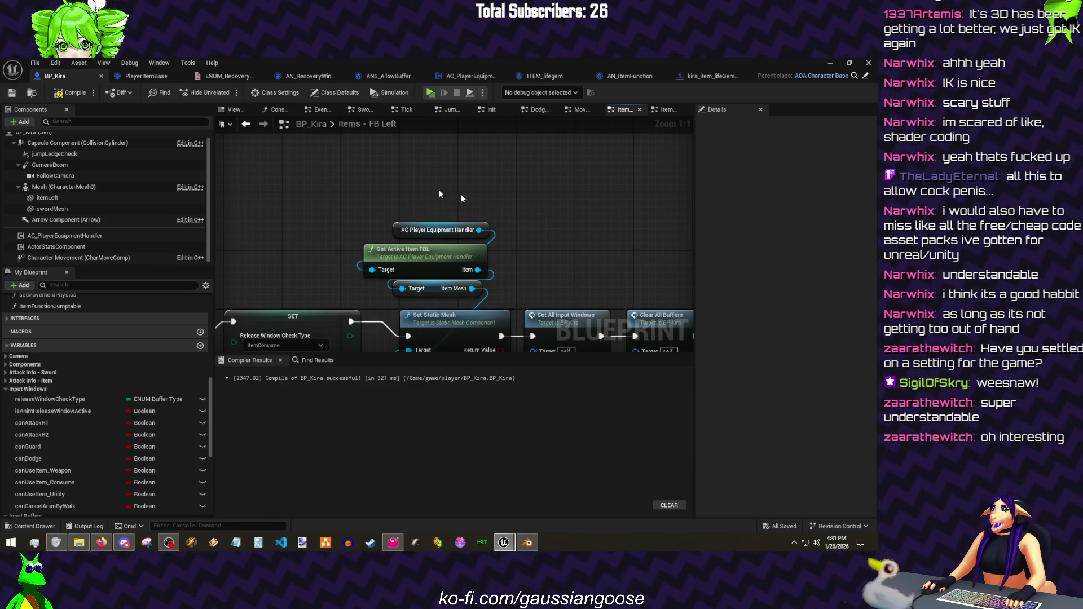
{"action": "left_click", "coordinate": [13, 93]}
{"action": "left_click_drag", "start_coordinate": [433, 251], "coordinate": [448, 258]}
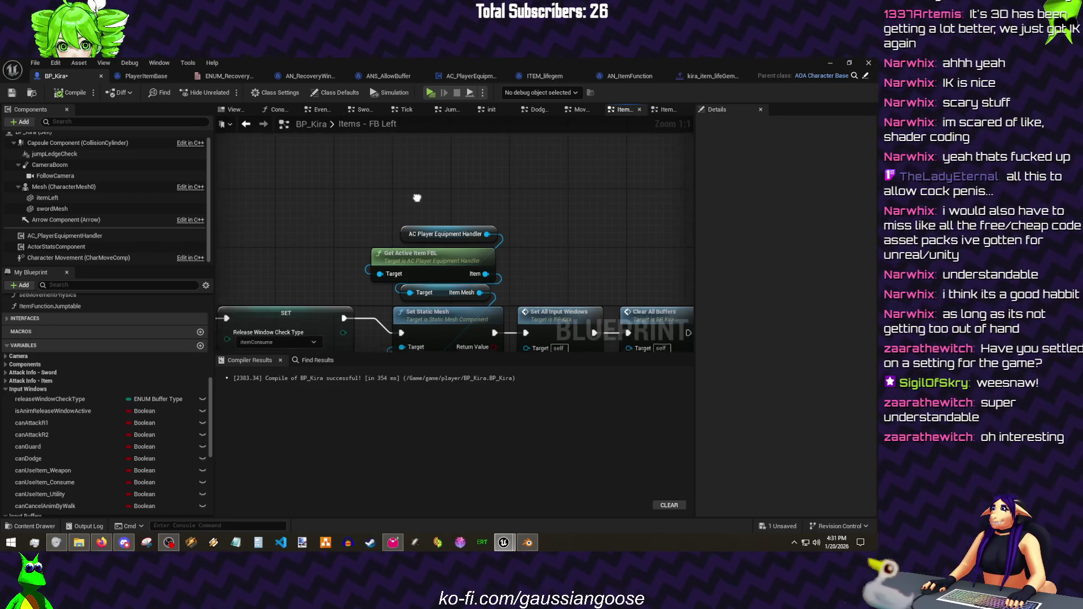
- Space Set All Input Windows and Clear All Buffers apart and save BP_Kira
{"action": "left_click_drag", "start_coordinate": [506, 229], "coordinate": [466, 193]}
{"action": "left_click_drag", "start_coordinate": [326, 159], "coordinate": [363, 166]}
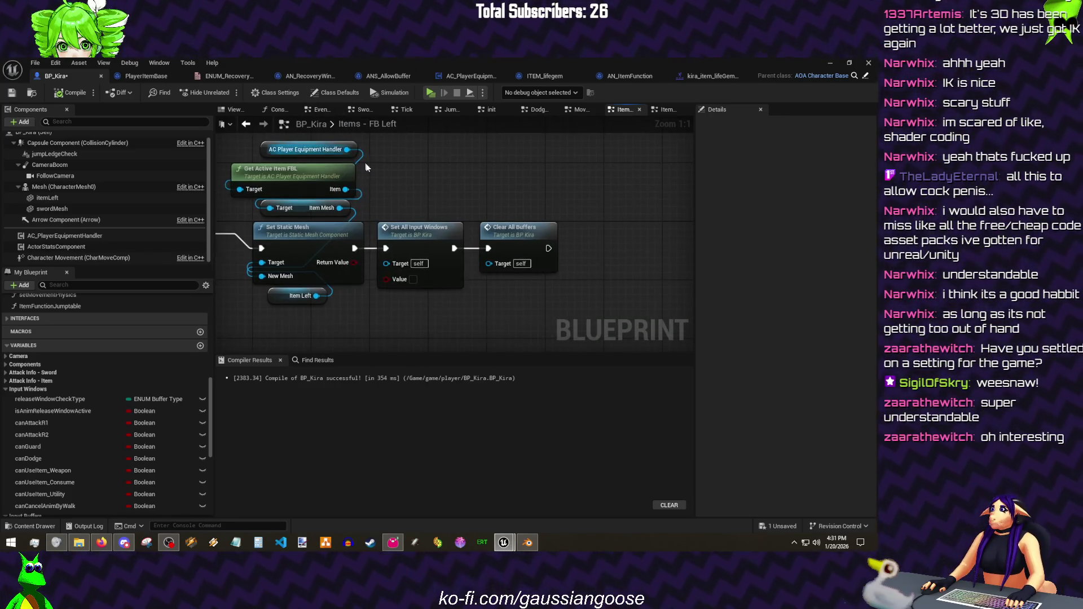
{"action": "left_click_drag", "start_coordinate": [340, 272], "coordinate": [397, 276]}
{"action": "left_click_drag", "start_coordinate": [489, 242], "coordinate": [477, 241]}
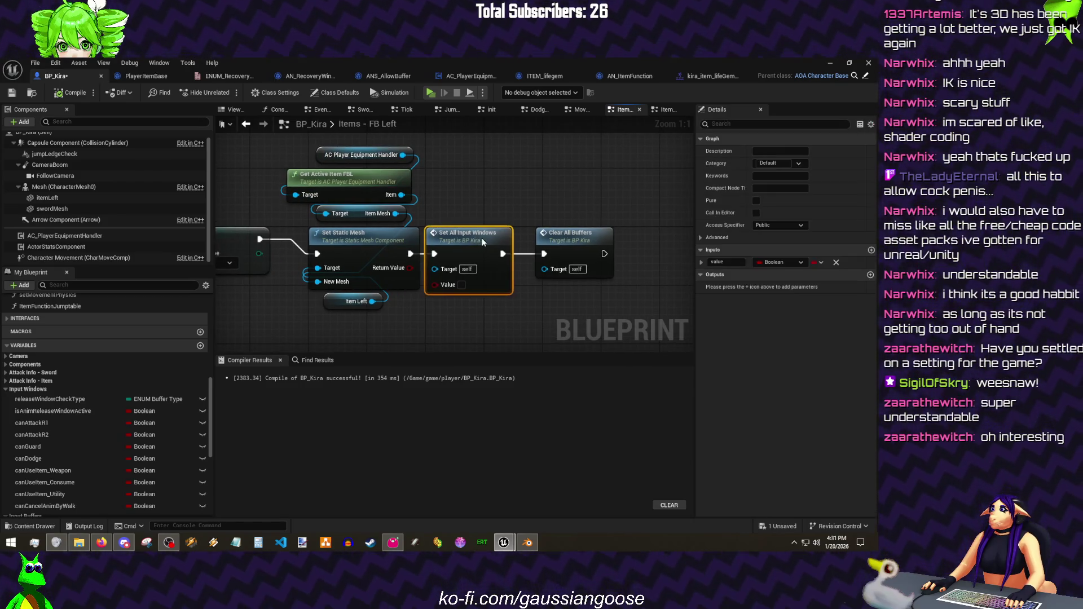
{"action": "left_click_drag", "start_coordinate": [571, 234], "coordinate": [578, 233]}
{"action": "left_click", "coordinate": [548, 201]}
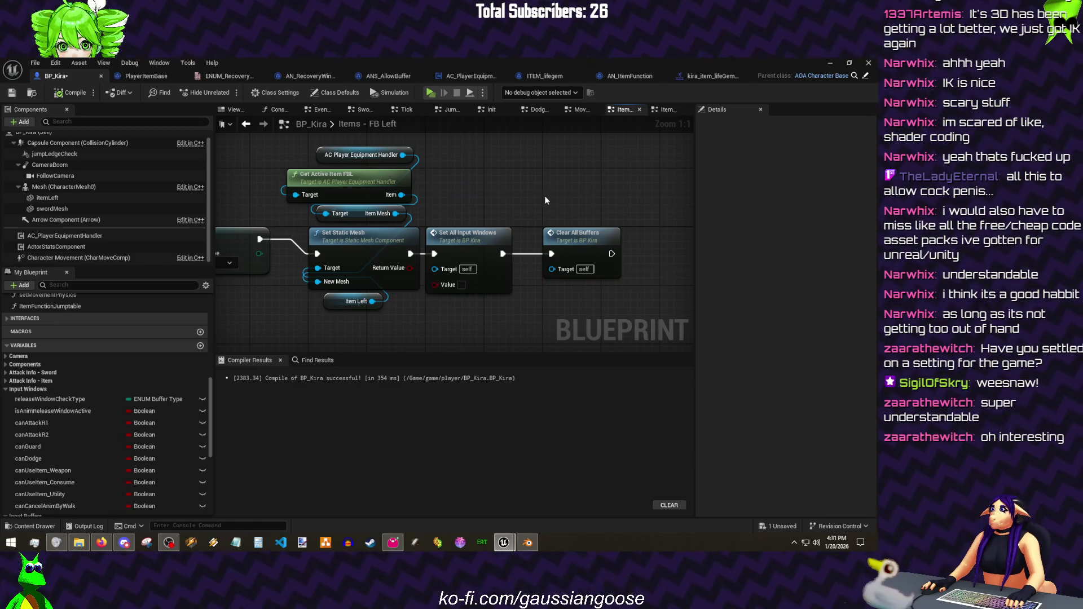
{"action": "key", "text": "ctrl+s"}
{"action": "left_click_drag", "start_coordinate": [534, 174], "coordinate": [503, 179]}
{"action": "scroll", "coordinate": [503, 178], "scroll_direction": "down", "scroll_amount": 1}
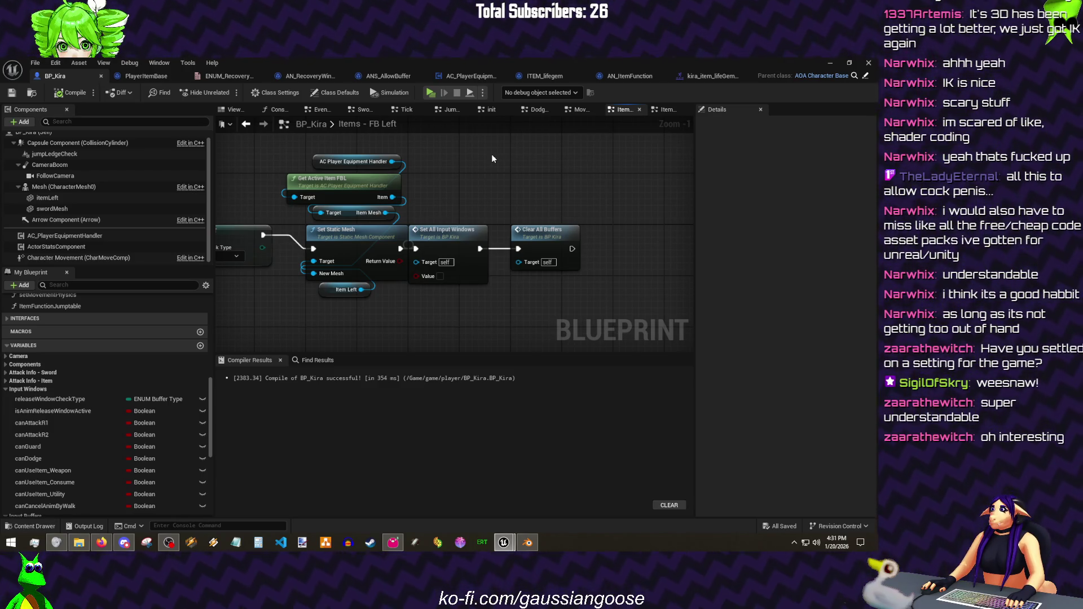
- Bring the Play Montage node group into FB Left and link Clear All Buffers into Play Montage
{"action": "left_click", "coordinate": [668, 109]}
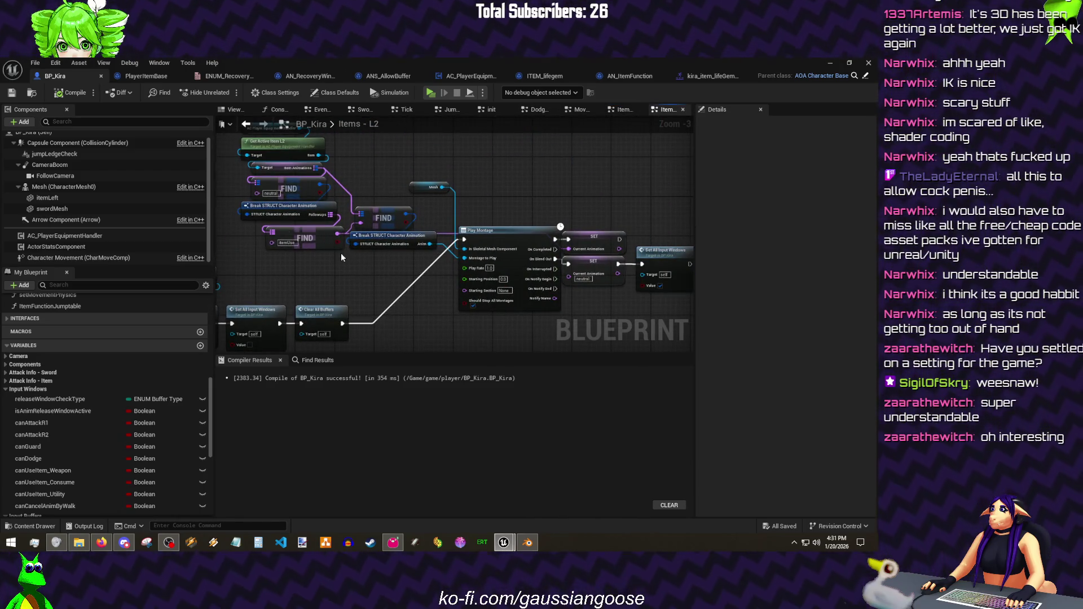
{"action": "scroll", "coordinate": [341, 253], "scroll_direction": "down", "scroll_amount": 1}
{"action": "left_click_drag", "start_coordinate": [571, 306], "coordinate": [375, 268]}
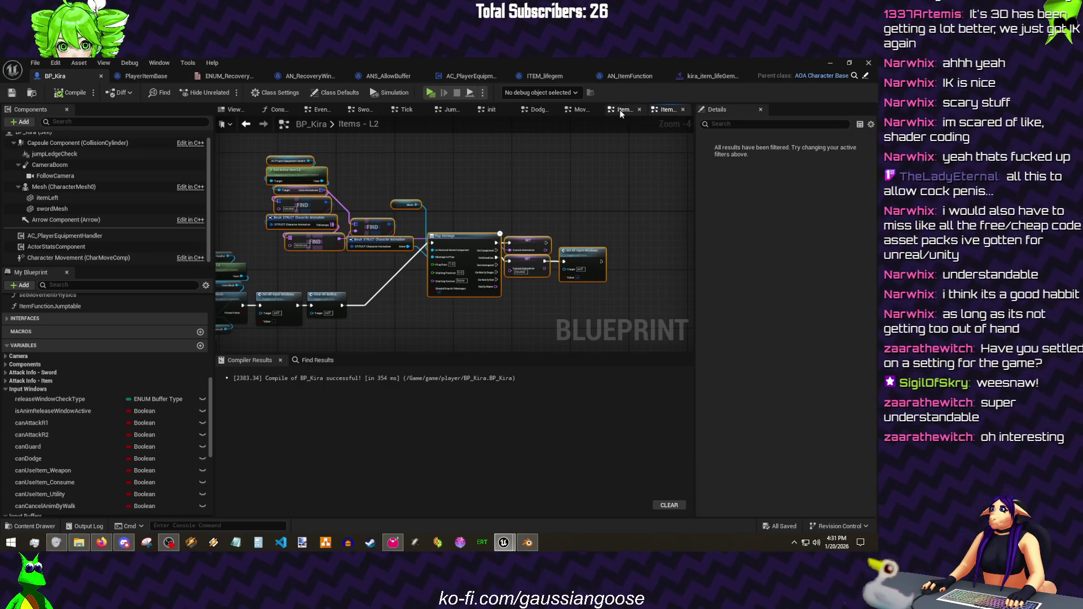
{"action": "left_click", "coordinate": [619, 109]}
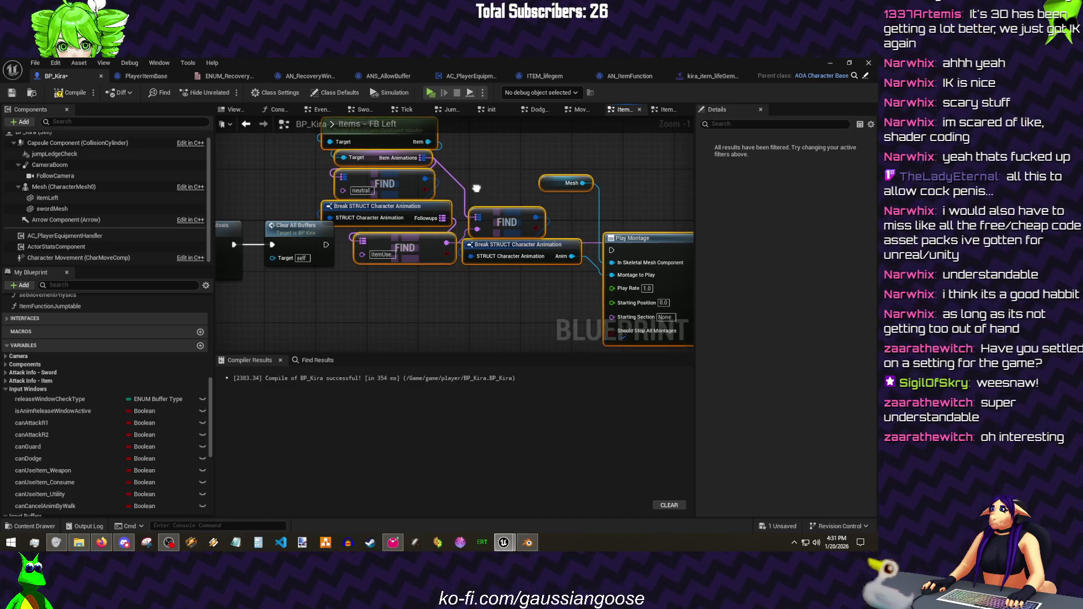
{"action": "left_click_drag", "start_coordinate": [325, 281], "coordinate": [636, 248]}
{"action": "left_click", "coordinate": [405, 255]}
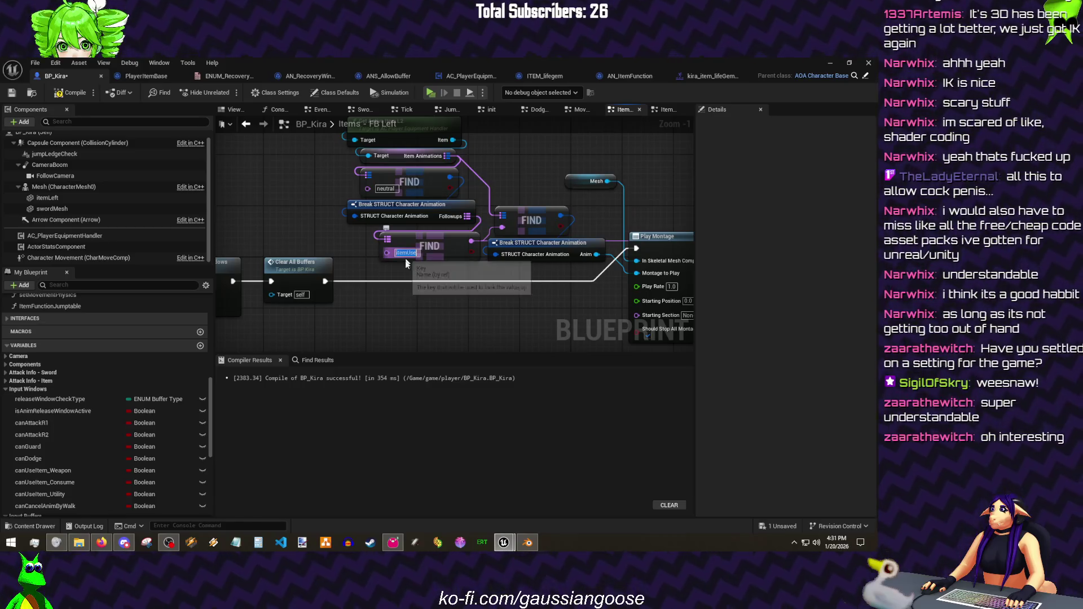
- Rename ITEM_lifegem's animation map key to itemUse and compile it
{"action": "left_click", "coordinate": [546, 76]}
{"action": "type", "text": "itemUse"}
{"action": "key", "text": "Return"}
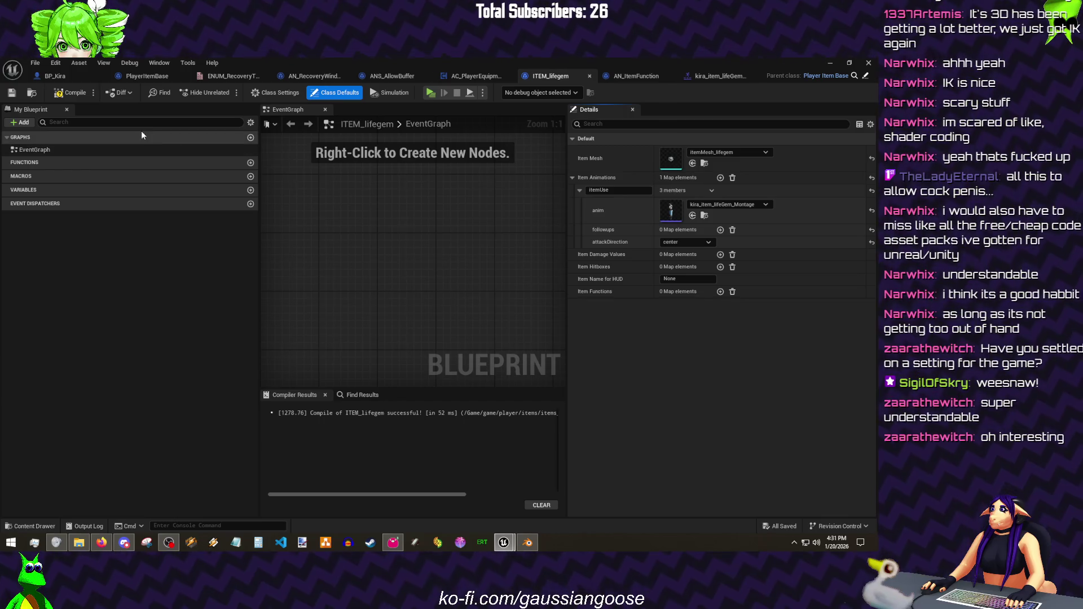
{"action": "left_click", "coordinate": [72, 92]}
{"action": "left_click", "coordinate": [35, 63]}
{"action": "key", "text": "Escape"}
{"action": "left_click", "coordinate": [56, 75]}
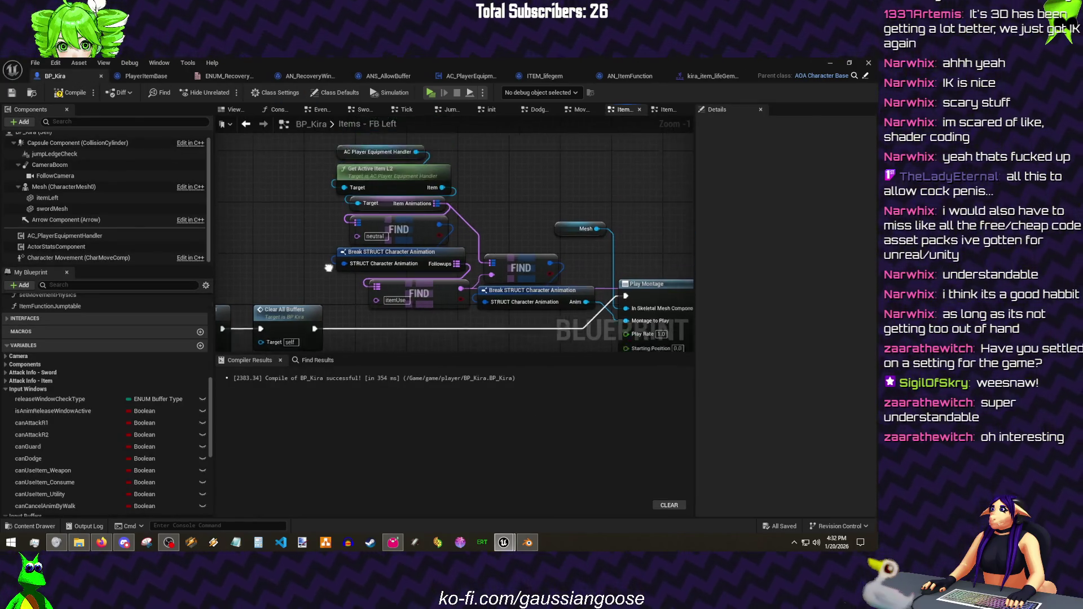
{"action": "scroll", "coordinate": [329, 269], "scroll_direction": "down", "scroll_amount": 2}
{"action": "scroll", "coordinate": [508, 228], "scroll_direction": "up", "scroll_amount": 2}
- Feed Item Animations from a new Get Active Item FBL node and delete the old L2 getter
{"action": "left_click", "coordinate": [474, 245]}
{"action": "key", "text": "ctrl+c"}
{"action": "key", "text": "ctrl+v"}
{"action": "left_click_drag", "start_coordinate": [488, 180], "coordinate": [471, 177]}
{"action": "left_click_drag", "start_coordinate": [584, 181], "coordinate": [411, 229]}
{"action": "left_click", "coordinate": [431, 194]}
{"action": "key", "text": "Delete"}
- Tidy the handler and FBL nodes, compile and save BP_Kira, and return to the level editor
{"action": "mouse_move", "coordinate": [427, 177]}
{"action": "left_mouse_down"}
{"action": "mouse_move", "coordinate": [528, 145]}
{"action": "mouse_move", "coordinate": [446, 197]}
{"action": "left_mouse_up"}
{"action": "left_click", "coordinate": [525, 163], "text": "shift"}
{"action": "left_click", "coordinate": [552, 224]}
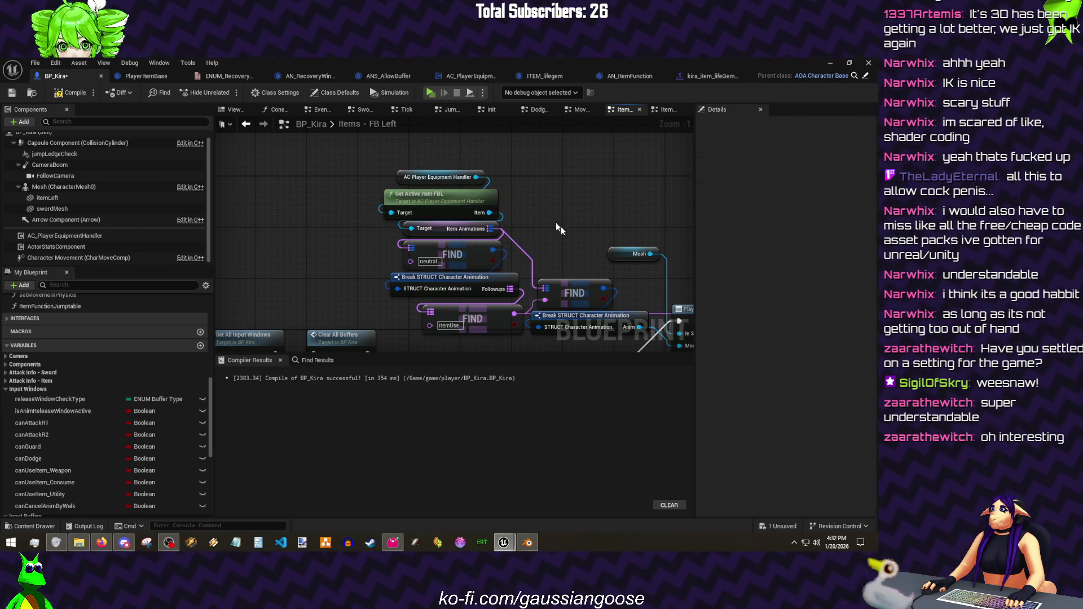
{"action": "mouse_move", "coordinate": [572, 226]}
{"action": "left_mouse_down"}
{"action": "mouse_move", "coordinate": [269, 149]}
{"action": "mouse_move", "coordinate": [314, 165]}
{"action": "left_mouse_up"}
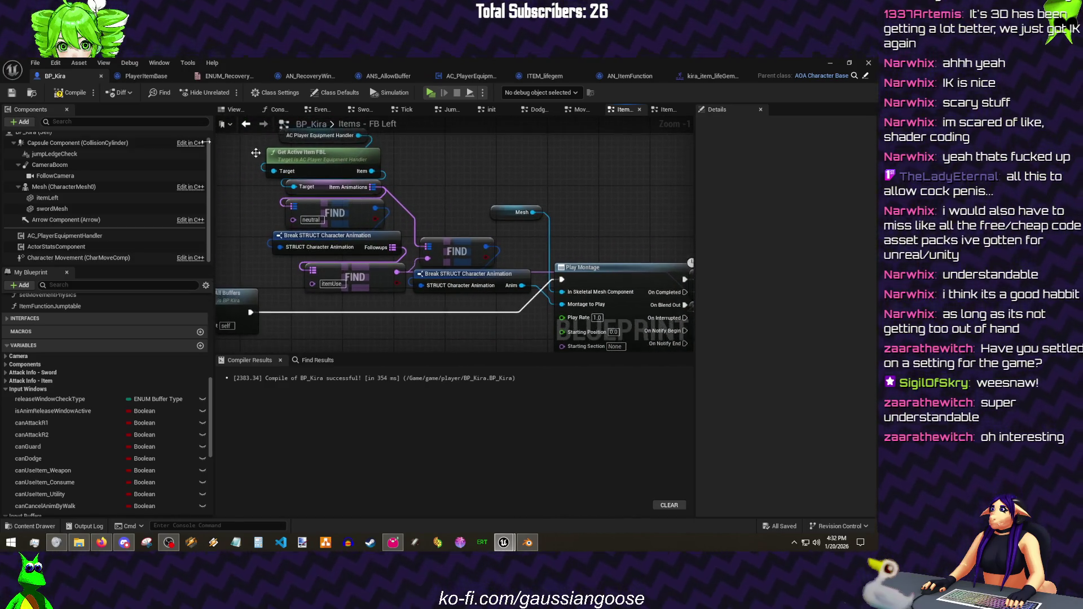
{"action": "left_click", "coordinate": [76, 92]}
{"action": "left_click", "coordinate": [11, 93]}
{"action": "left_click_drag", "start_coordinate": [582, 198], "coordinate": [323, 145]}
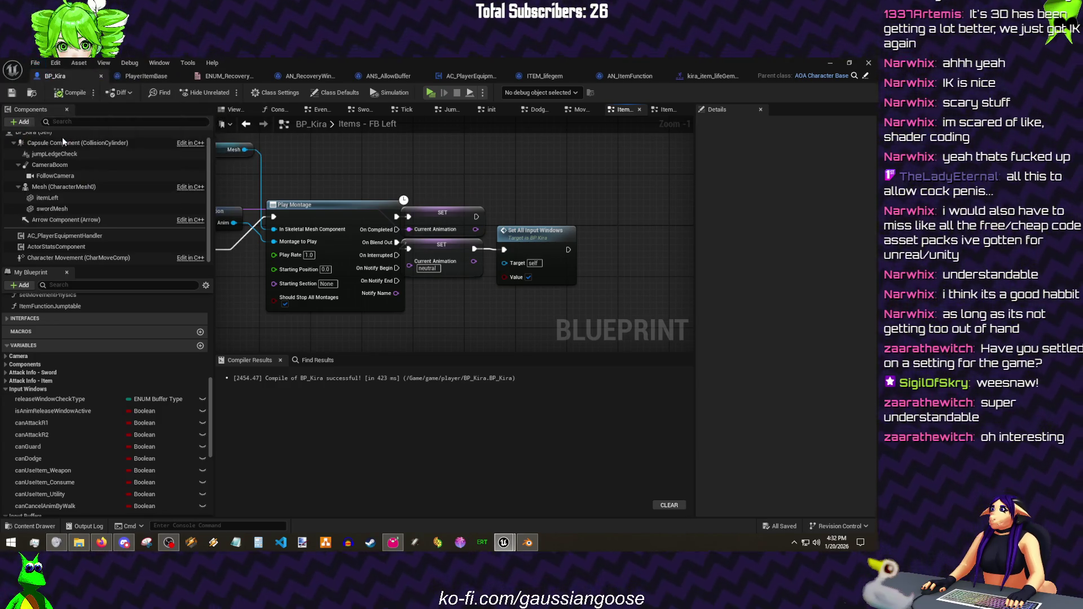
{"action": "key", "text": "ctrl+s"}
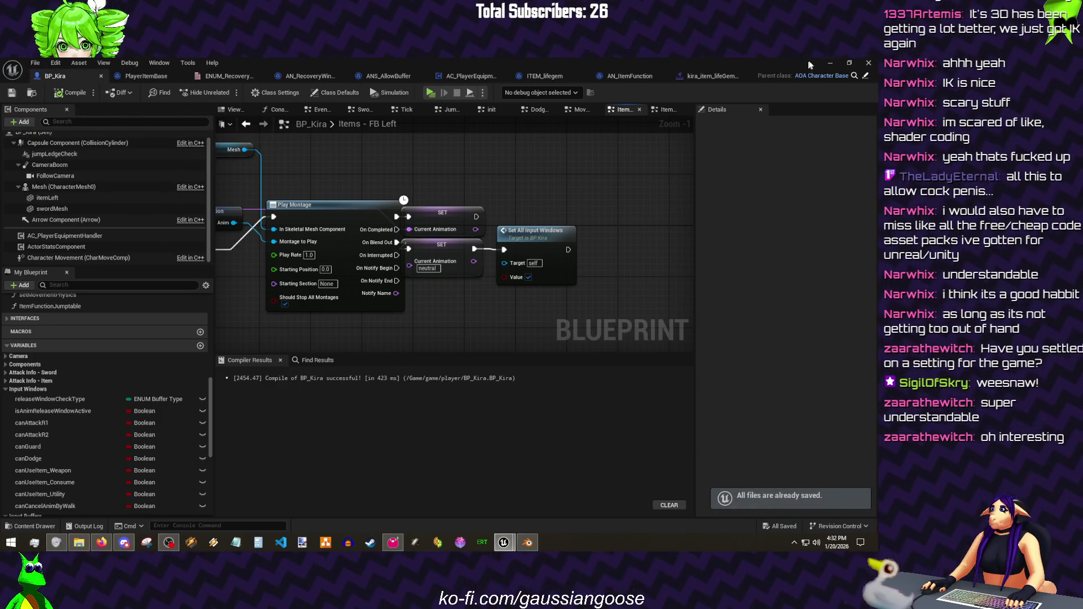
{"action": "left_click", "coordinate": [830, 62]}
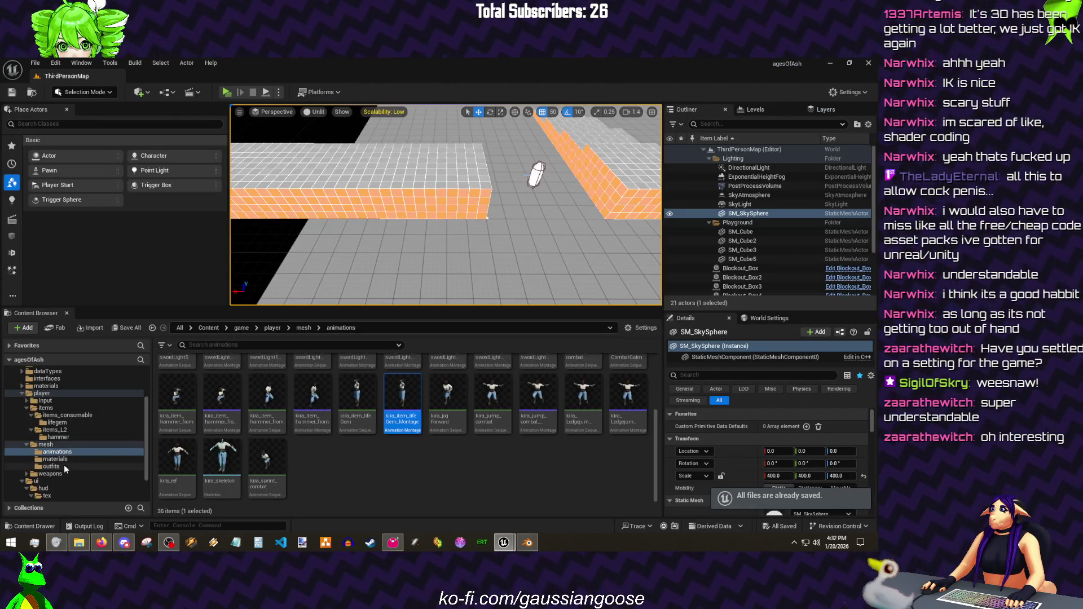
- Review the IMC_Default input mappings and run a brief play test
{"action": "left_click", "coordinate": [45, 400]}
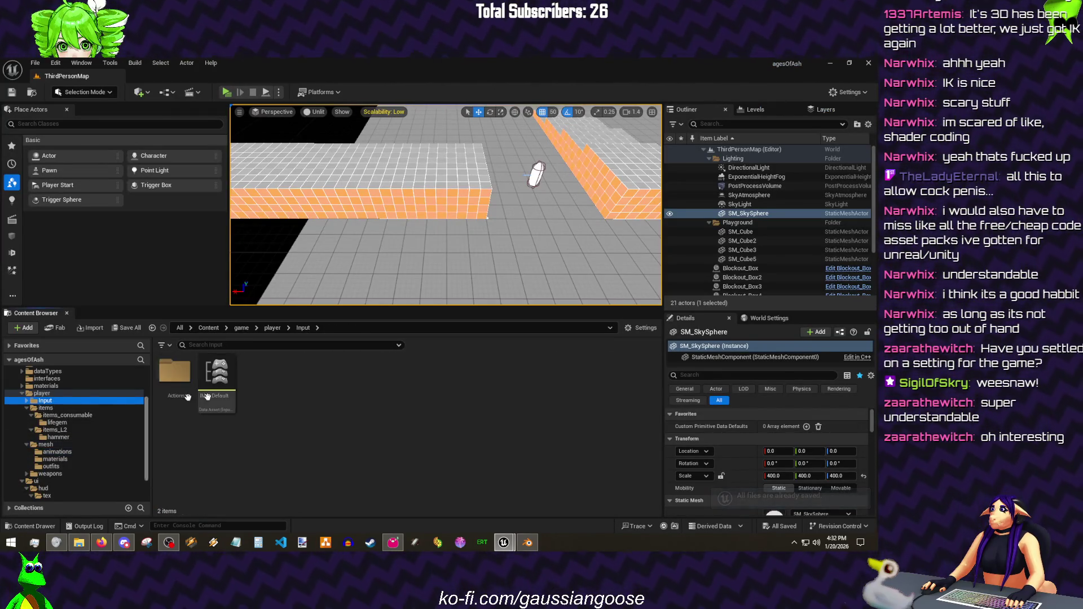
{"action": "double_click", "coordinate": [221, 381]}
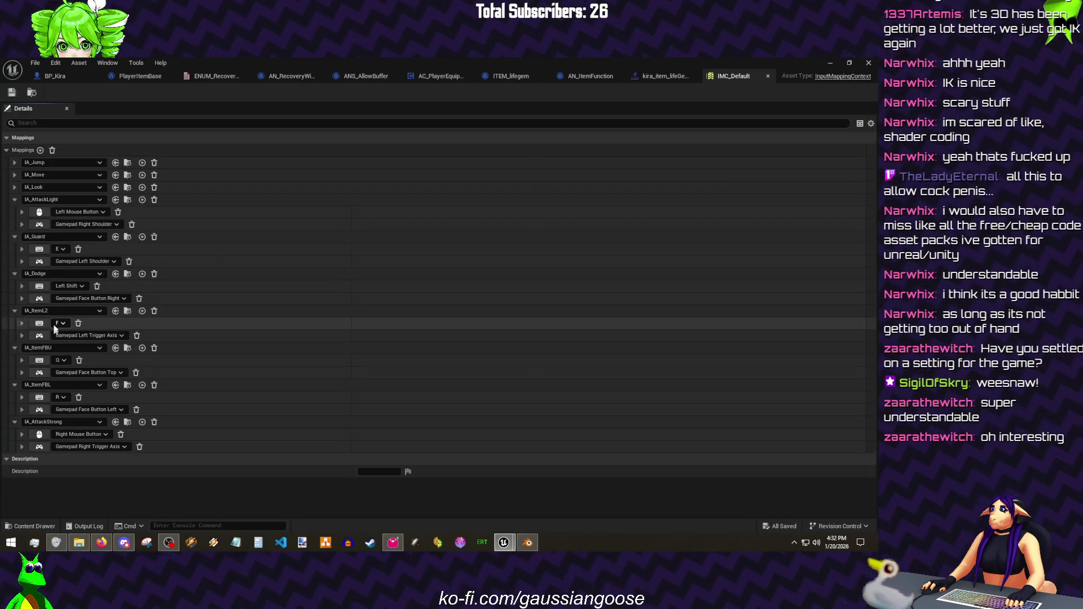
{"action": "left_click", "coordinate": [832, 64]}
{"action": "left_click", "coordinate": [224, 92]}
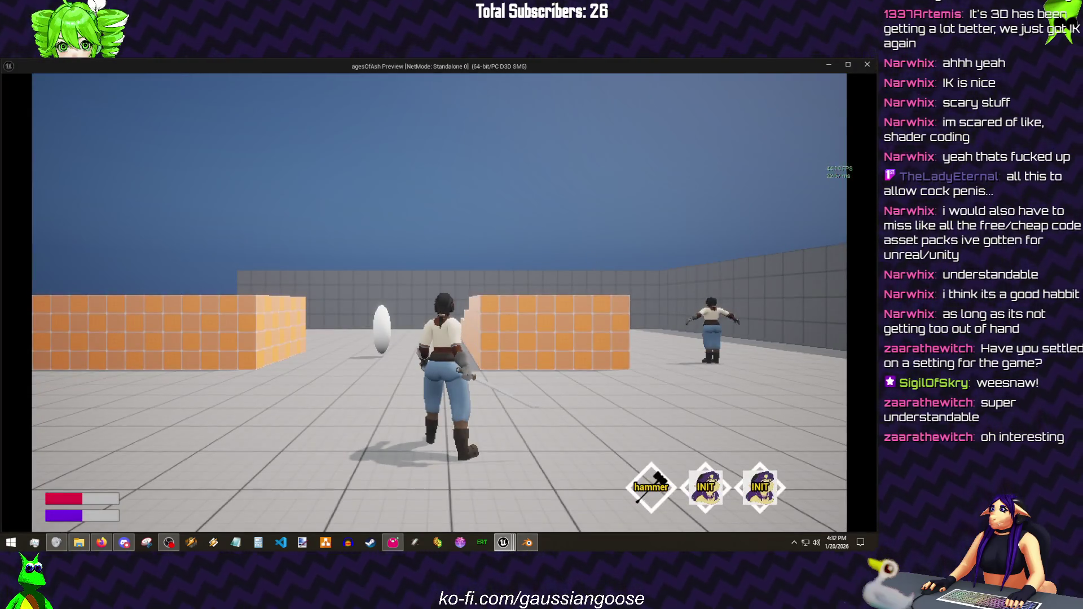
{"action": "key", "text": "Escape"}
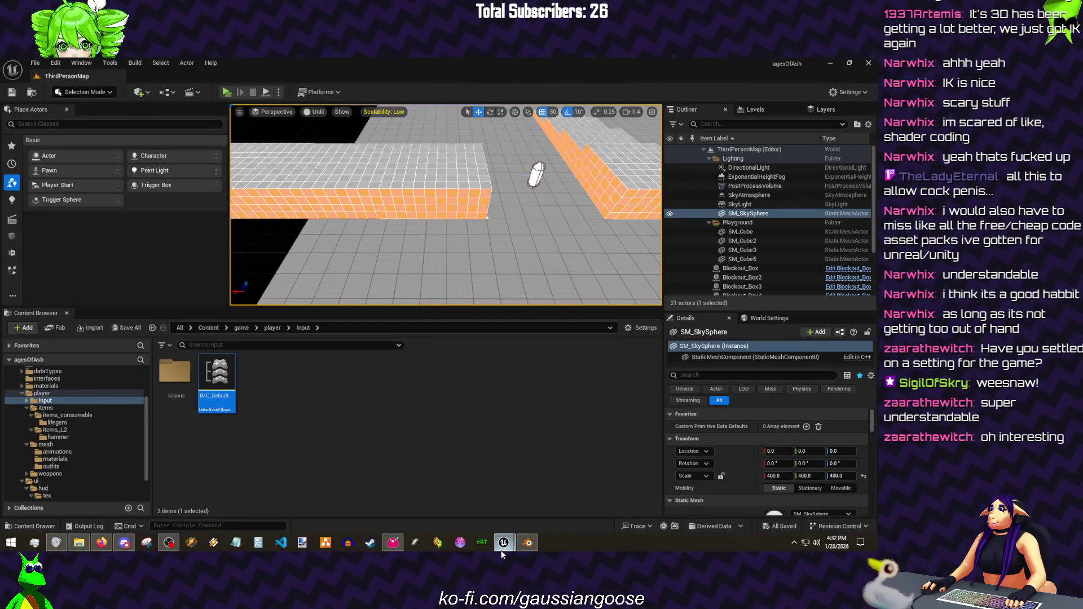
- Open the AC_PlayerEquipmentHandler blueprint from the player folder
{"action": "left_click", "coordinate": [550, 491]}
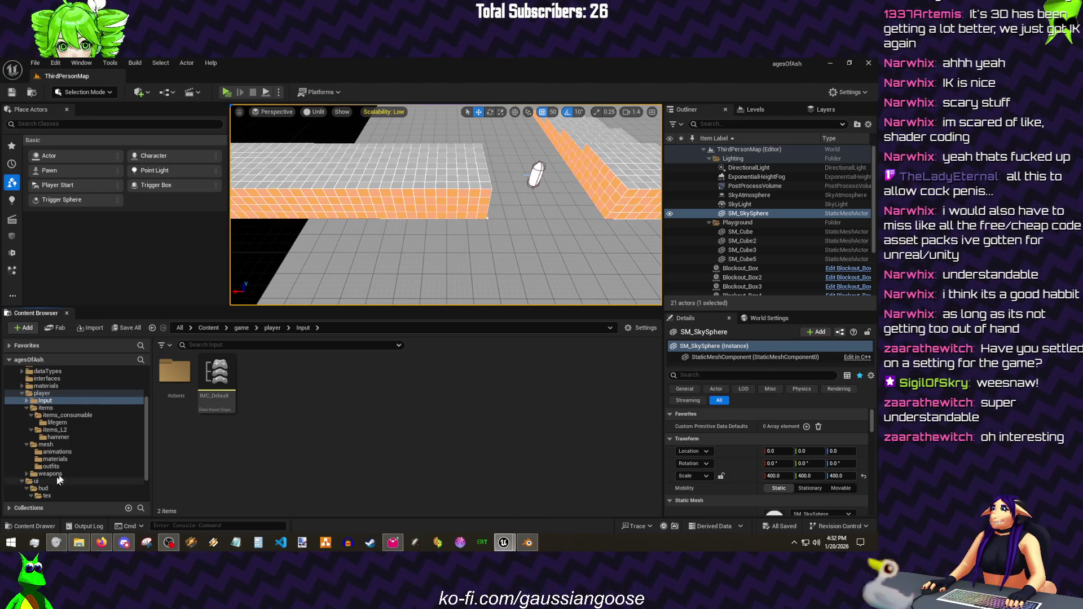
{"action": "left_click", "coordinate": [41, 394]}
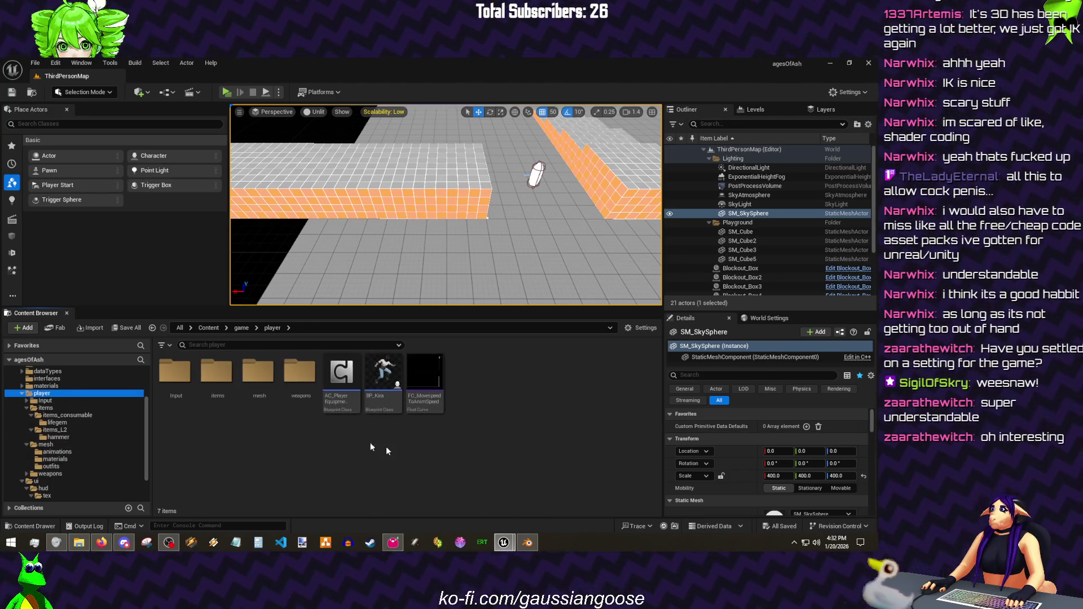
{"action": "double_click", "coordinate": [340, 377]}
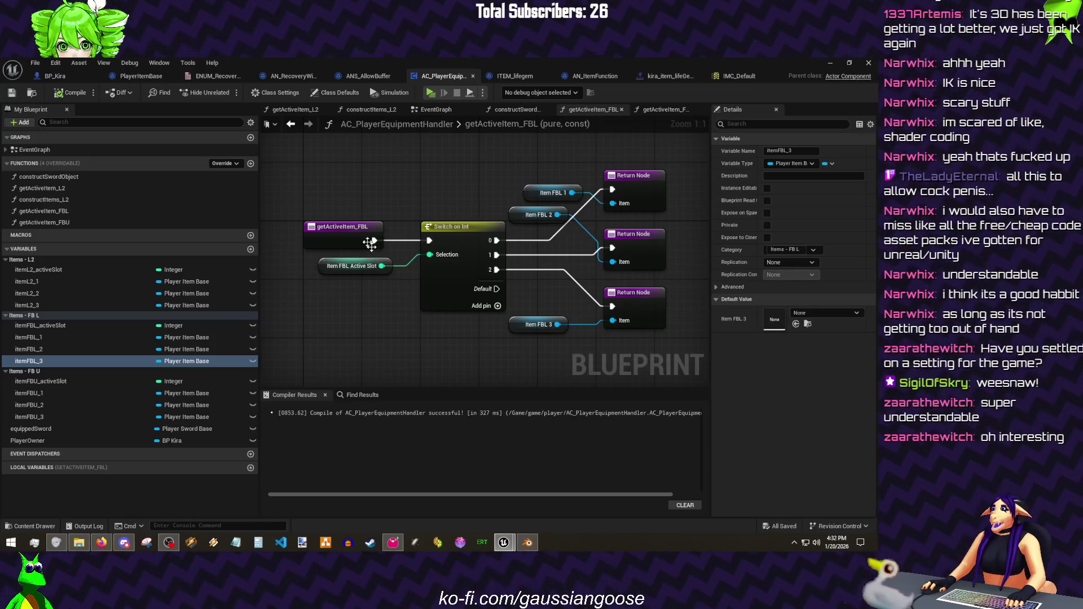
- Duplicate constructItems_L2 as a new function named constructItems_FBL
{"action": "left_click", "coordinate": [436, 109]}
{"action": "left_click_drag", "start_coordinate": [521, 237], "coordinate": [216, 236]}
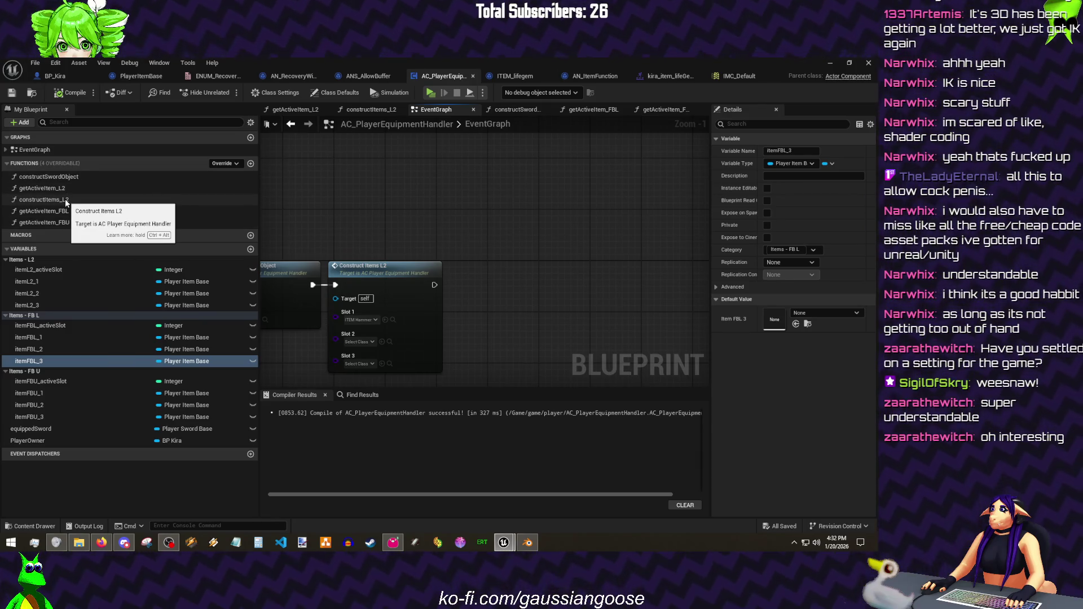
{"action": "left_click", "coordinate": [66, 200]}
{"action": "key", "text": "ctrl+d"}
{"action": "type", "text": "constructItems_FBL"}
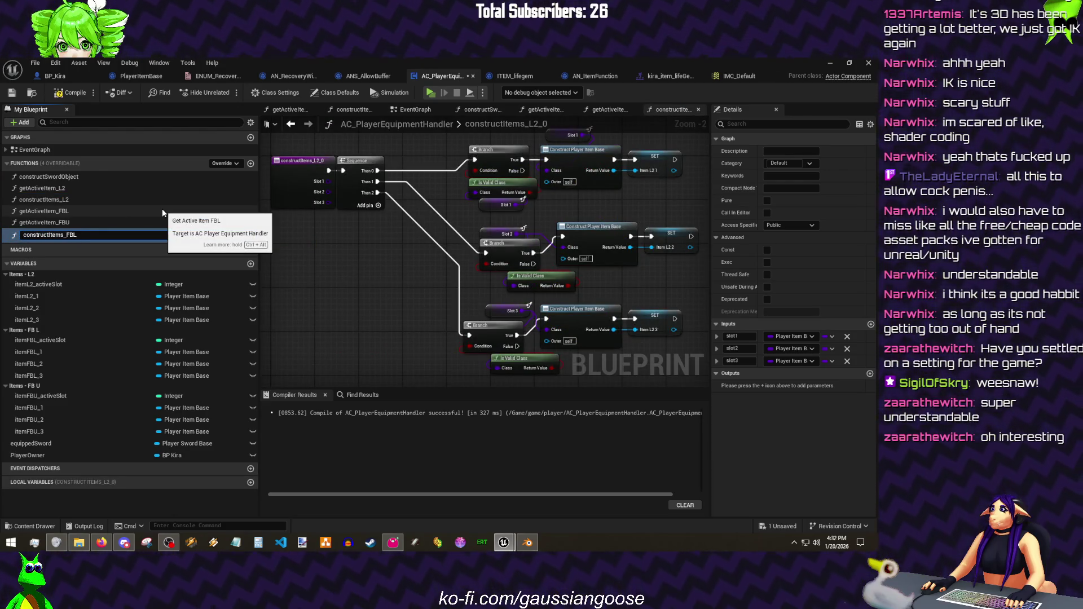
{"action": "key", "text": "Return"}
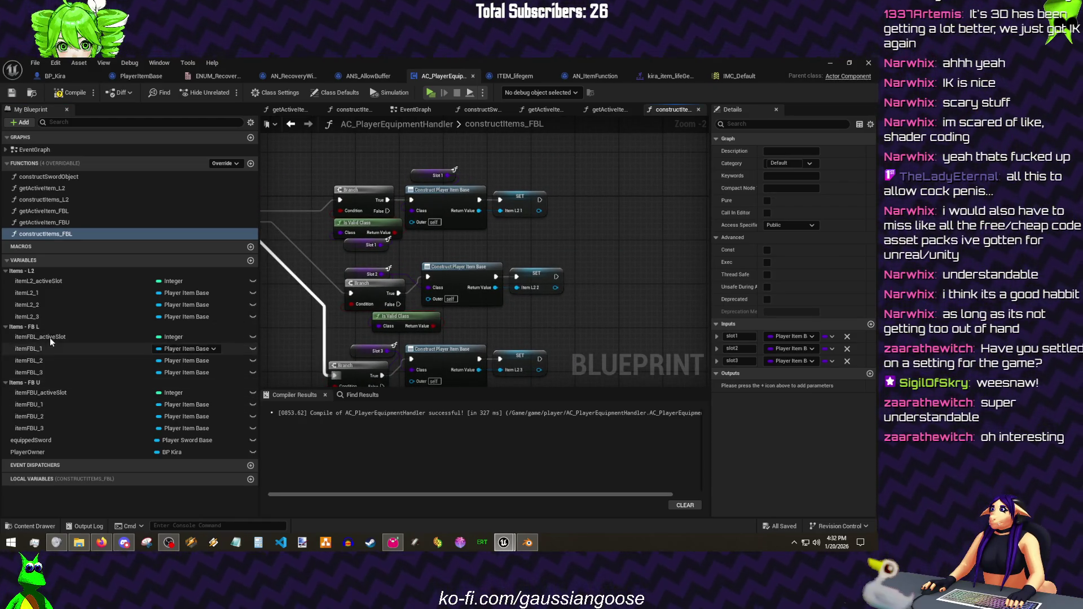
- Make its three setters write itemFBL_1, itemFBL_2 and itemFBL_3, then save
{"action": "left_click_drag", "start_coordinate": [28, 347], "coordinate": [536, 208]}
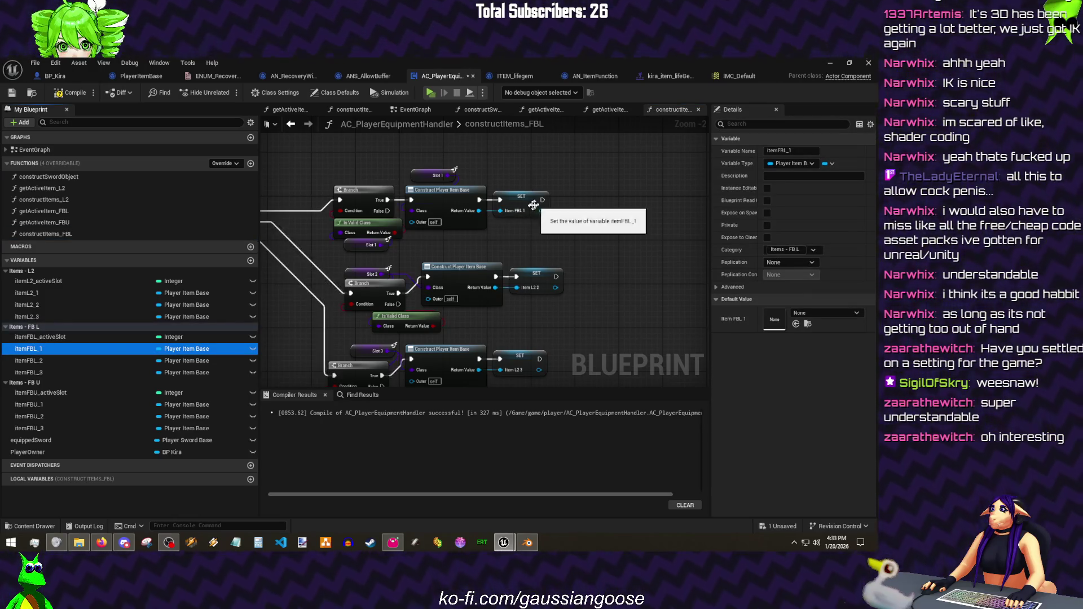
{"action": "left_click_drag", "start_coordinate": [27, 360], "coordinate": [499, 285]}
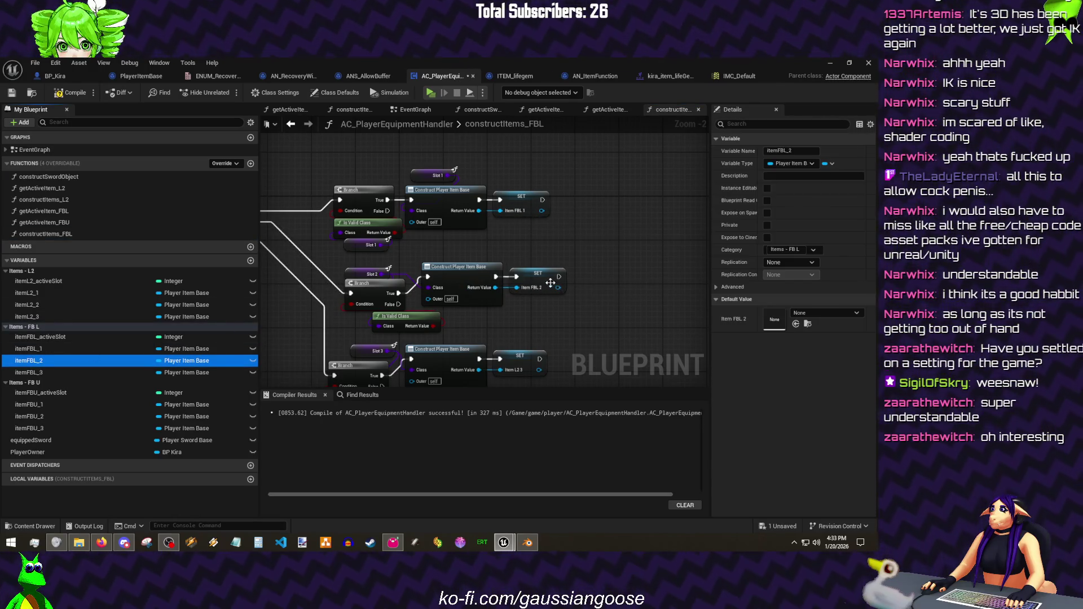
{"action": "left_click_drag", "start_coordinate": [74, 372], "coordinate": [524, 370]}
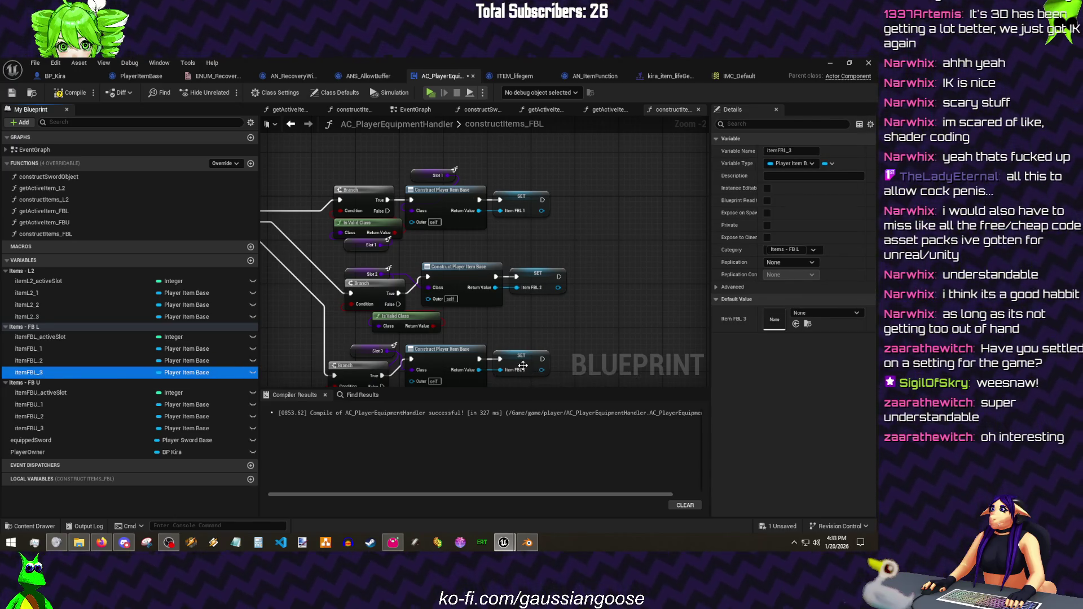
{"action": "key", "text": "ctrl+s"}
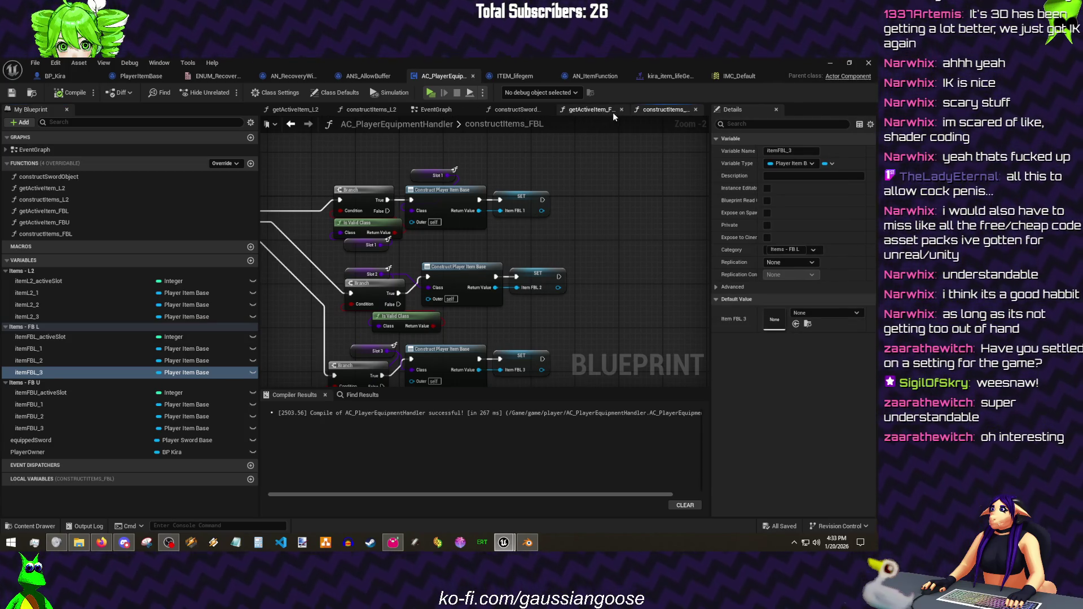
{"action": "left_click", "coordinate": [548, 109]}
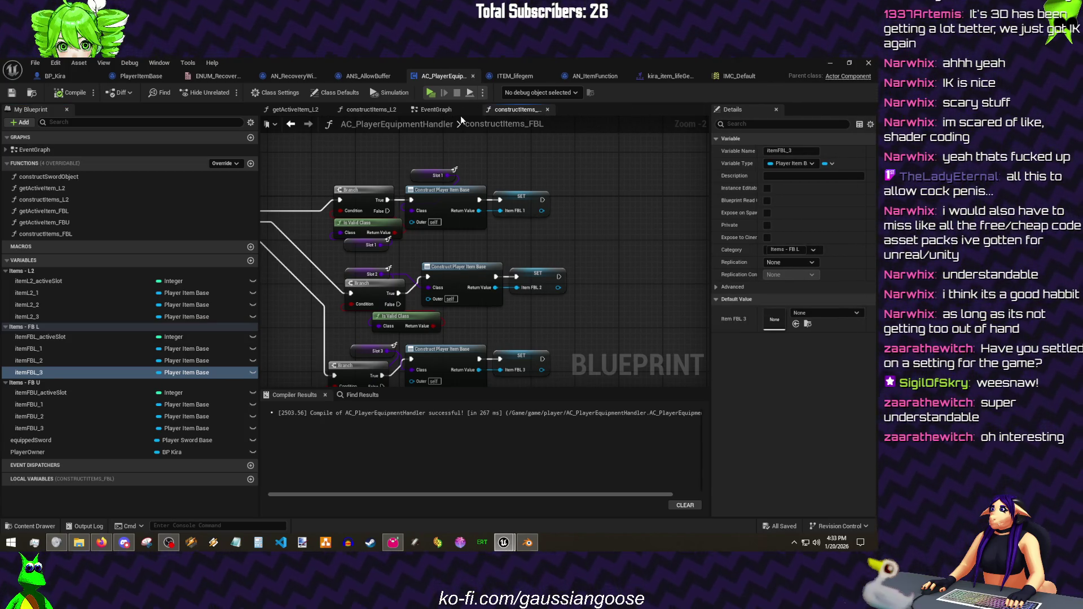
- Call Construct Items FBL in the EventGraph with Slot 1 set to ITEM_lifegem
{"action": "left_click", "coordinate": [437, 110]}
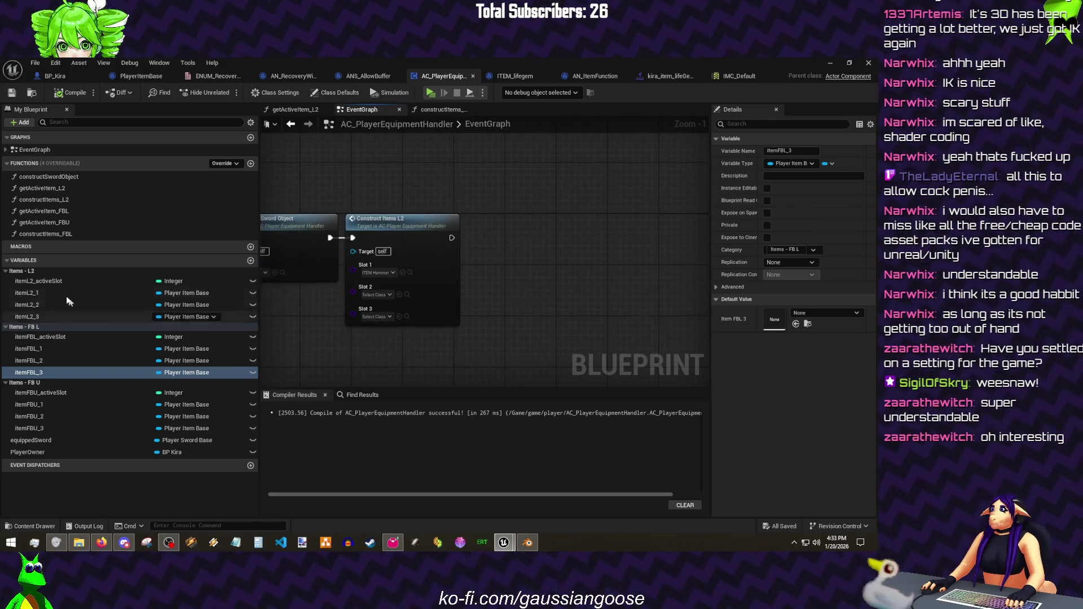
{"action": "mouse_move", "coordinate": [45, 234]}
{"action": "left_mouse_down"}
{"action": "mouse_move", "coordinate": [501, 218]}
{"action": "mouse_move", "coordinate": [480, 244]}
{"action": "left_mouse_up"}
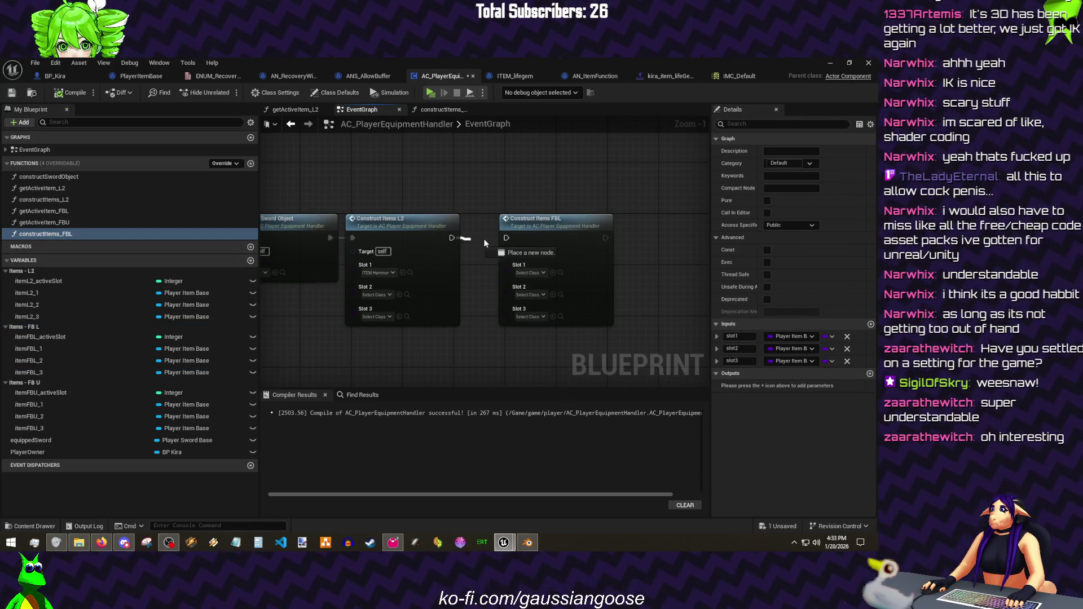
{"action": "left_click", "coordinate": [536, 273]}
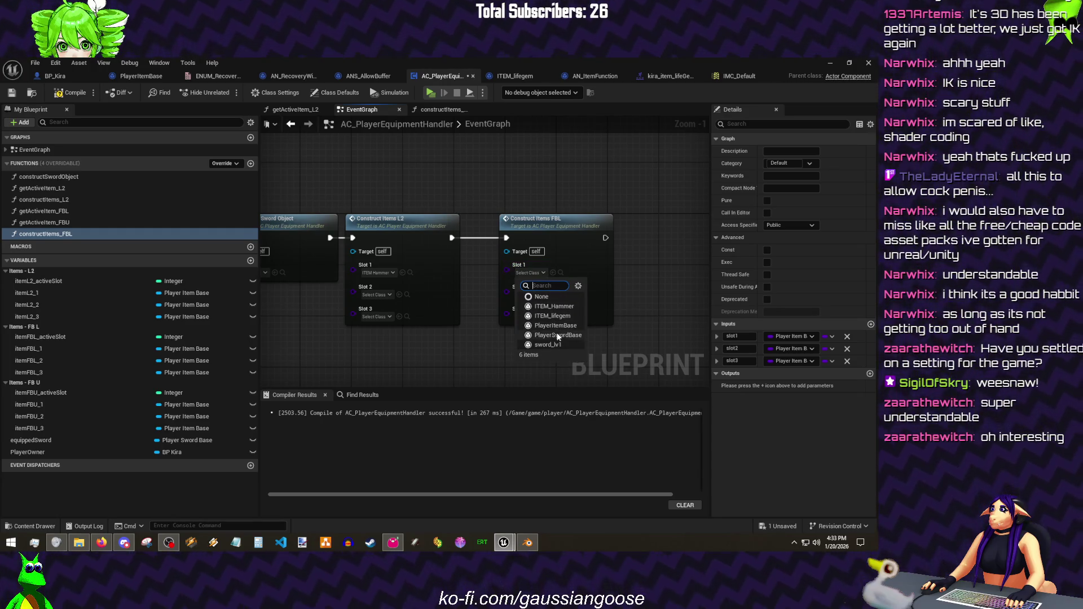
{"action": "left_click", "coordinate": [553, 316]}
{"action": "left_click_drag", "start_coordinate": [553, 244], "coordinate": [513, 243]}
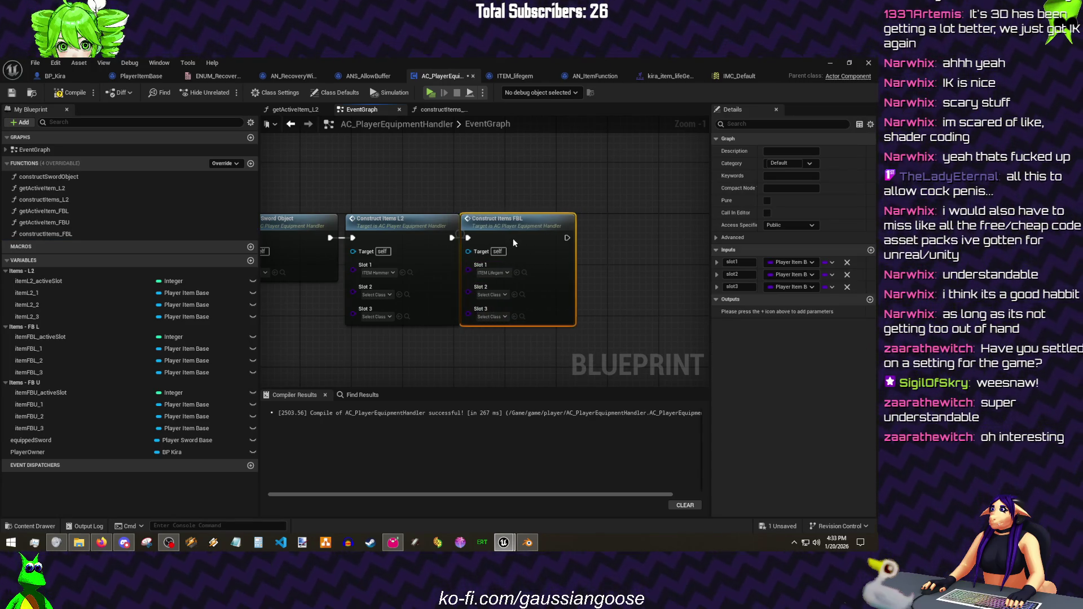
{"action": "double_click", "coordinate": [519, 230]}
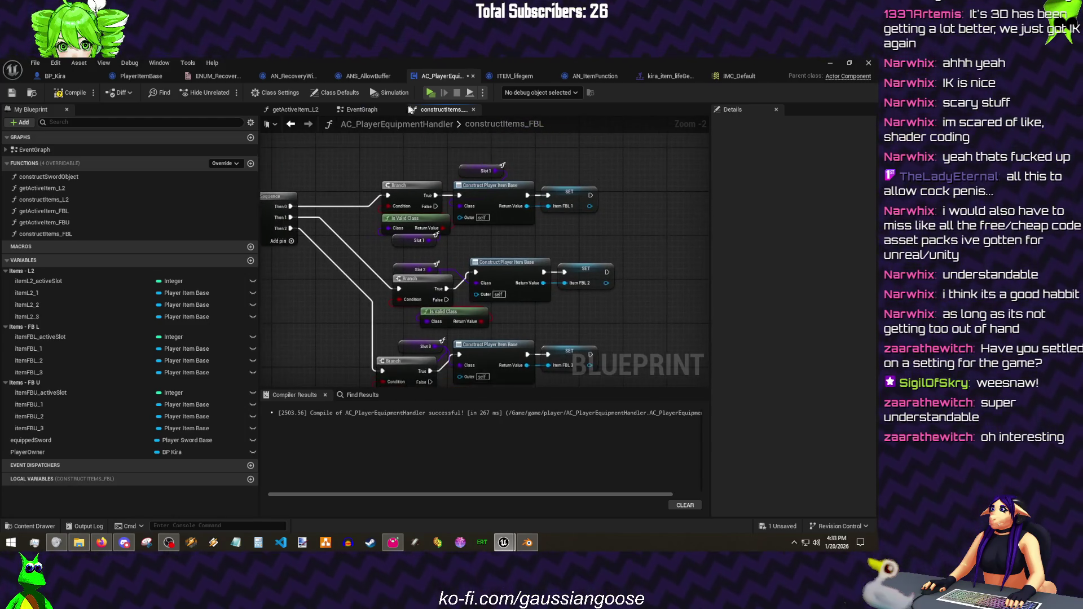
{"action": "left_click", "coordinate": [363, 110]}
{"action": "left_click_drag", "start_coordinate": [538, 247], "coordinate": [538, 238]}
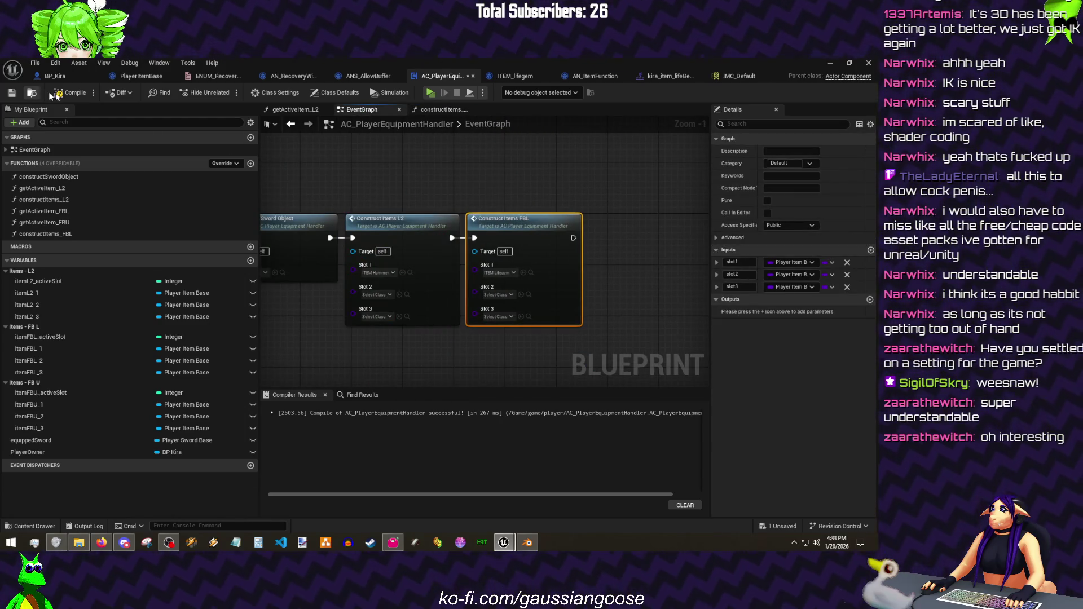
- Compile and save the equipment handler, run a quick play test, and return to the blueprint
{"action": "left_click", "coordinate": [12, 93]}
{"action": "left_click", "coordinate": [42, 282]}
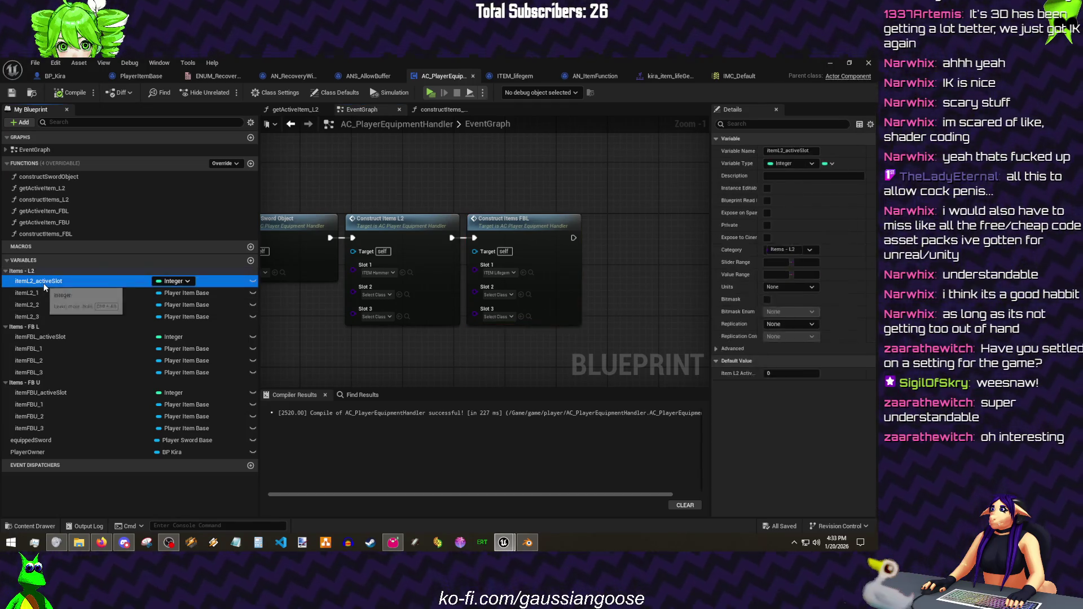
{"action": "left_click", "coordinate": [831, 64]}
{"action": "left_click", "coordinate": [226, 92]}
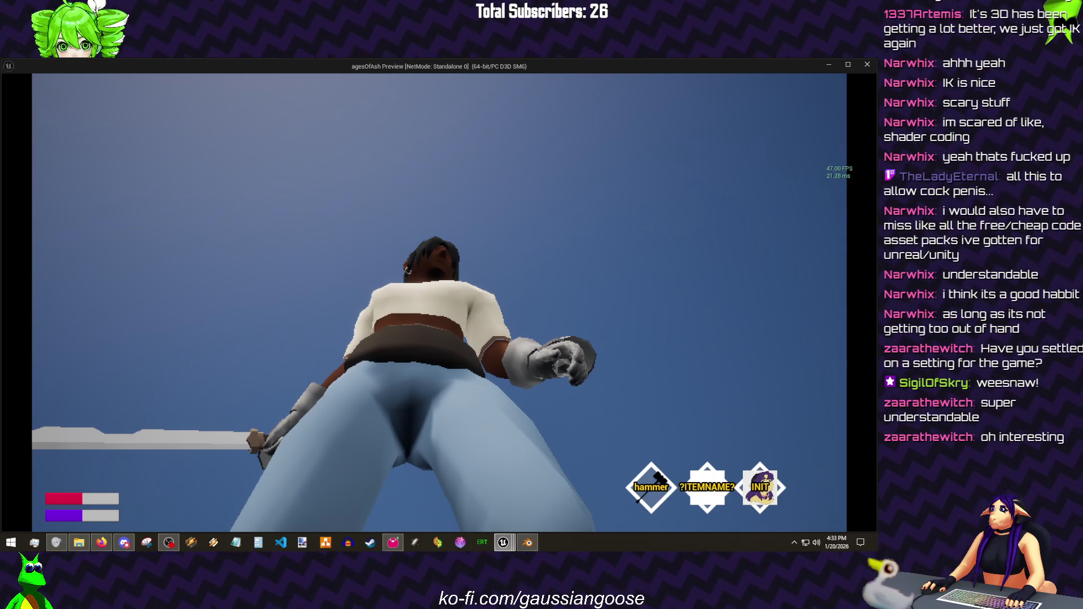
{"action": "key", "text": "Escape"}
{"action": "left_click", "coordinate": [504, 542]}
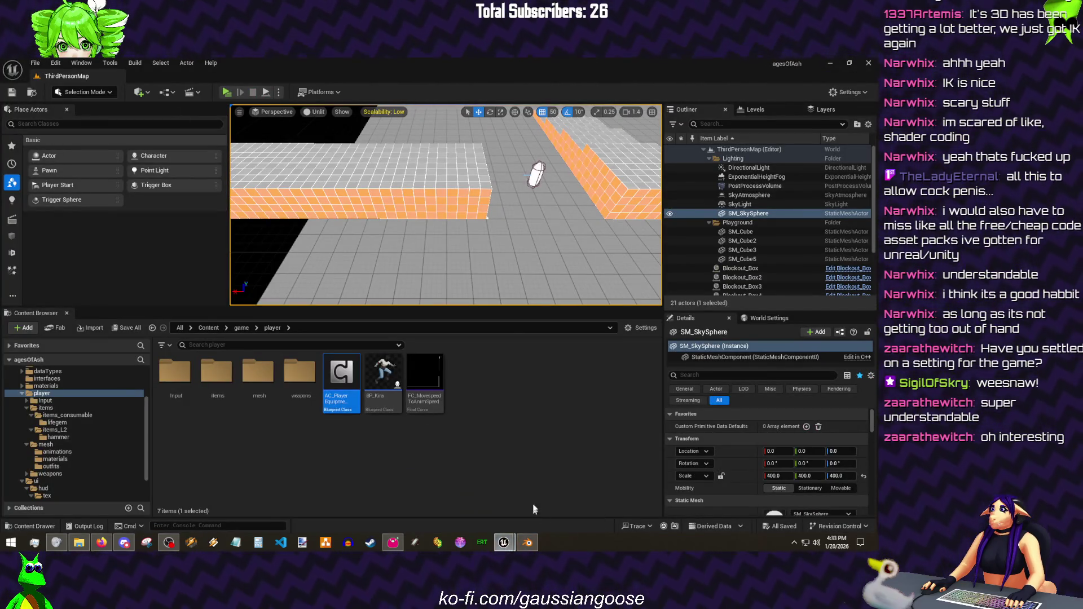
- Add a 'neutral' Item Animations entry with a followup to ITEM_lifegem's defaults
{"action": "left_click", "coordinate": [514, 76]}
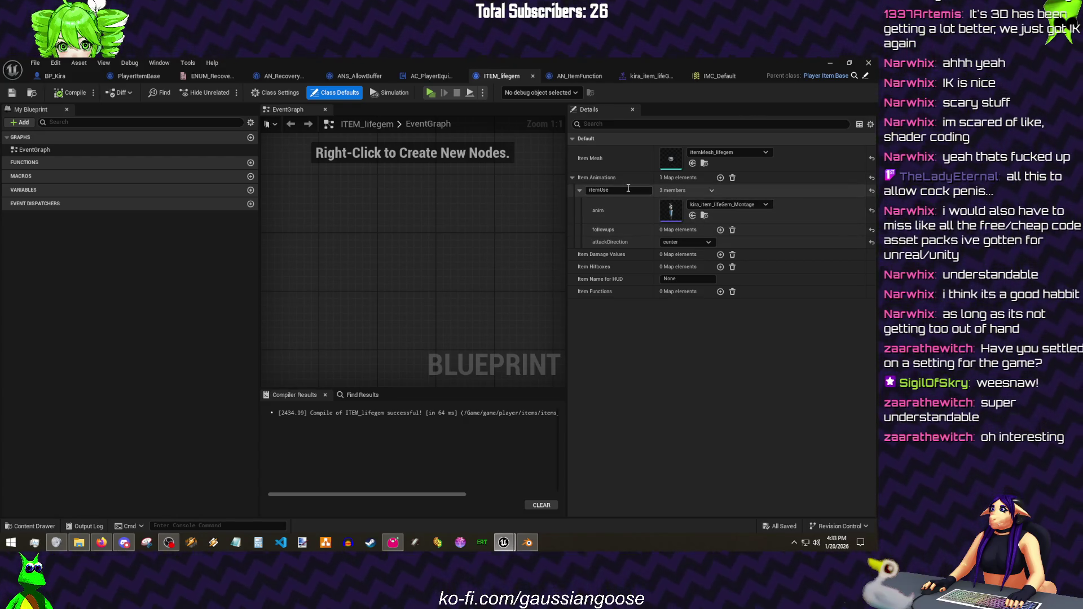
{"action": "left_click", "coordinate": [54, 75]}
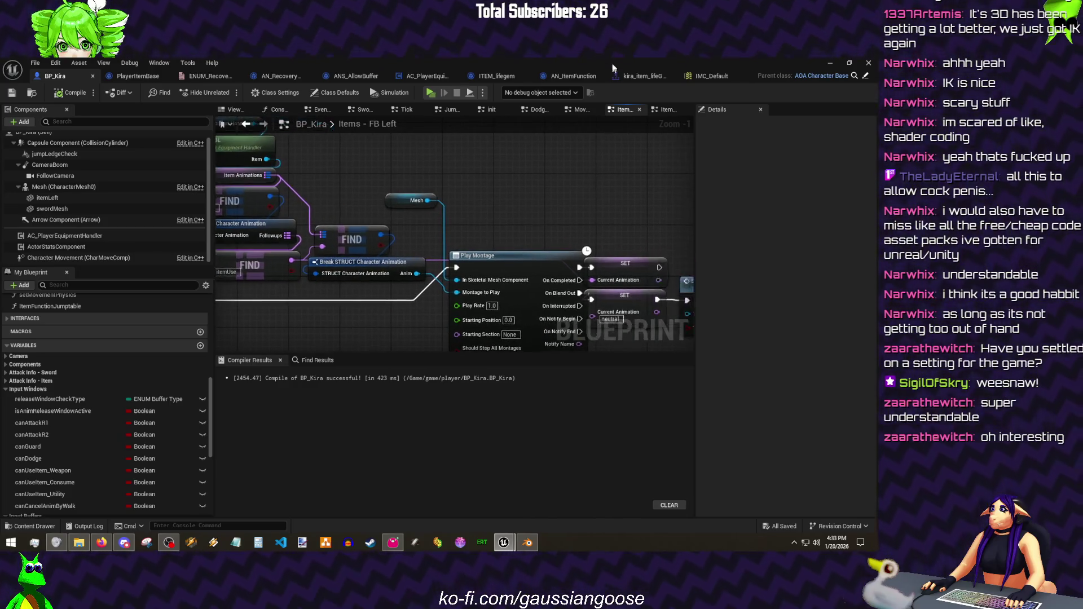
{"action": "left_click", "coordinate": [512, 76]}
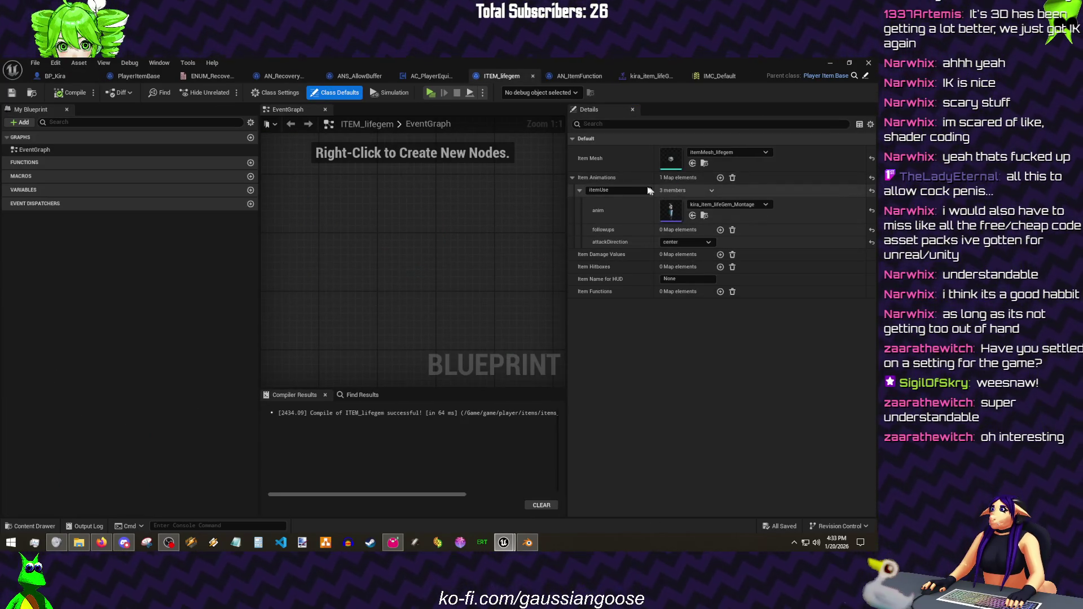
{"action": "left_click", "coordinate": [720, 177]}
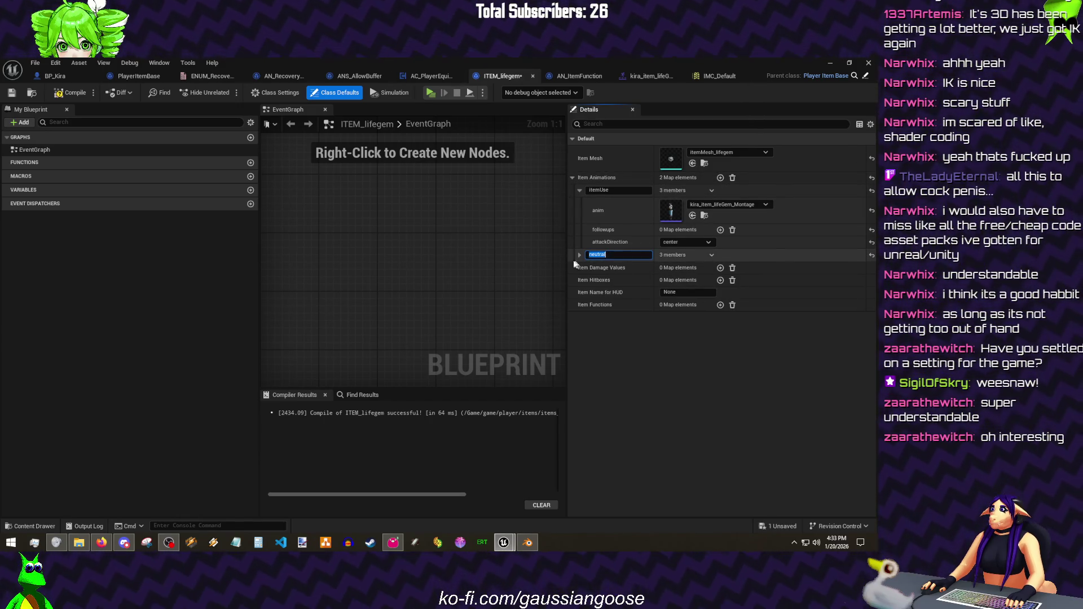
{"action": "left_click", "coordinate": [621, 189]}
{"action": "left_click", "coordinate": [580, 255]}
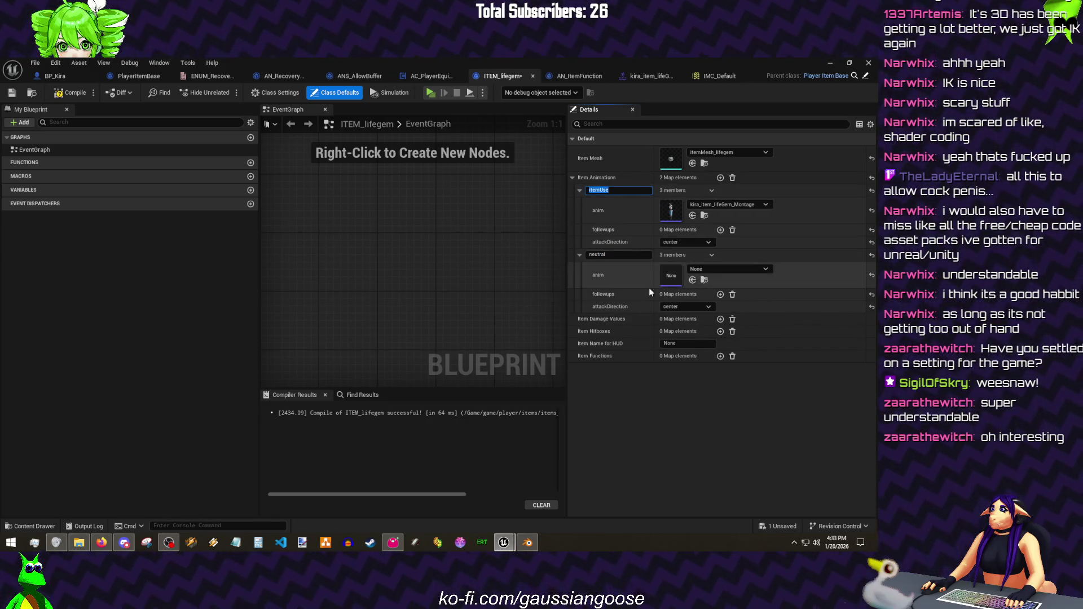
{"action": "left_click", "coordinate": [719, 294]}
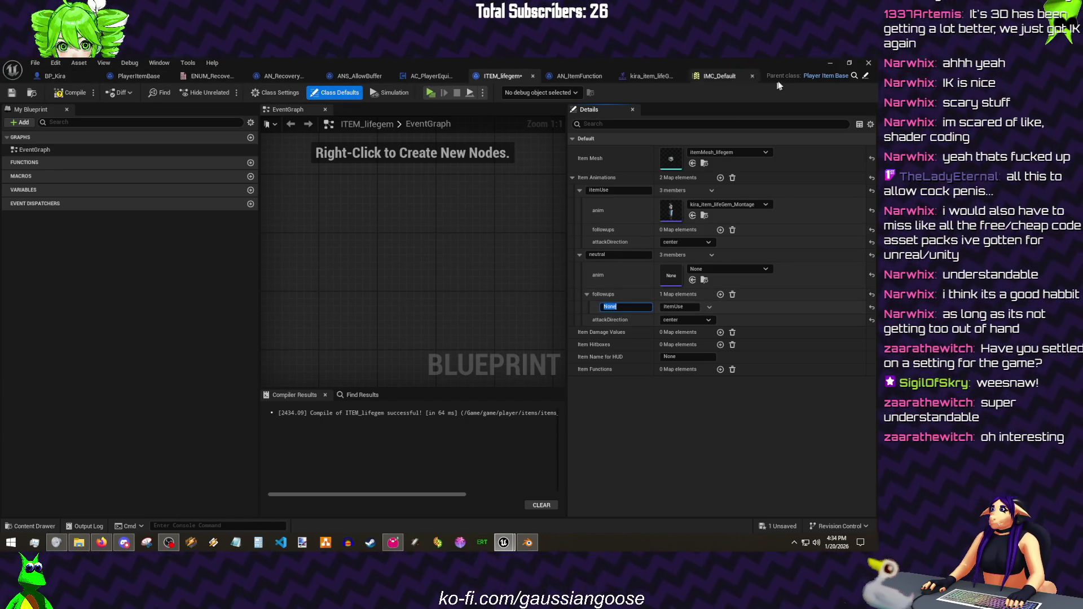
- Check ITEM_Hammer's defaults in the items_L2 folder for reference
{"action": "left_click", "coordinate": [830, 63]}
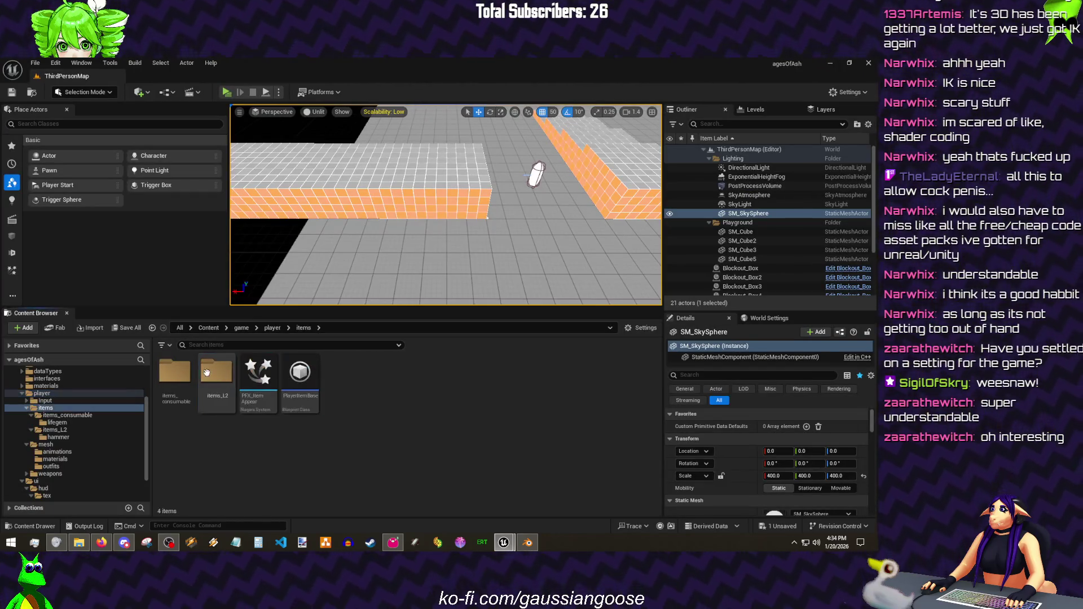
{"action": "double_click", "coordinate": [217, 376]}
{"action": "double_click", "coordinate": [175, 372]}
{"action": "double_click", "coordinate": [216, 377]}
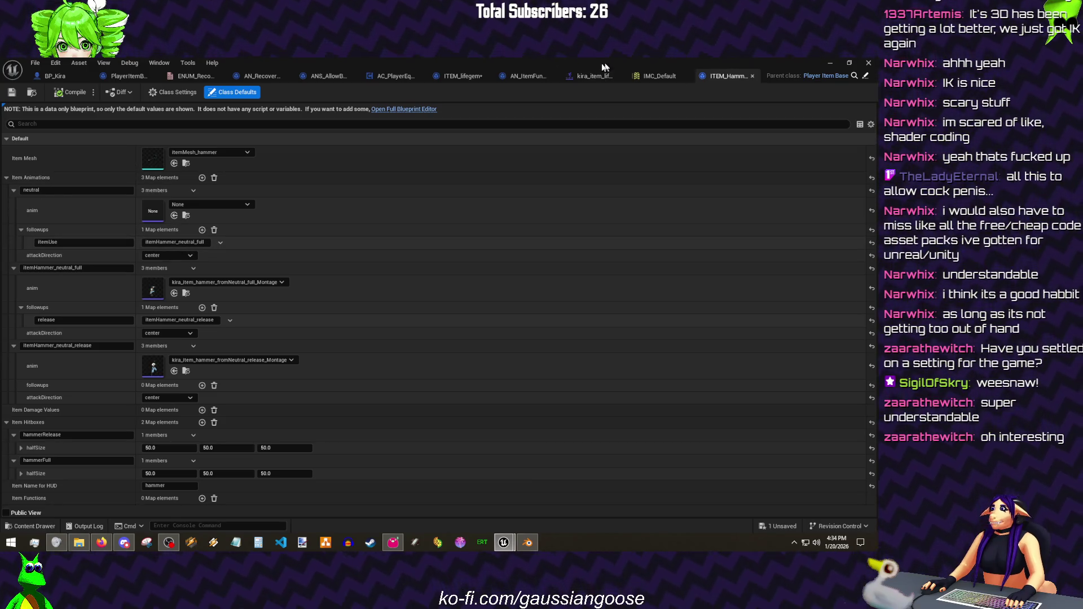
{"action": "left_click", "coordinate": [490, 75]}
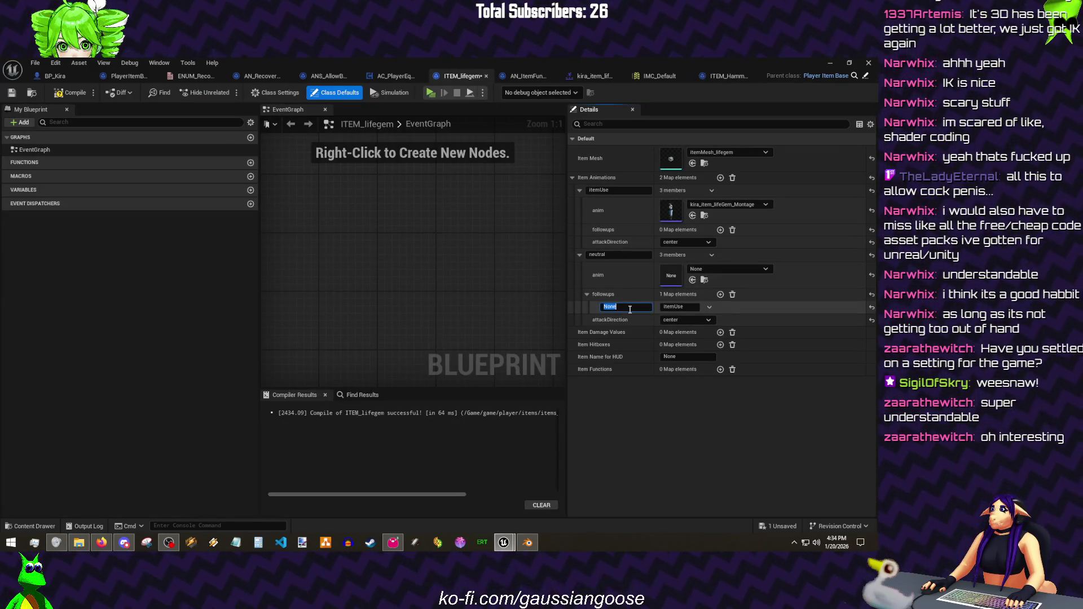
- Rename the use animation to itemLifegem, point neutral's itemUse followup to it, and compile
{"action": "left_click", "coordinate": [618, 190]}
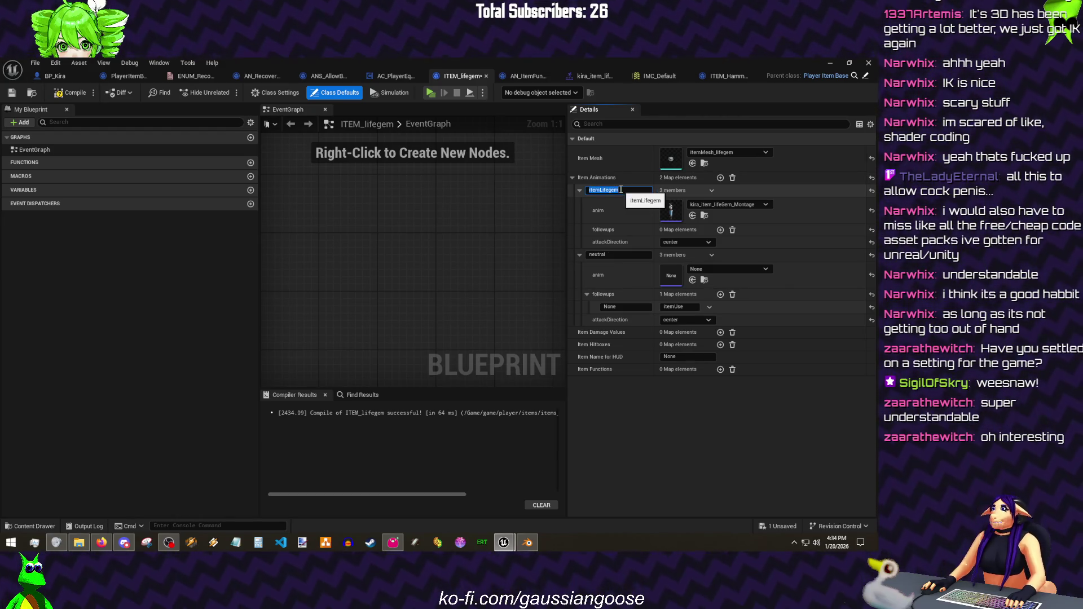
{"action": "left_click", "coordinate": [671, 307]}
{"action": "type", "text": "itemLifegem"}
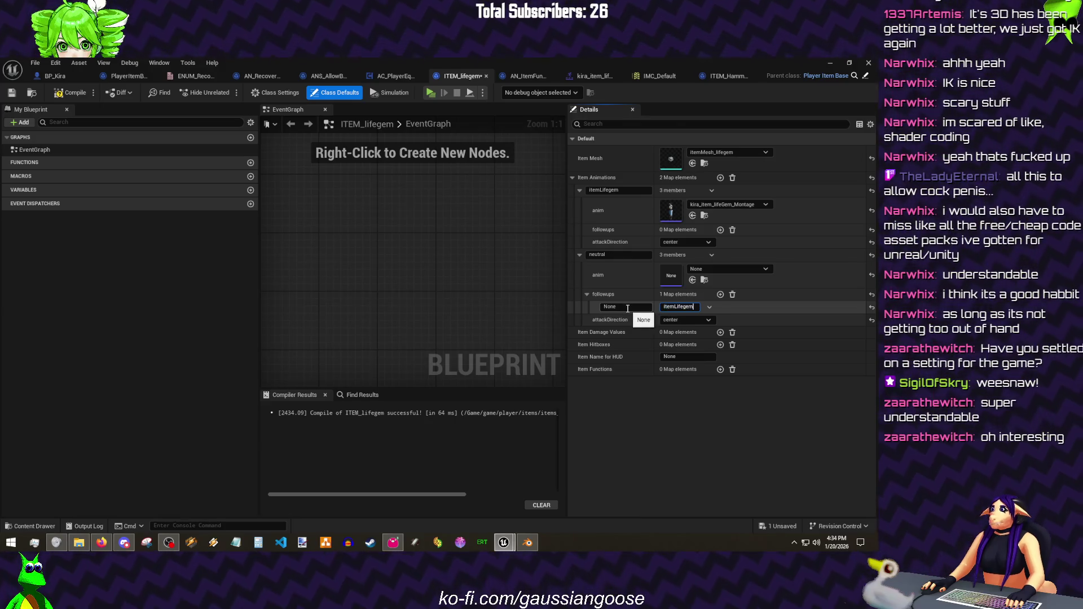
{"action": "type", "text": "Use"}
{"action": "key", "text": "Return"}
{"action": "left_click", "coordinate": [65, 93]}
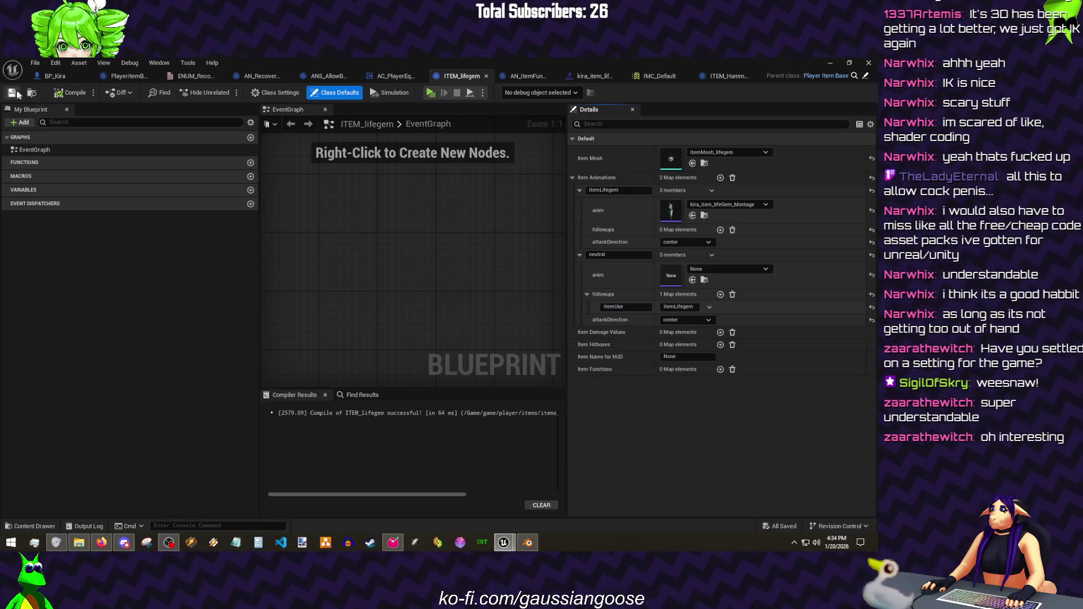
{"action": "left_click", "coordinate": [830, 64]}
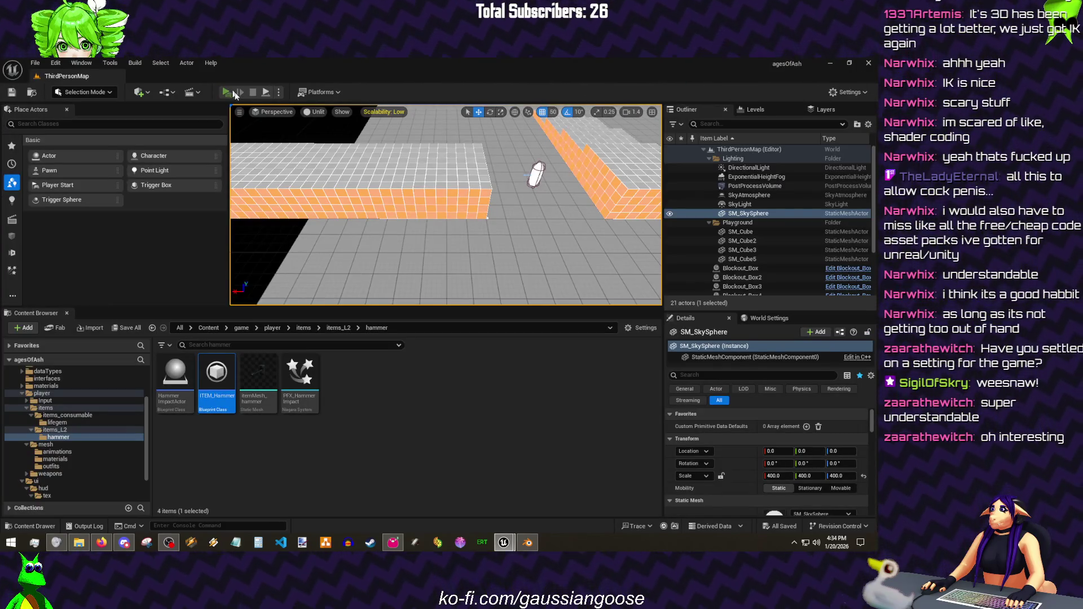
- Run a standalone play test, move the character around and use the lifegem item with E
{"action": "left_click", "coordinate": [229, 93]}
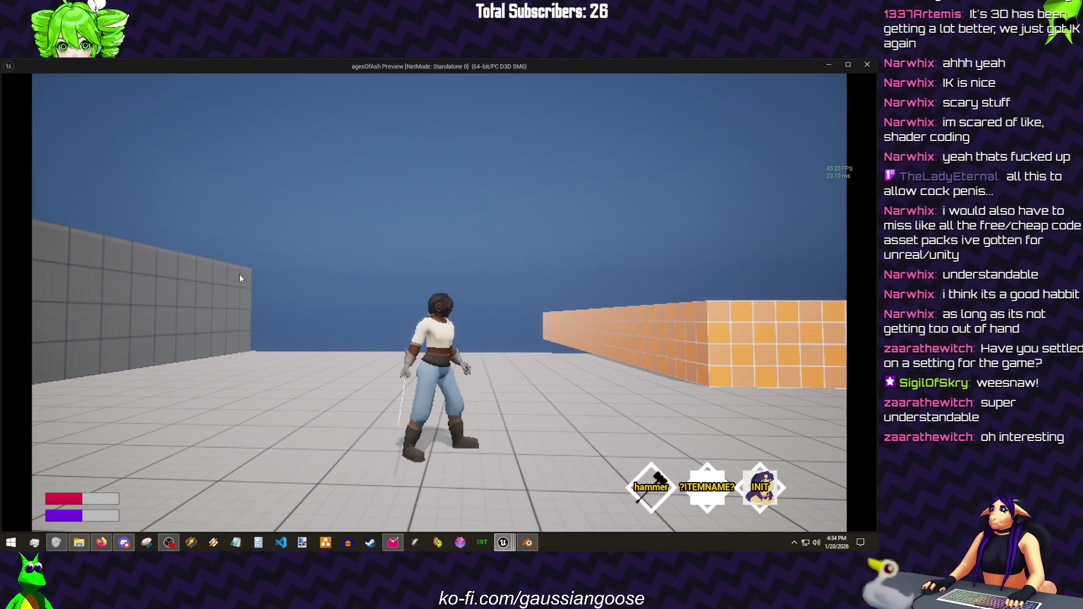
{"action": "key", "text": "w"}
{"action": "key", "text": "s"}
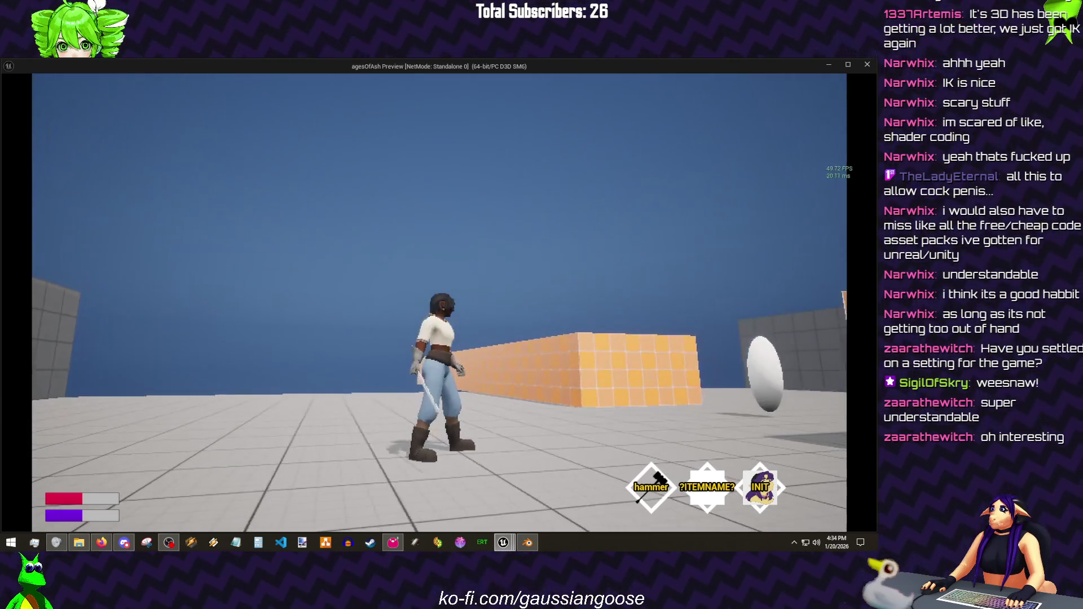
{"action": "key", "text": "e"}
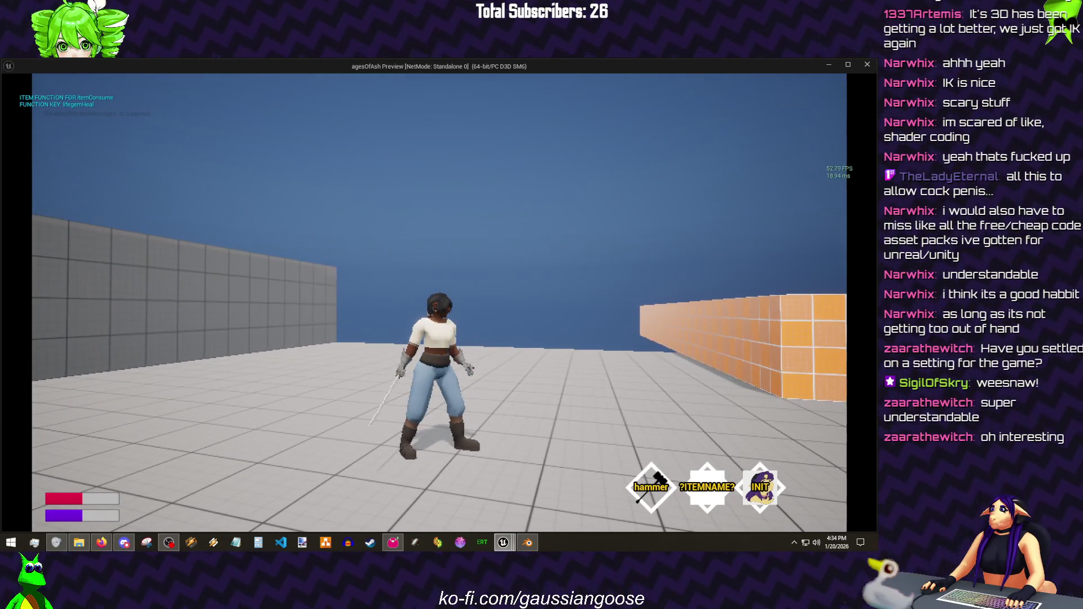
{"action": "key", "text": "w"}
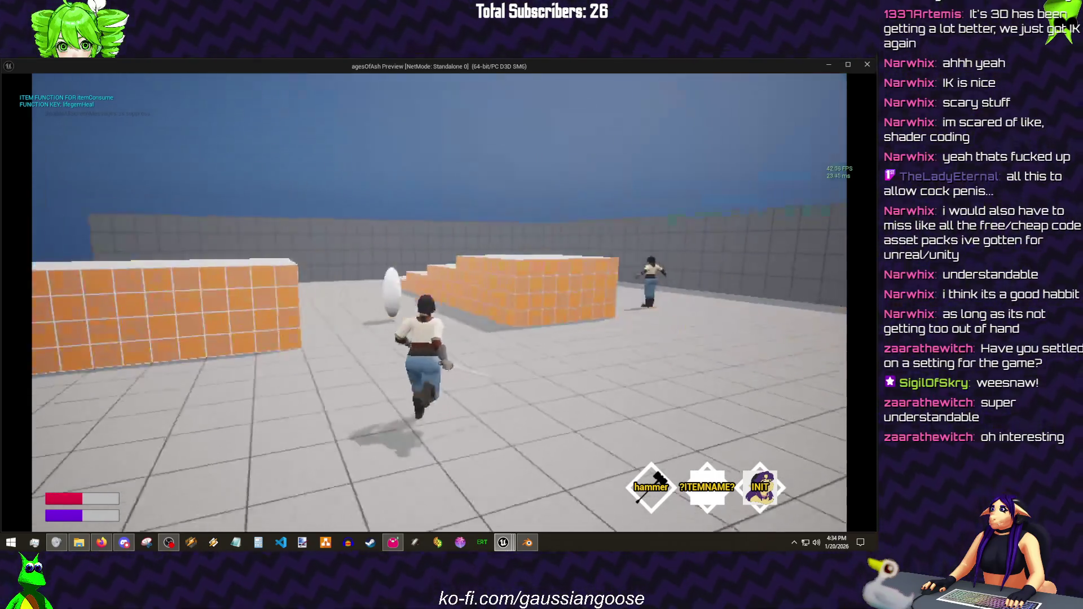
{"action": "key", "text": "w"}
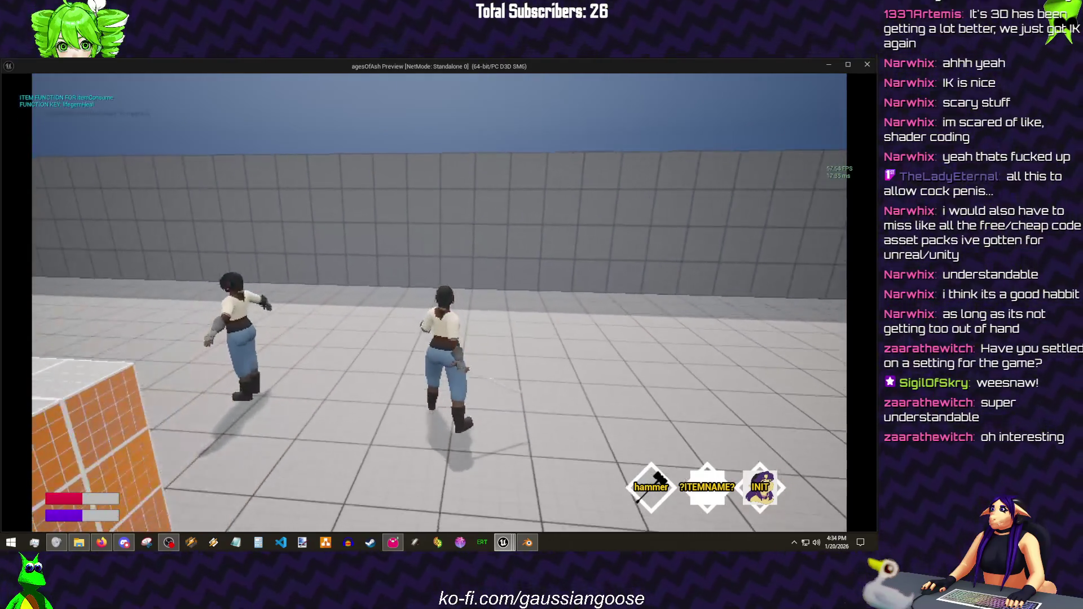
{"action": "key", "text": "Escape"}
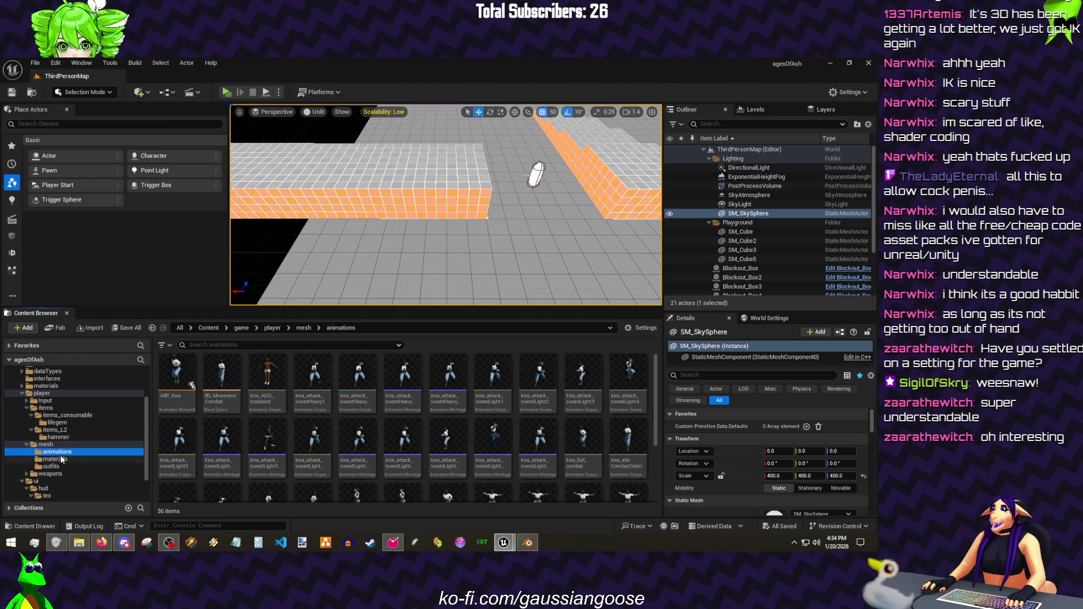
{"action": "mouse_move", "coordinate": [176, 376]}
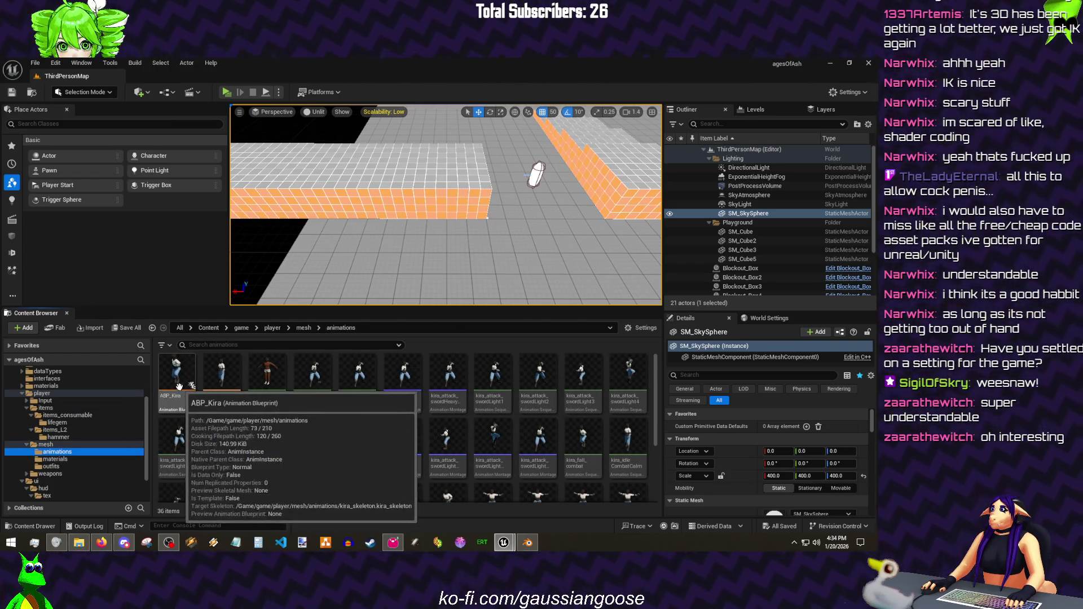
- Create an UpperBody group with an UpperBody_Item slot in ABP_Kira's slot manager and show the AnimGraph
{"action": "double_click", "coordinate": [179, 387]}
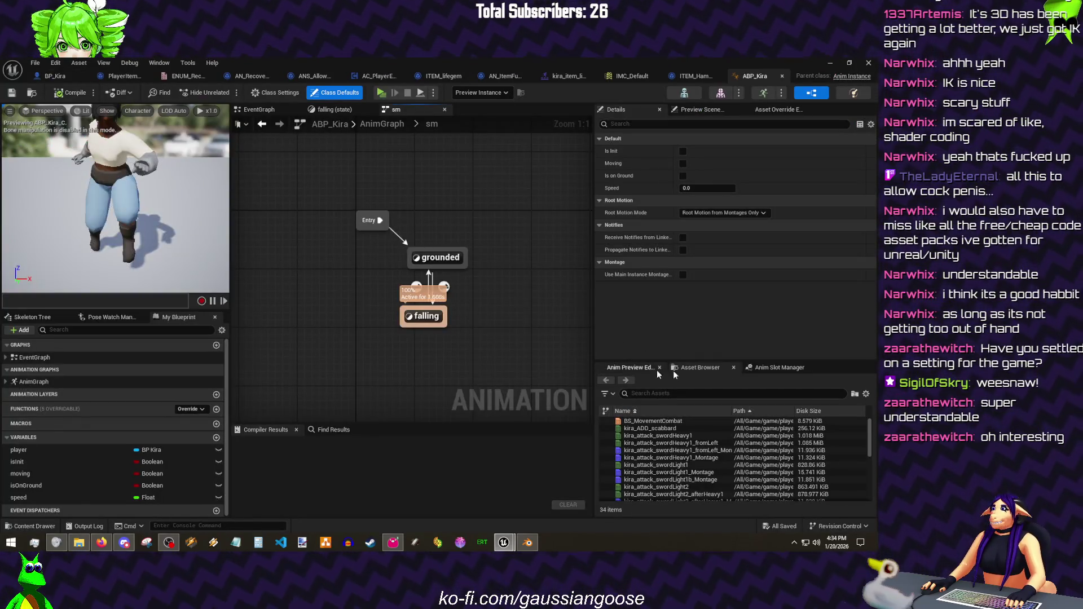
{"action": "left_click", "coordinate": [775, 367]}
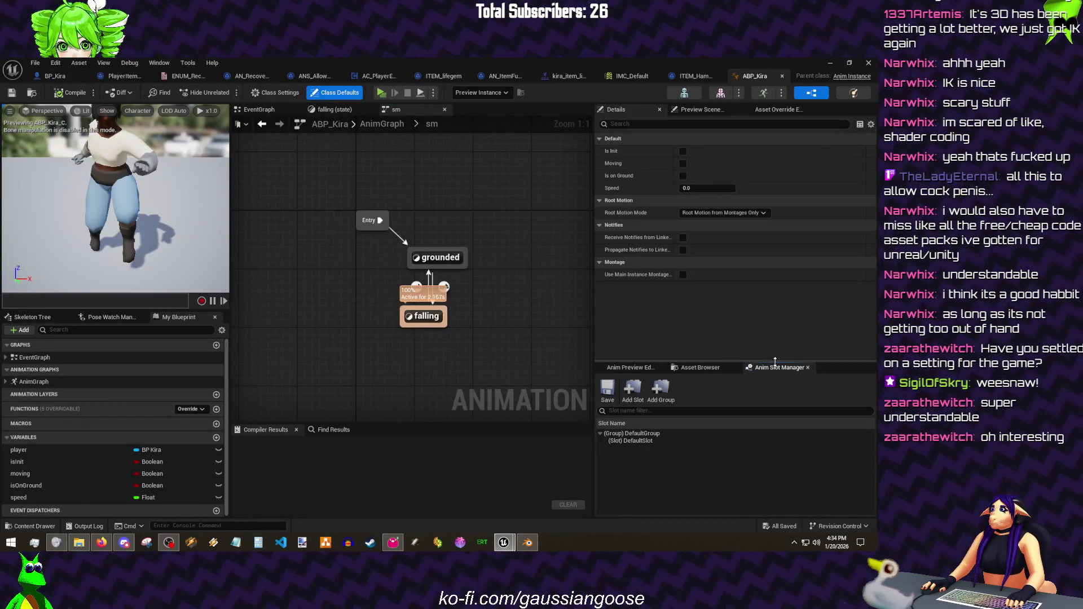
{"action": "left_click", "coordinate": [654, 447]}
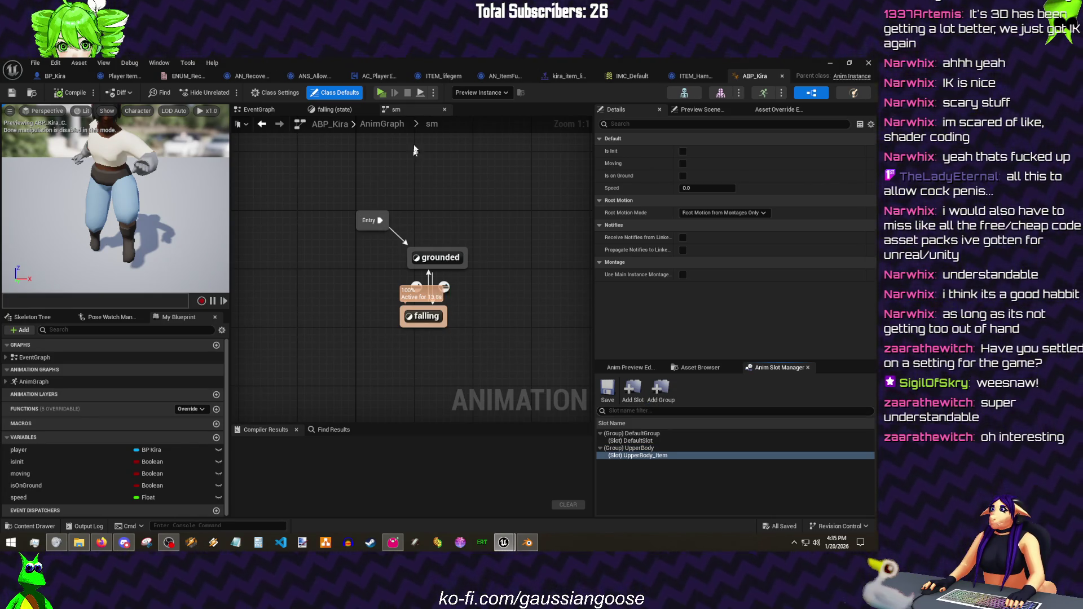
{"action": "left_click", "coordinate": [384, 126]}
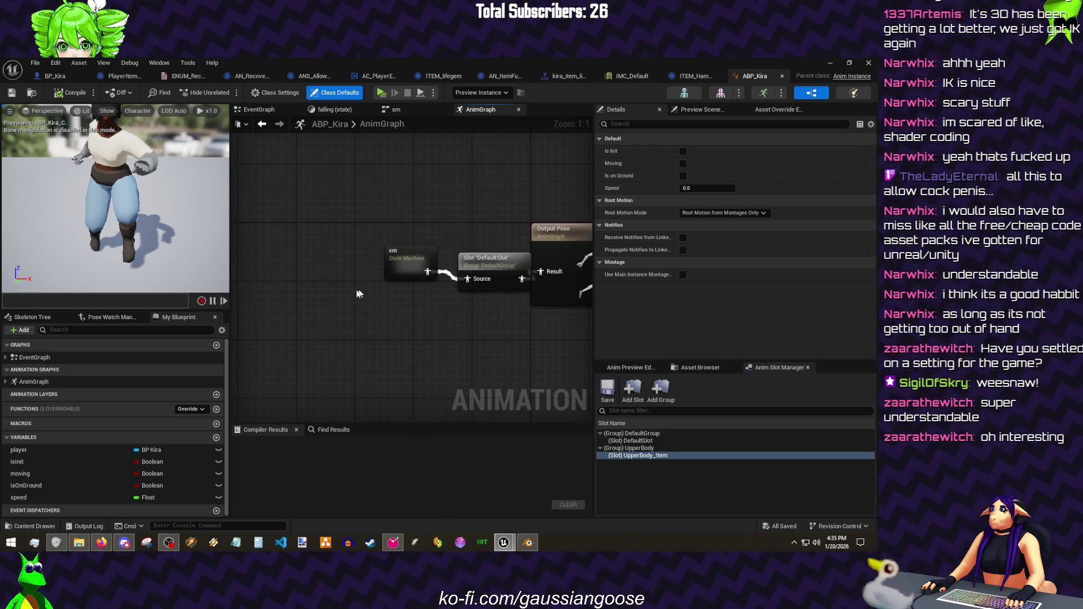
- Rearrange the AnimGraph and insert an UpperBody_Item slot node into the pose chain
{"action": "left_click_drag", "start_coordinate": [475, 259], "coordinate": [408, 244]}
{"action": "left_click_drag", "start_coordinate": [303, 258], "coordinate": [370, 294]}
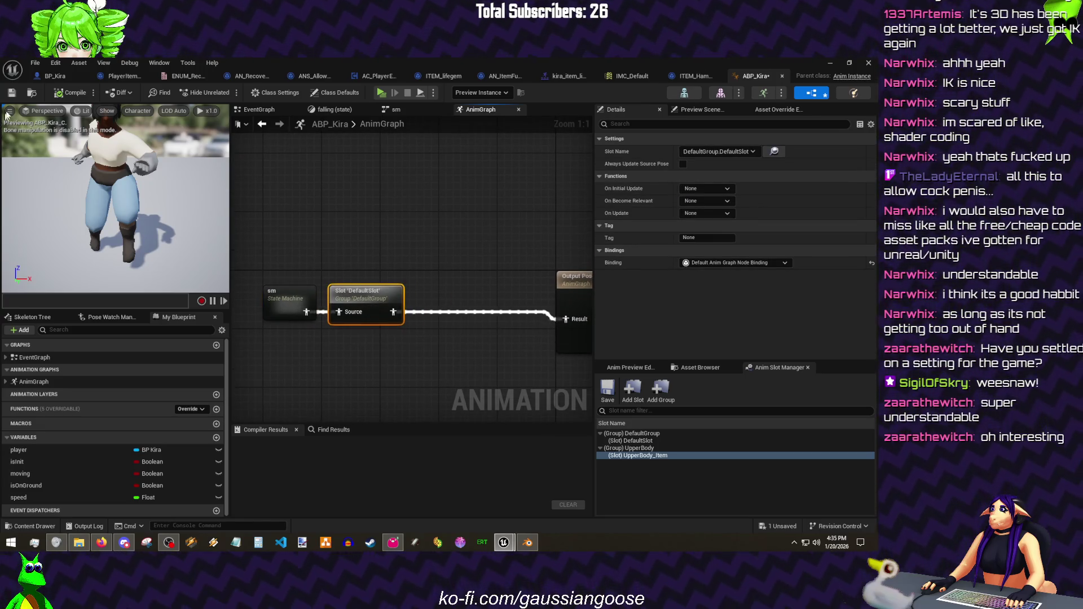
{"action": "left_click", "coordinate": [461, 308]}
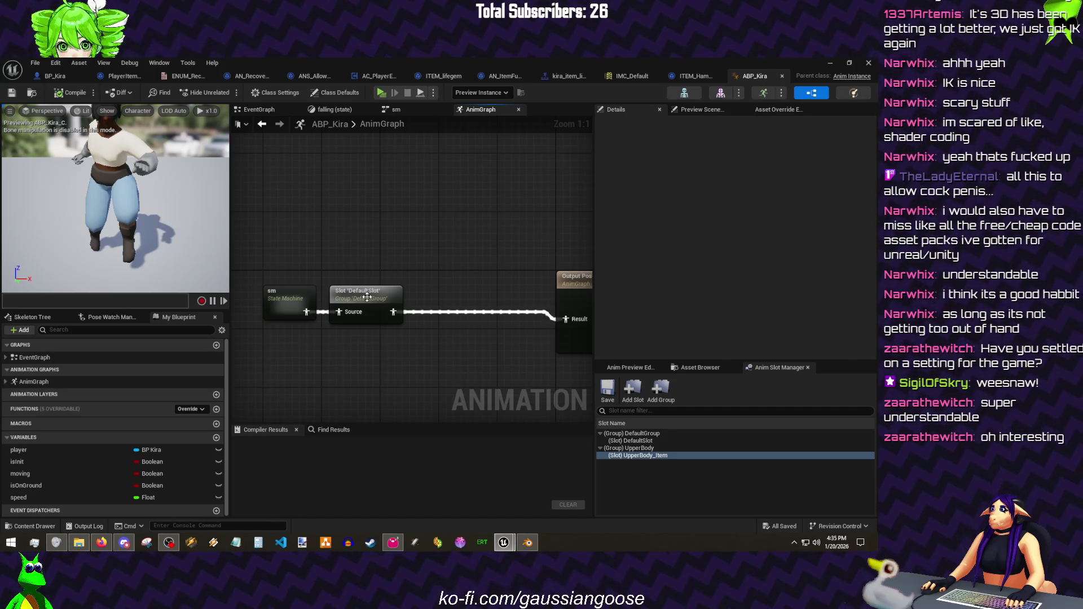
{"action": "left_click", "coordinate": [367, 296]}
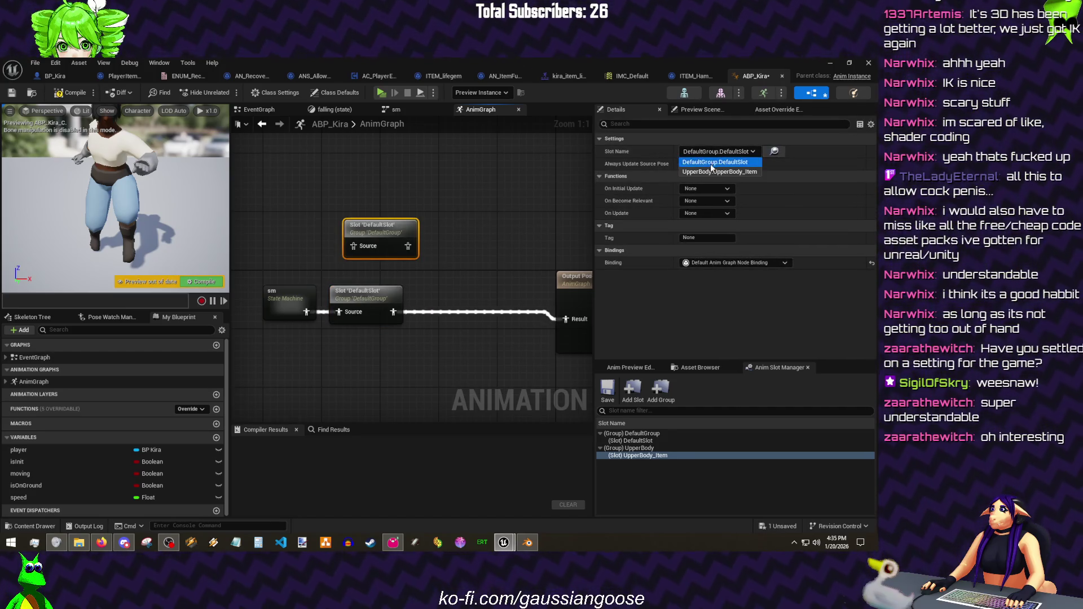
{"action": "mouse_move", "coordinate": [393, 240]}
{"action": "left_mouse_down"}
{"action": "mouse_move", "coordinate": [378, 245]}
{"action": "mouse_move", "coordinate": [493, 288]}
{"action": "left_mouse_up"}
{"action": "left_click_drag", "start_coordinate": [310, 225], "coordinate": [448, 230]}
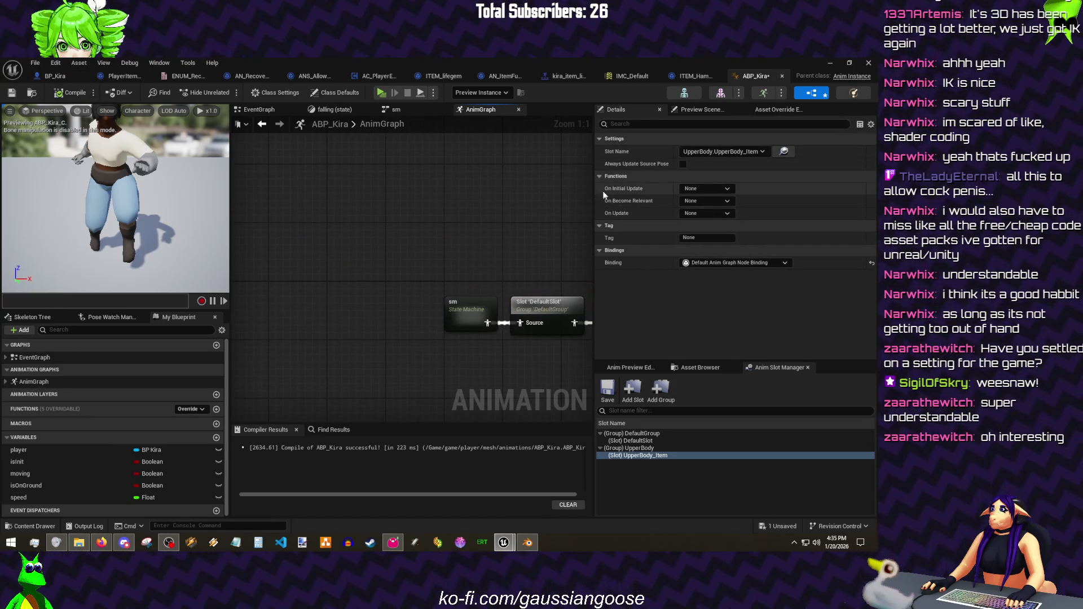
{"action": "left_click_drag", "start_coordinate": [595, 188], "coordinate": [669, 204]}
{"action": "mouse_move", "coordinate": [542, 314]}
{"action": "left_mouse_down"}
{"action": "mouse_move", "coordinate": [476, 264]}
{"action": "mouse_move", "coordinate": [279, 289]}
{"action": "mouse_move", "coordinate": [363, 226]}
{"action": "left_mouse_up"}
{"action": "type", "text": "cache"}
- Add a Save Cached Pose named cachedAfterFullbody and a Use Cached Pose node for it
{"action": "left_click", "coordinate": [418, 361]}
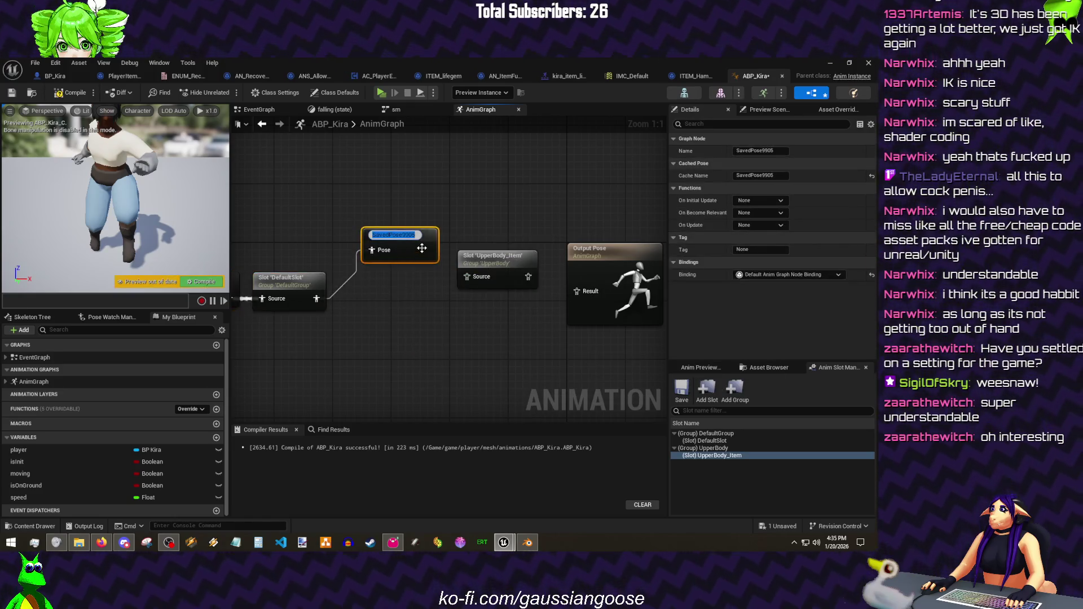
{"action": "type", "text": "cachedAfterFullbody"}
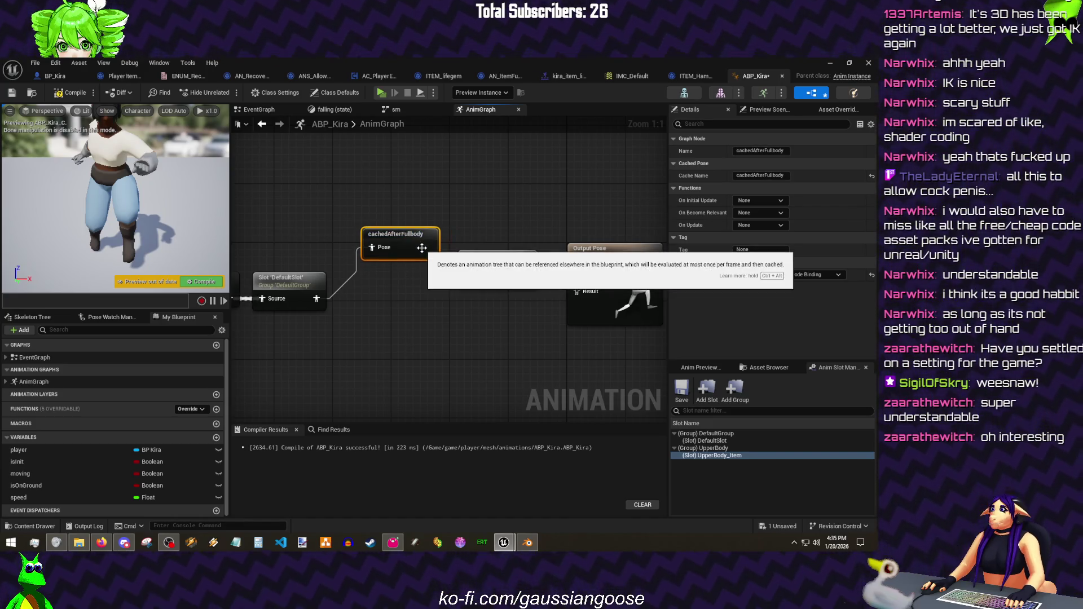
{"action": "left_click_drag", "start_coordinate": [422, 249], "coordinate": [414, 322]}
{"action": "right_click", "coordinate": [385, 184]}
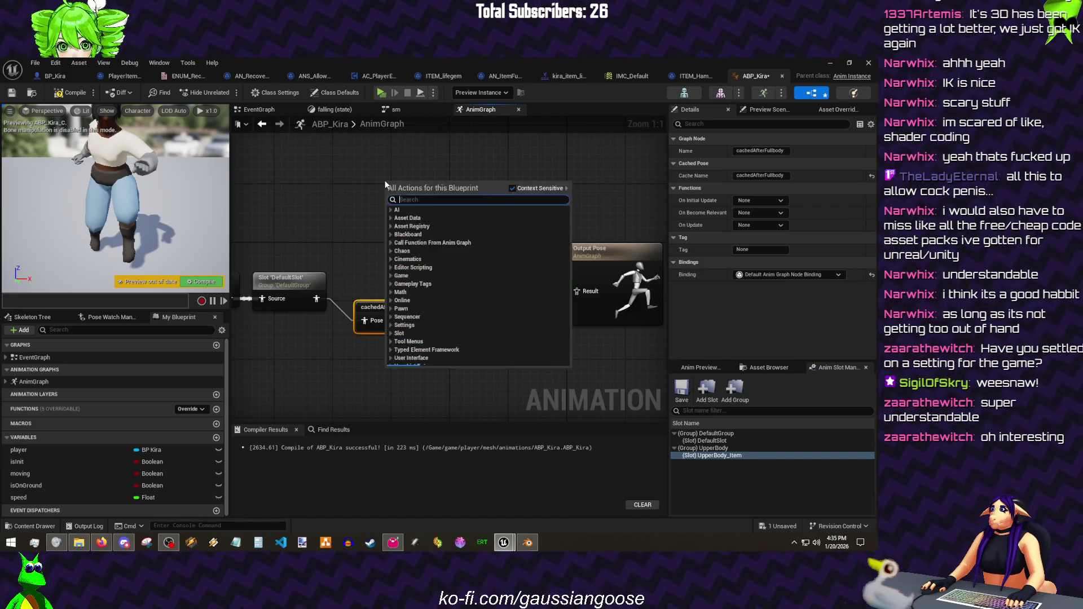
{"action": "type", "text": "cached"}
{"action": "left_click", "coordinate": [440, 212]}
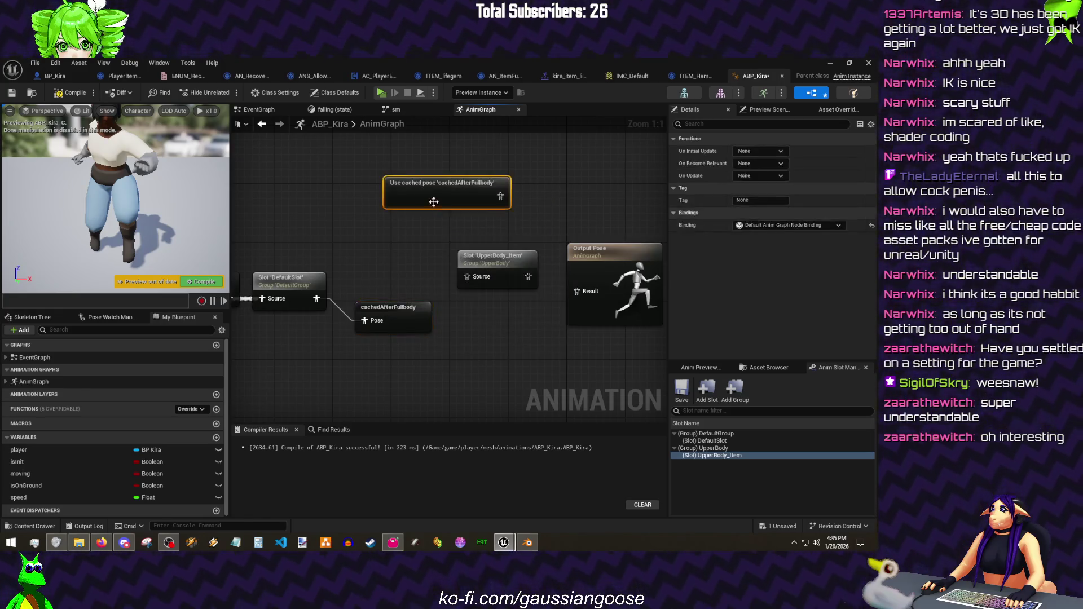
{"action": "left_click_drag", "start_coordinate": [441, 204], "coordinate": [316, 203]}
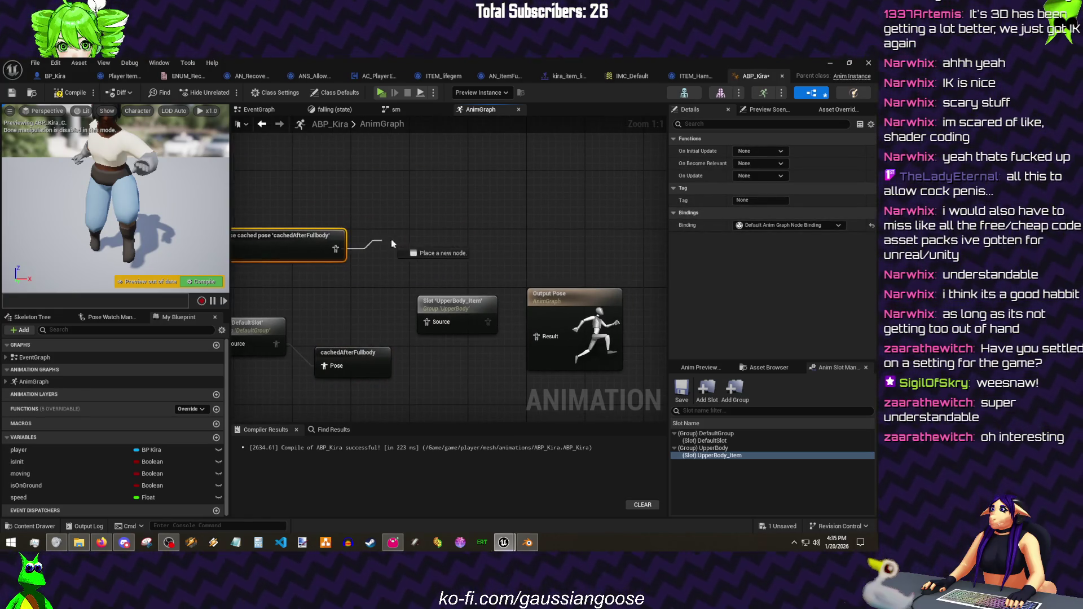
- Drag a Blend Bone By Channel node from the cached pose output and recompile
{"action": "left_click_drag", "start_coordinate": [335, 248], "coordinate": [396, 249]}
{"action": "type", "text": "blend bone"}
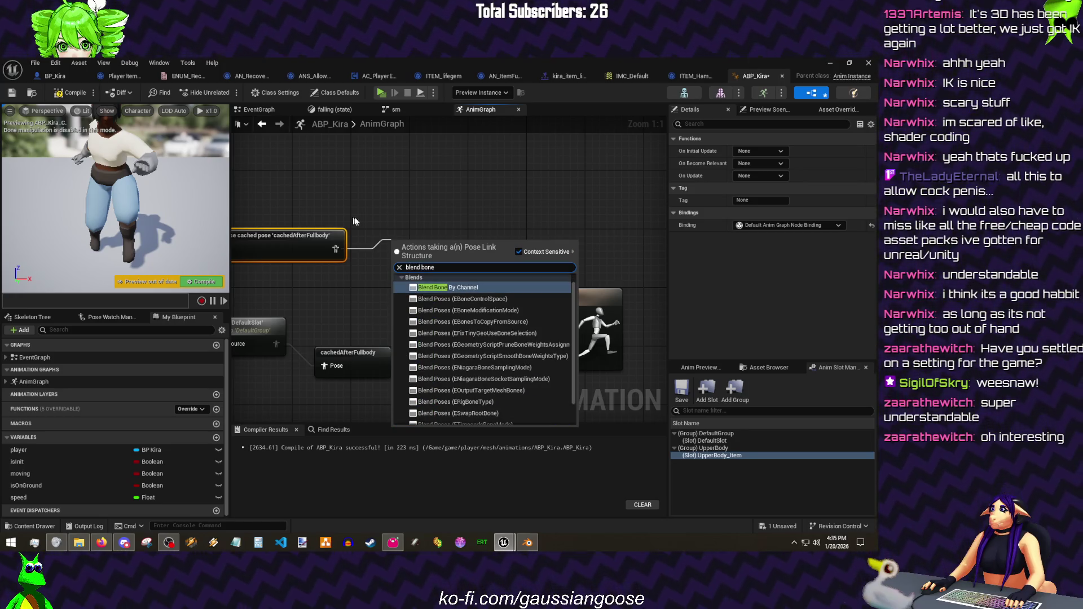
{"action": "key", "text": "Return"}
{"action": "left_click_drag", "start_coordinate": [443, 263], "coordinate": [442, 225]}
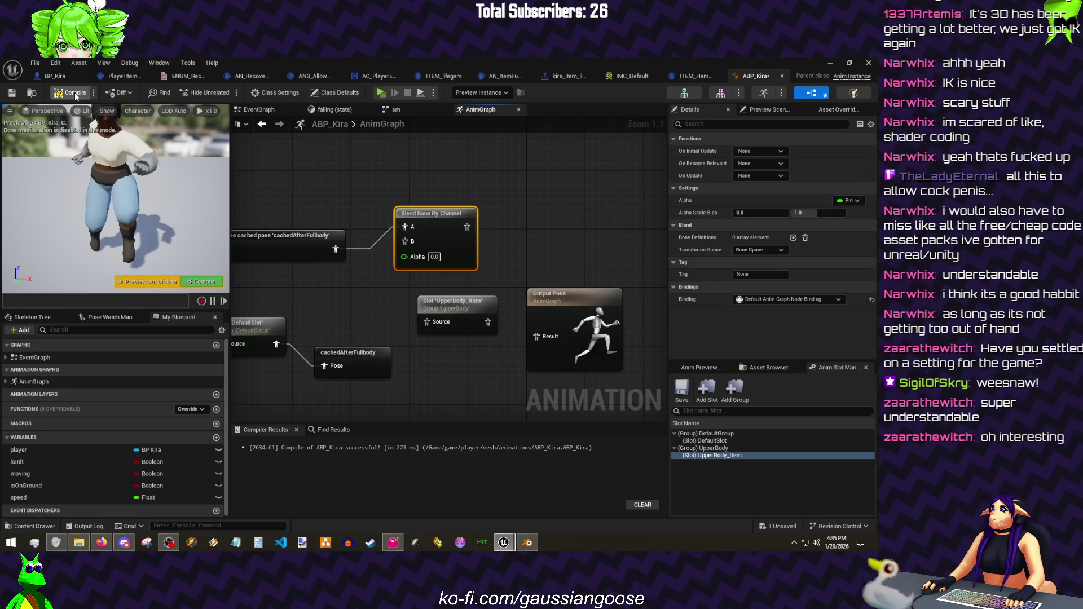
{"action": "key", "text": "F7"}
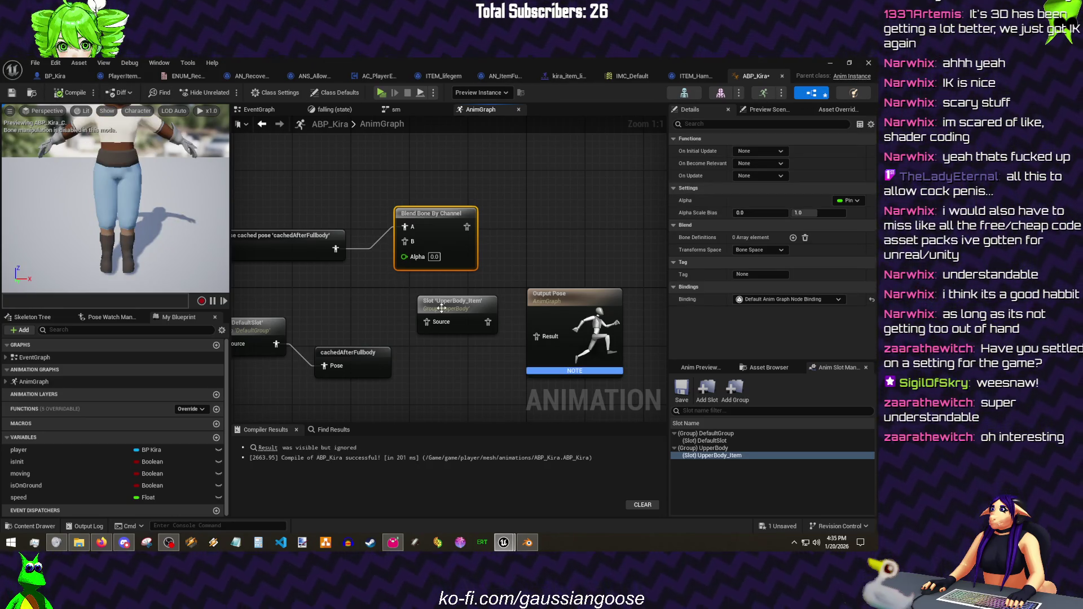
- Copy the cached pose node and wire the UpperBody_Item slot into Blend Bone pin B
{"action": "left_click_drag", "start_coordinate": [458, 305], "coordinate": [350, 292]}
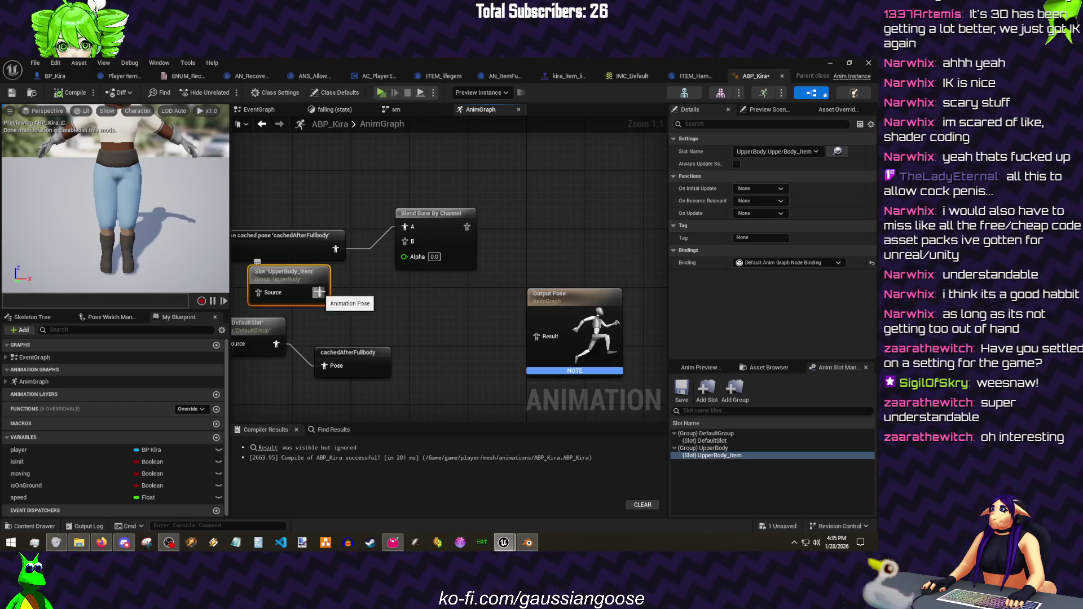
{"action": "left_click_drag", "start_coordinate": [292, 238], "coordinate": [269, 259]}
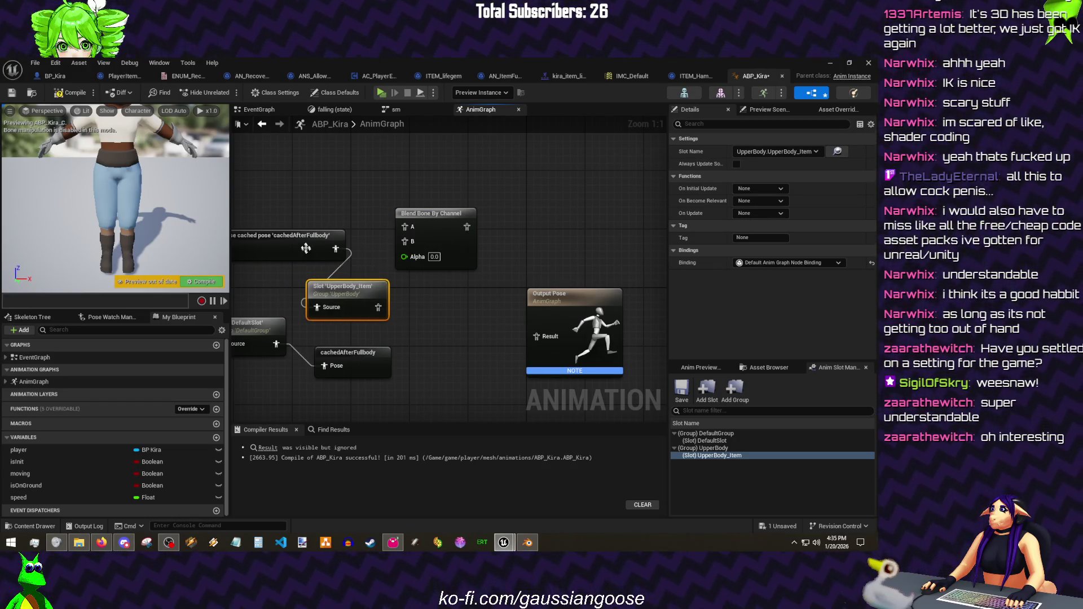
{"action": "key", "text": "ctrl+c"}
{"action": "key", "text": "ctrl+v"}
{"action": "left_click_drag", "start_coordinate": [284, 222], "coordinate": [241, 222]}
{"action": "left_click_drag", "start_coordinate": [336, 220], "coordinate": [405, 227]}
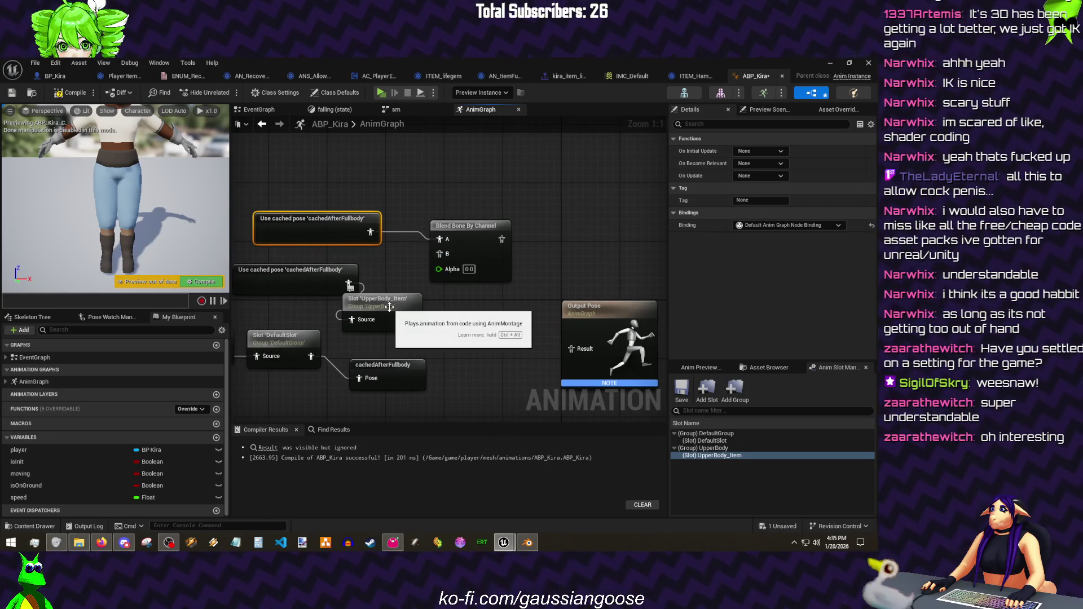
{"action": "mouse_move", "coordinate": [412, 319]}
{"action": "left_mouse_down"}
{"action": "mouse_move", "coordinate": [440, 254]}
{"action": "mouse_move", "coordinate": [492, 273]}
{"action": "left_mouse_up"}
- Delete the Blend Bone By Channel and UpperBody slot nodes
{"action": "left_click", "coordinate": [478, 252]}
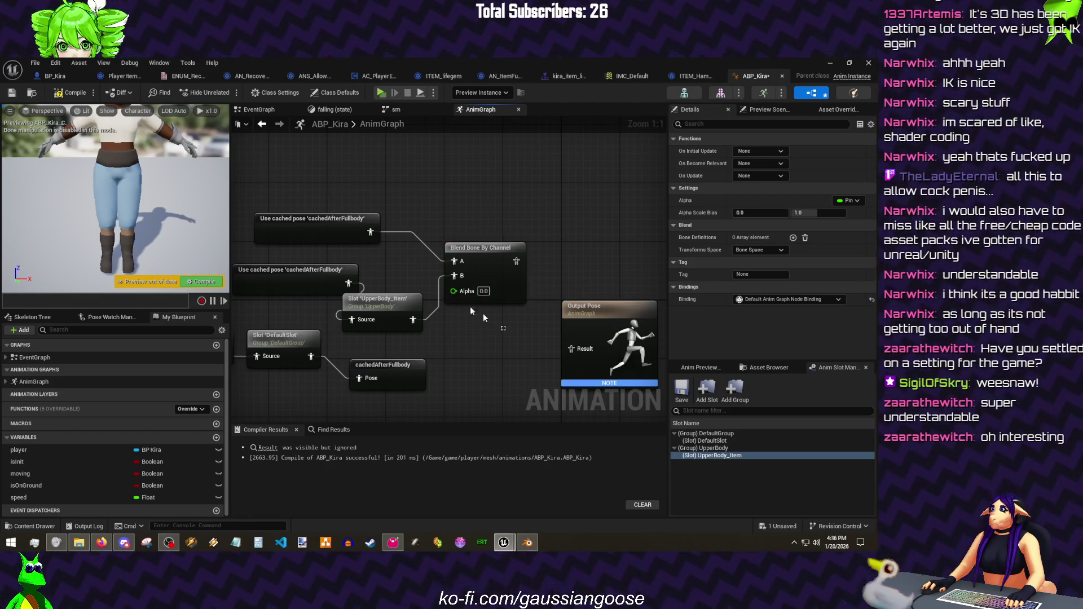
{"action": "left_click_drag", "start_coordinate": [482, 317], "coordinate": [415, 254]}
{"action": "key", "text": "Delete"}
- Add a Layered blend per bone node to the AnimGraph
{"action": "right_click", "coordinate": [416, 230]}
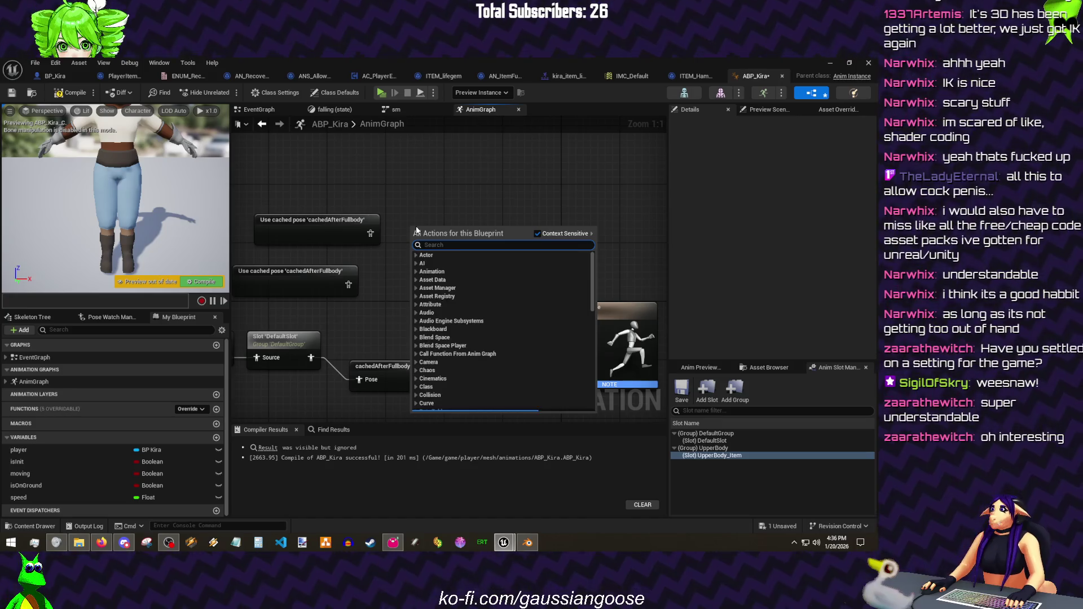
{"action": "type", "text": "layered b"}
{"action": "key", "text": "Up"}
{"action": "key", "text": "Return"}
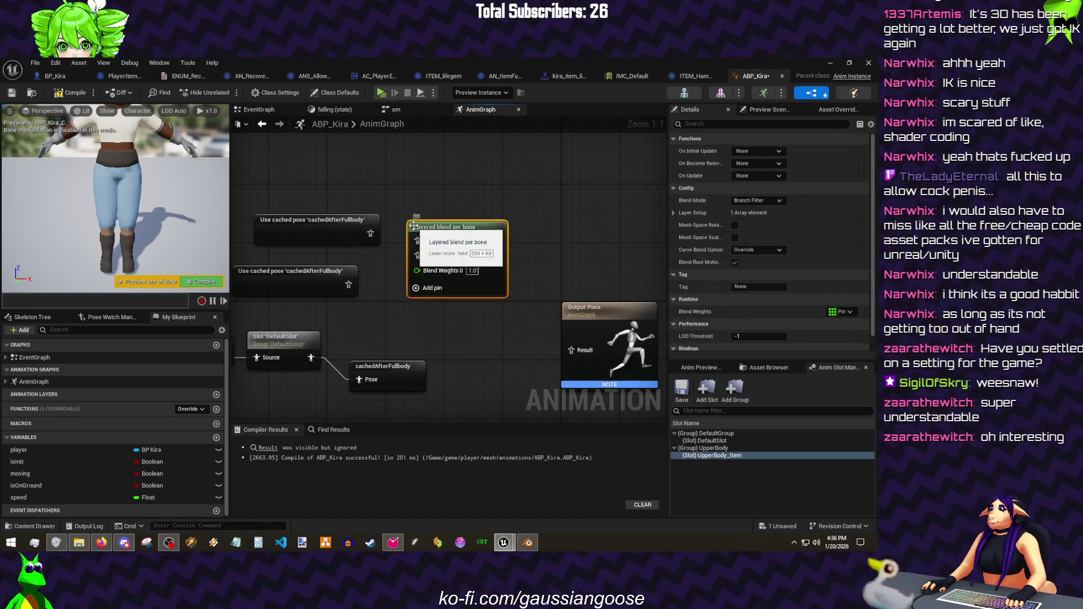
{"action": "left_click_drag", "start_coordinate": [464, 235], "coordinate": [479, 265]}
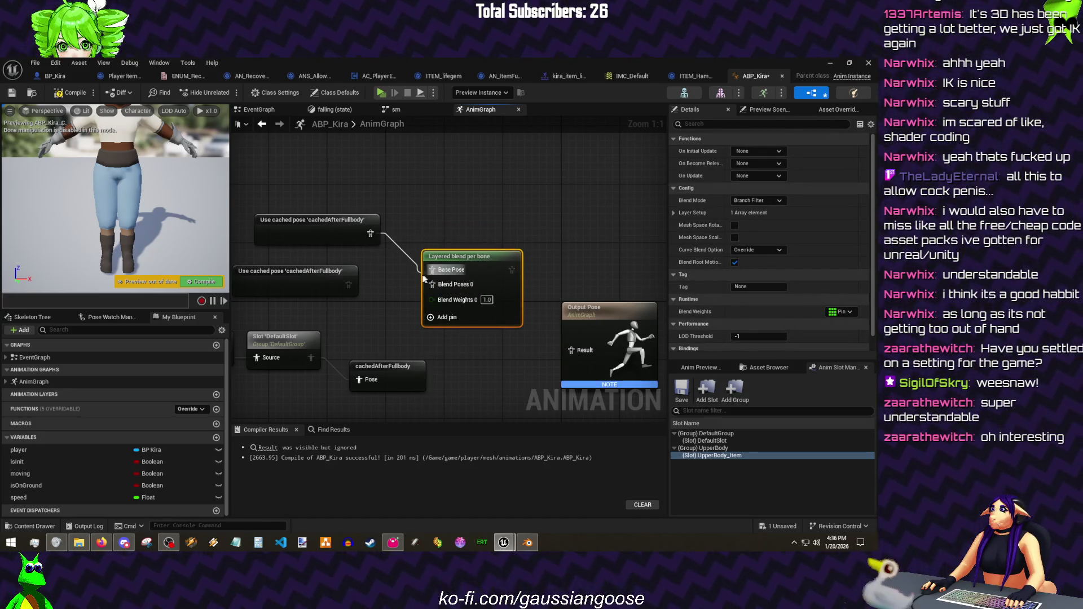
- Set the DefaultSlot node's slot name to UpperBody.UpperBody_Item
{"action": "left_click_drag", "start_coordinate": [361, 298], "coordinate": [376, 303]}
{"action": "left_click", "coordinate": [297, 338]}
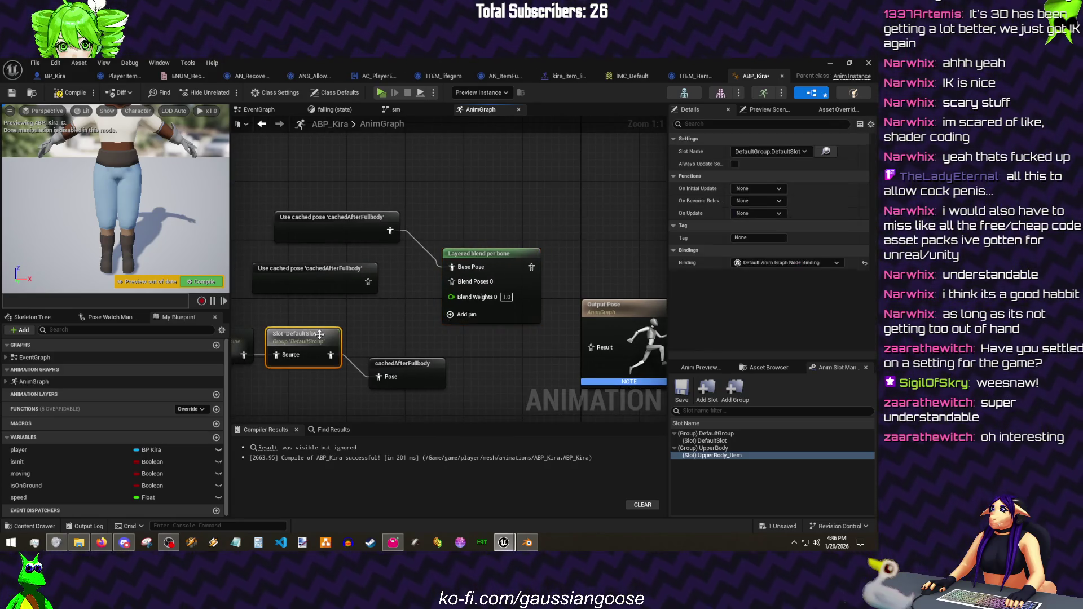
{"action": "left_click", "coordinate": [766, 150]}
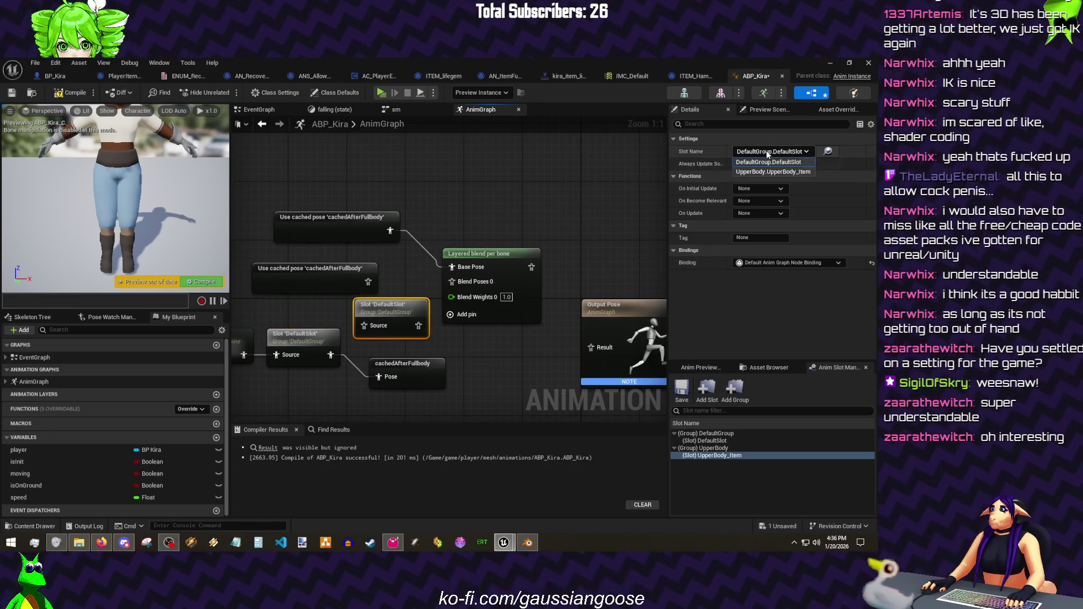
{"action": "left_click", "coordinate": [766, 174]}
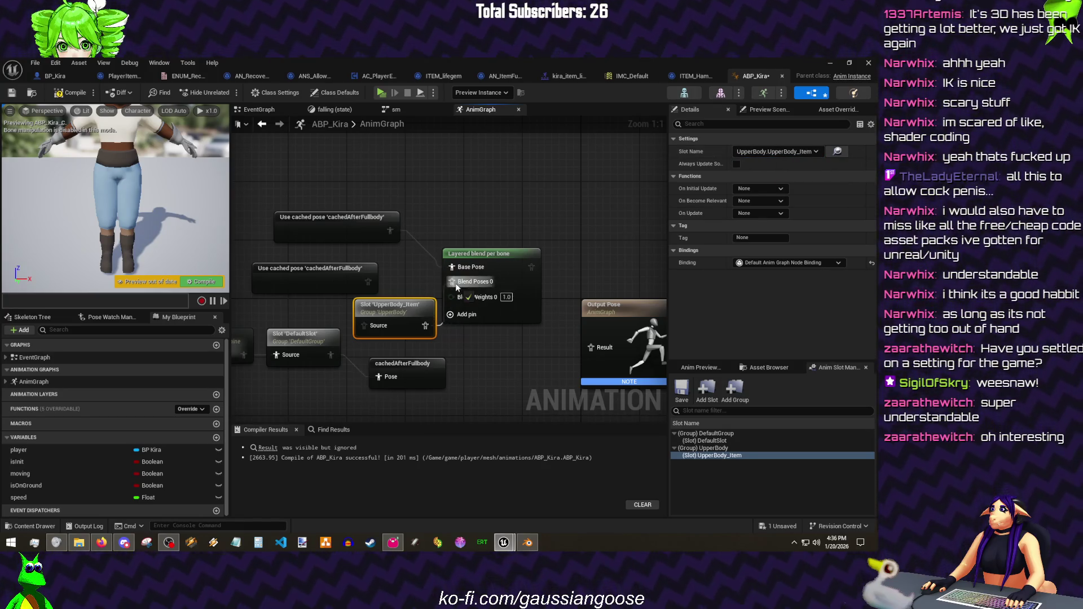
- Delete the extra cached pose, tidy the nodes, expand the layer setup and recompile
{"action": "left_click", "coordinate": [372, 273]}
{"action": "key", "text": "Delete"}
{"action": "mouse_move", "coordinate": [378, 332]}
{"action": "left_mouse_down"}
{"action": "mouse_move", "coordinate": [378, 296]}
{"action": "mouse_move", "coordinate": [358, 303]}
{"action": "left_mouse_up"}
{"action": "mouse_move", "coordinate": [353, 228]}
{"action": "left_mouse_down"}
{"action": "mouse_move", "coordinate": [367, 242]}
{"action": "mouse_move", "coordinate": [323, 208]}
{"action": "left_mouse_up"}
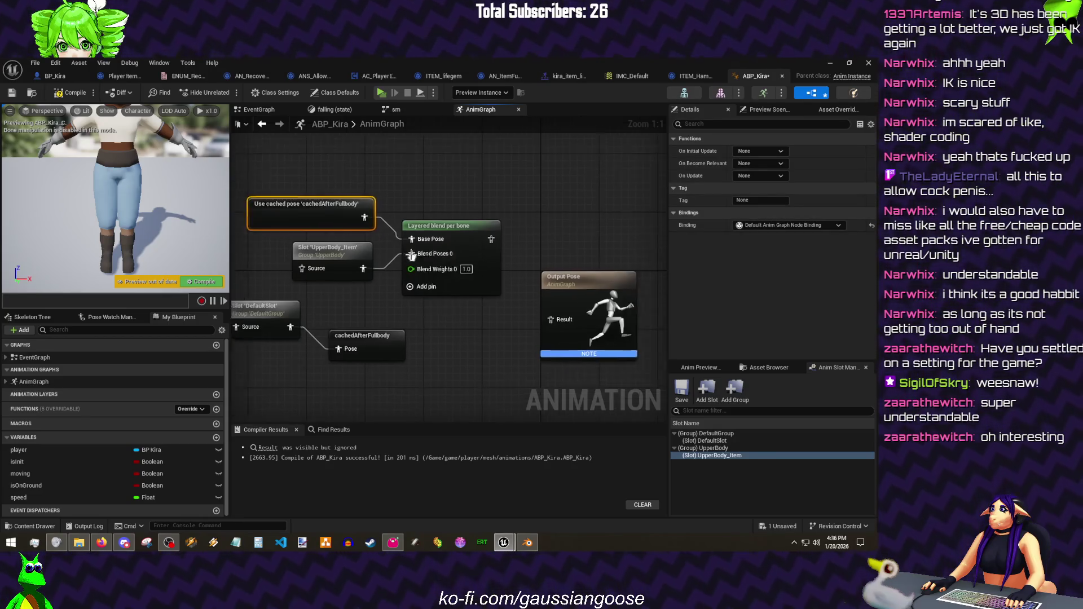
{"action": "left_click", "coordinate": [444, 224]}
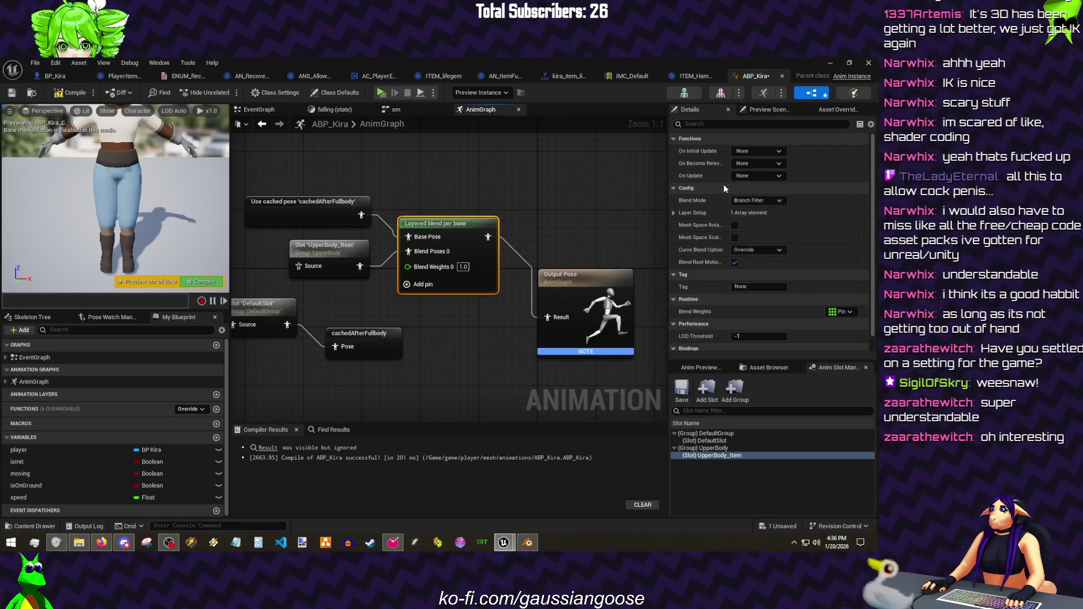
{"action": "left_click", "coordinate": [681, 223]}
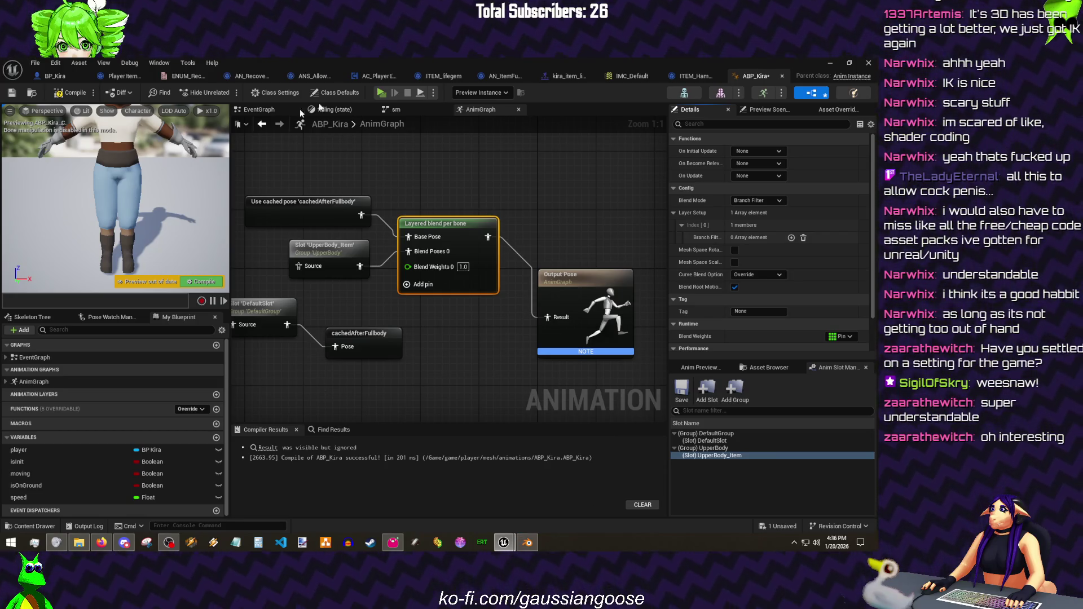
{"action": "left_click", "coordinate": [70, 92]}
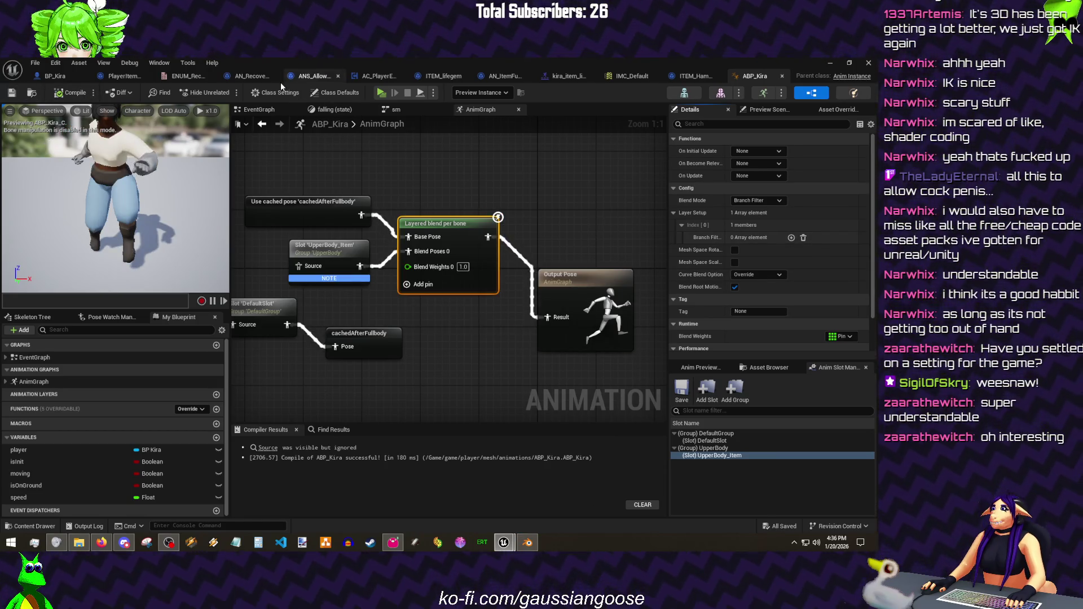
{"action": "left_click", "coordinate": [568, 75]}
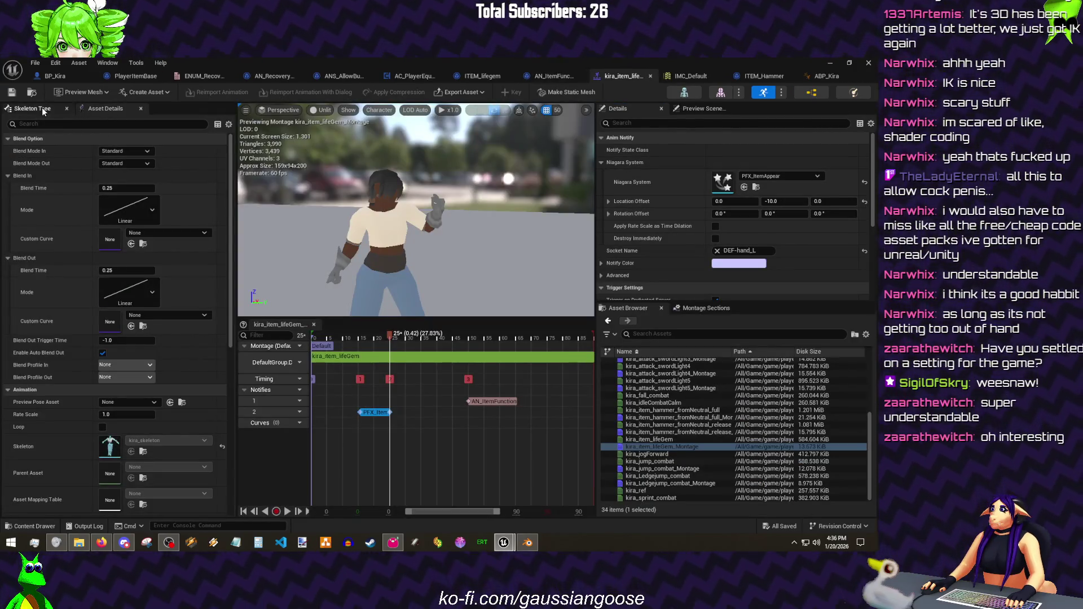
{"action": "left_click", "coordinate": [39, 158]}
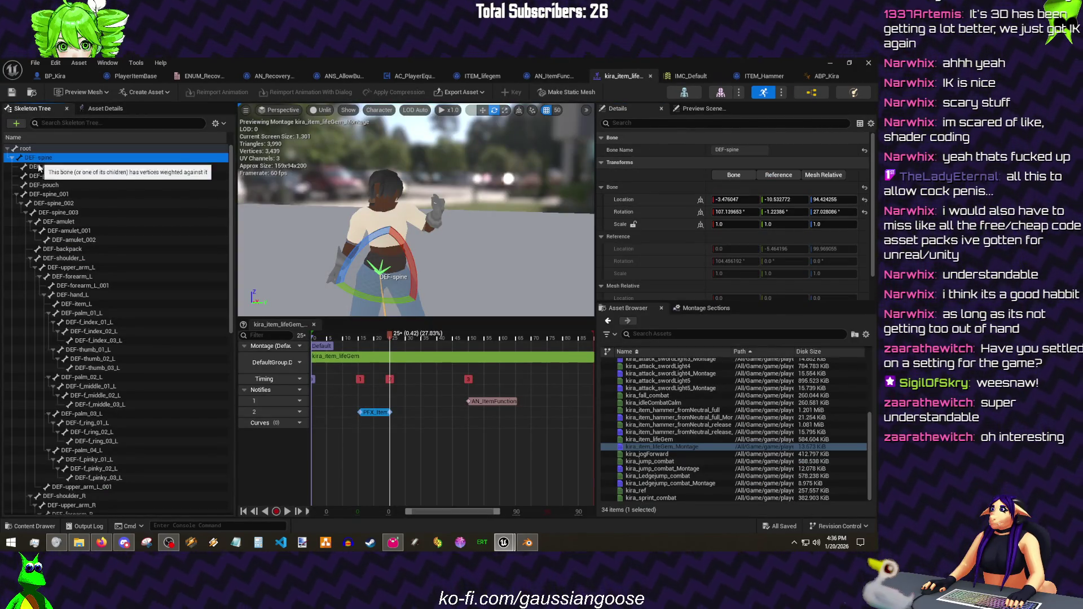
{"action": "left_click", "coordinate": [46, 195]}
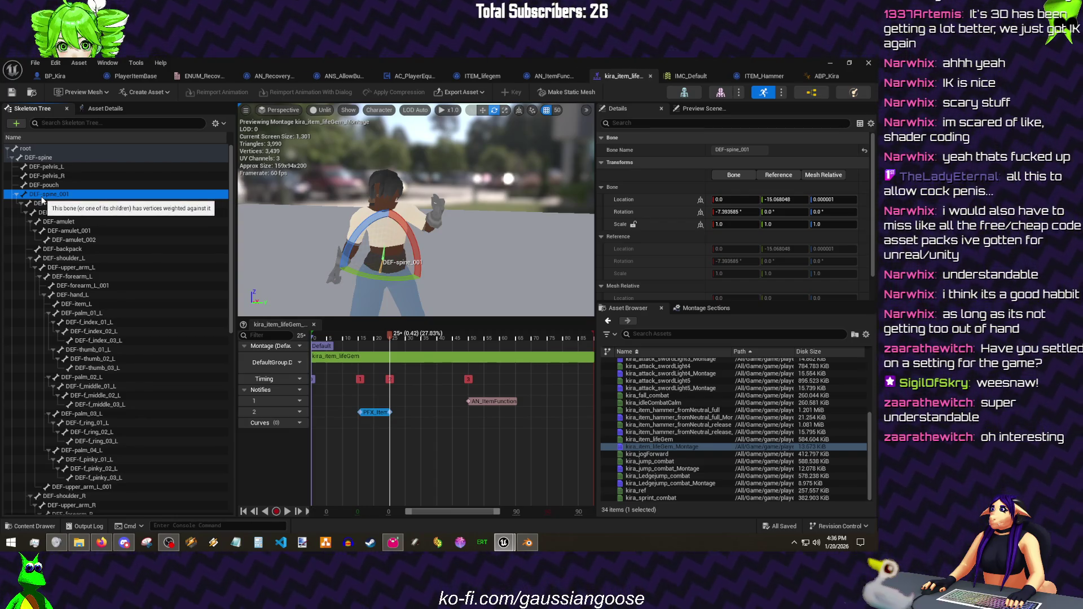
{"action": "right_click", "coordinate": [53, 204]}
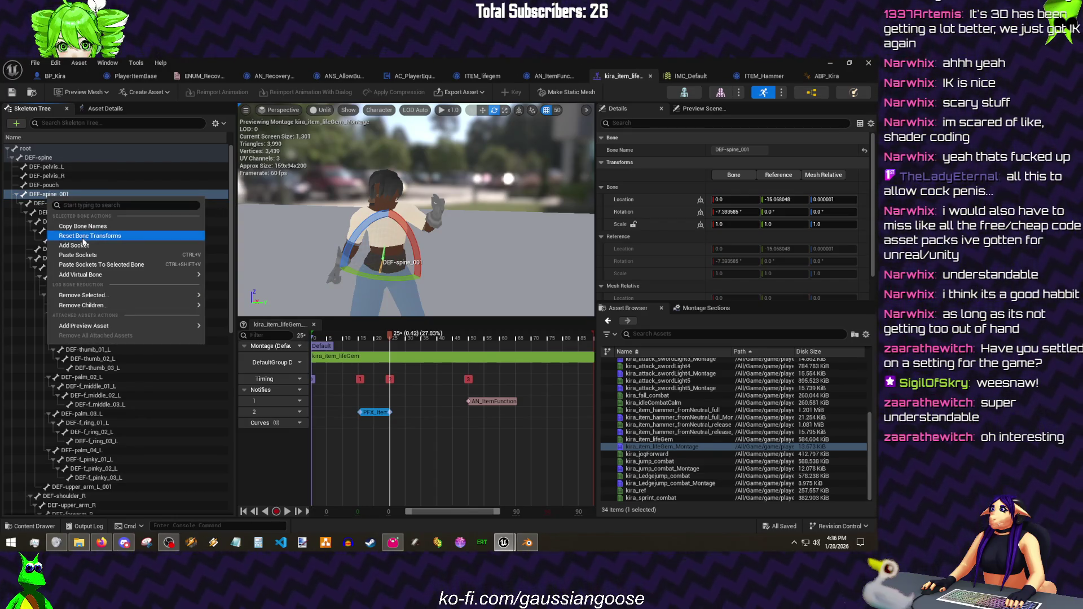
{"action": "key", "text": "Escape"}
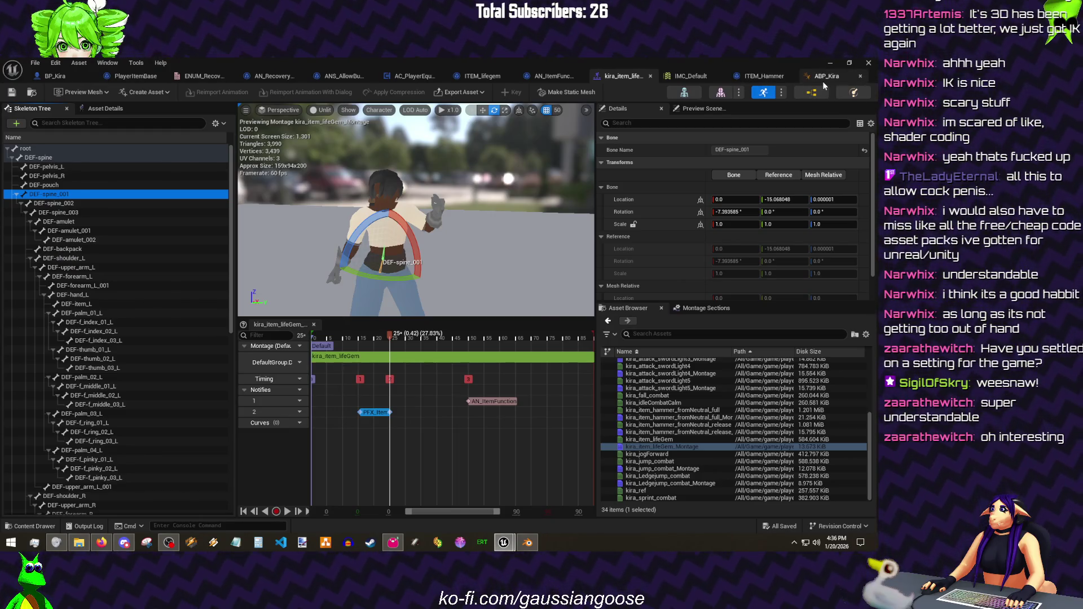
{"action": "left_click", "coordinate": [827, 75]}
- Add a branch filter on DEF-spine_001 to the layer setup and recompile
{"action": "left_click", "coordinate": [791, 238]}
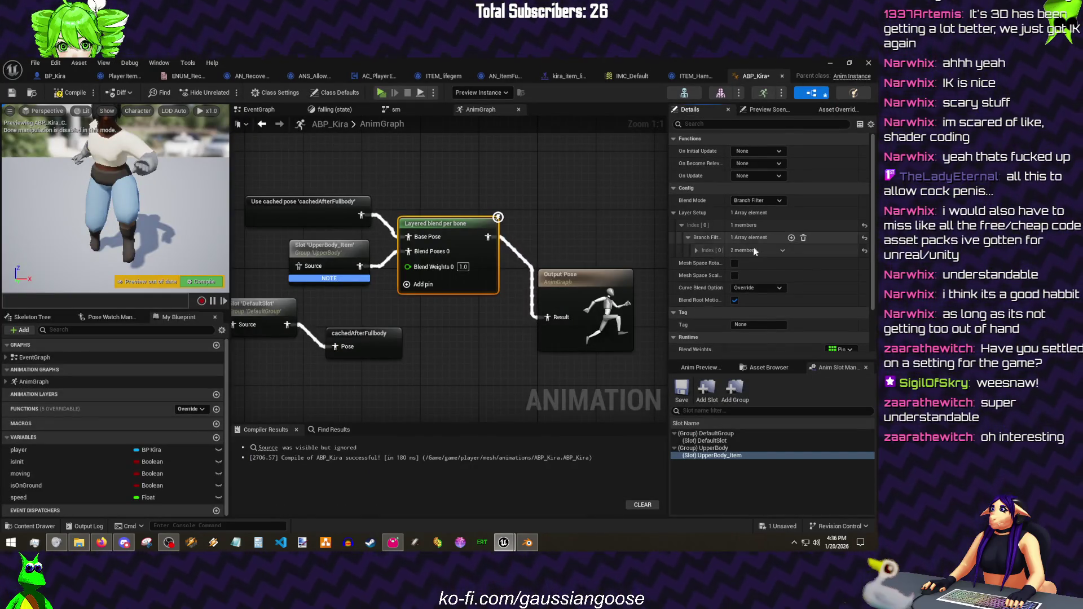
{"action": "left_click", "coordinate": [696, 251]}
{"action": "left_click", "coordinate": [753, 264]}
{"action": "type", "text": "DEF-spine_001"}
{"action": "key", "text": "Return"}
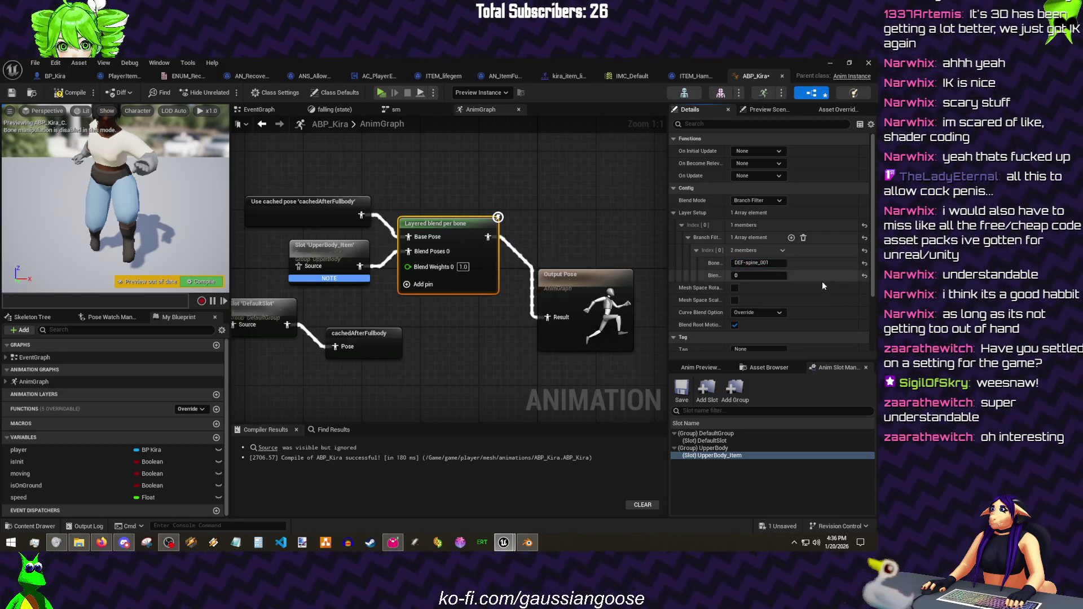
{"action": "key", "text": "ctrl+s"}
{"action": "left_click", "coordinate": [54, 95]}
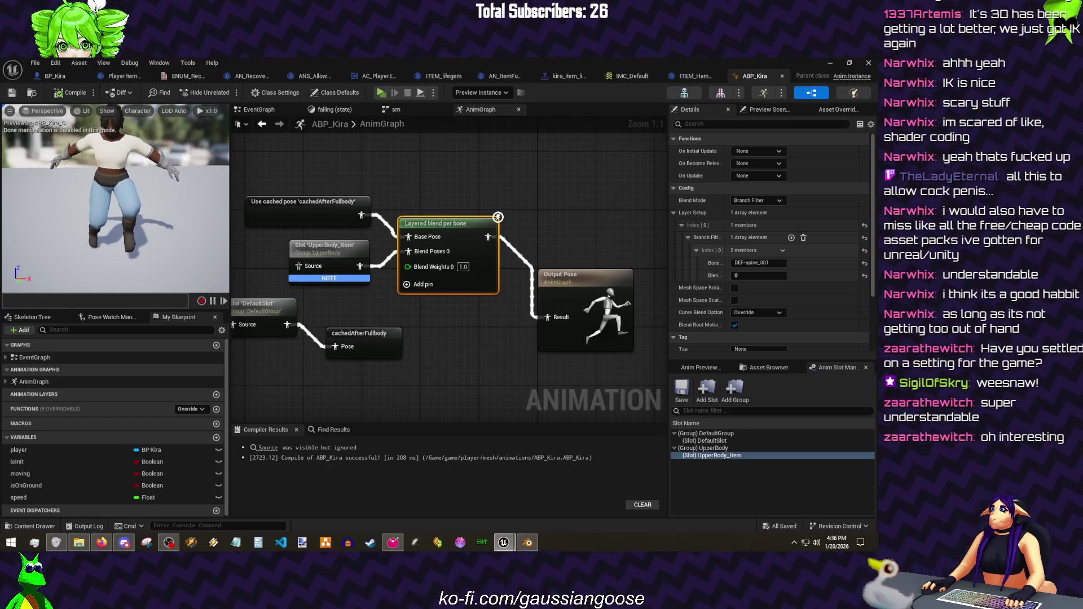
- Duplicate the cachedAfterFullbody pose node for the slot source, recompile and Save All
{"action": "left_click_drag", "start_coordinate": [370, 177], "coordinate": [473, 225]}
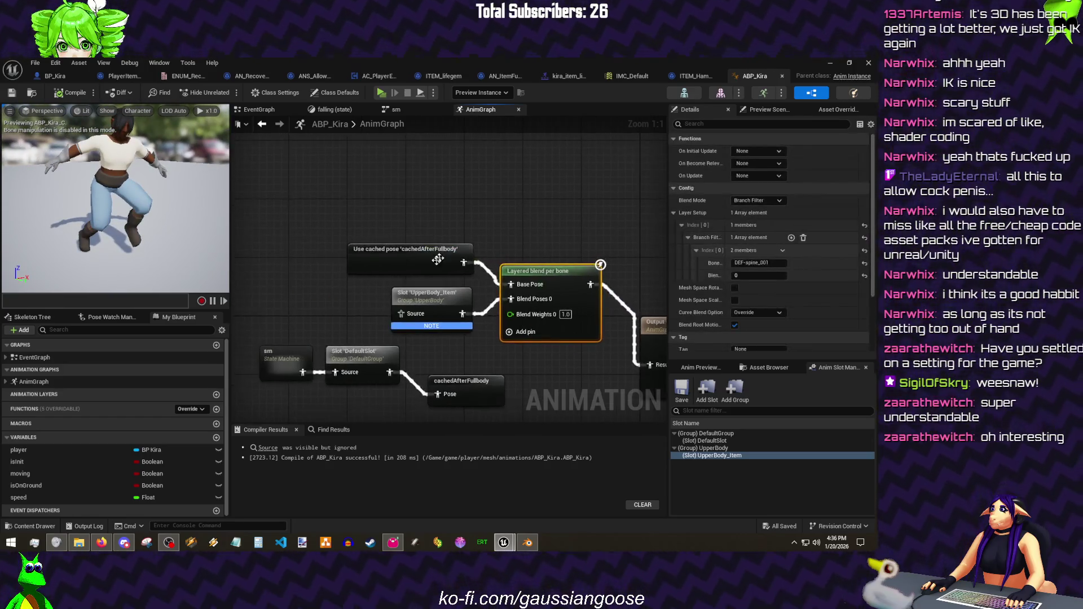
{"action": "left_click", "coordinate": [386, 264]}
{"action": "key", "text": "ctrl+d"}
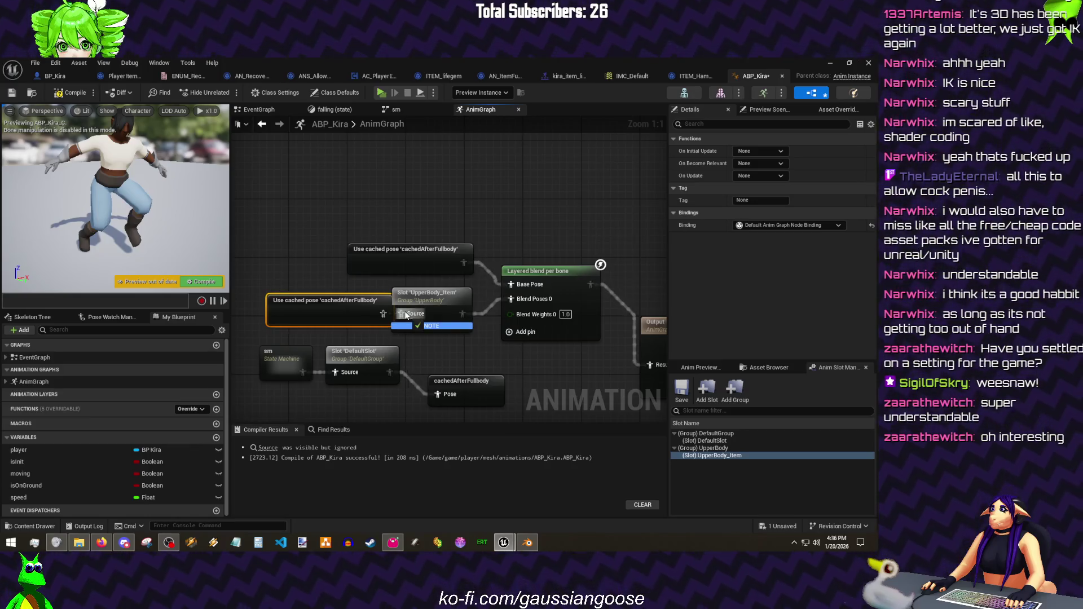
{"action": "left_click", "coordinate": [67, 95]}
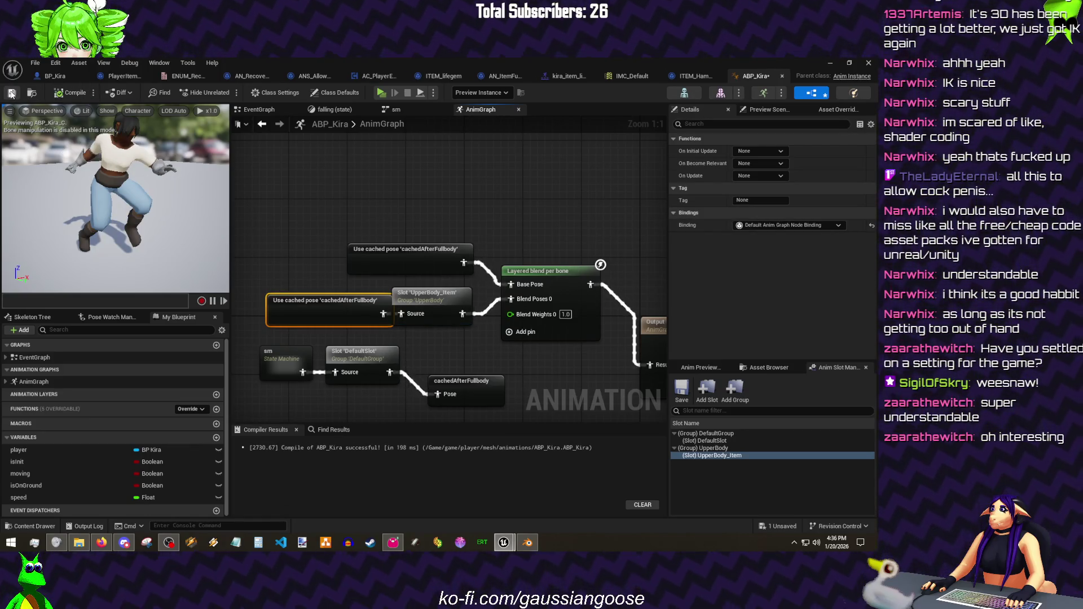
{"action": "left_click", "coordinate": [35, 63]}
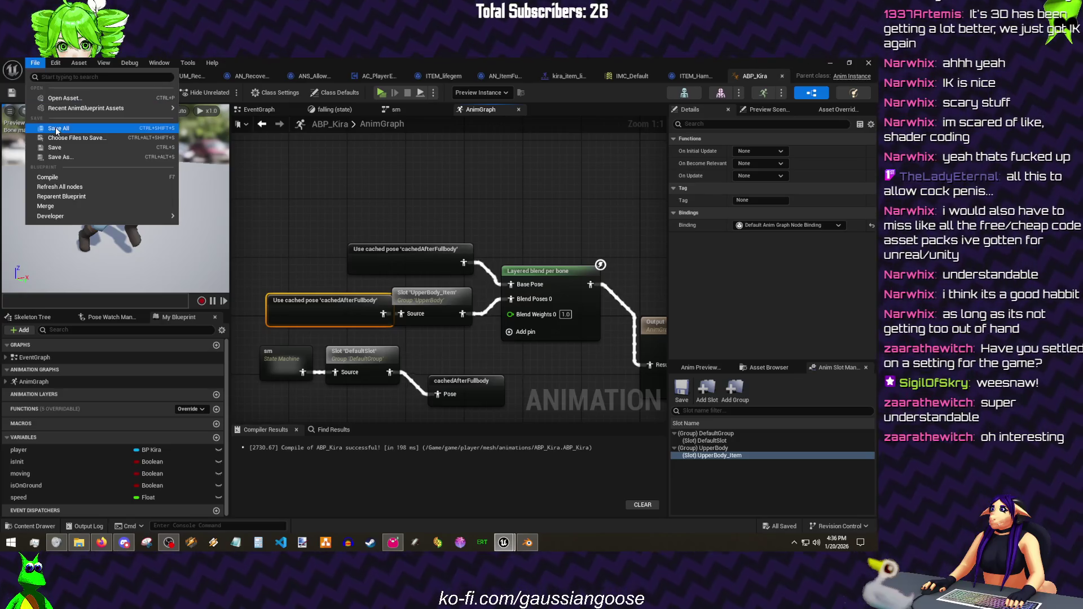
{"action": "left_click", "coordinate": [55, 127]}
{"action": "left_click", "coordinate": [567, 75]}
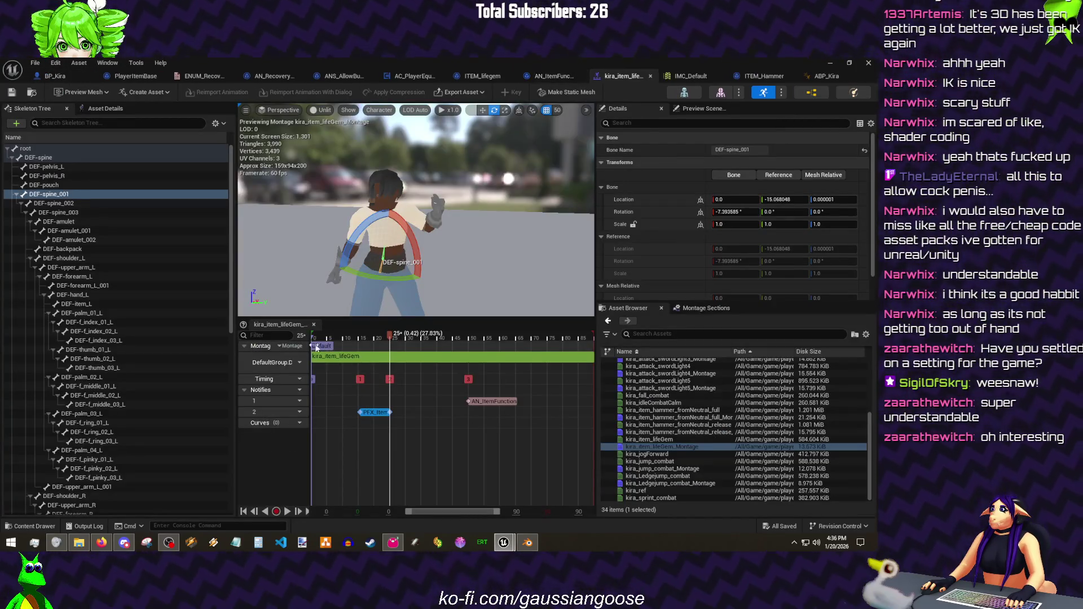
- Assign the montage slot track to UpperBody.UpperBody_Item and return to the level editor
{"action": "right_click", "coordinate": [289, 373]}
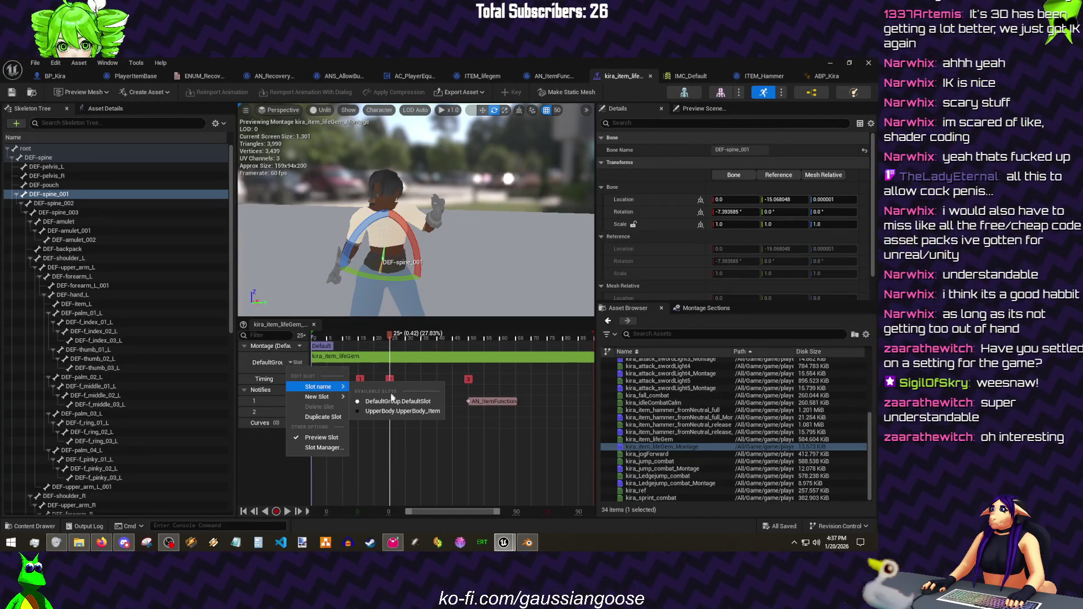
{"action": "left_click", "coordinate": [385, 412]}
{"action": "left_click", "coordinate": [335, 357]}
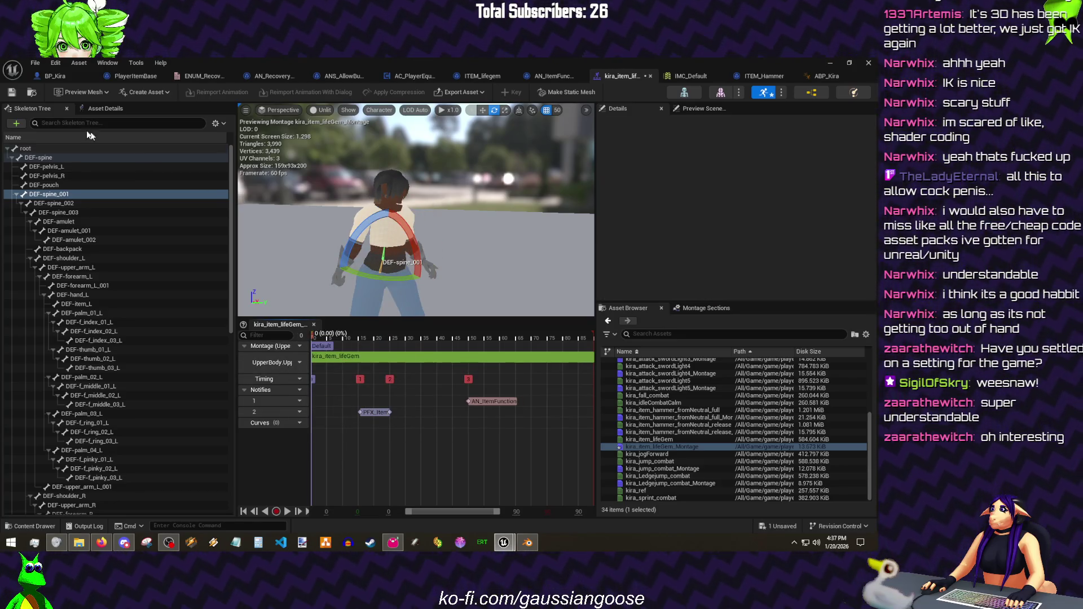
{"action": "left_click", "coordinate": [35, 64]}
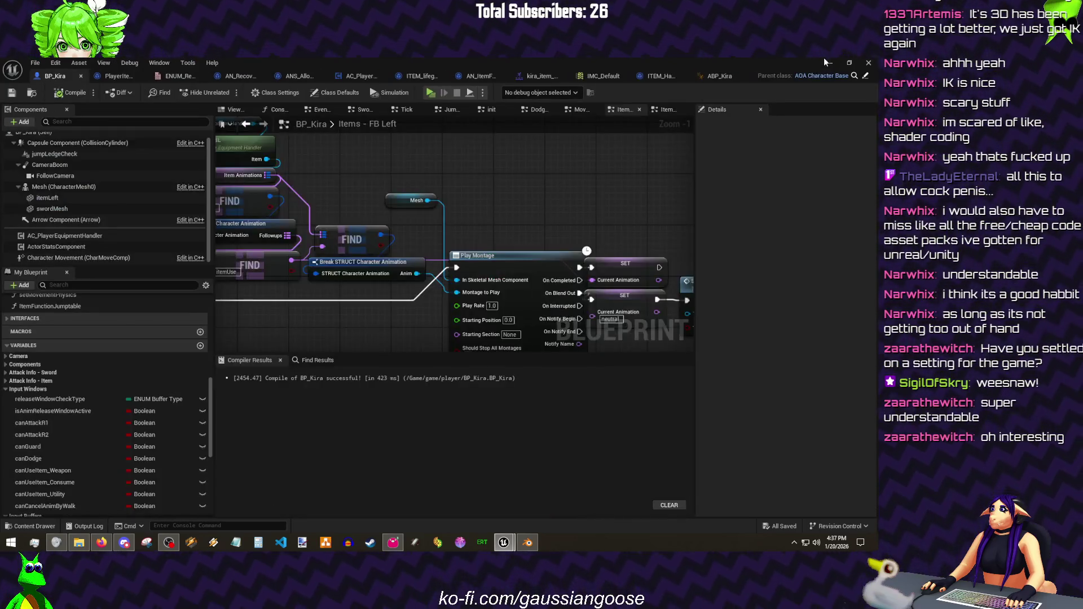
{"action": "left_click", "coordinate": [827, 62]}
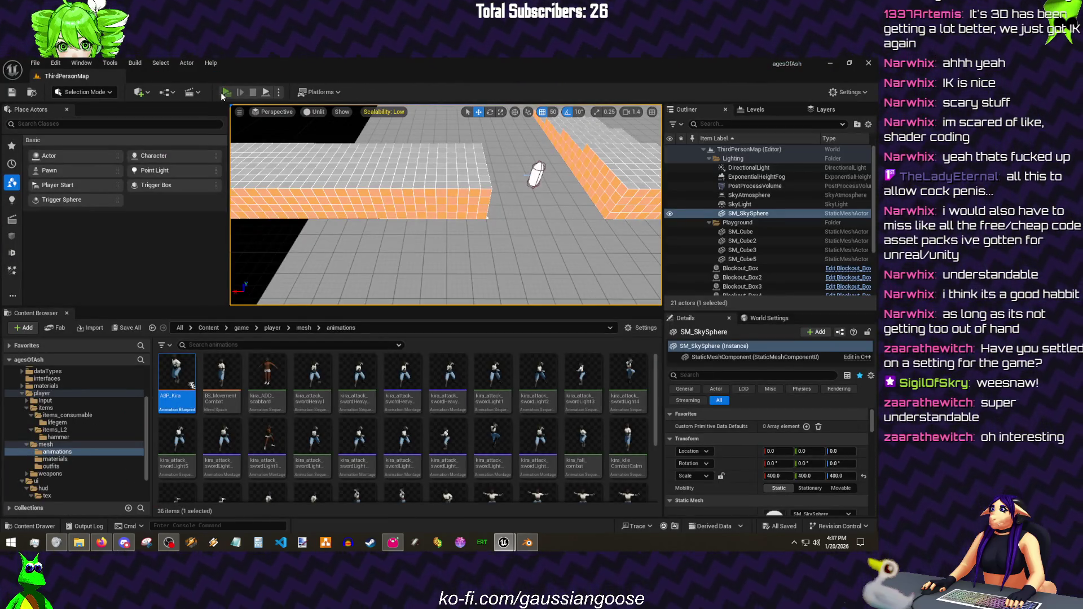
{"action": "left_click", "coordinate": [224, 92]}
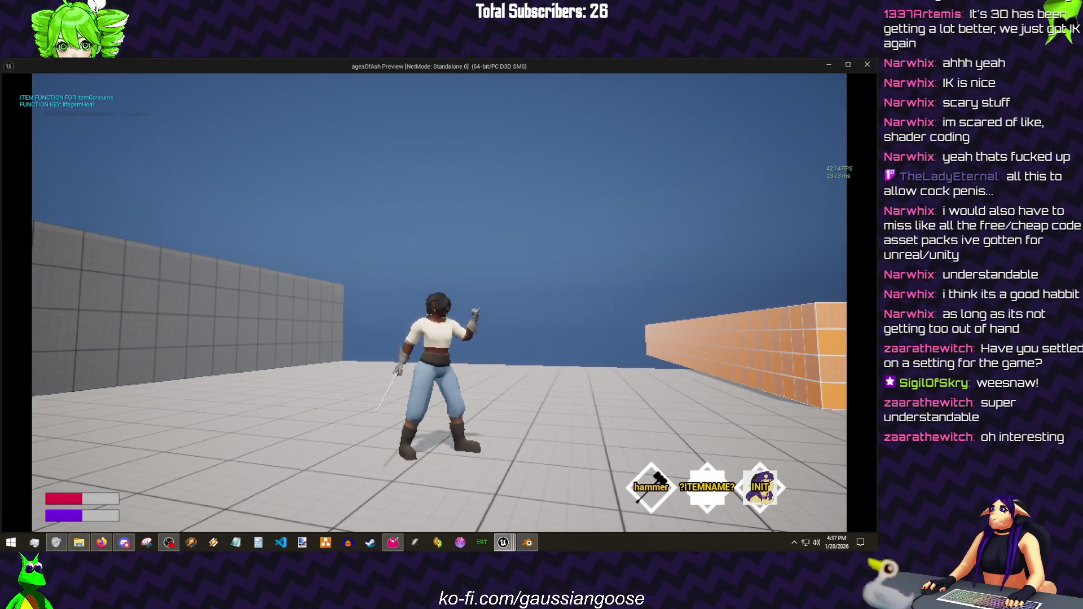
{"action": "key", "text": "w"}
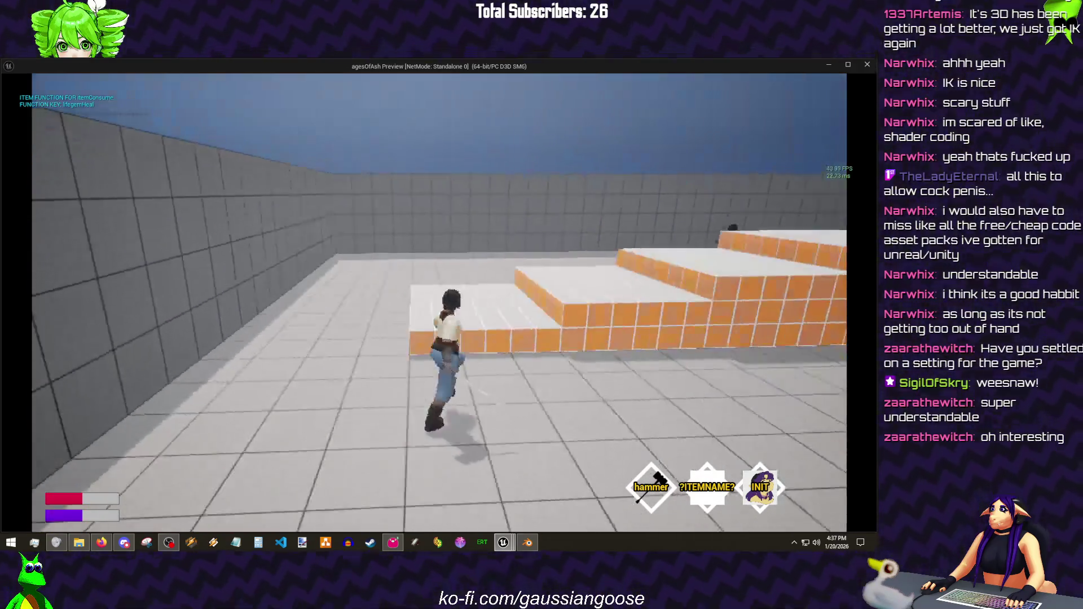
{"action": "key", "text": "s"}
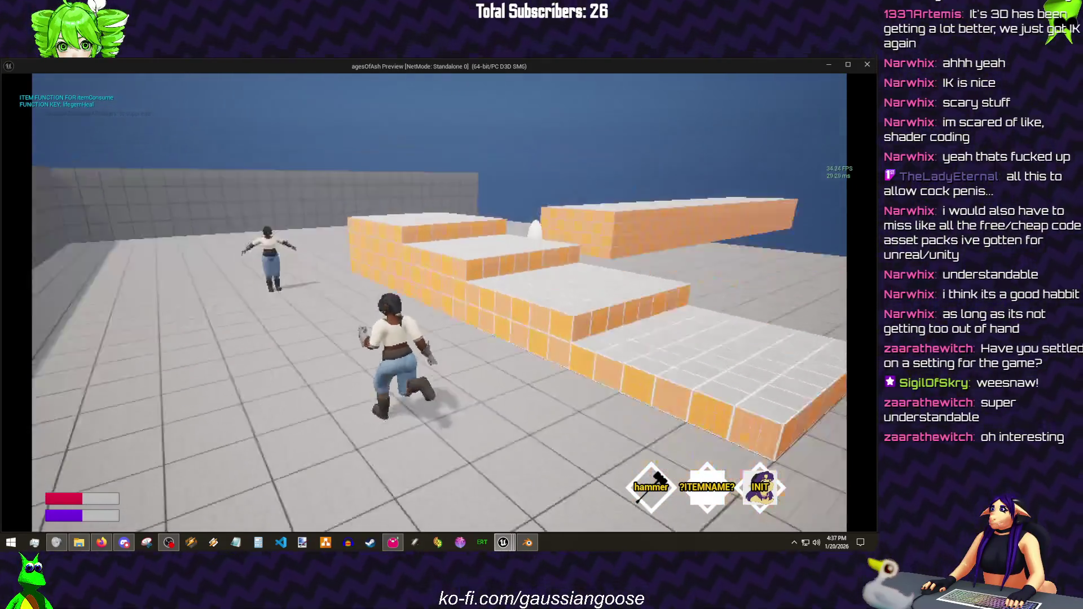
{"action": "key", "text": "Escape"}
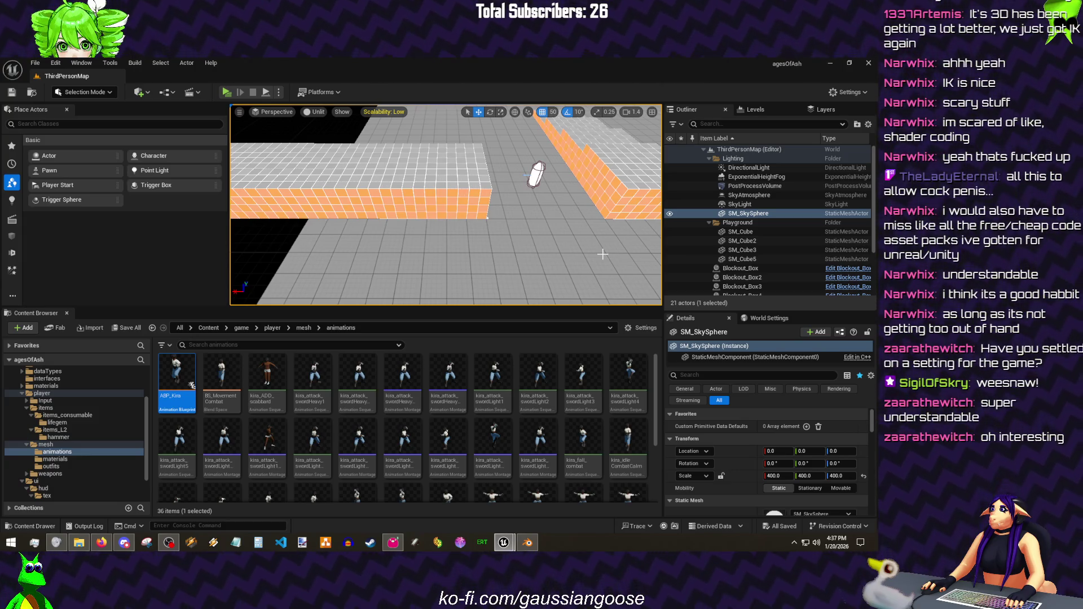
{"action": "left_click", "coordinate": [34, 64]}
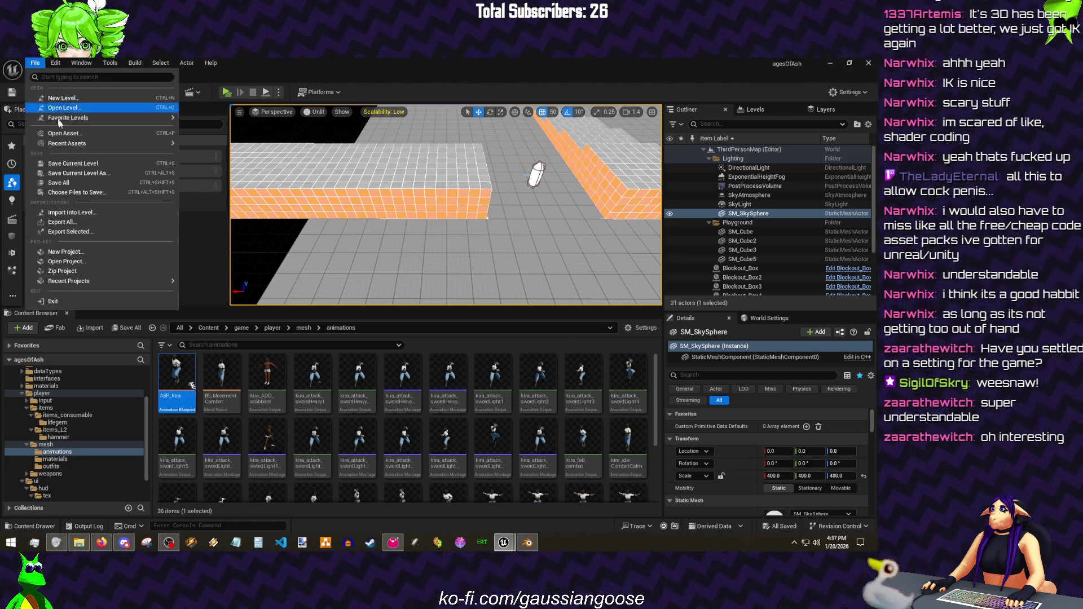
{"action": "left_click", "coordinate": [37, 112]}
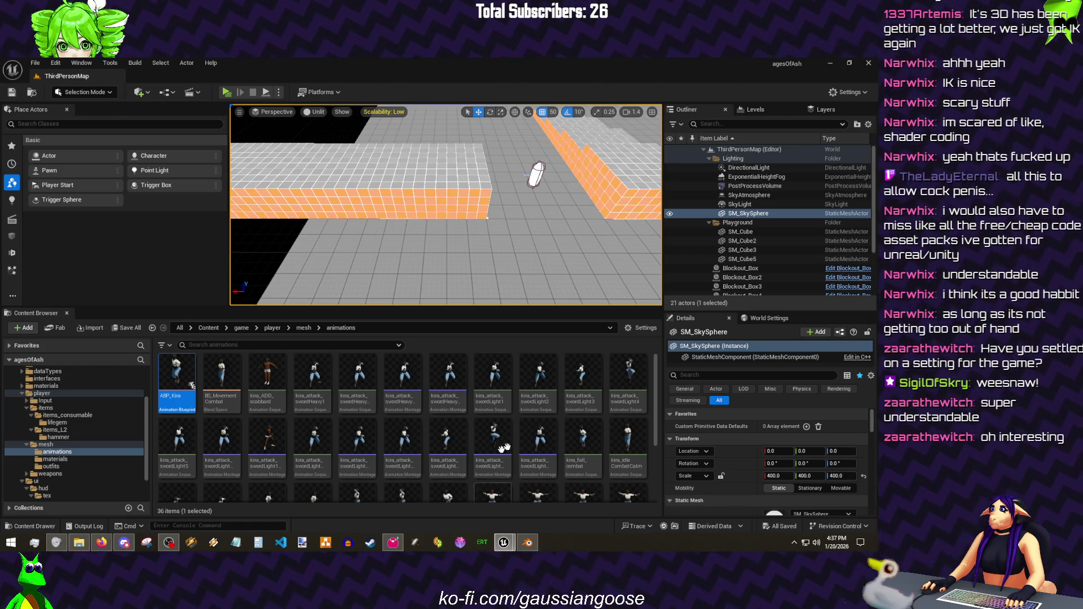
{"action": "scroll", "coordinate": [548, 451], "scroll_direction": "down", "scroll_amount": 2}
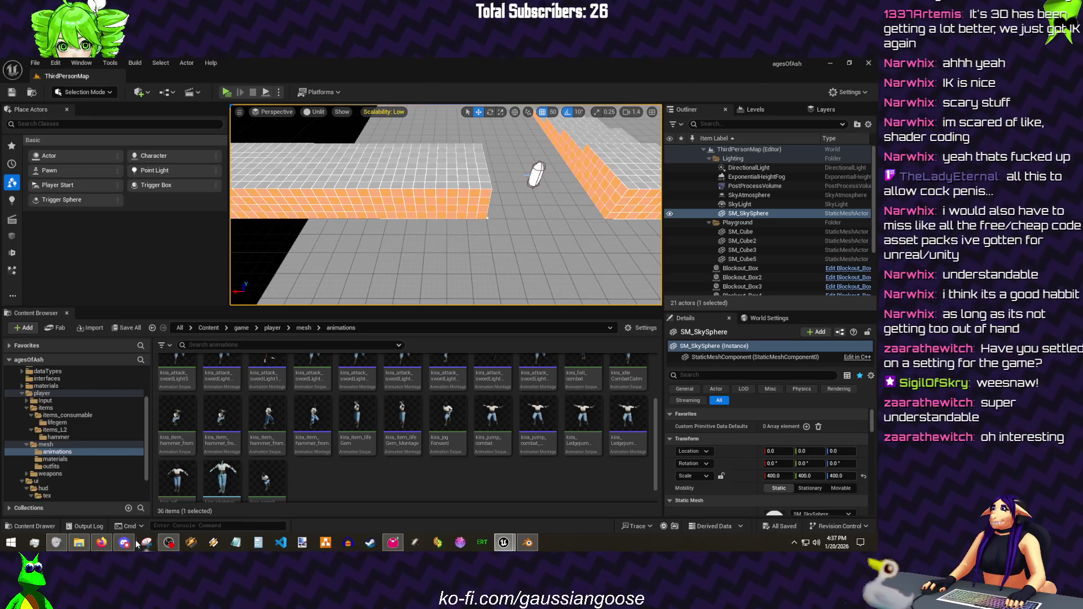
{"action": "left_click", "coordinate": [60, 422]}
- Create a Fountain-based Niagara system named PFX_LifegemLoop and open it
{"action": "right_click", "coordinate": [389, 390]}
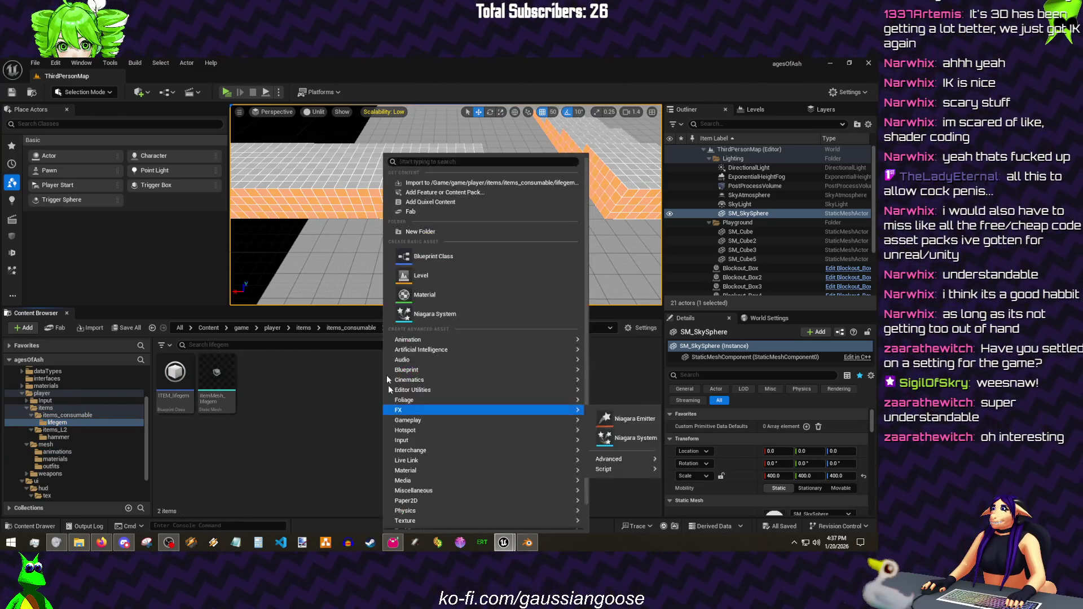
{"action": "left_click", "coordinate": [444, 313]}
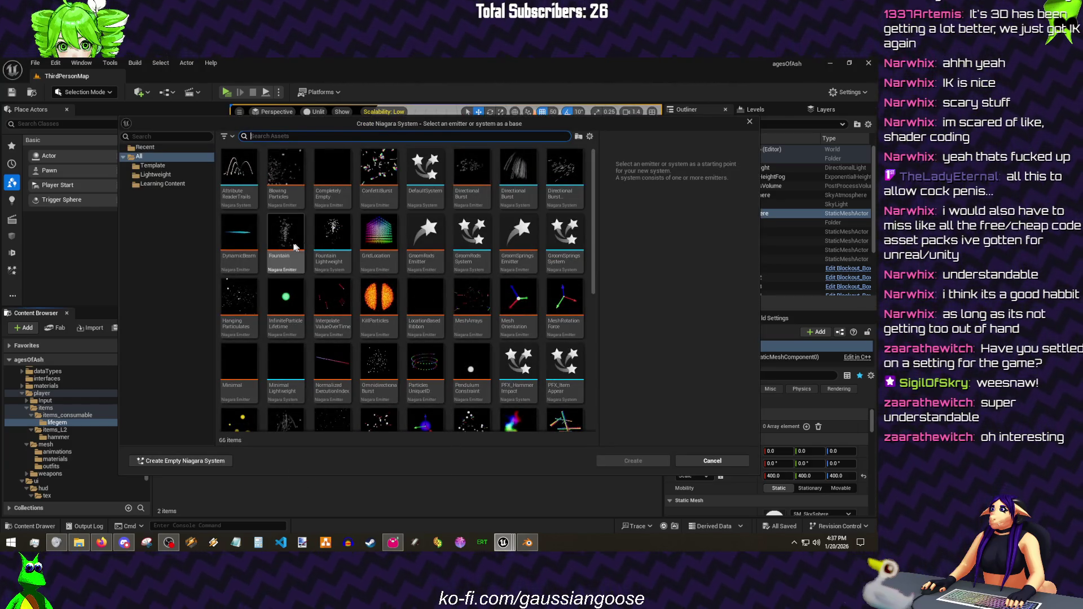
{"action": "left_click", "coordinate": [287, 242]}
{"action": "left_click", "coordinate": [626, 461]}
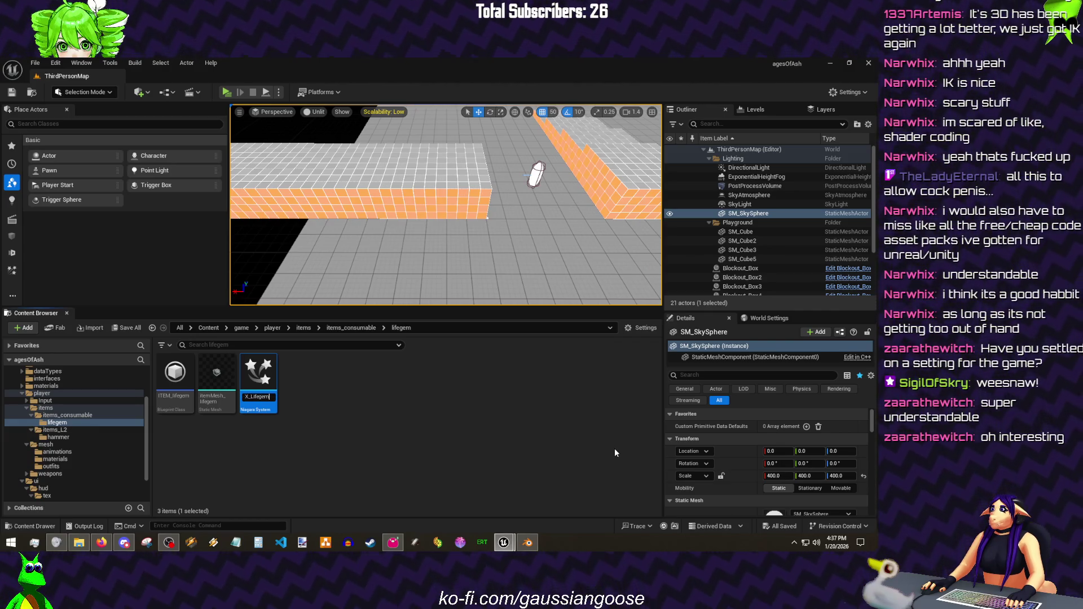
{"action": "key", "text": "Return"}
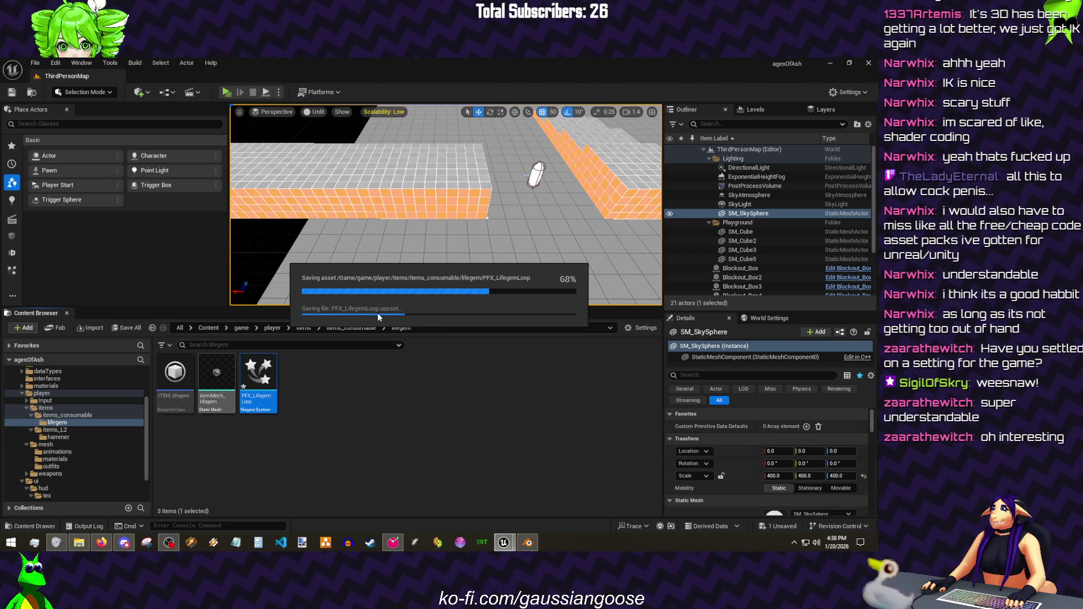
{"action": "double_click", "coordinate": [259, 391]}
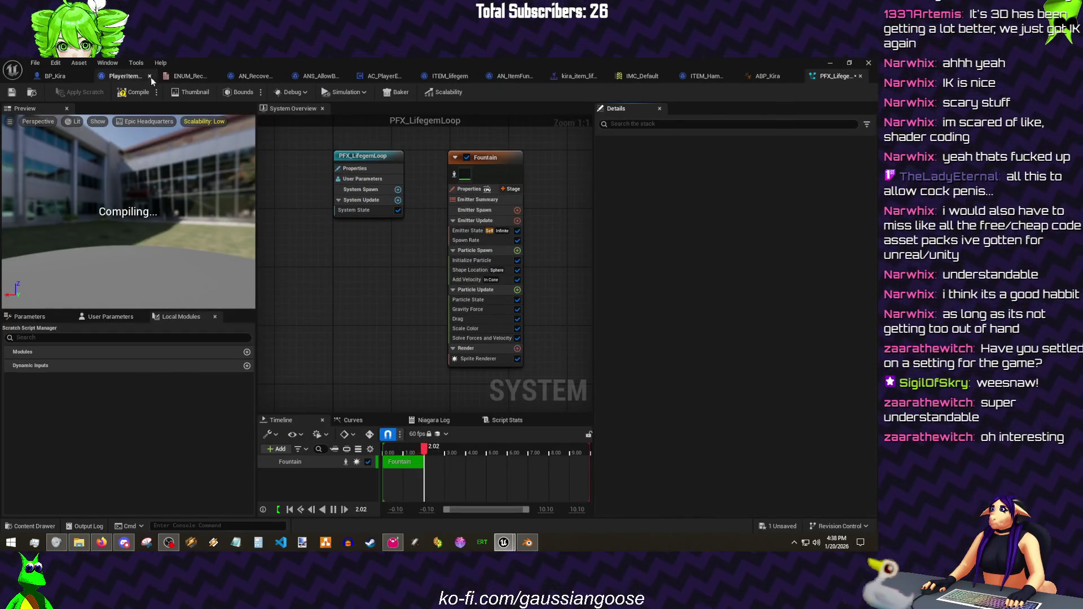
- Close six leftover asset tabs and remove Gravity Force from the Fountain emitter
{"action": "left_click", "coordinate": [150, 77]}
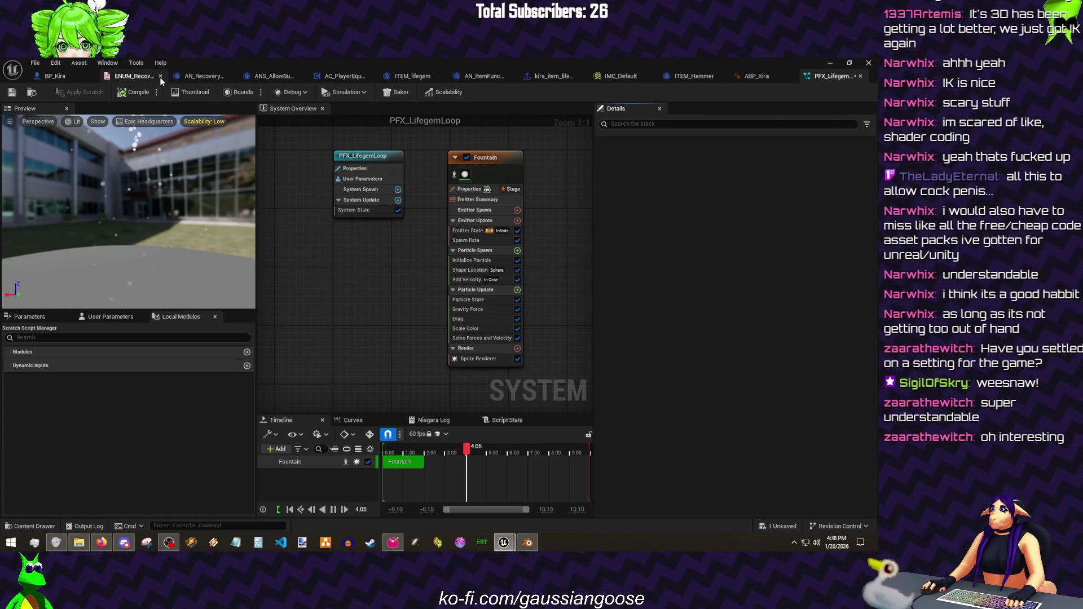
{"action": "left_click", "coordinate": [160, 77]}
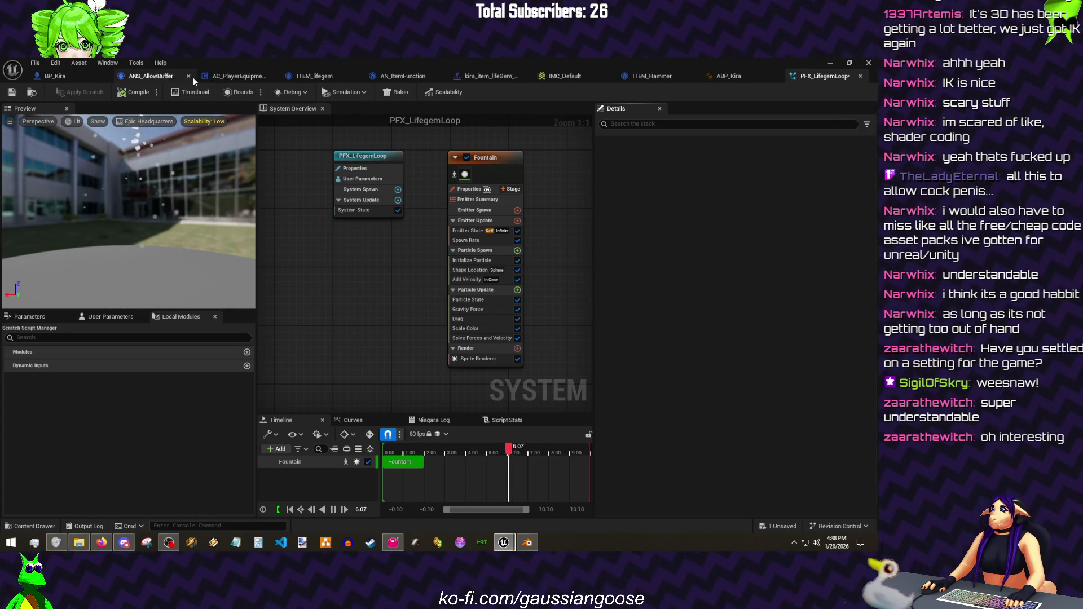
{"action": "left_click", "coordinate": [189, 76]}
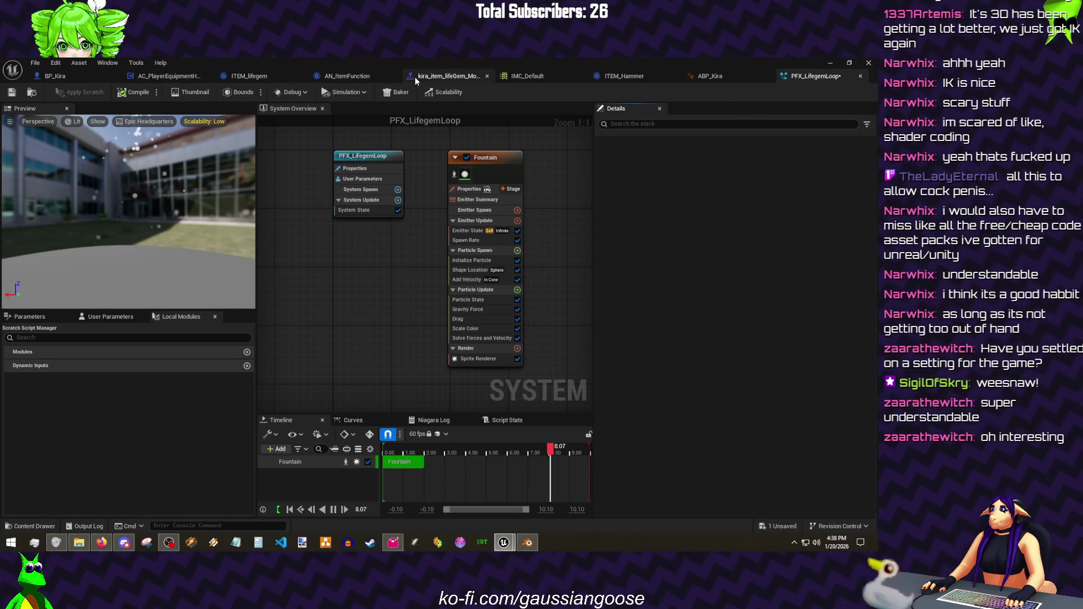
{"action": "left_click", "coordinate": [394, 77]}
{"action": "left_click", "coordinate": [603, 78]}
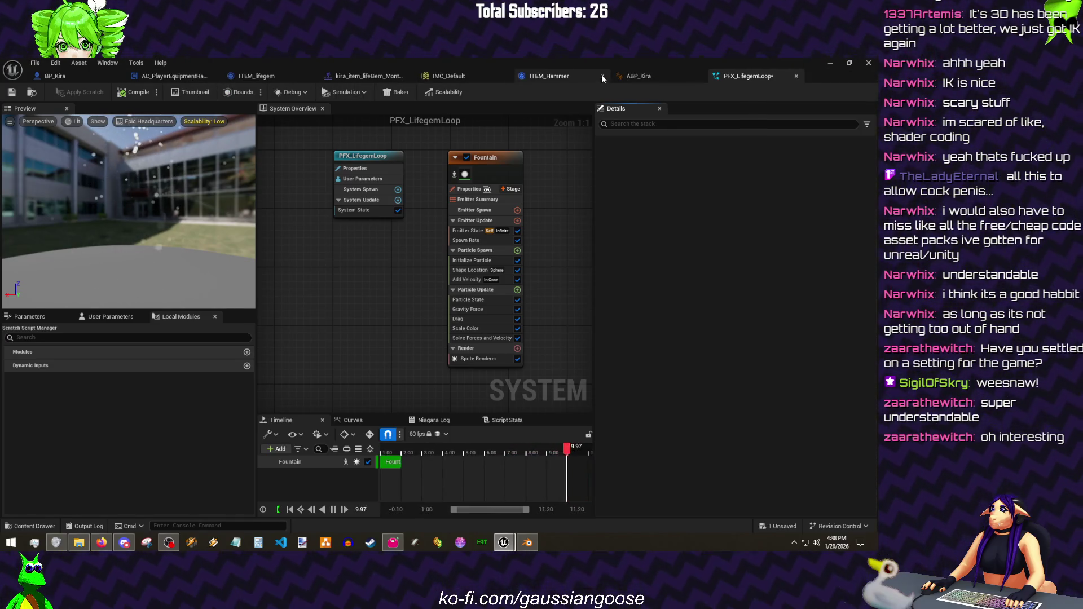
{"action": "left_click", "coordinate": [604, 76]}
{"action": "left_click", "coordinate": [479, 309]}
{"action": "key", "text": "Delete"}
- Make Add Velocity spread from a point at speeds 0–50 and add Curl Noise Force
{"action": "left_click", "coordinate": [468, 279]}
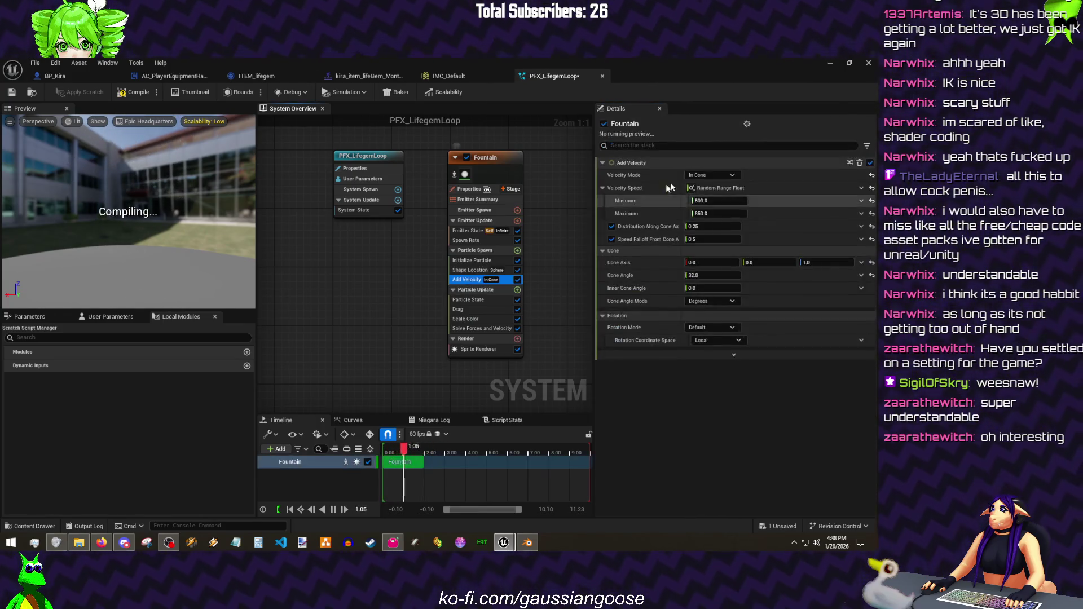
{"action": "left_click", "coordinate": [699, 176]}
{"action": "left_click", "coordinate": [707, 199]}
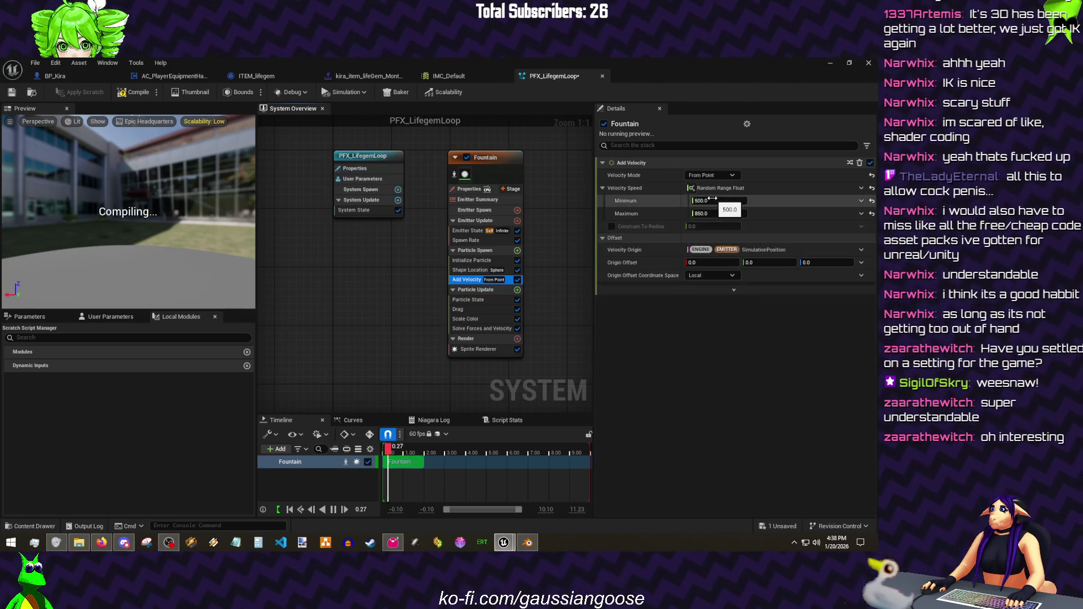
{"action": "type", "text": "0"}
{"action": "key", "text": "Tab"}
{"action": "type", "text": "50"}
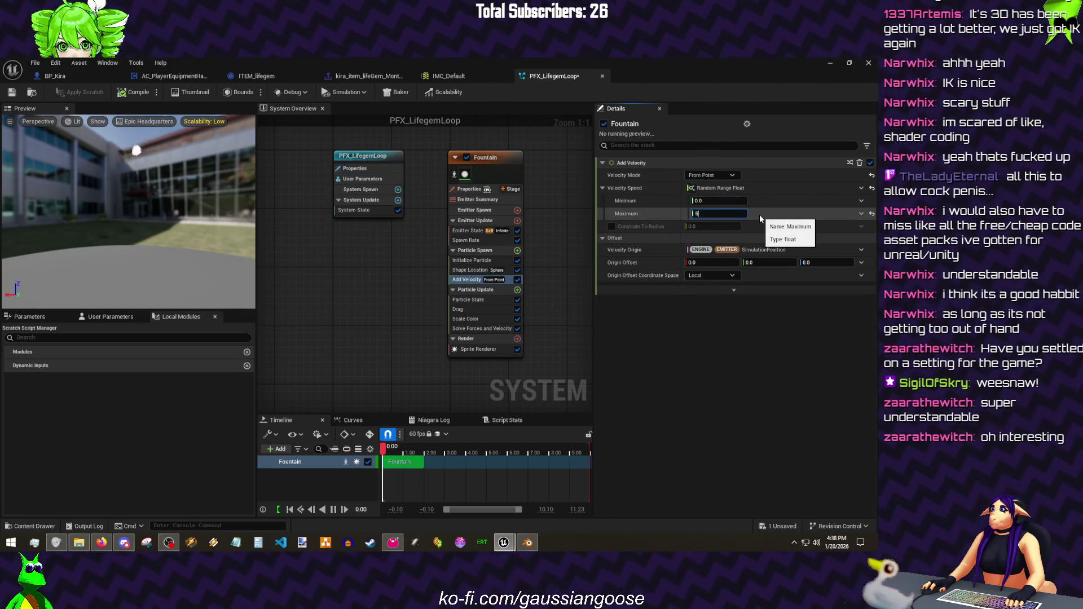
{"action": "key", "text": "Return"}
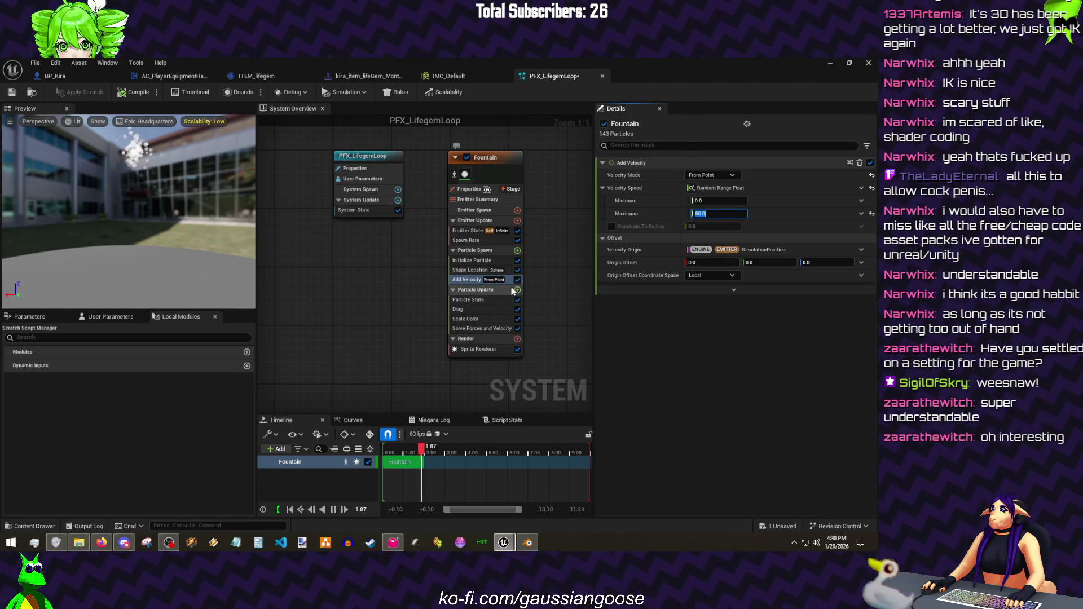
{"action": "left_click", "coordinate": [517, 289]}
{"action": "type", "text": "curl n"}
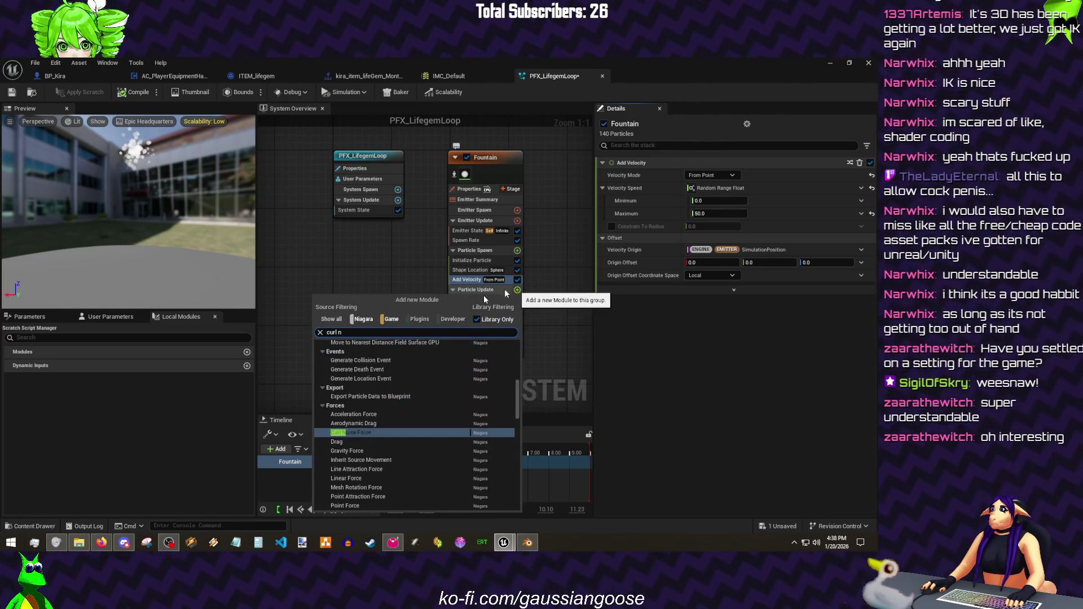
{"action": "key", "text": "Return"}
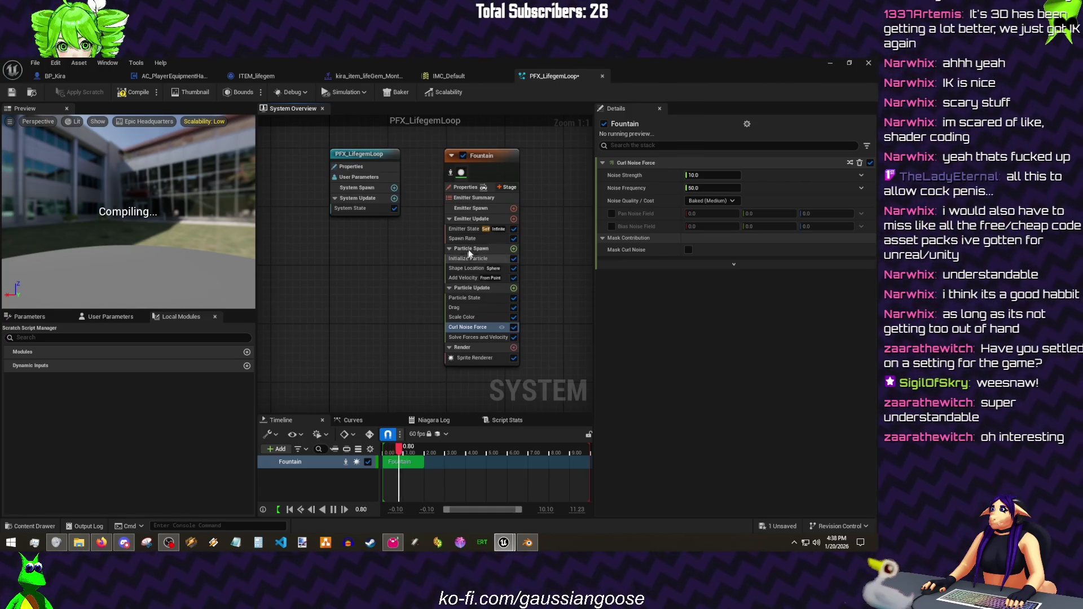
- Set Initialize Particle lifetime to 0.1–2.0 and reorder Curl Noise Force in the update stack
{"action": "left_click", "coordinate": [475, 255]}
{"action": "left_click", "coordinate": [713, 212]}
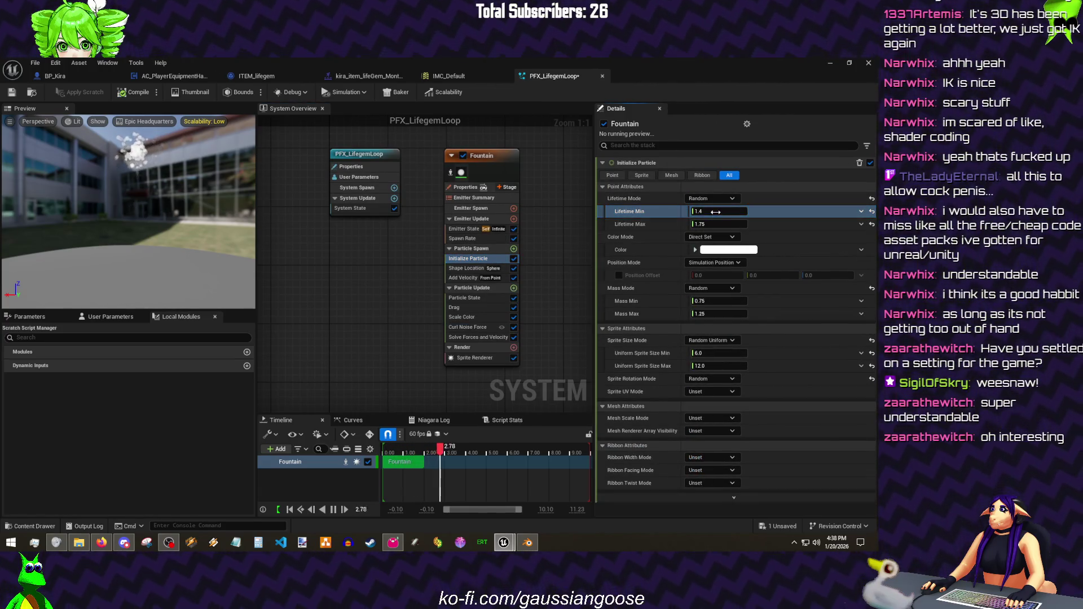
{"action": "type", "text": "0.1"}
{"action": "key", "text": "Tab"}
{"action": "type", "text": "0.5"}
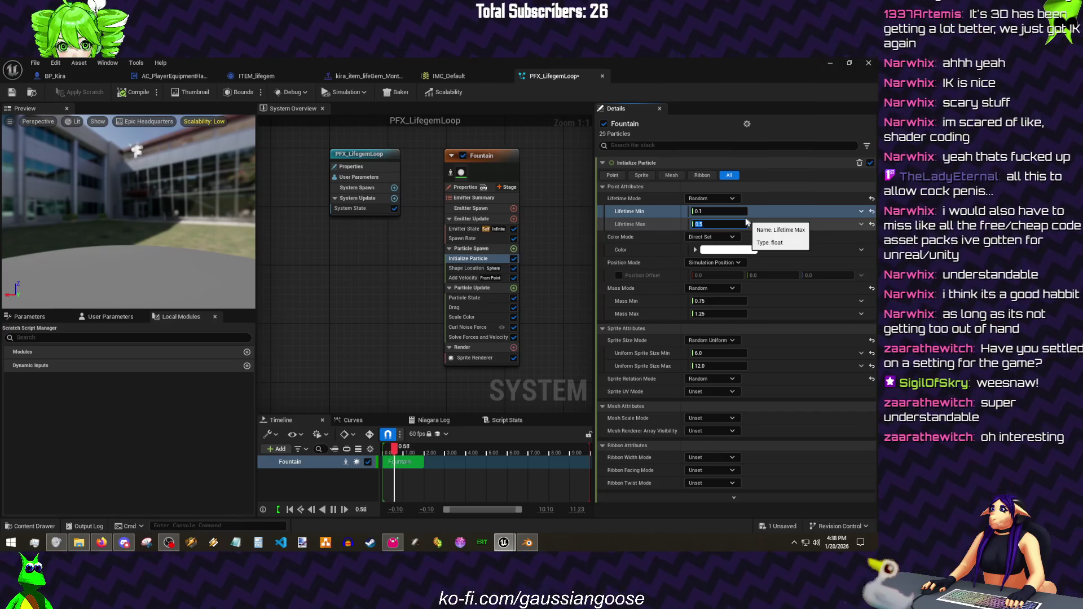
{"action": "key", "text": "Return"}
{"action": "left_click_drag", "start_coordinate": [135, 150], "coordinate": [129, 183]}
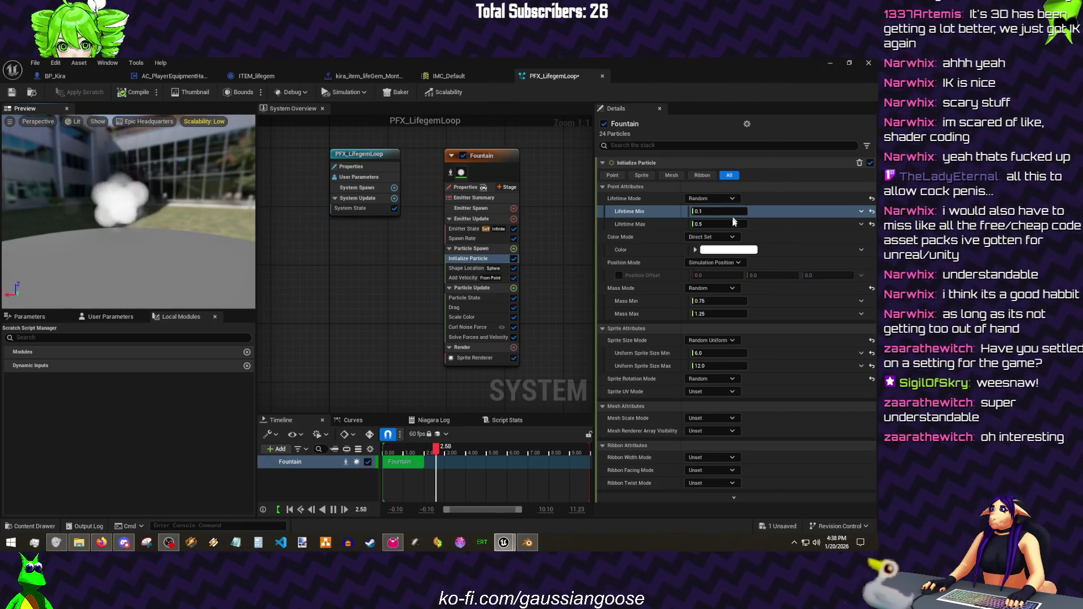
{"action": "left_click", "coordinate": [728, 224]}
{"action": "type", "text": "2"}
{"action": "key", "text": "Return"}
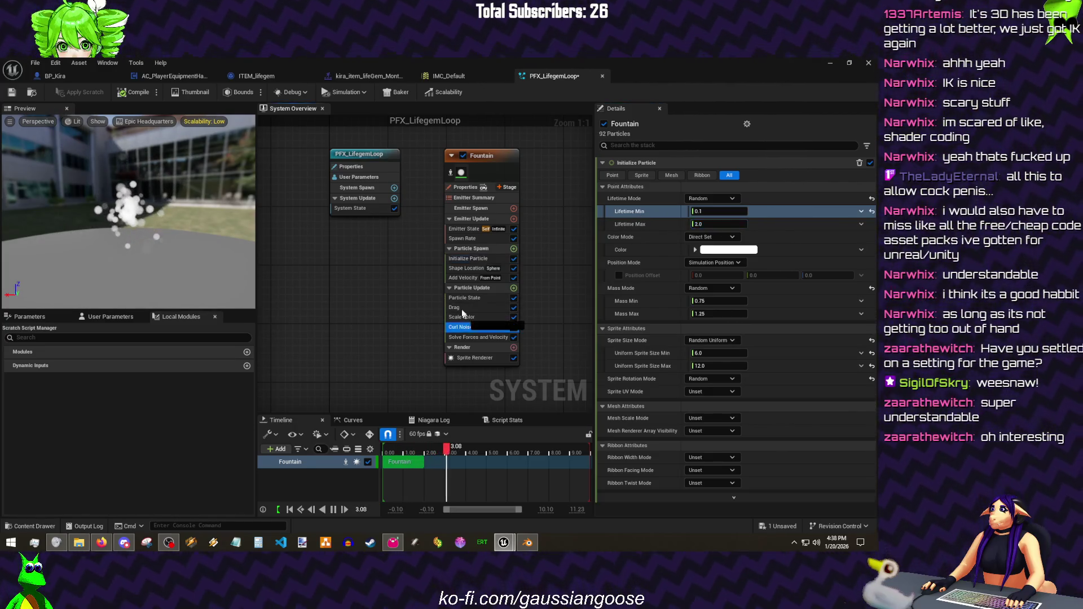
{"action": "left_click_drag", "start_coordinate": [463, 315], "coordinate": [461, 308]}
{"action": "left_click", "coordinate": [513, 288]}
{"action": "type", "text": "grav"}
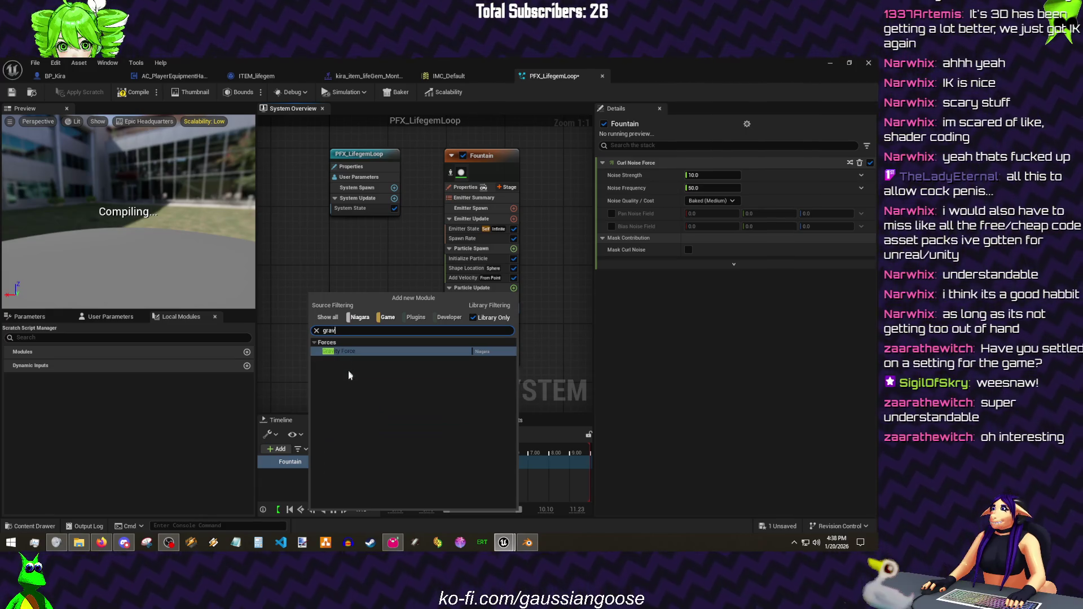
- Add Gravity Force, check the Drag amount and set Curl Noise strength to 100
{"action": "left_click", "coordinate": [350, 351]}
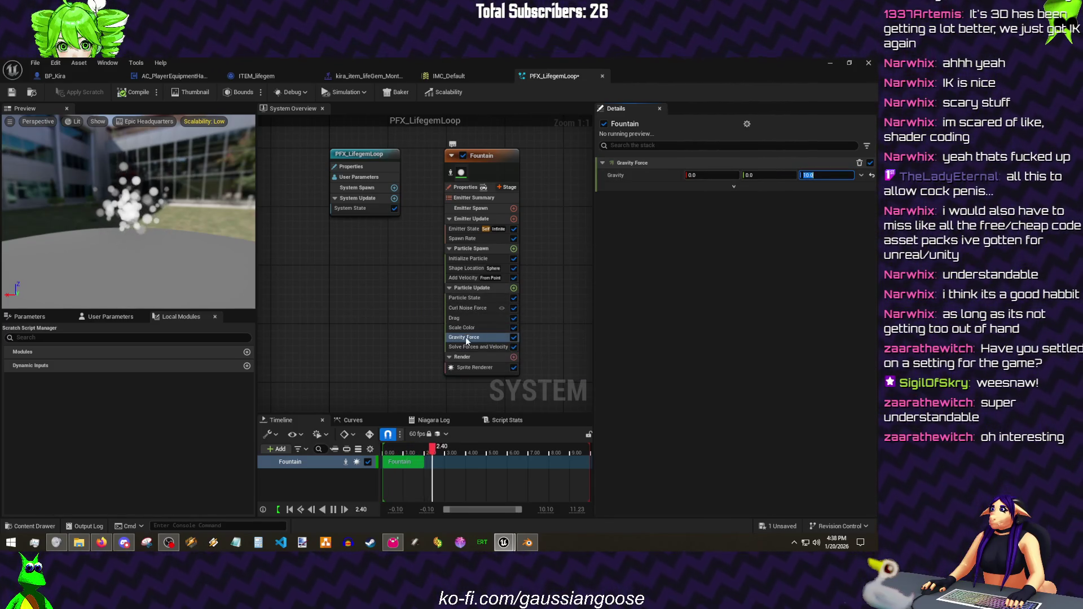
{"action": "left_click", "coordinate": [458, 328]}
{"action": "left_click", "coordinate": [705, 176]}
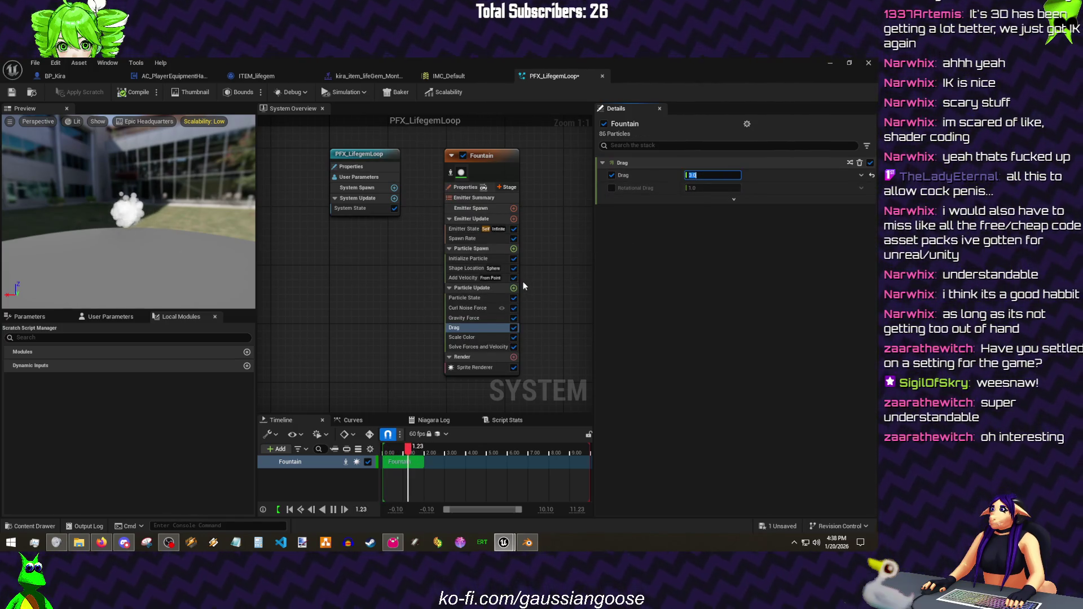
{"action": "left_click", "coordinate": [483, 308]}
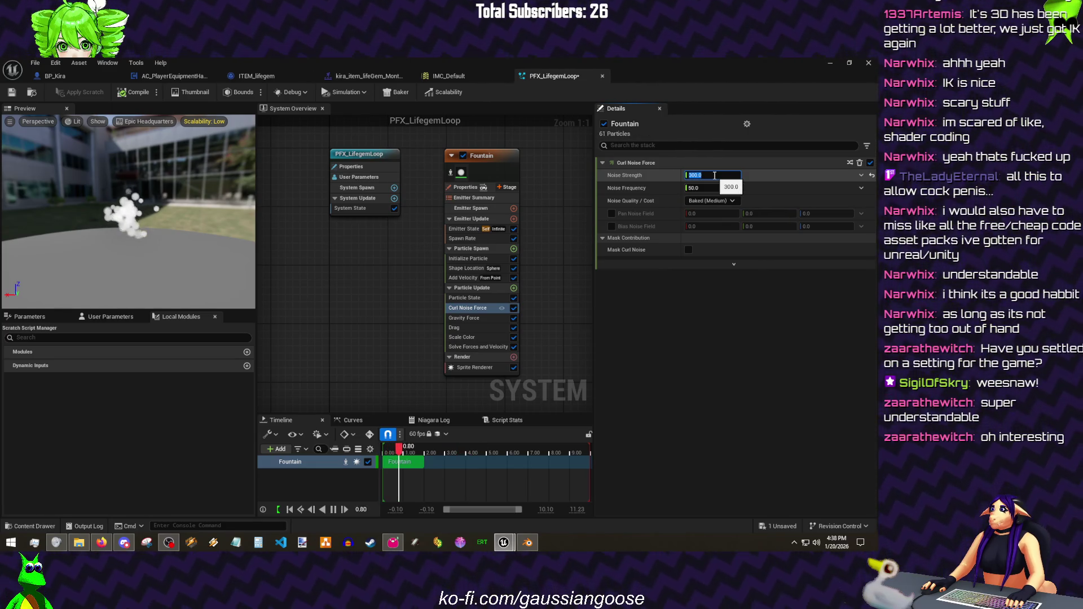
{"action": "type", "text": "100"}
{"action": "key", "text": "Return"}
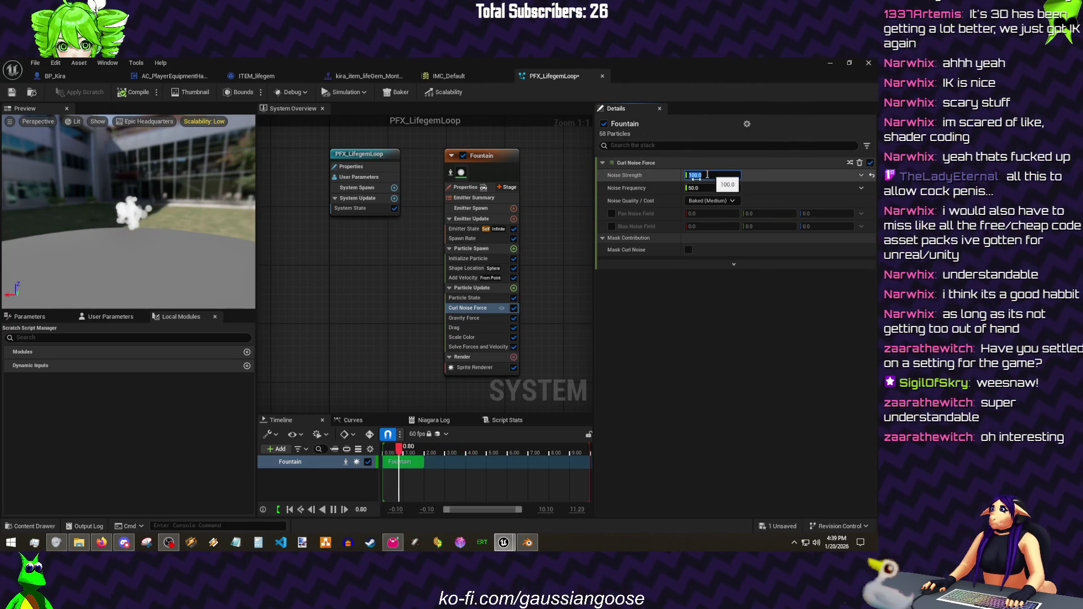
- Set the Initialize Particle sprite size range to 2–8
{"action": "left_click", "coordinate": [468, 258]}
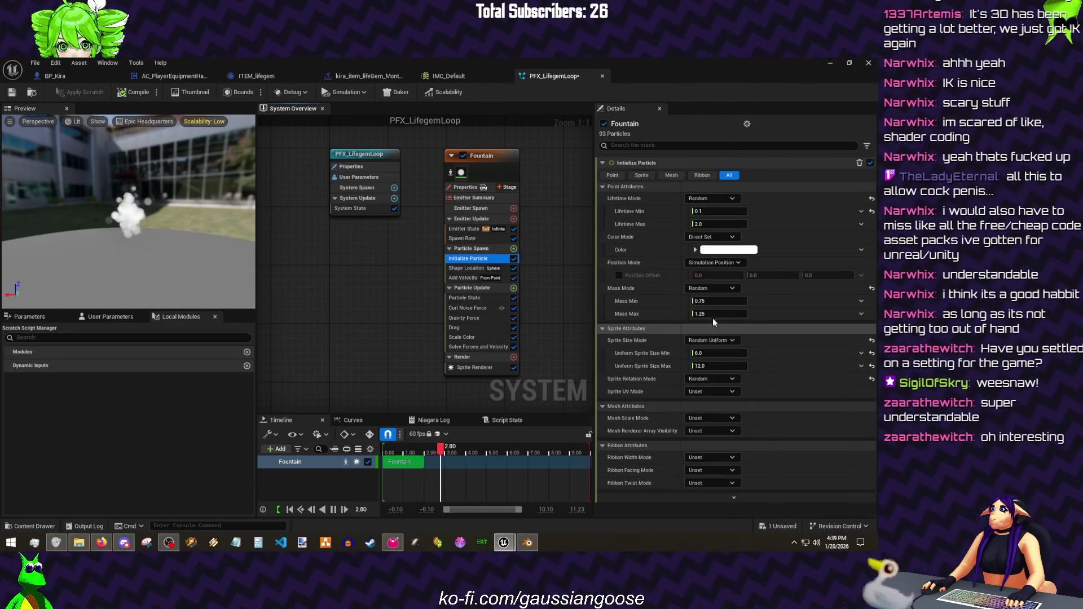
{"action": "left_click", "coordinate": [715, 353]}
{"action": "type", "text": "2"}
{"action": "key", "text": "Tab"}
{"action": "type", "text": "8"}
{"action": "key", "text": "Return"}
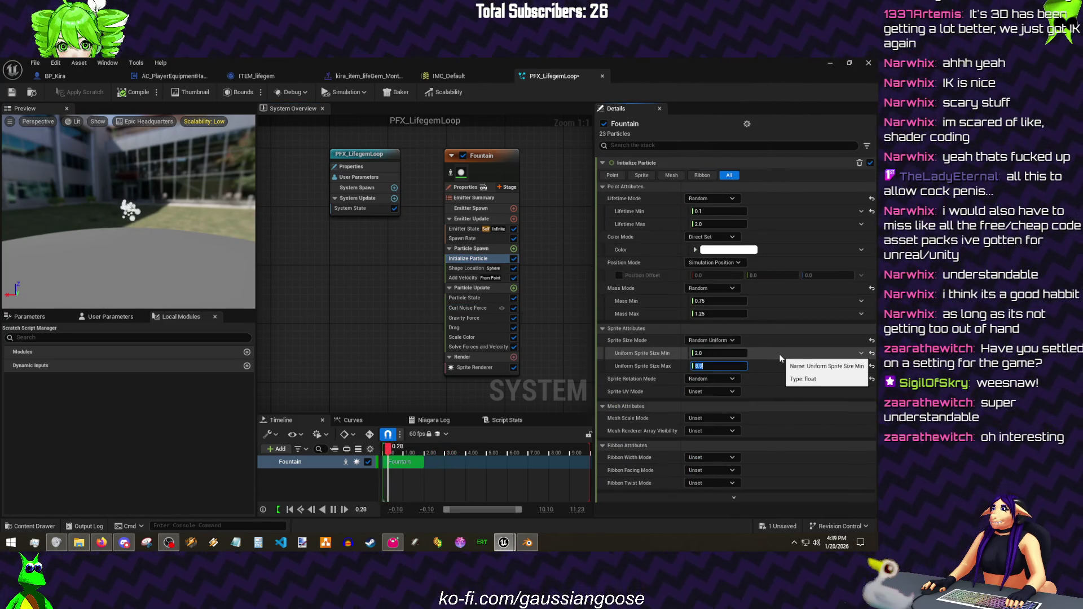
- Pick a magenta particle colour and save the system
{"action": "left_click", "coordinate": [726, 251]}
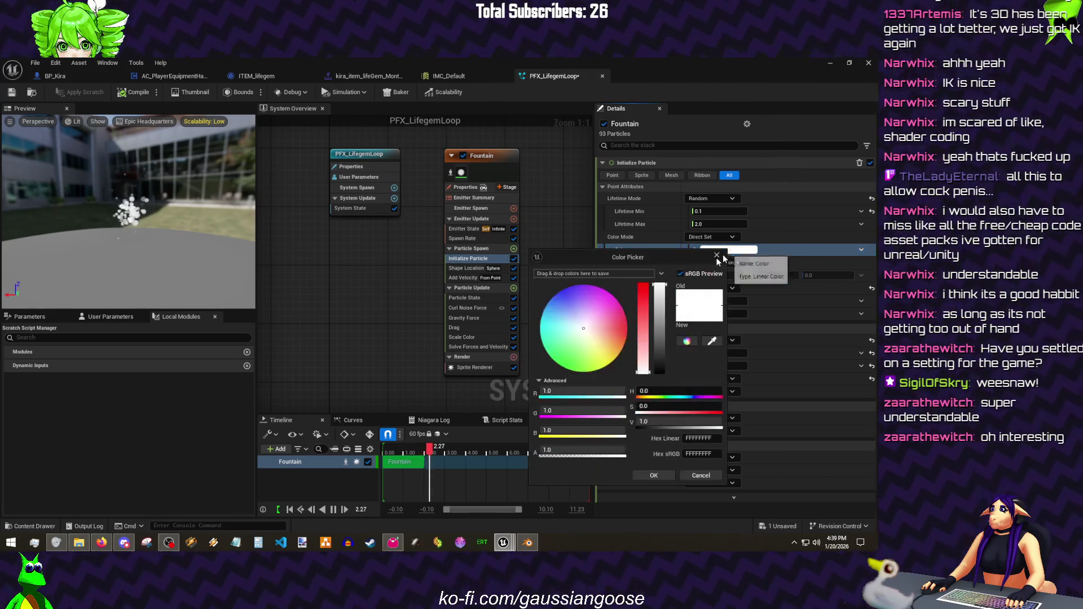
{"action": "left_click_drag", "start_coordinate": [609, 321], "coordinate": [616, 307]}
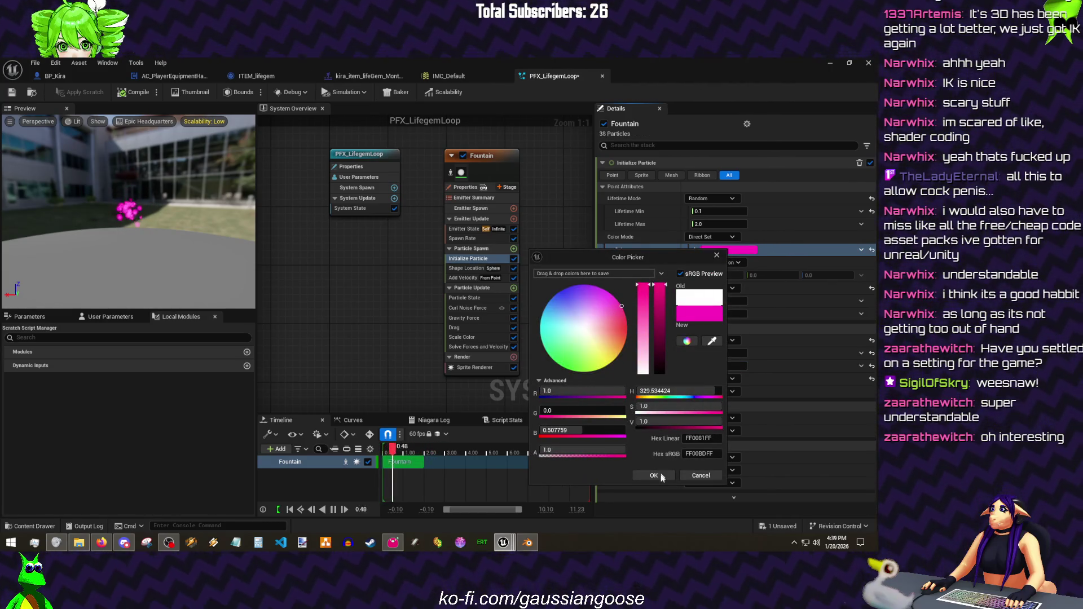
{"action": "left_click", "coordinate": [653, 476]}
{"action": "key", "text": "ctrl+s"}
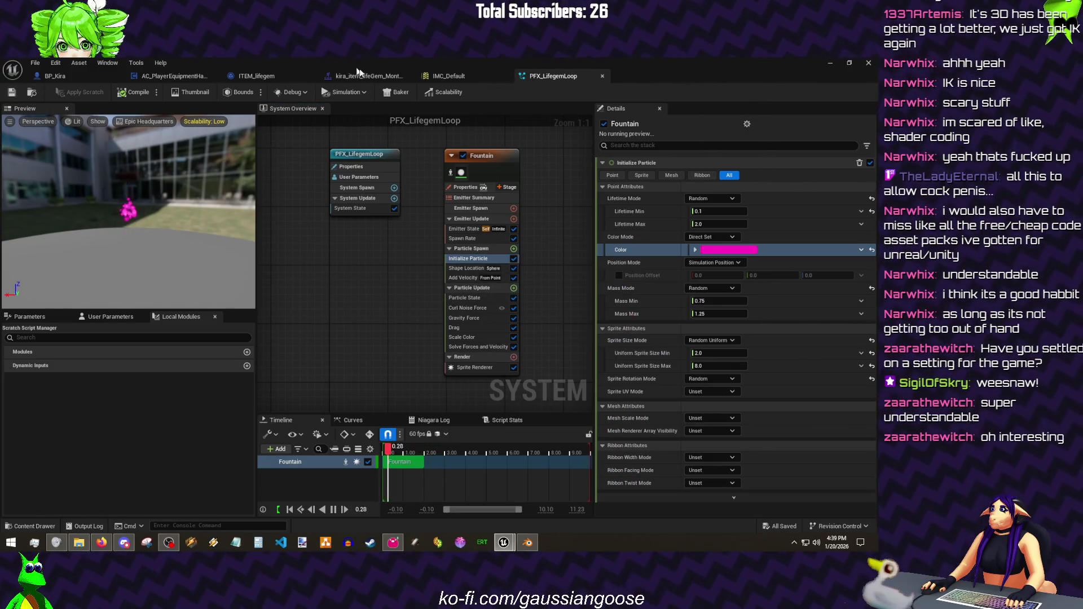
{"action": "left_click", "coordinate": [363, 76]}
- Duplicate the particle notify and assign it PFX_LifegemLoop
{"action": "left_click", "coordinate": [375, 415]}
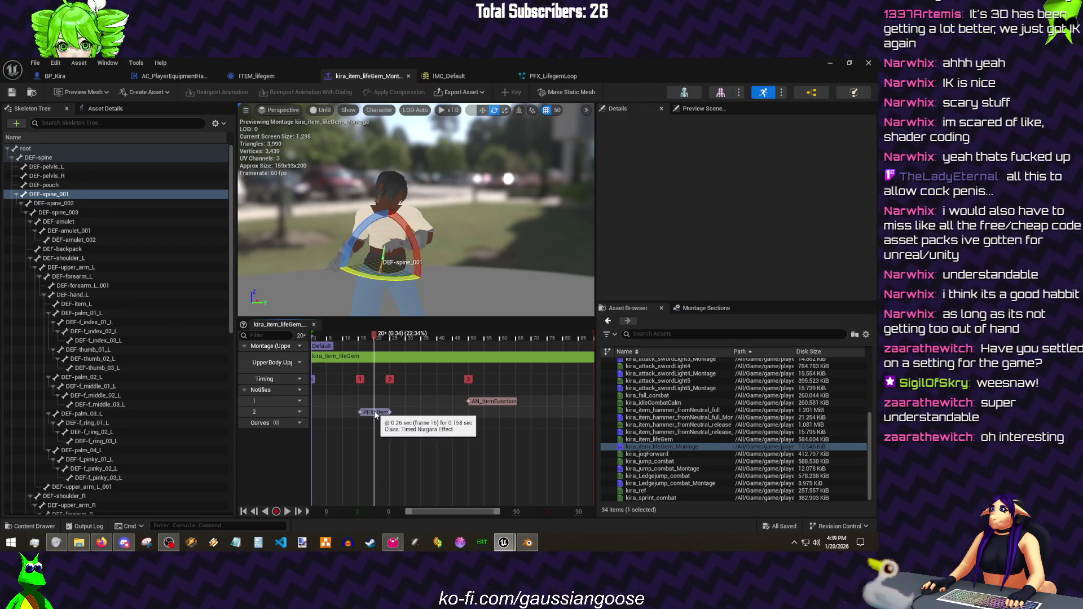
{"action": "key", "text": "ctrl+c"}
{"action": "key", "text": "ctrl+v"}
{"action": "left_click", "coordinate": [390, 401]}
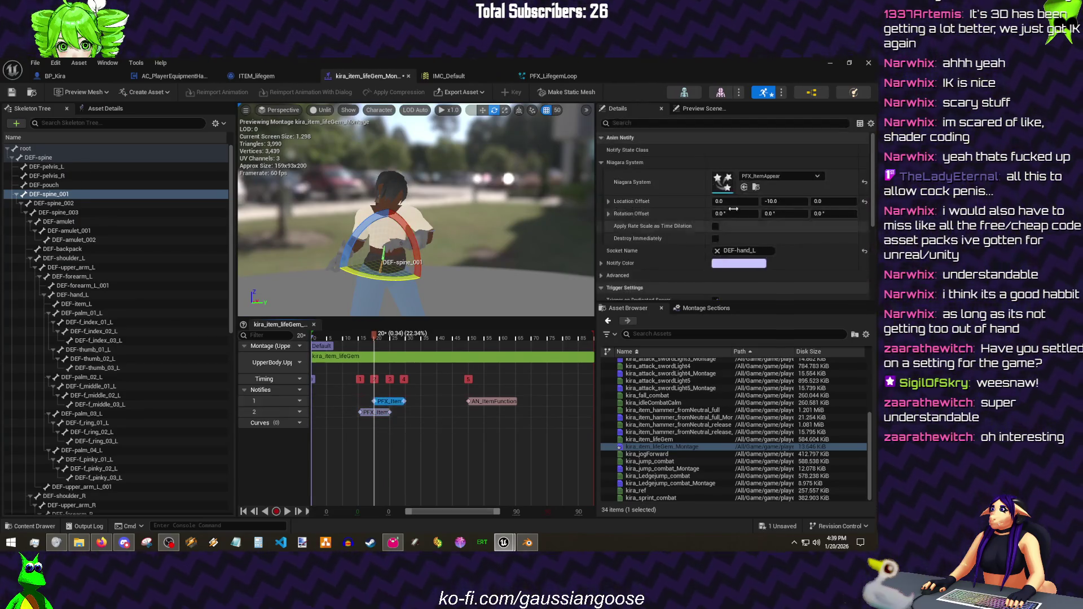
{"action": "left_click", "coordinate": [779, 176]}
{"action": "left_click", "coordinate": [796, 333]}
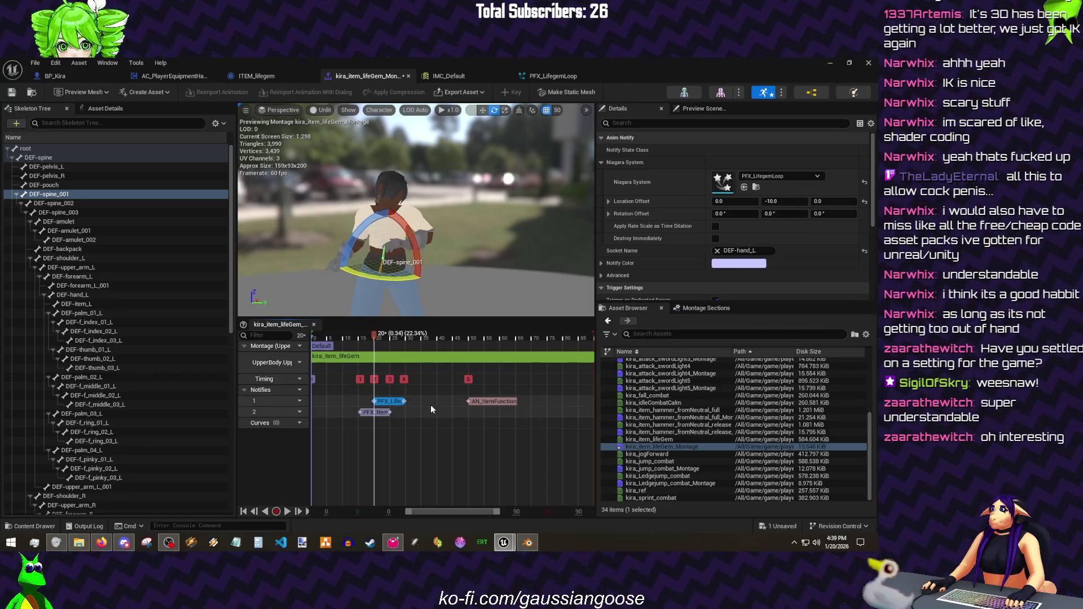
- Add notify track 3, move the loop notify there lengthened, and Save All
{"action": "left_click", "coordinate": [299, 390]}
{"action": "left_click", "coordinate": [326, 408]}
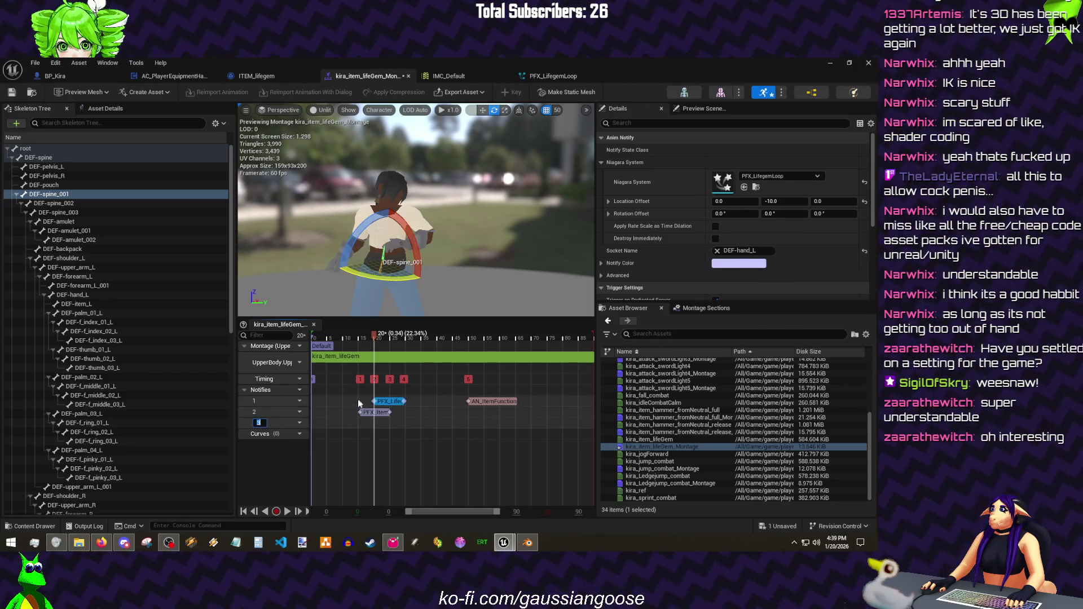
{"action": "mouse_move", "coordinate": [390, 408]}
{"action": "left_mouse_down"}
{"action": "mouse_move", "coordinate": [389, 424]}
{"action": "mouse_move", "coordinate": [470, 436]}
{"action": "left_mouse_up"}
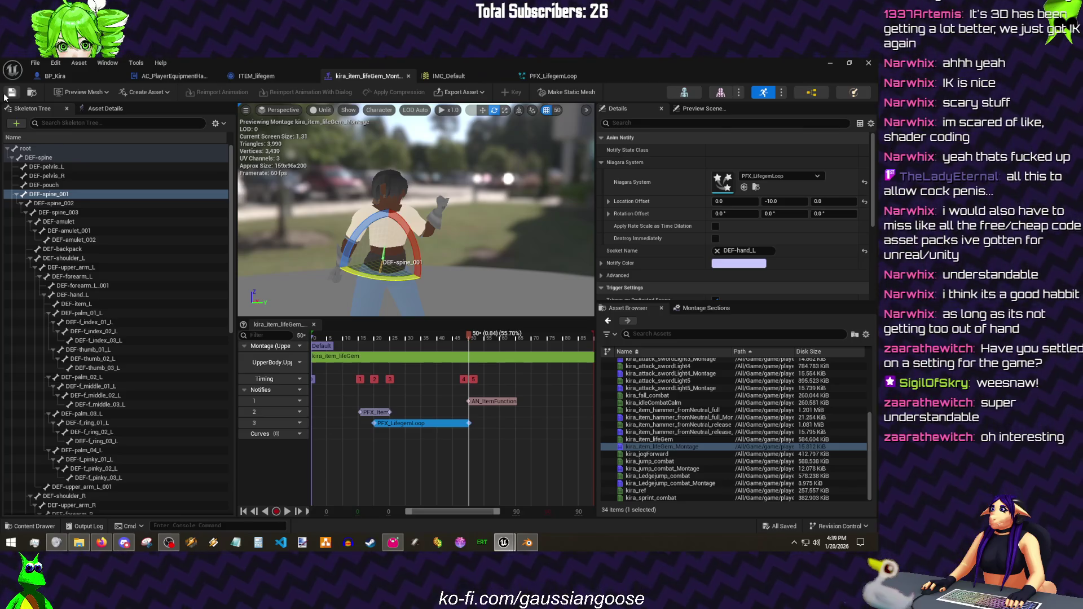
{"action": "left_click", "coordinate": [35, 63]}
{"action": "left_click", "coordinate": [69, 120]}
- Run a standalone play test of the pink particles, then duplicate the loop system asset
{"action": "left_click", "coordinate": [830, 63]}
{"action": "left_click", "coordinate": [226, 93]}
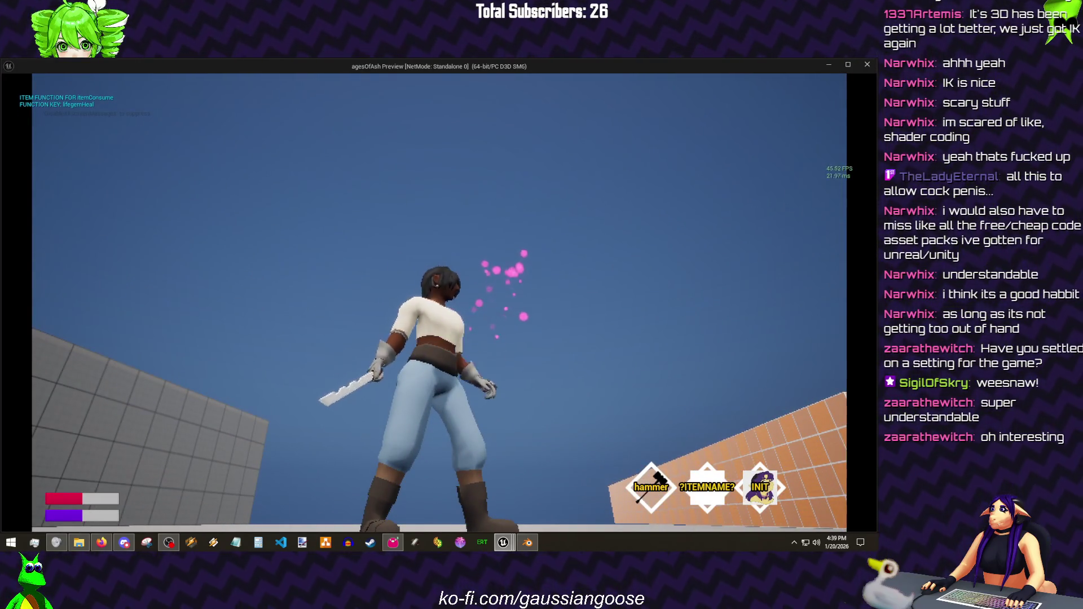
{"action": "key", "text": "Escape"}
{"action": "key", "text": "ctrl+d"}
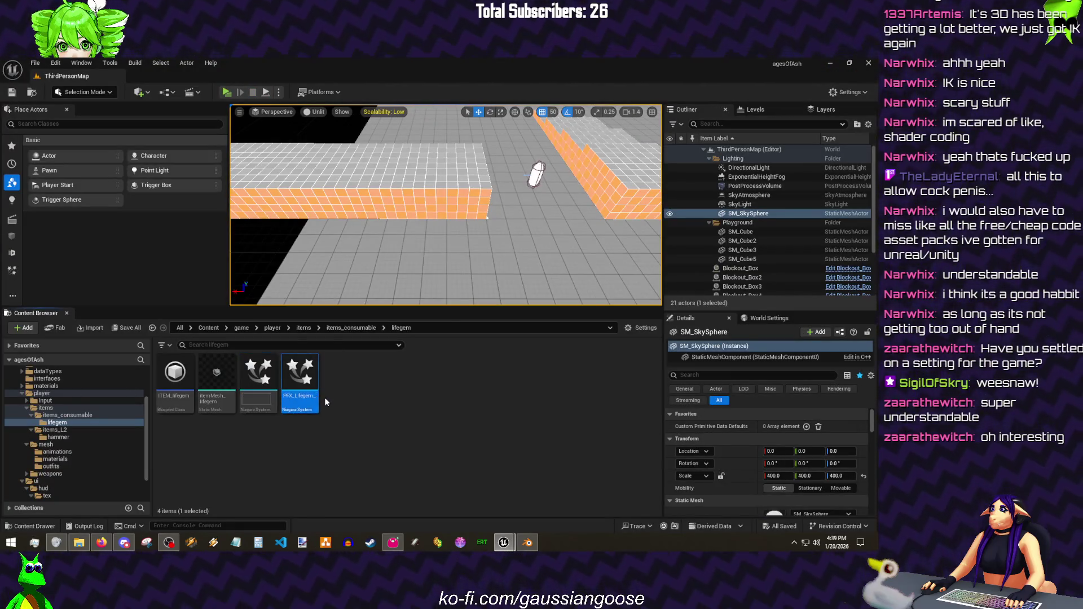
{"action": "type", "text": "PFX_LifegemL"}
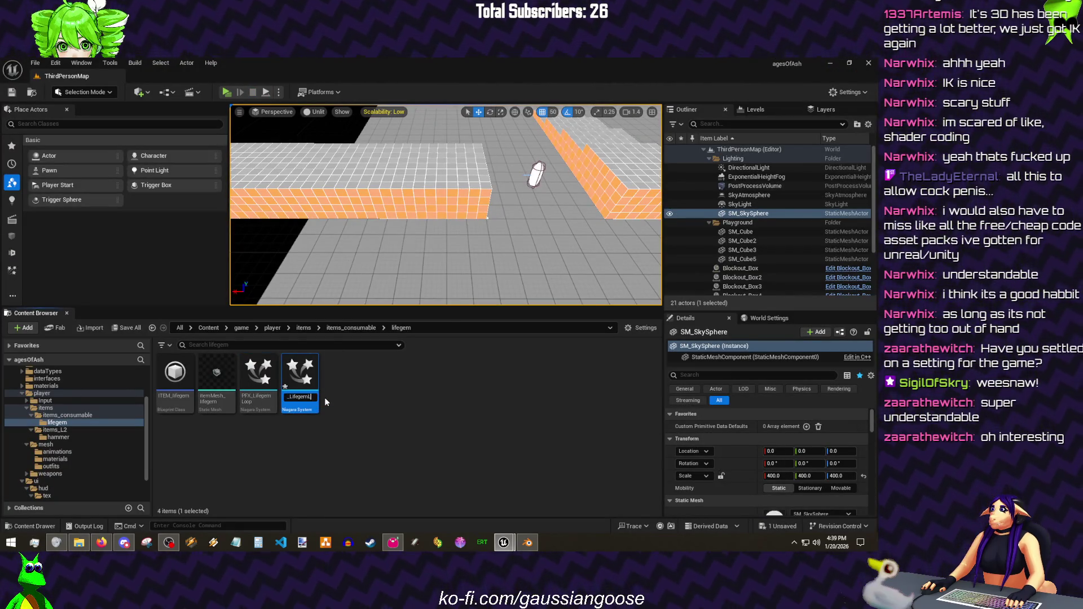
{"action": "type", "text": "p"}
- Name the copy PFX_LifegemPop and replace its Spawn Rate with Spawn Burst Instantaneous
{"action": "key", "text": "Return"}
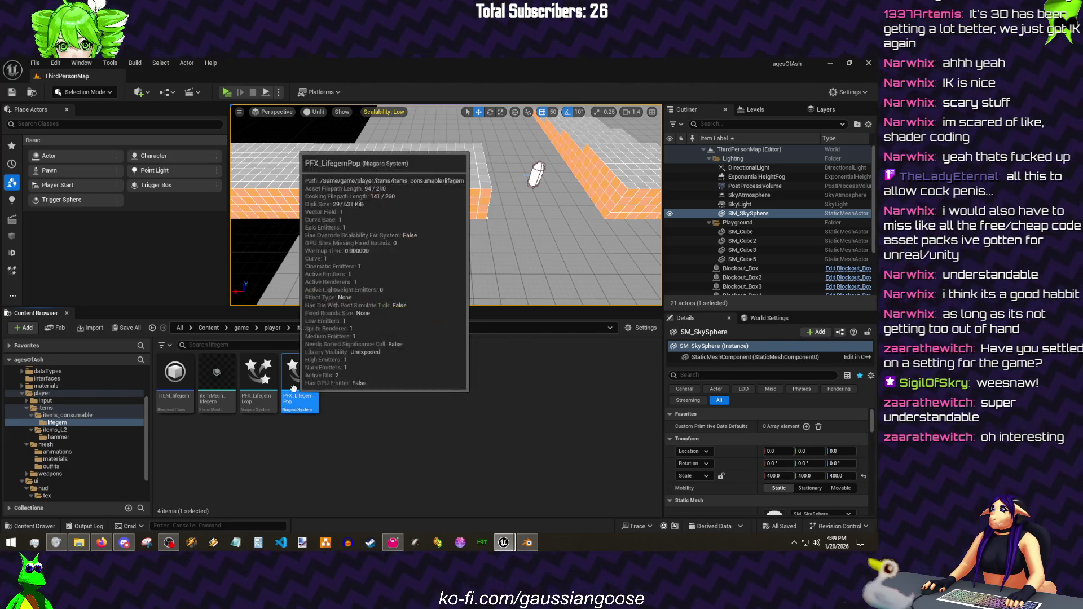
{"action": "key", "text": "alt+Tab"}
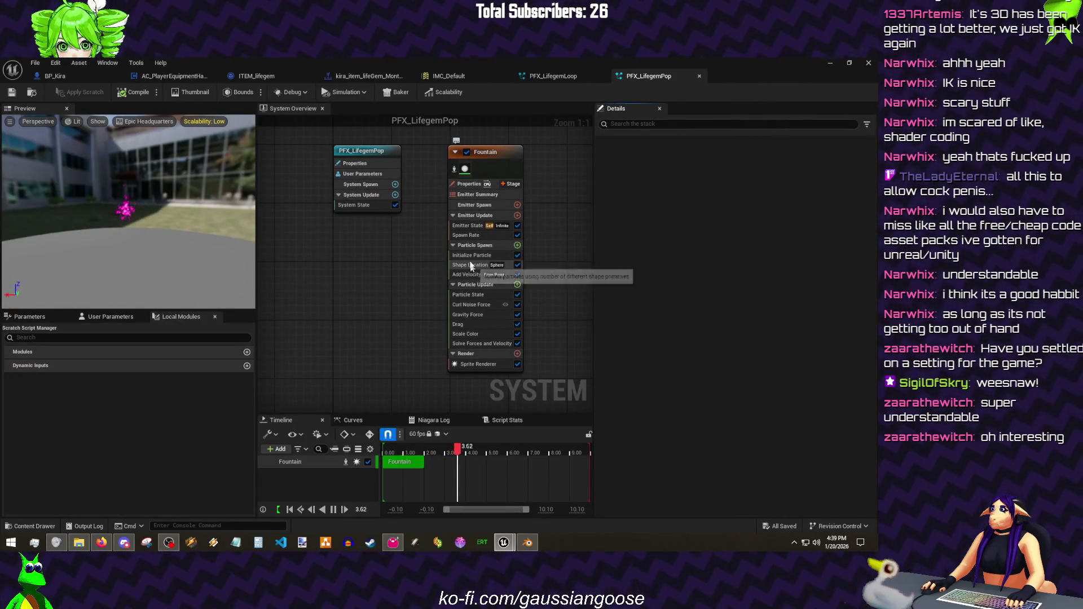
{"action": "left_click", "coordinate": [473, 235]}
{"action": "key", "text": "Delete"}
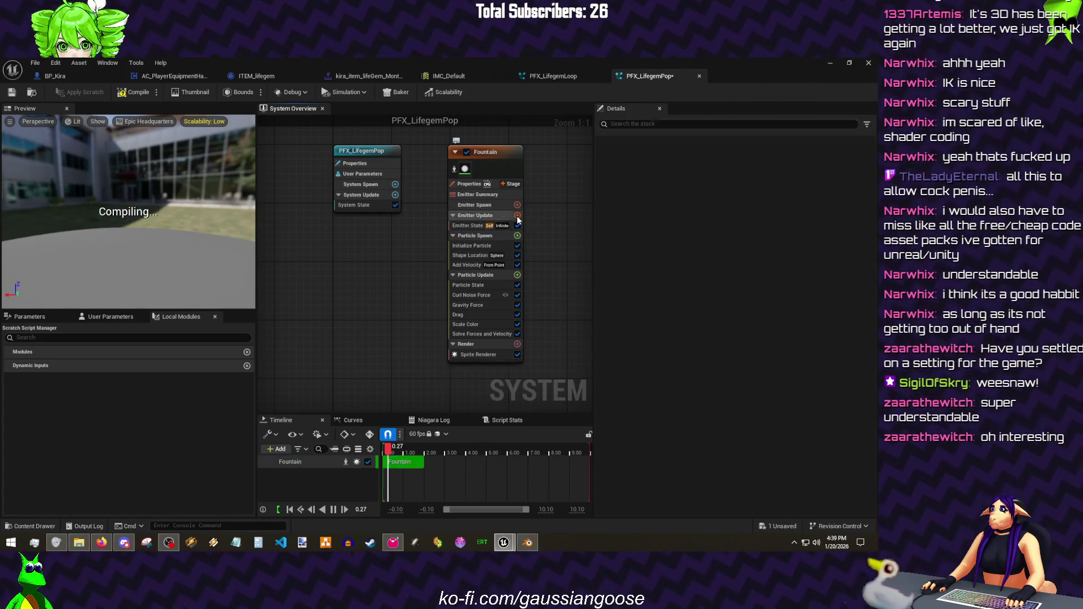
{"action": "left_click", "coordinate": [518, 216]}
{"action": "type", "text": "burst"}
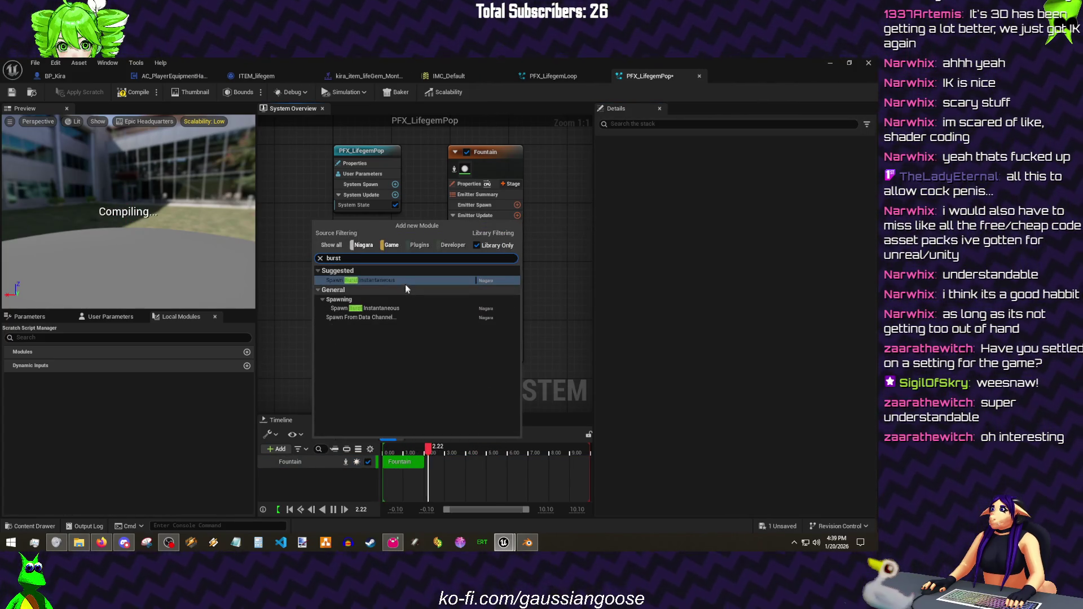
{"action": "left_click", "coordinate": [405, 282]}
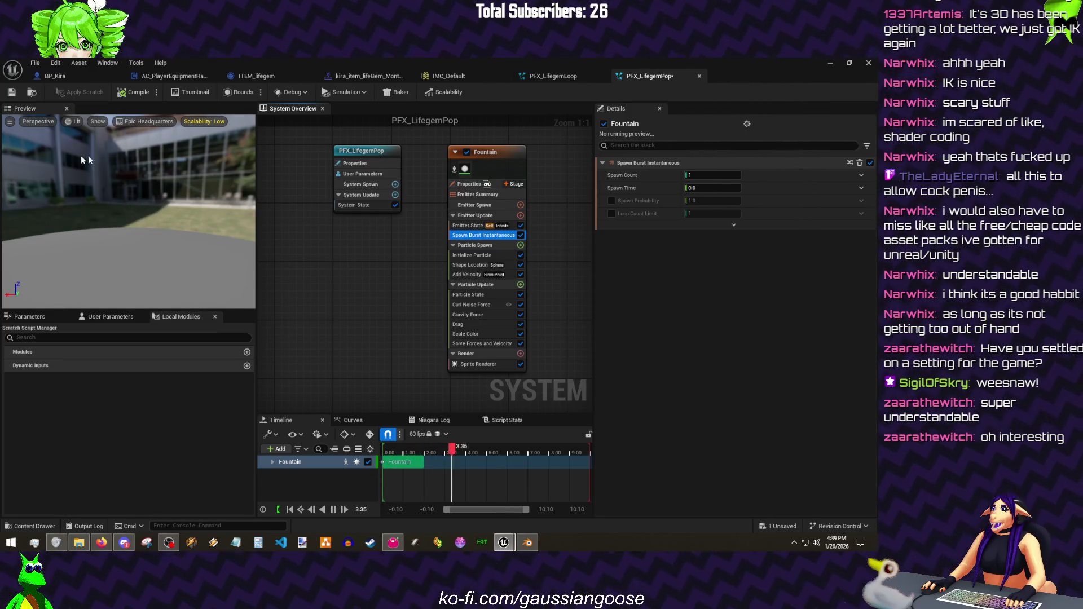
- Set the burst Spawn Count to 32 and save PFX_LifegemPop
{"action": "left_click_drag", "start_coordinate": [148, 200], "coordinate": [92, 142]}
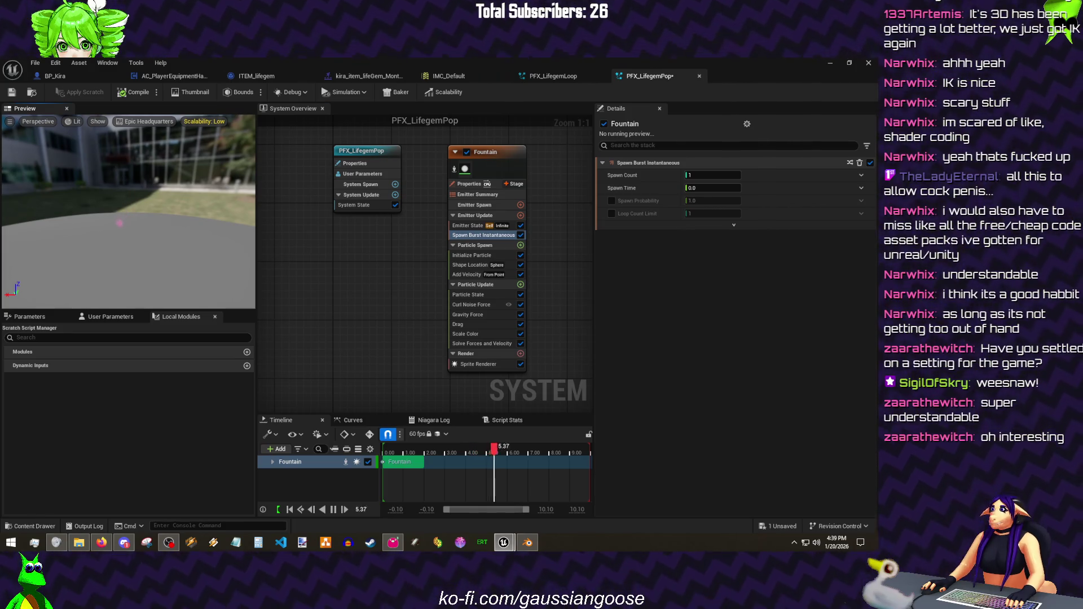
{"action": "left_click", "coordinate": [703, 175]}
{"action": "type", "text": "32"}
{"action": "key", "text": "Return"}
{"action": "left_click", "coordinate": [140, 92]}
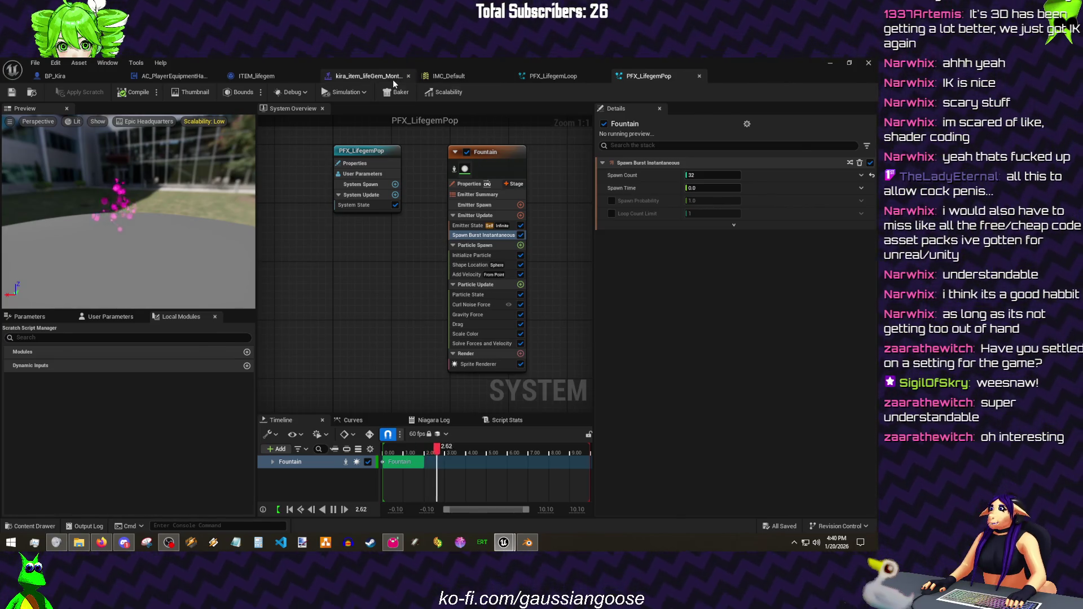
- Inspect the PFX_LifegemLoop notify in the montage and return to PFX_LifegemPop
{"action": "left_click", "coordinate": [394, 76]}
{"action": "left_click", "coordinate": [429, 424]}
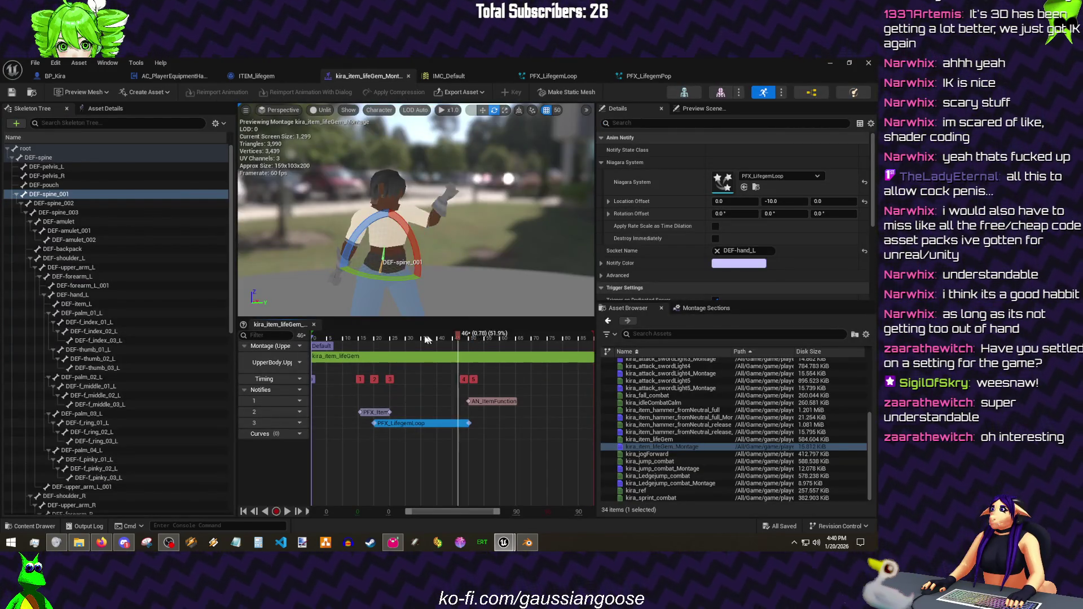
{"action": "left_click_drag", "start_coordinate": [397, 338], "coordinate": [409, 346]}
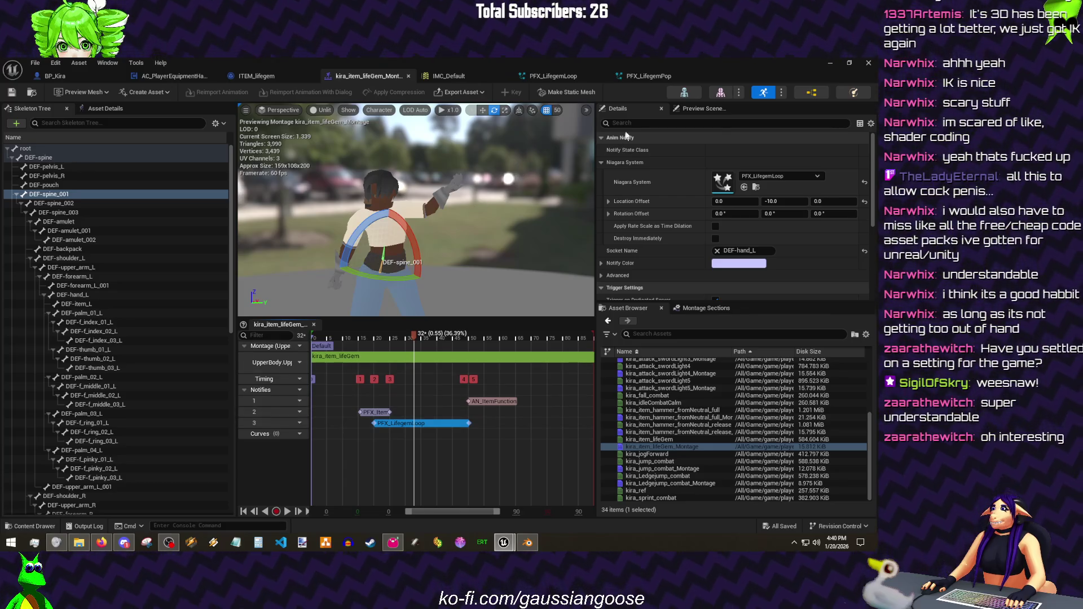
{"action": "left_click", "coordinate": [641, 76]}
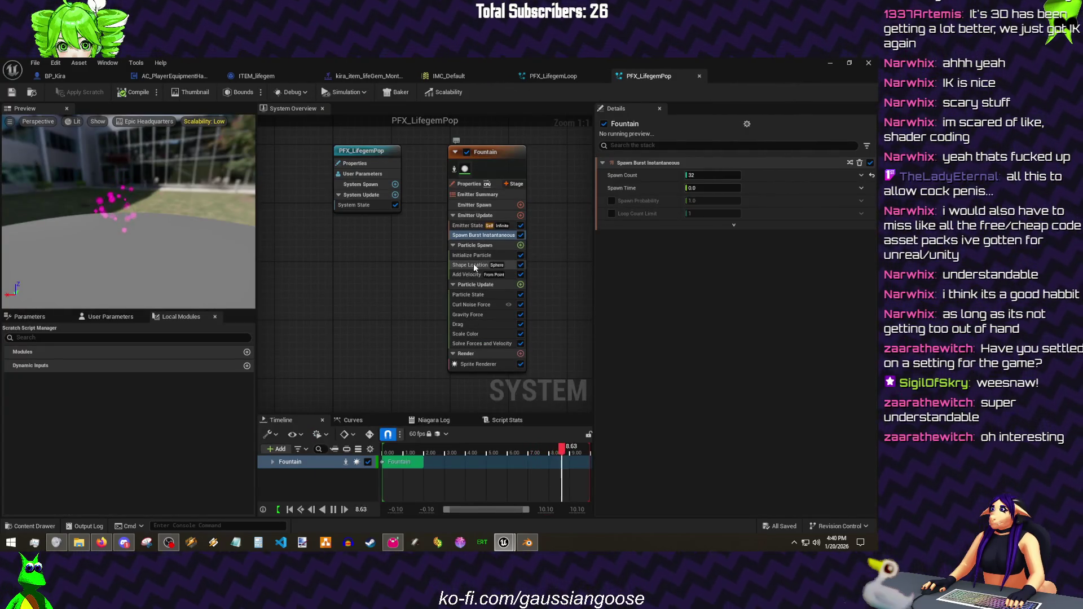
- Set Add Velocity speed to 50–200, save, and bring up the particle colour picker
{"action": "left_click", "coordinate": [470, 274]}
{"action": "type", "text": "50"}
{"action": "key", "text": "Tab"}
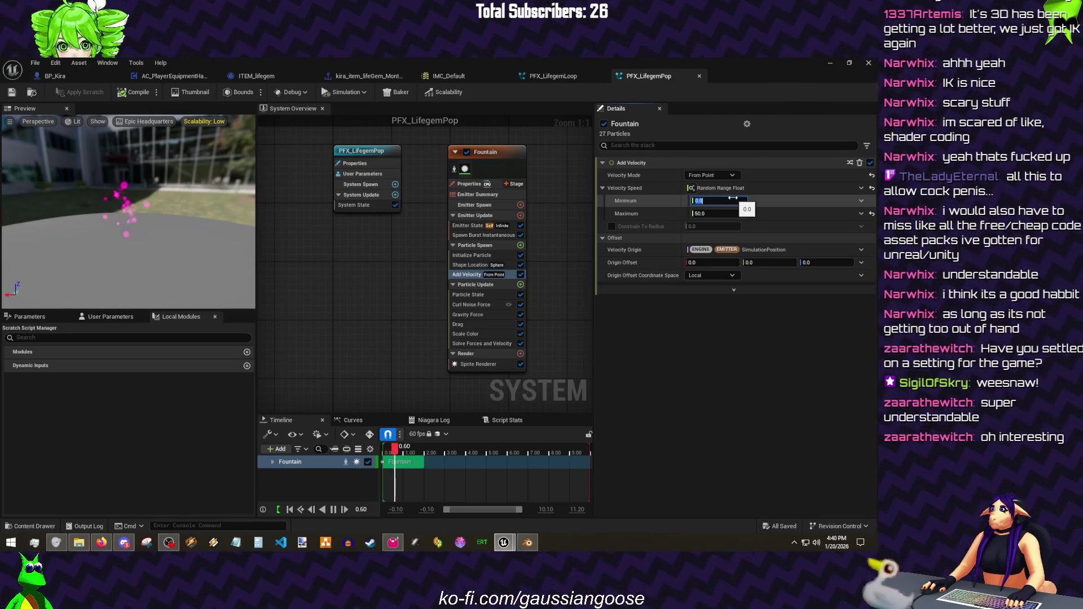
{"action": "type", "text": "200"}
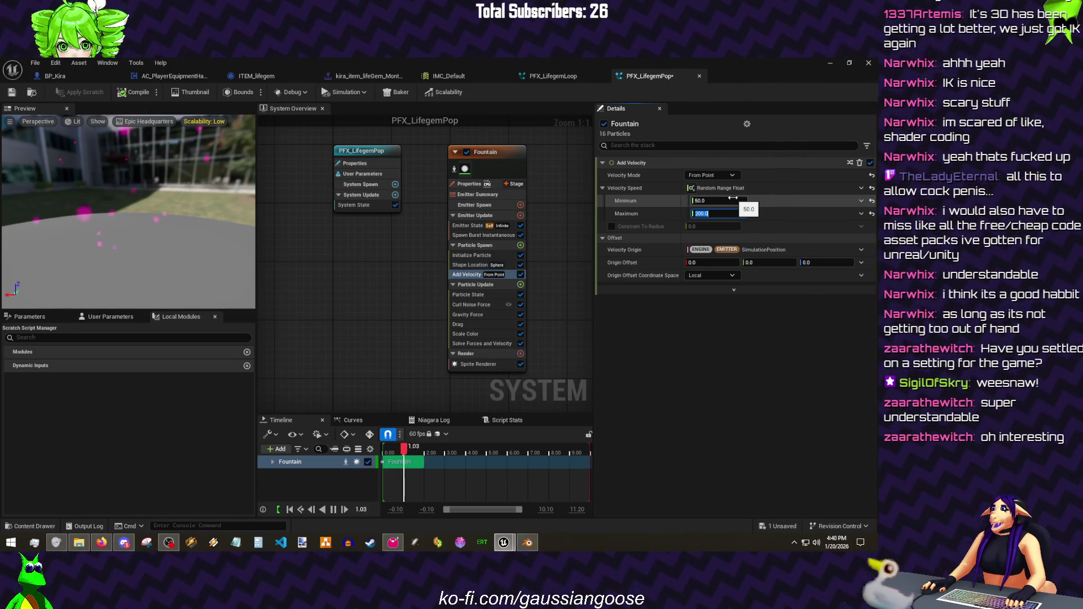
{"action": "key", "text": "Return"}
{"action": "left_click", "coordinate": [12, 91]}
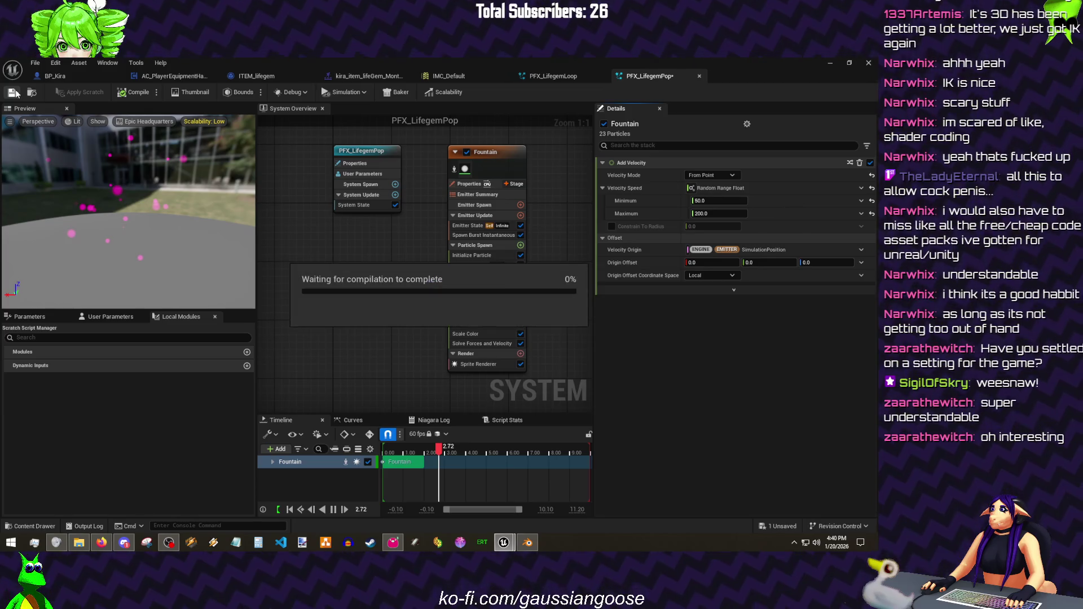
{"action": "left_click", "coordinate": [470, 254]}
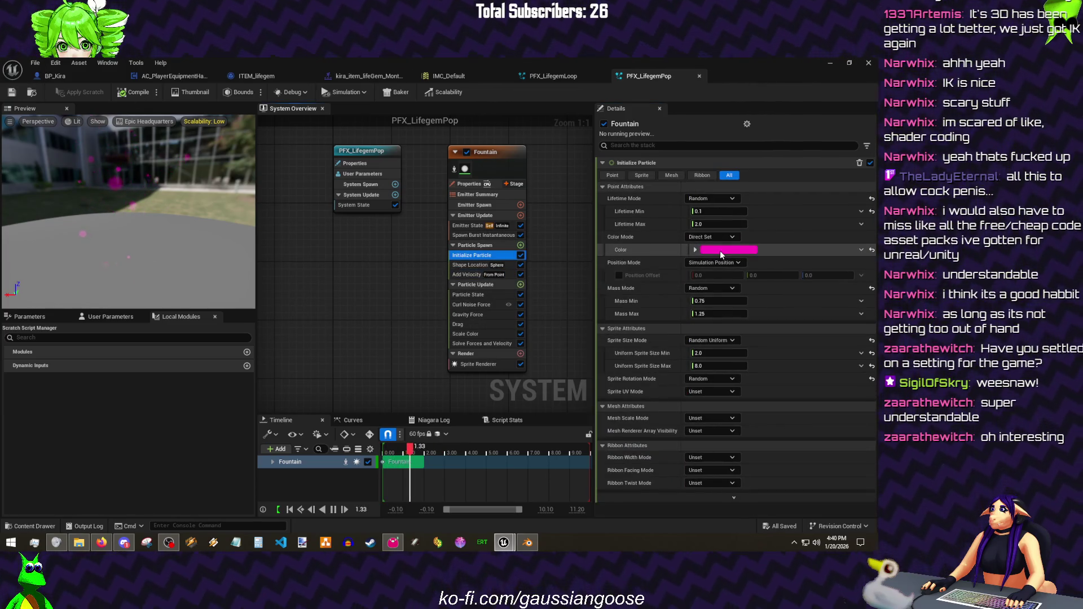
{"action": "left_click", "coordinate": [721, 251]}
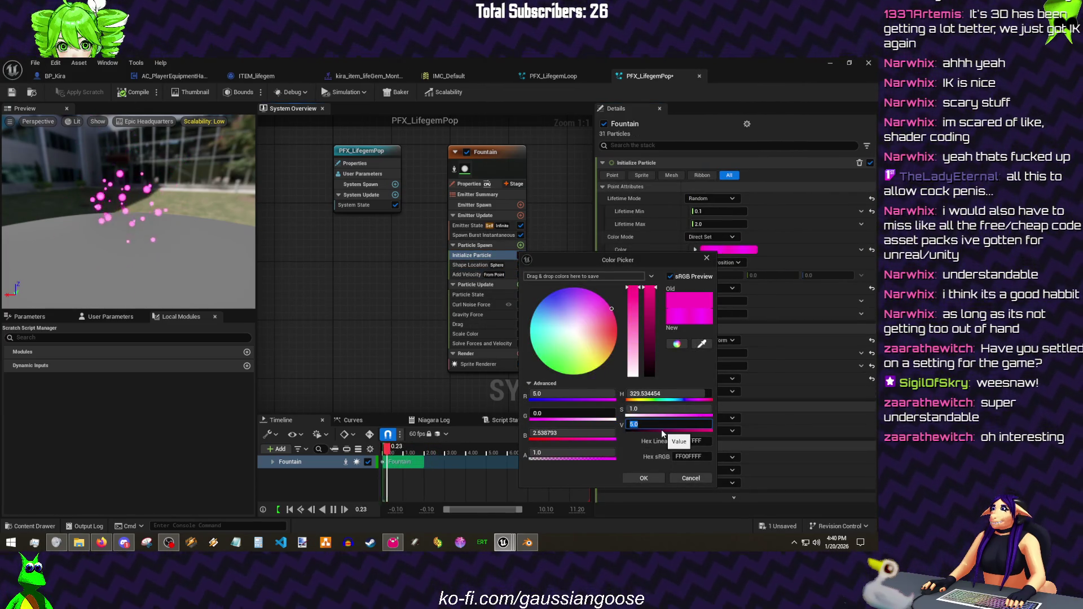
- Accept the pink particle colour and save the lifeGem item montage
{"action": "left_click", "coordinate": [643, 478]}
{"action": "left_click", "coordinate": [368, 75]}
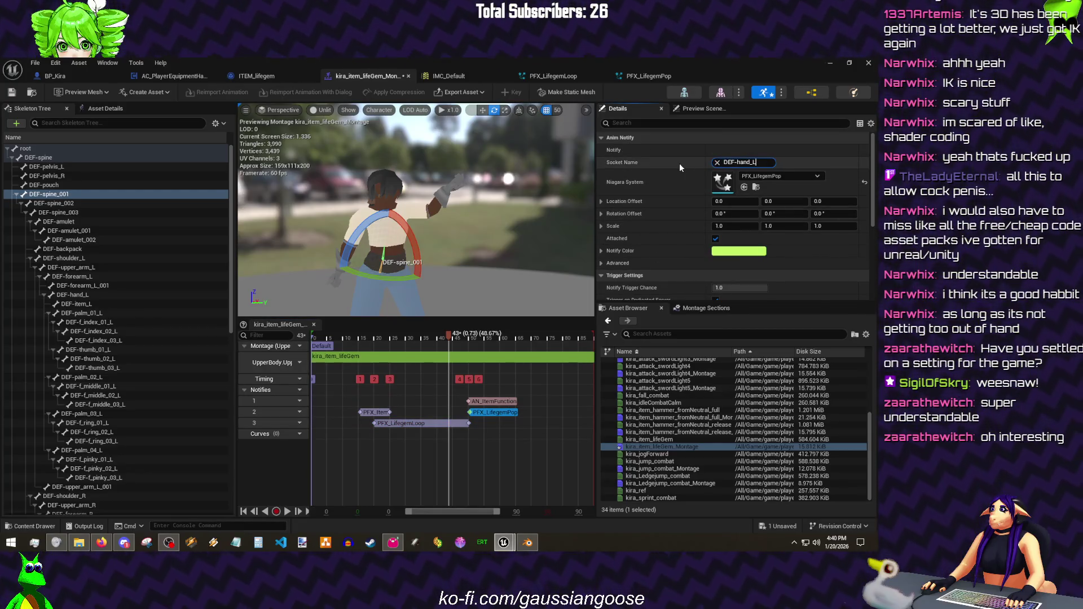
{"action": "left_click", "coordinate": [13, 91]}
{"action": "left_click", "coordinate": [35, 62]}
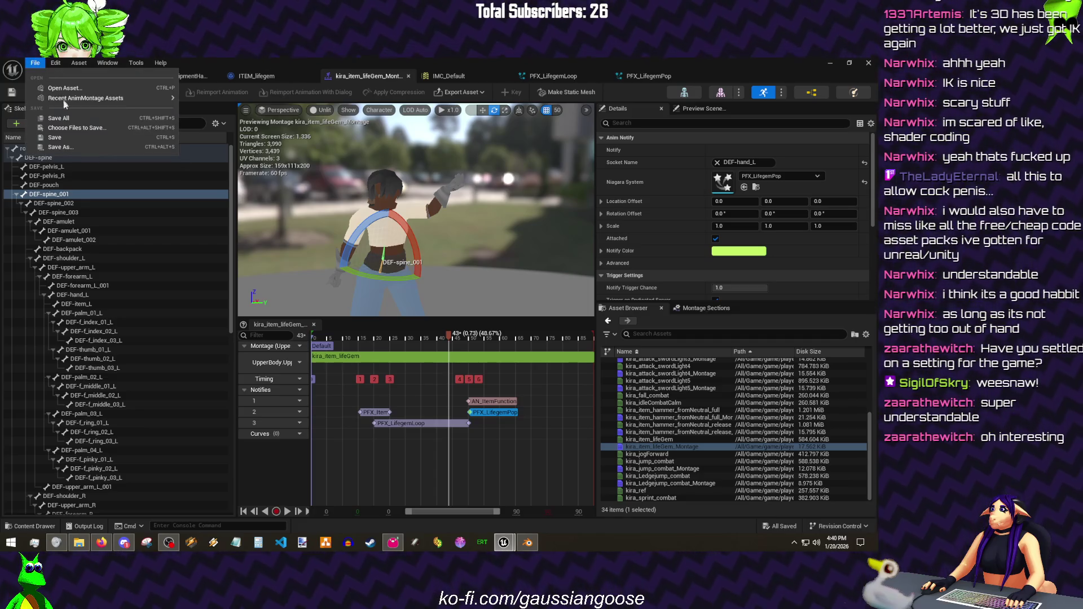
- Check the IMC_Default and ITEM_lifegem assets, then return to the level editor for a play test
{"action": "left_click", "coordinate": [489, 74]}
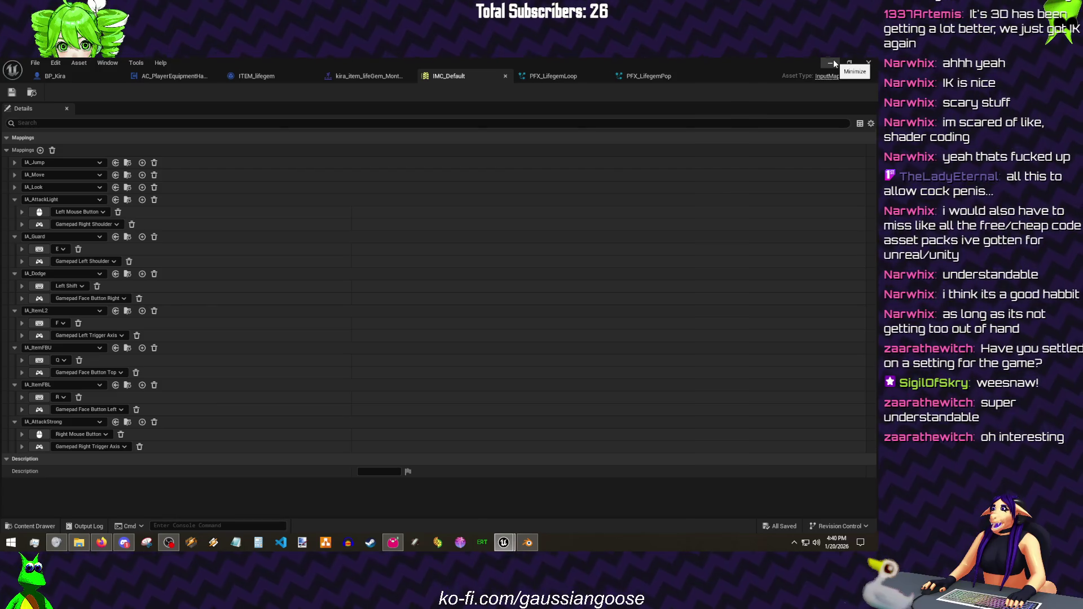
{"action": "left_click", "coordinate": [266, 77]}
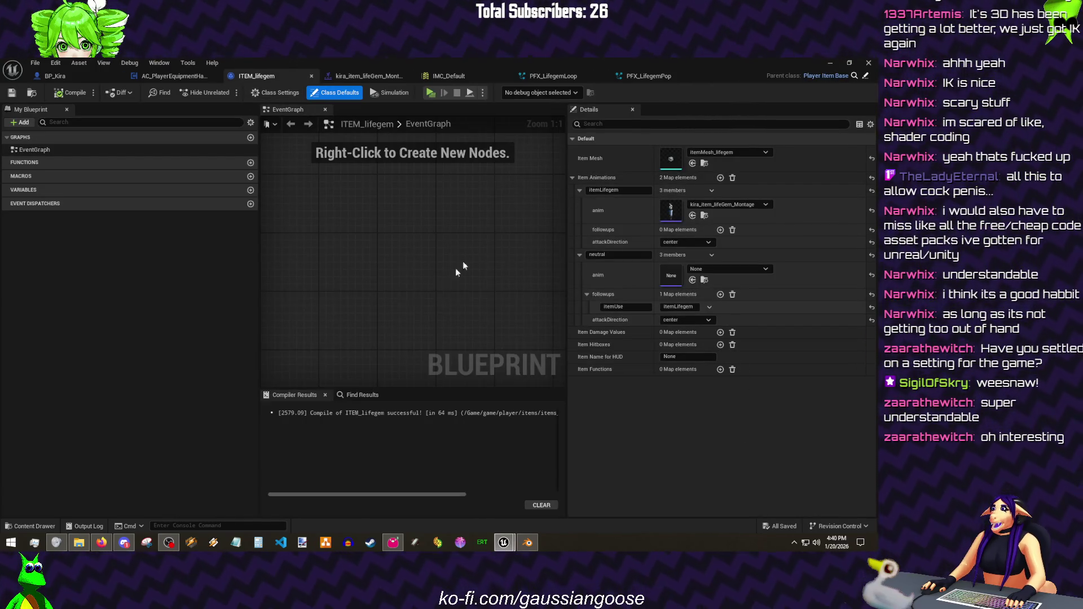
{"action": "left_click", "coordinate": [78, 63]}
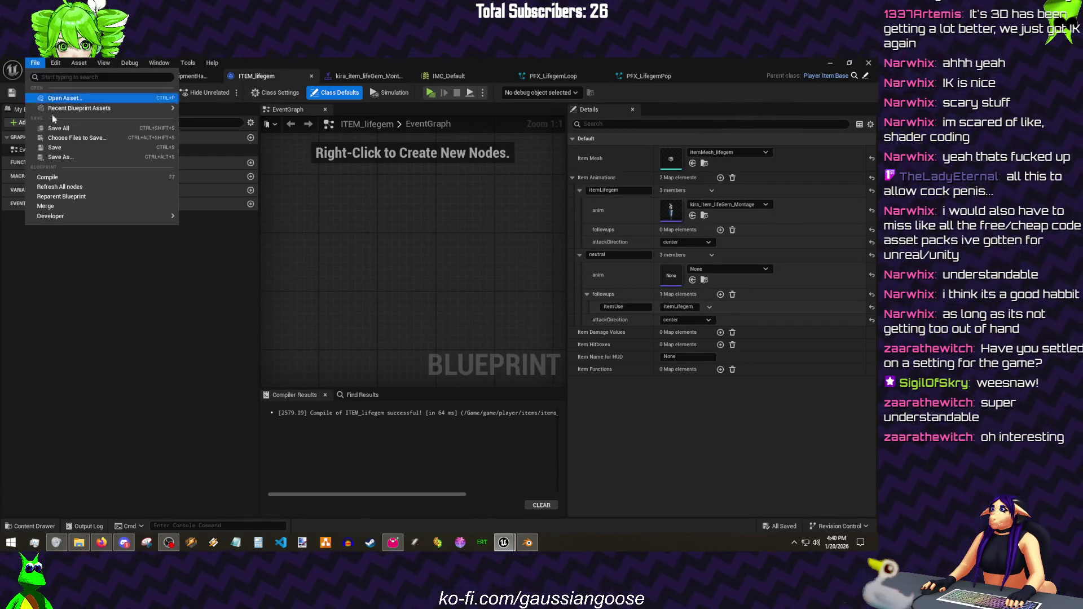
{"action": "left_click", "coordinate": [85, 131]}
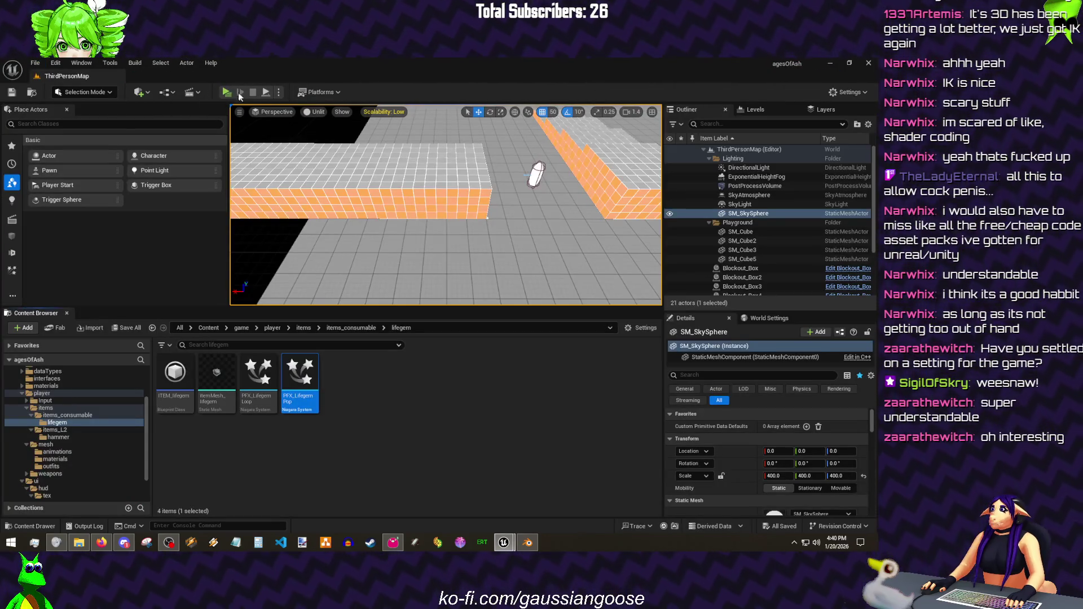
{"action": "key", "text": "alt+Tab"}
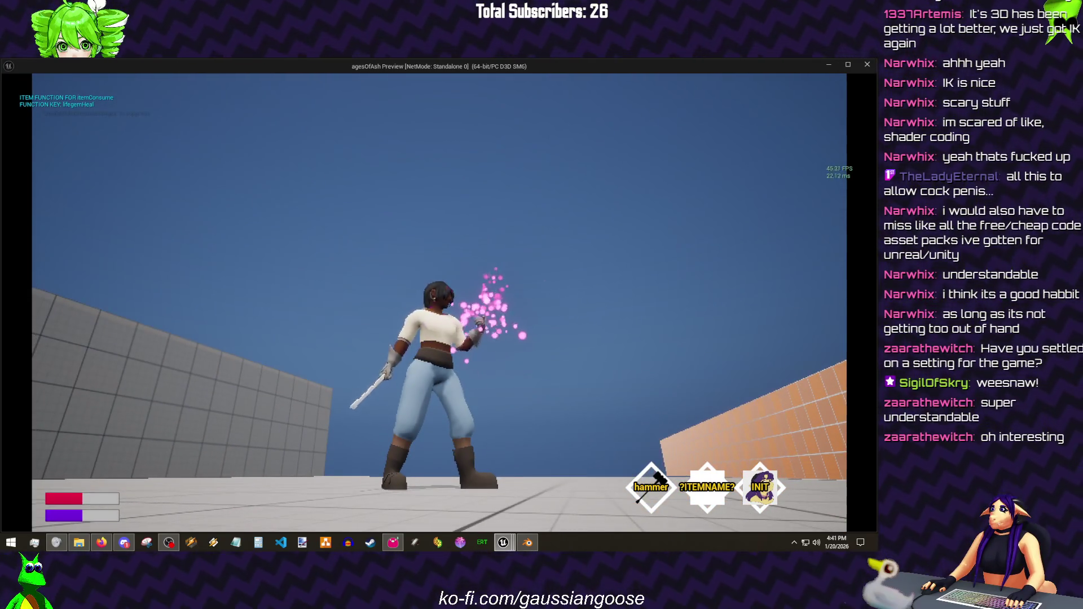
- End the play test, set PFX_LifegemPop's system loop behaviour to play once, and save it
{"action": "key", "text": "Escape"}
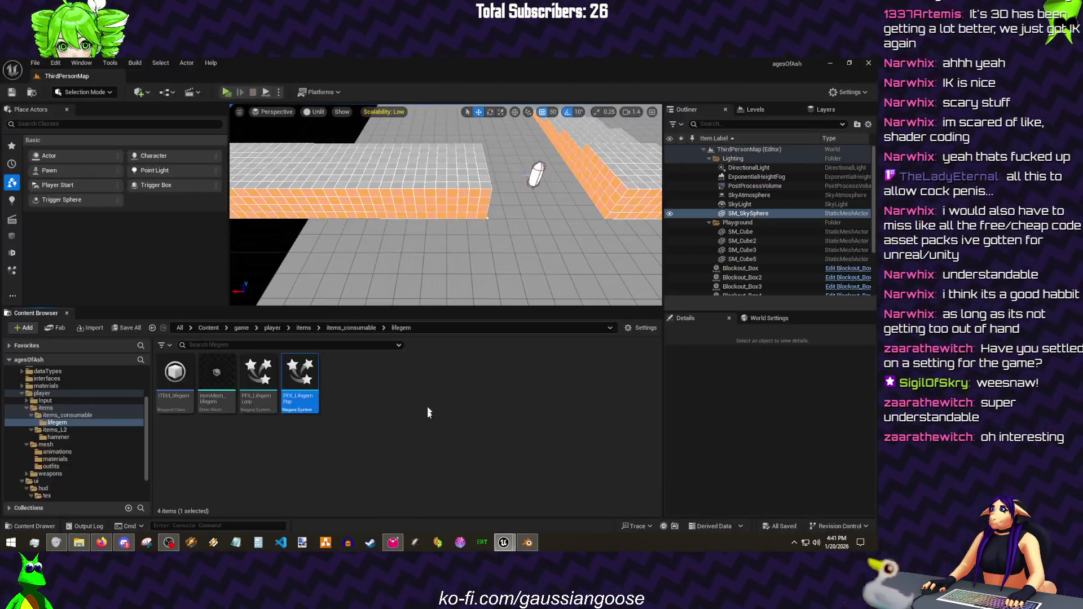
{"action": "double_click", "coordinate": [300, 403]}
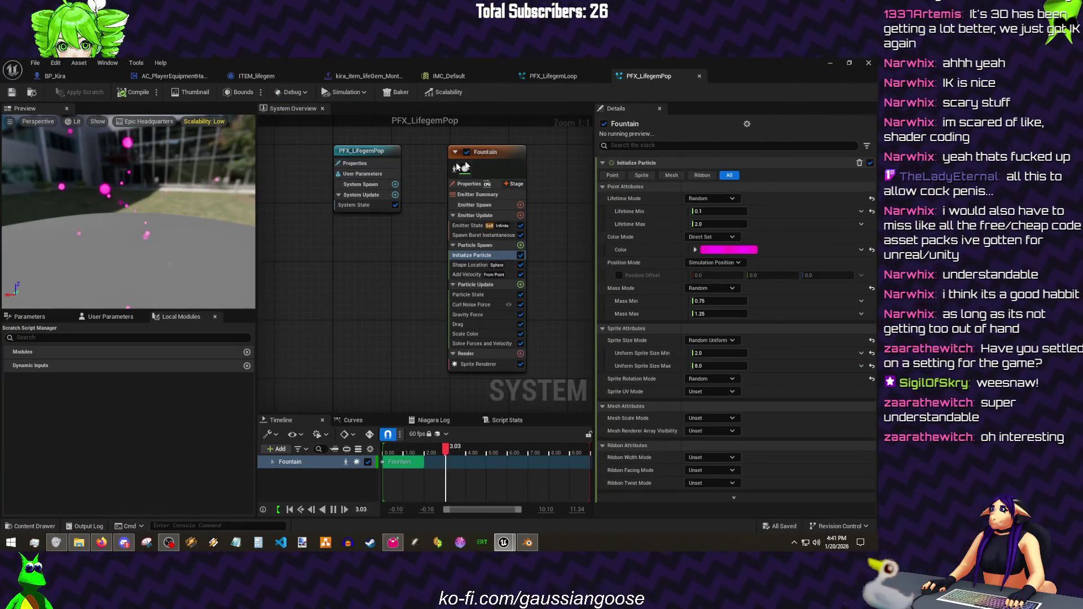
{"action": "left_click", "coordinate": [370, 157]}
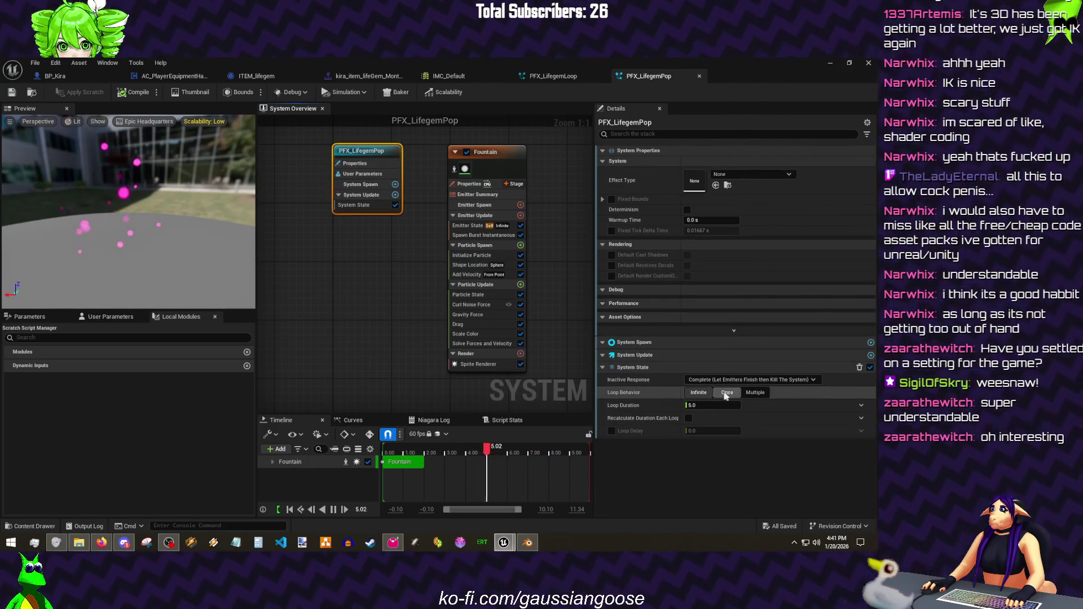
{"action": "left_click", "coordinate": [728, 393]}
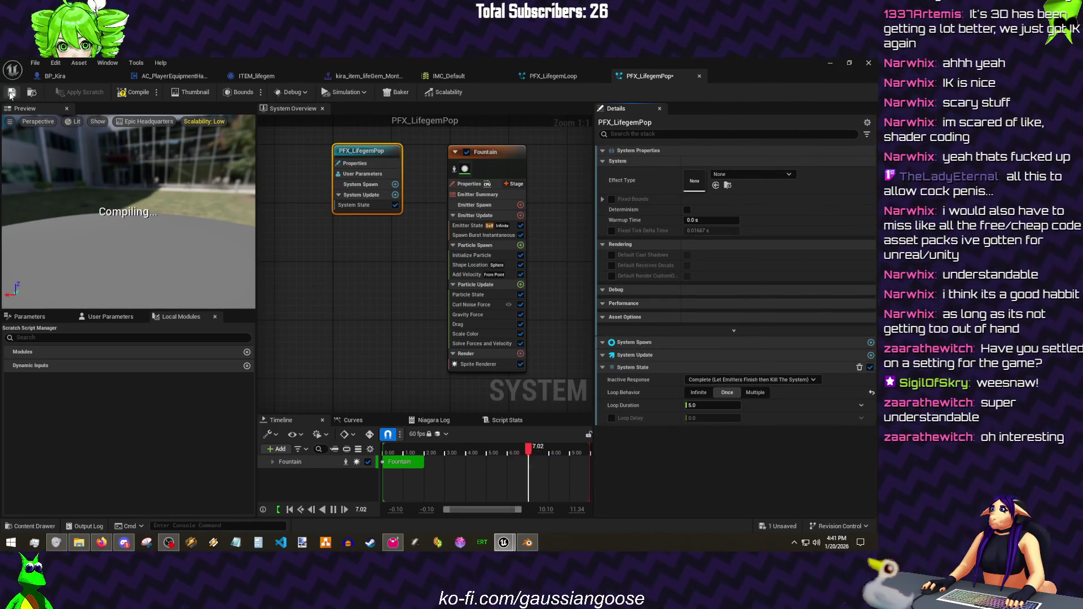
{"action": "left_click", "coordinate": [121, 93]}
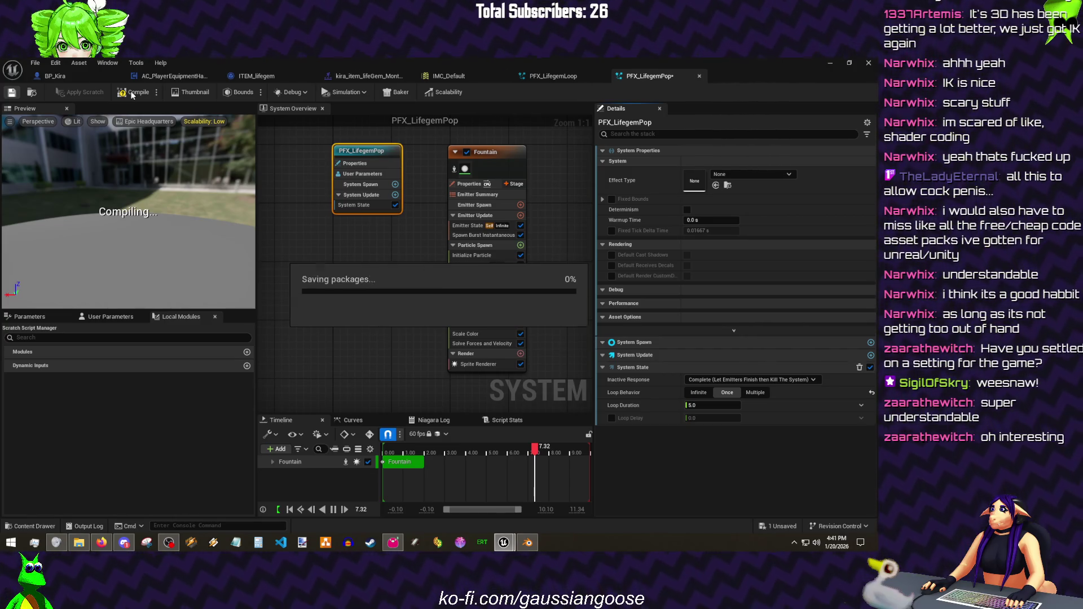
{"action": "left_click", "coordinate": [38, 63]}
{"action": "left_click", "coordinate": [60, 117]}
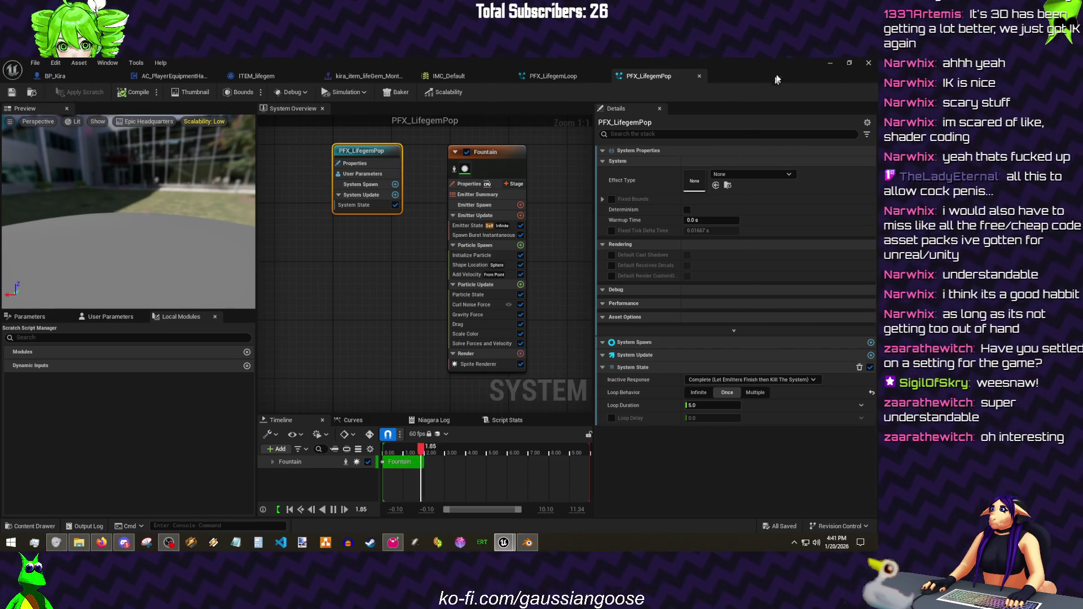
{"action": "left_click", "coordinate": [827, 63]}
- Run two standalone play tests, using the lifegem with E to check the pink burst
{"action": "left_click", "coordinate": [229, 89]}
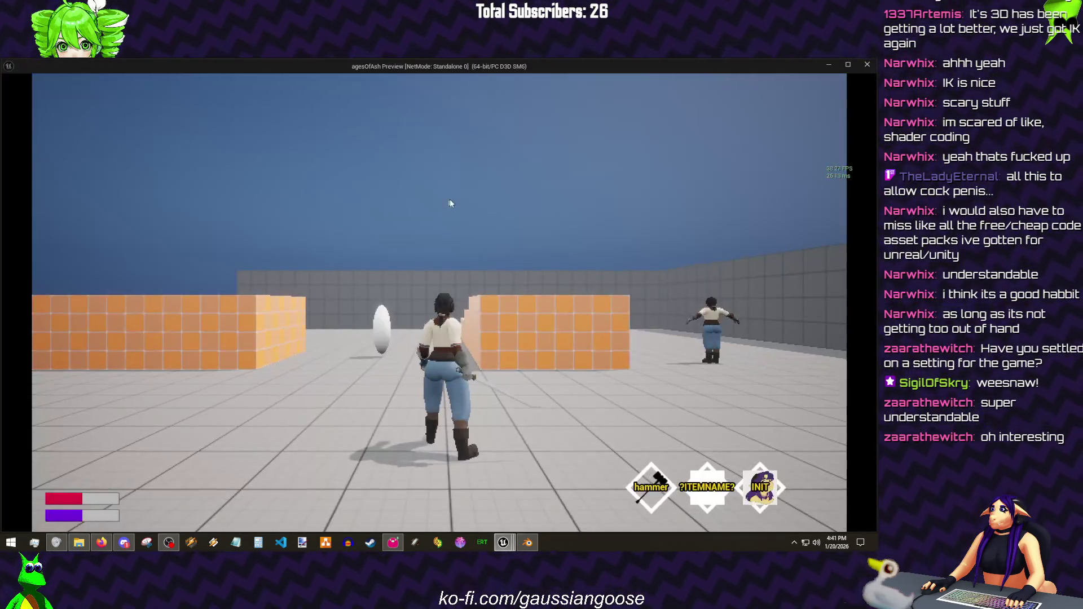
{"action": "key", "text": "e"}
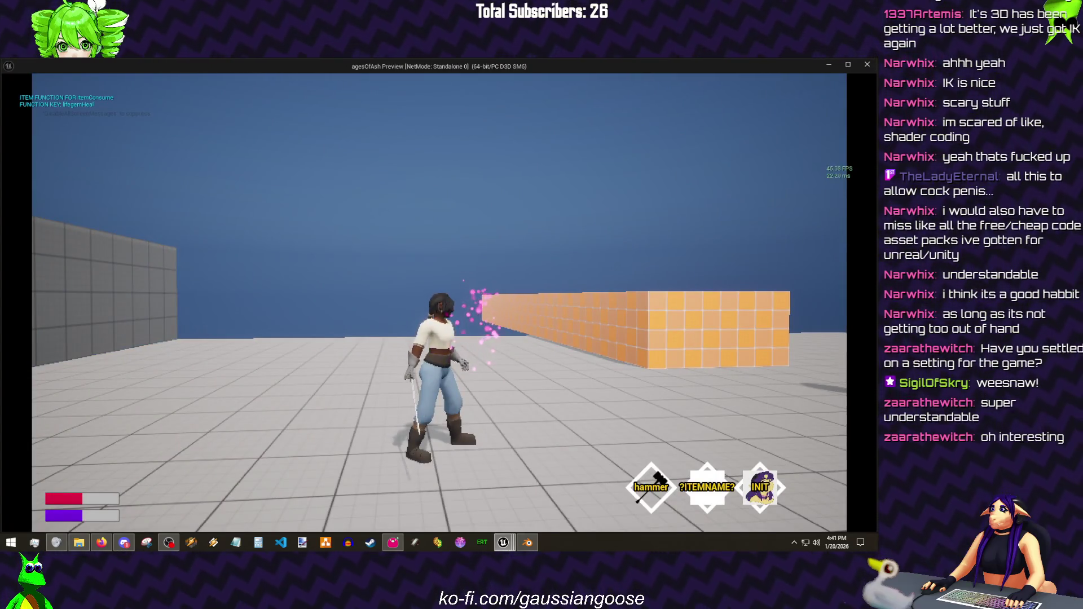
{"action": "key", "text": "e"}
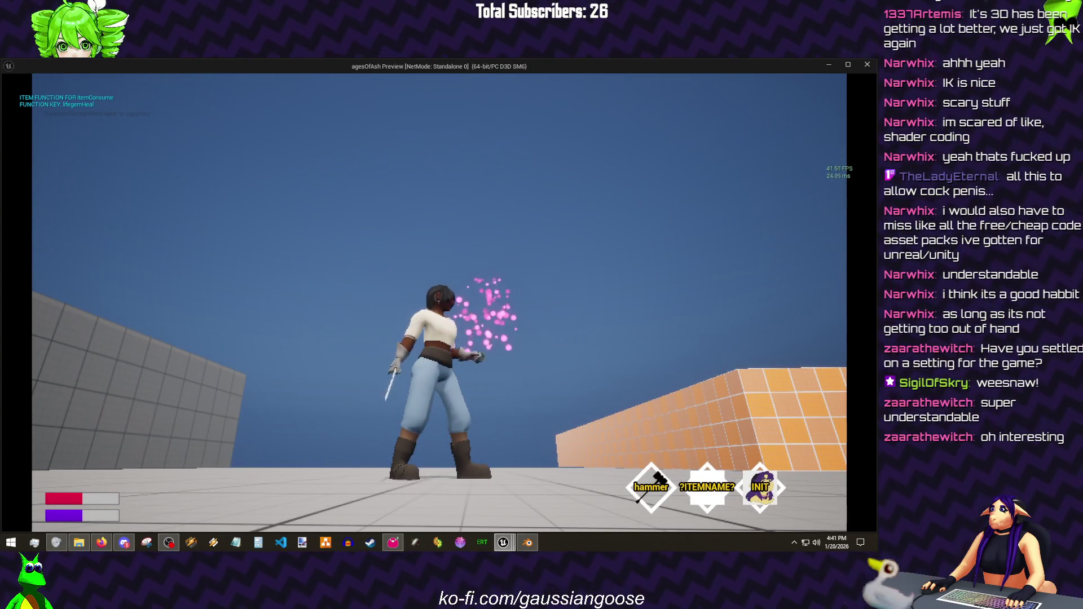
{"action": "key", "text": "Escape"}
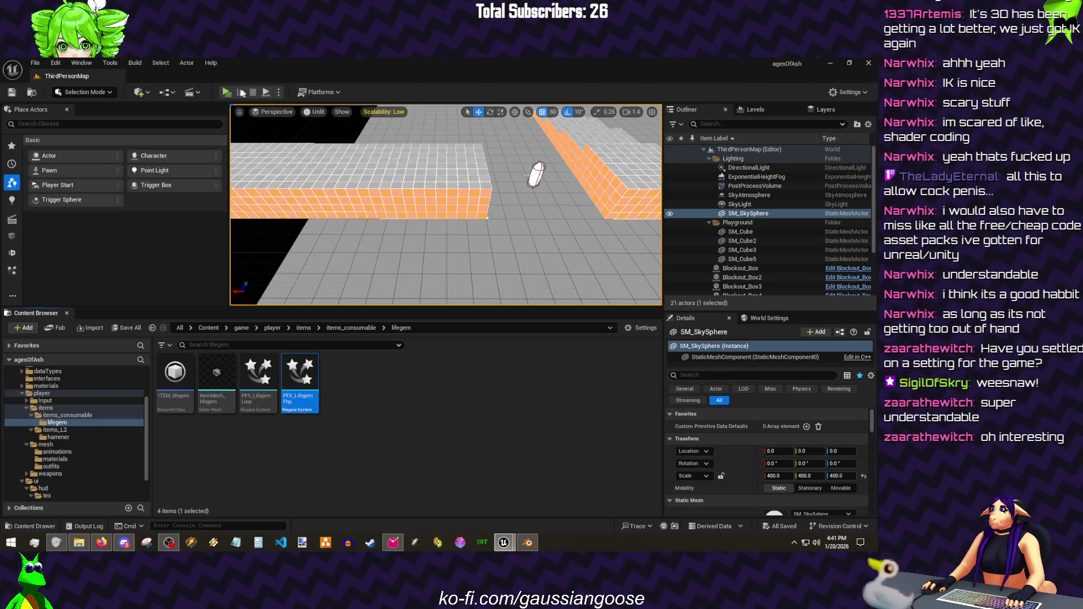
{"action": "left_click", "coordinate": [228, 91]}
{"action": "key", "text": "e"}
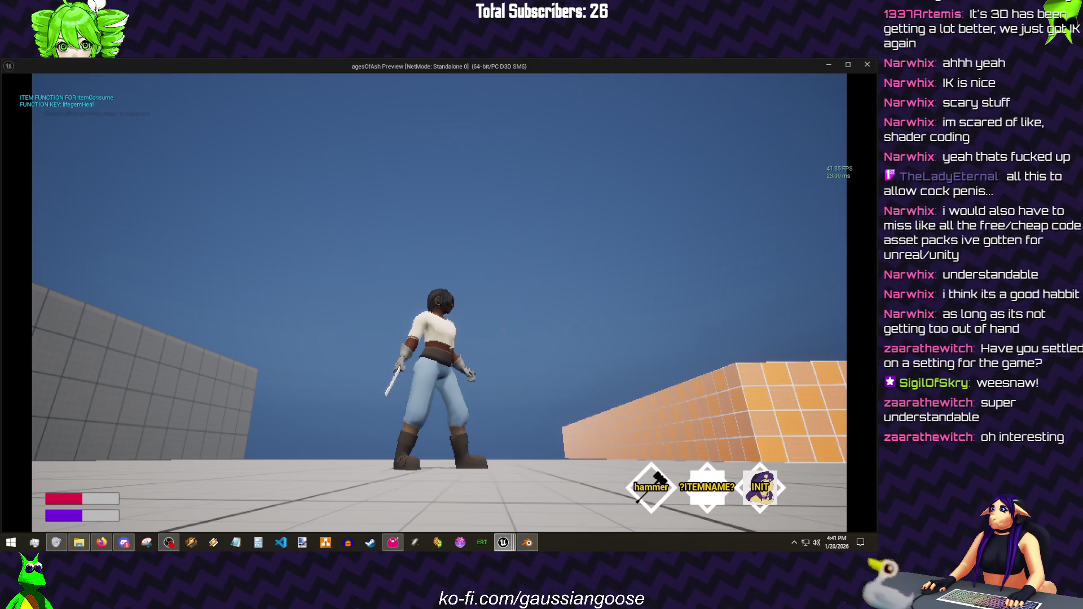
{"action": "key", "text": "Escape"}
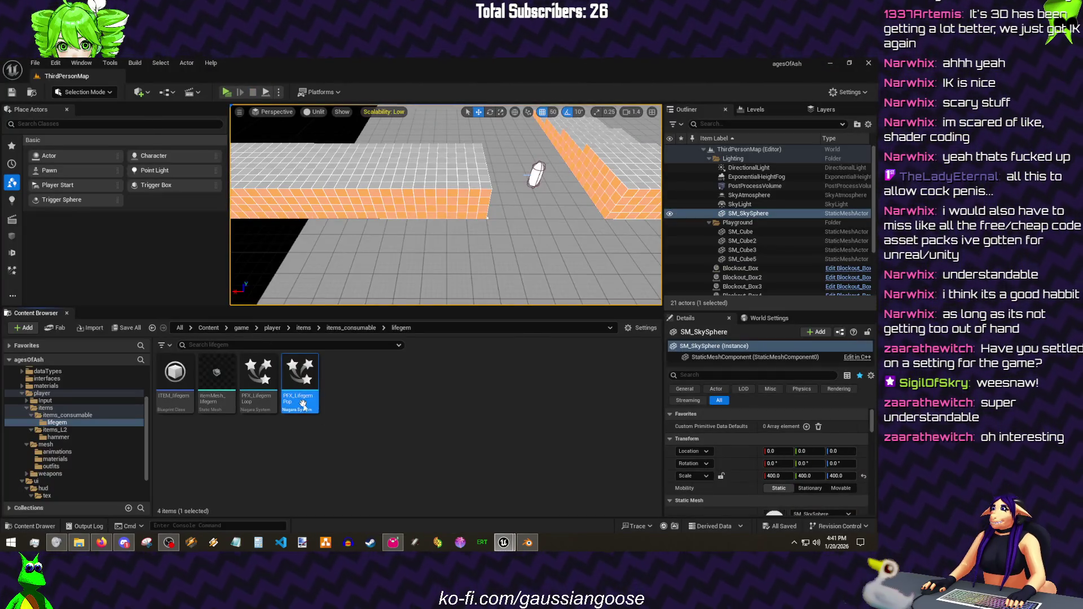
{"action": "key", "text": "alt+Tab"}
- Set the Fountain emitter's Loop Behavior to Once and save PFX_LifegemPop
{"action": "left_click", "coordinate": [487, 152]}
{"action": "left_click", "coordinate": [727, 411]}
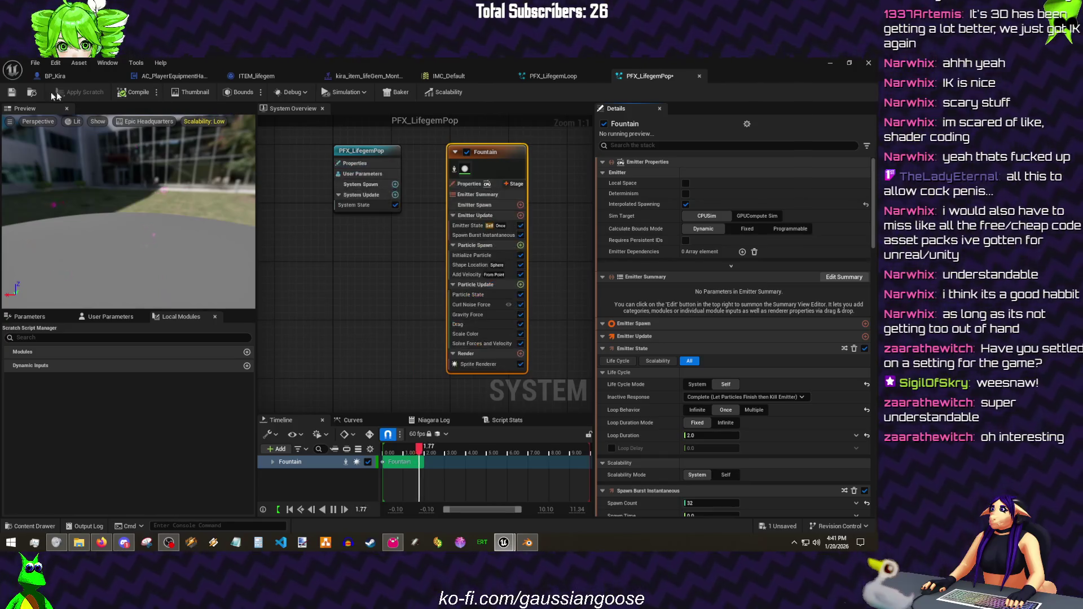
{"action": "left_click", "coordinate": [13, 92]}
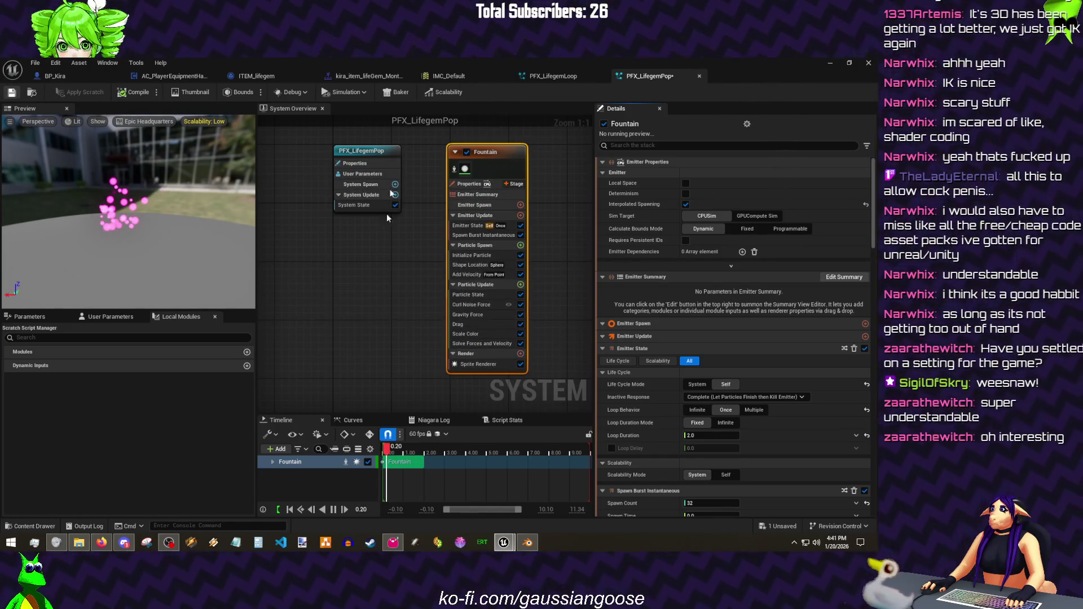
- Give the montage's PFX_LifegemPop notify a Location Offset Y of -10
{"action": "left_click", "coordinate": [381, 77]}
{"action": "left_click", "coordinate": [464, 423]}
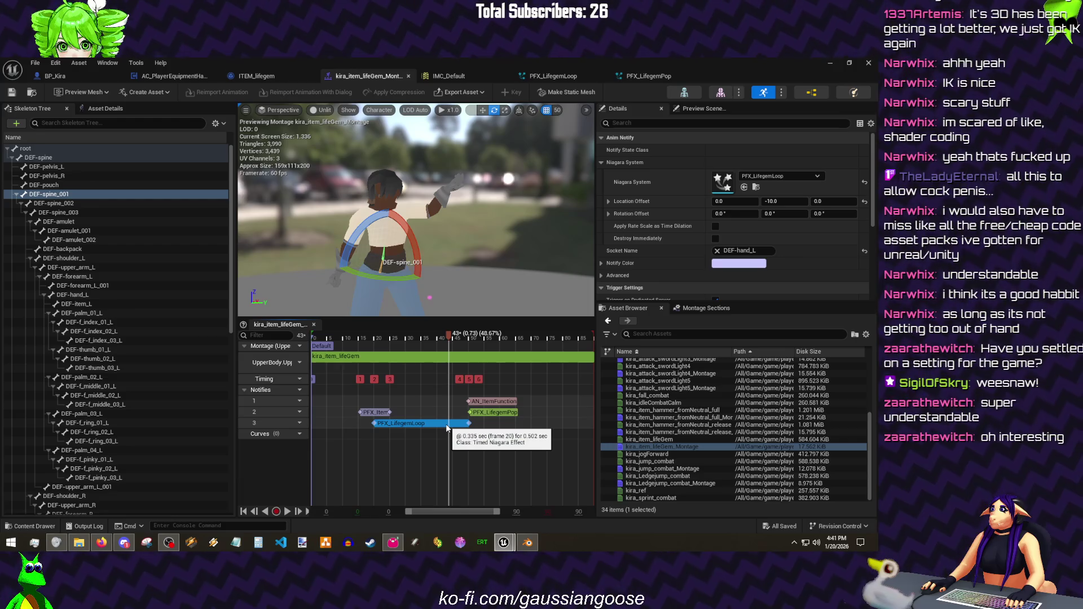
{"action": "left_click", "coordinate": [490, 411]}
{"action": "left_click", "coordinate": [796, 200]}
{"action": "type", "text": "-10"}
{"action": "key", "text": "Return"}
- Save all assets and launch a standalone play test from the level editor
{"action": "key", "text": "ctrl+s"}
{"action": "left_click", "coordinate": [35, 63]}
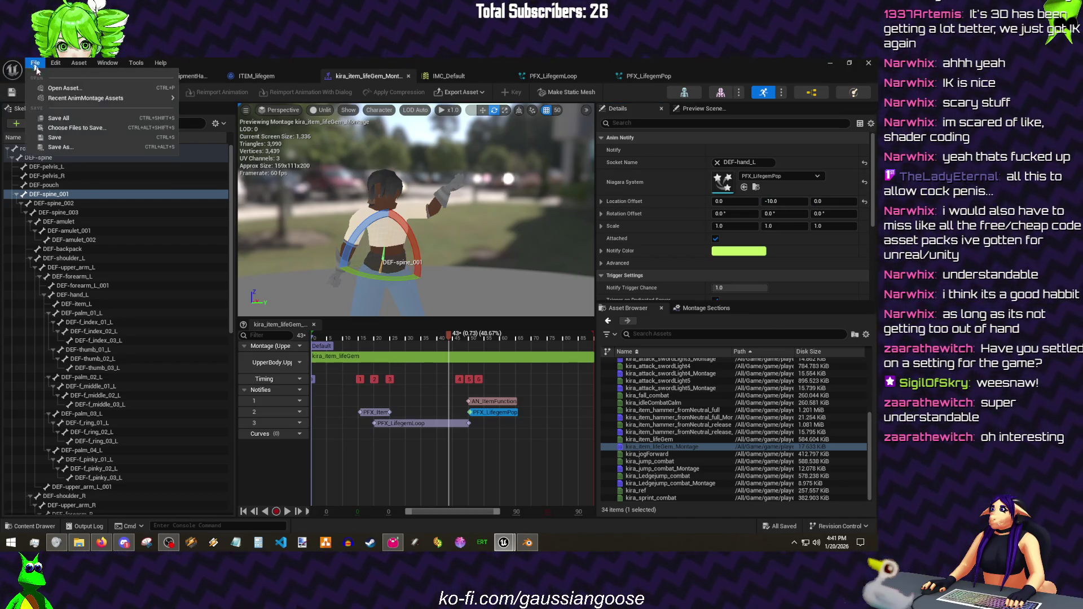
{"action": "left_click", "coordinate": [58, 119]}
{"action": "key", "text": "alt+Tab"}
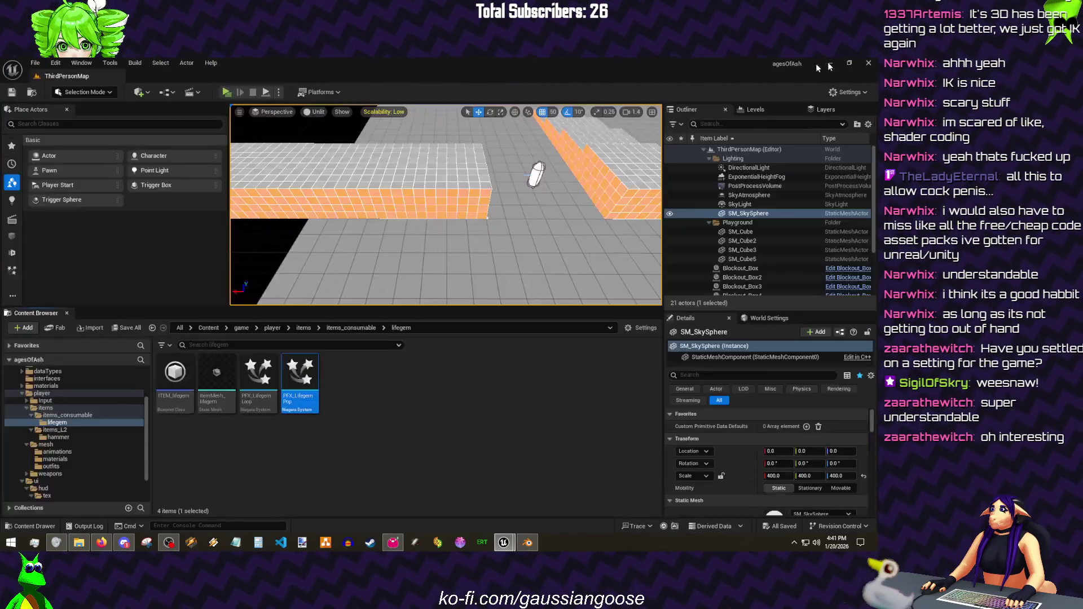
{"action": "left_click", "coordinate": [224, 92]}
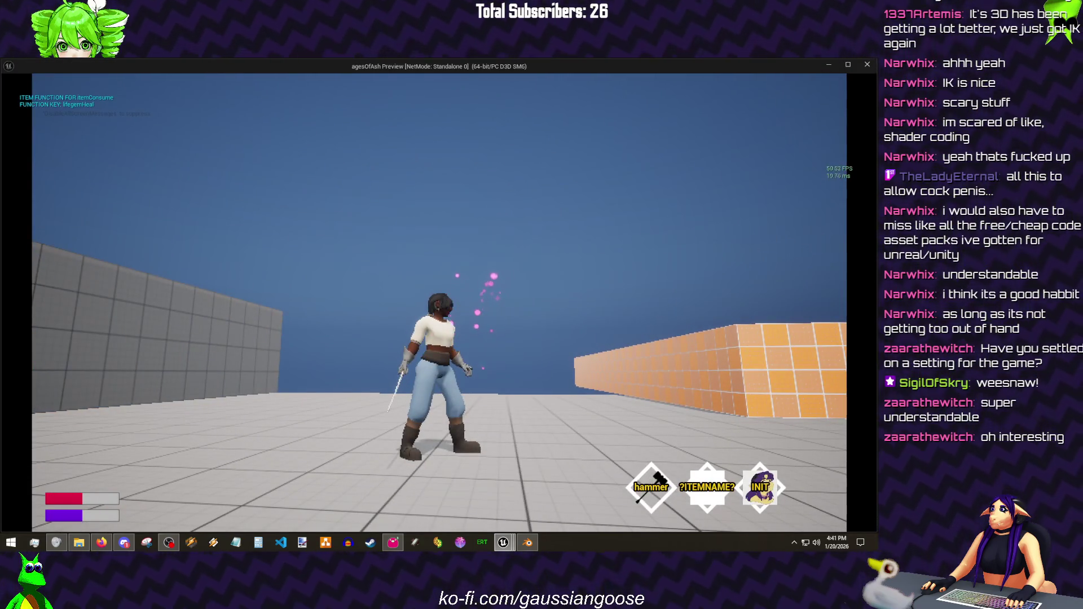
{"action": "key", "text": "a"}
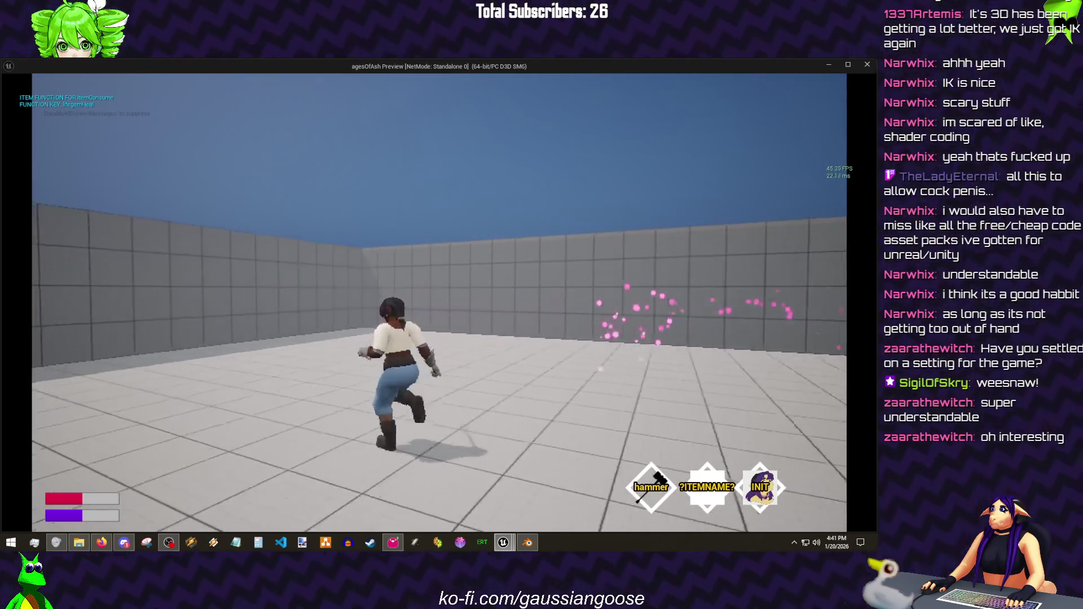
{"action": "key", "text": "w"}
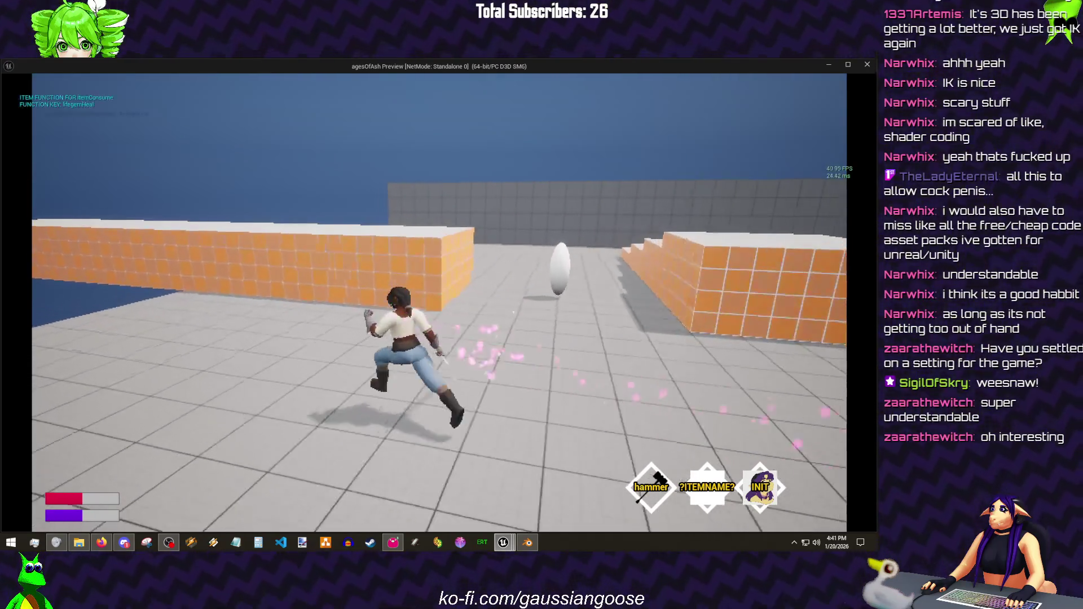
{"action": "key", "text": "space"}
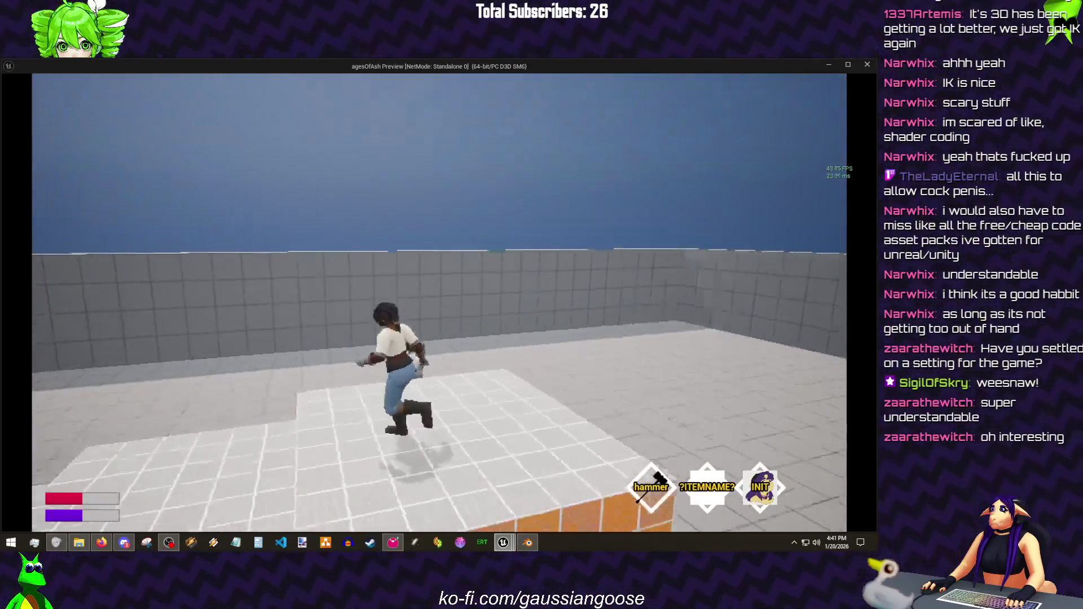
{"action": "key", "text": "1"}
{"action": "key", "text": "w"}
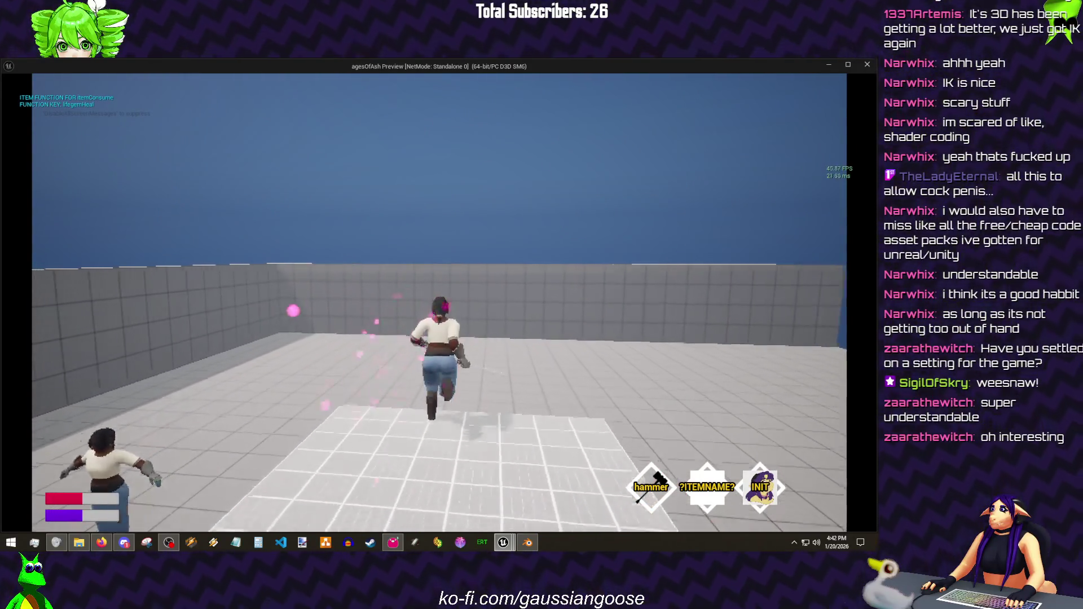
{"action": "key", "text": "space"}
{"action": "key", "text": "1"}
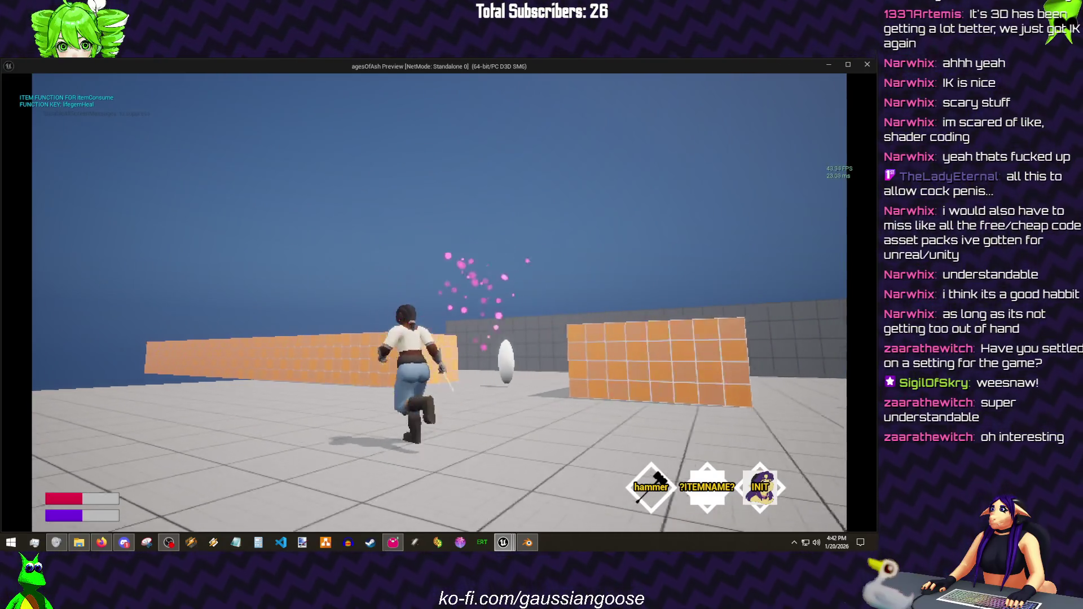
{"action": "key", "text": "Escape"}
{"action": "left_click_drag", "start_coordinate": [388, 194], "coordinate": [398, 222]}
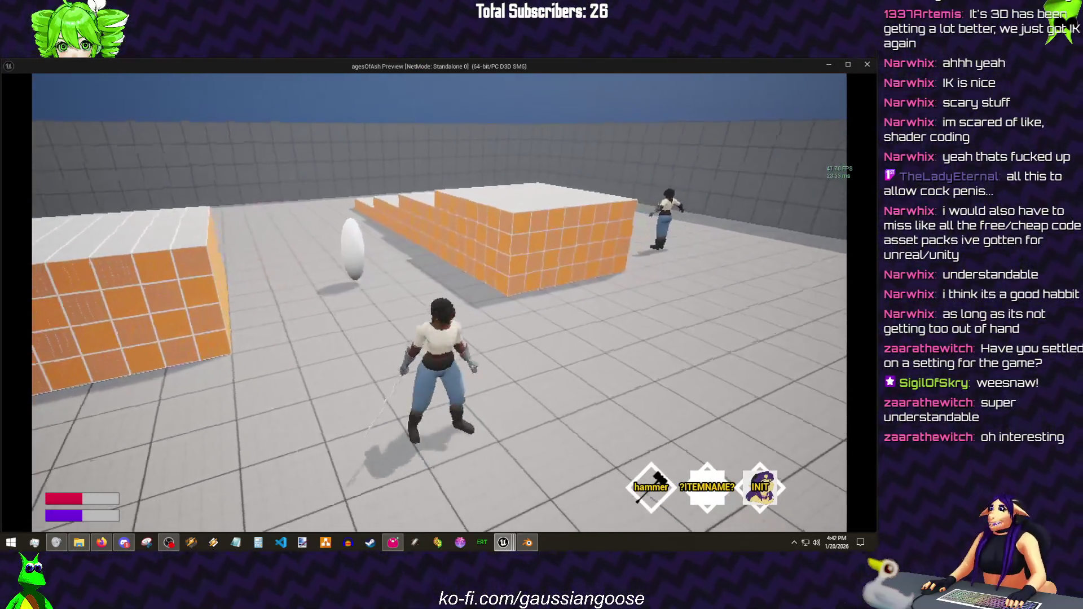
{"action": "key", "text": "w"}
{"action": "key", "text": "w"}
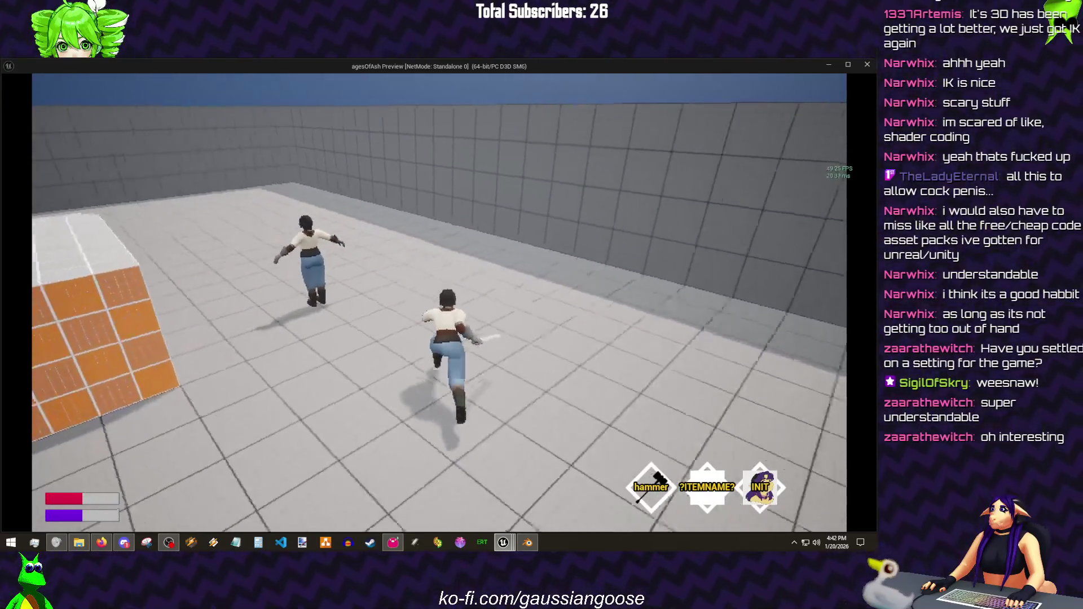
{"action": "key", "text": "w"}
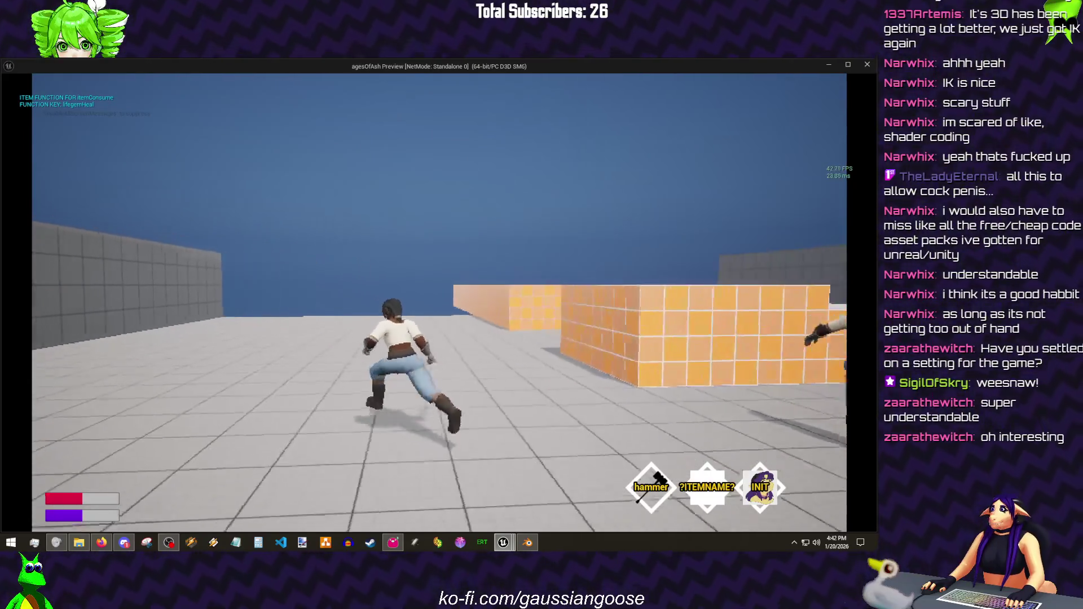
{"action": "key", "text": "w"}
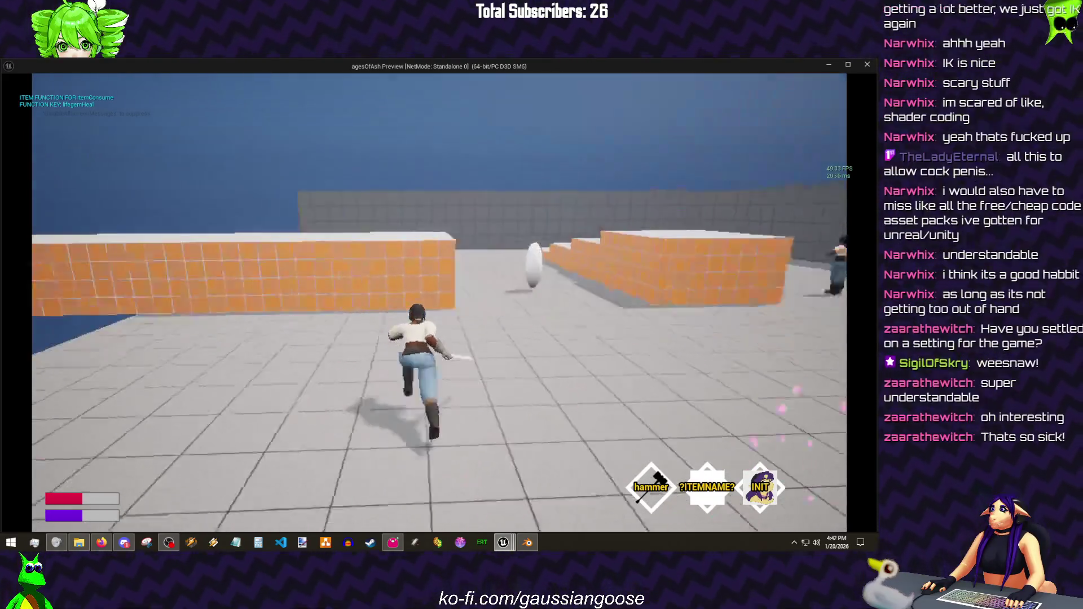
{"action": "key", "text": "w"}
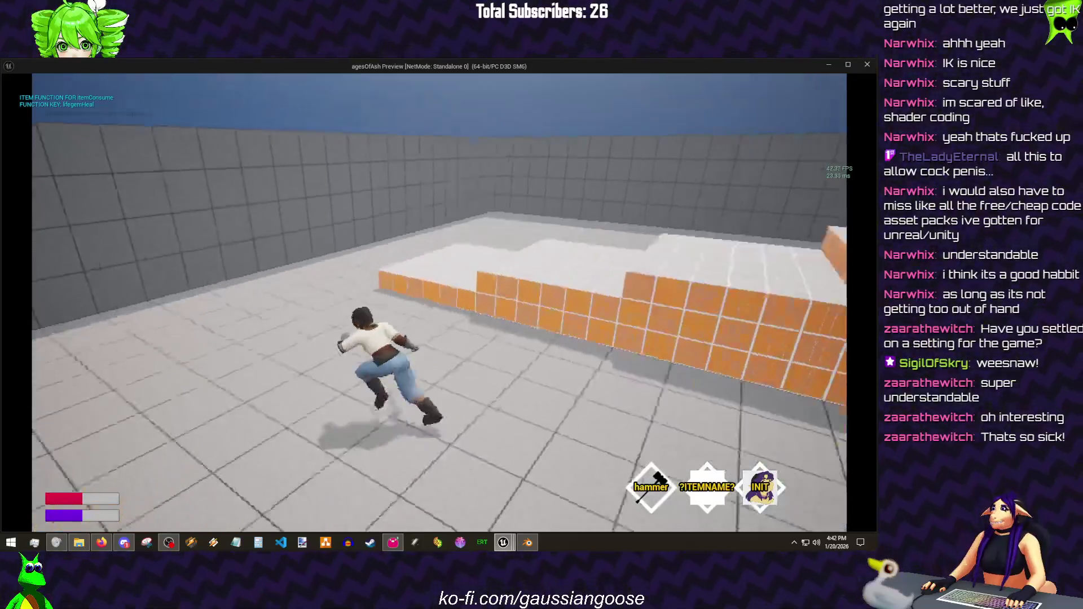
{"action": "key", "text": "w"}
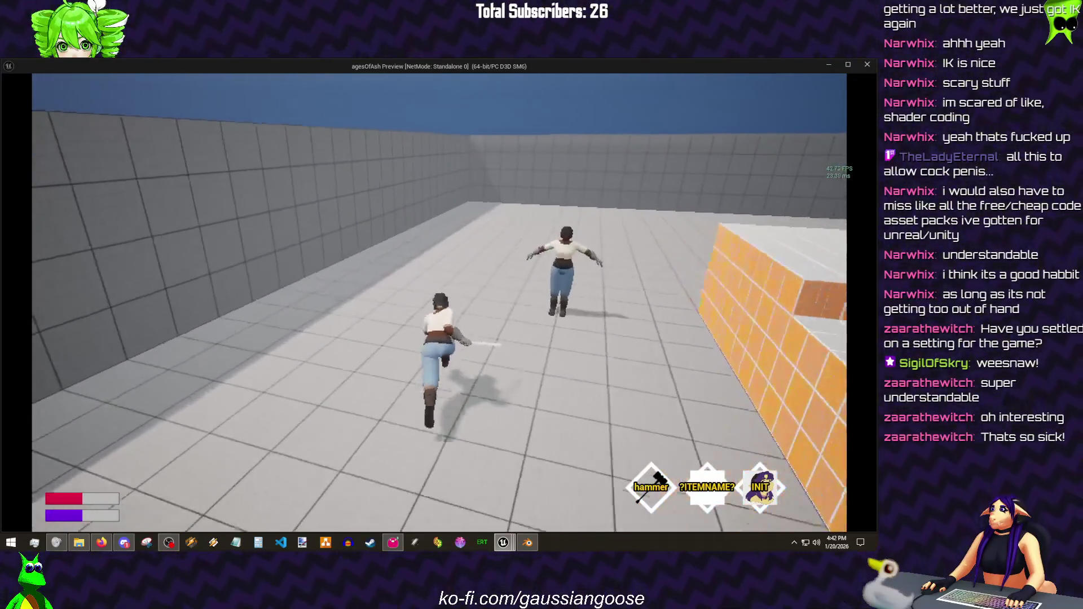
{"action": "key", "text": "w"}
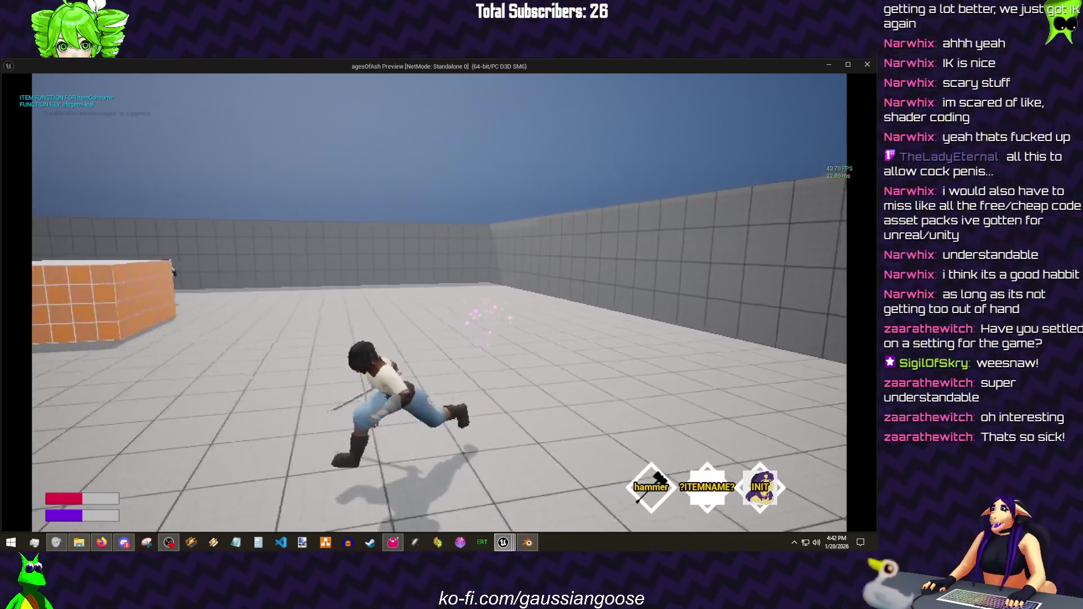
{"action": "key", "text": "w"}
{"action": "key", "text": "w"}
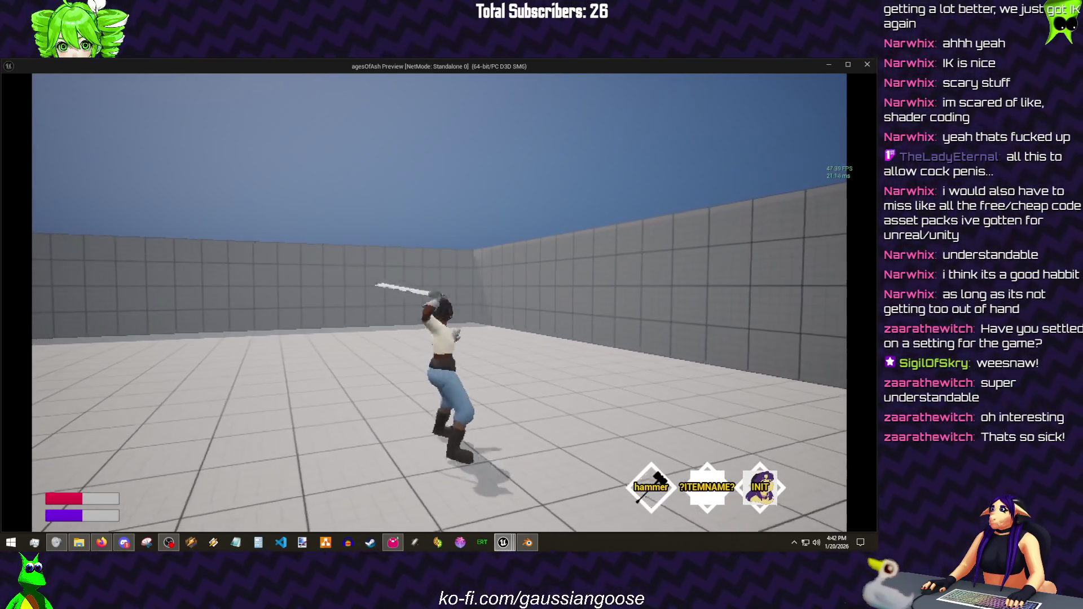
{"action": "key", "text": "w"}
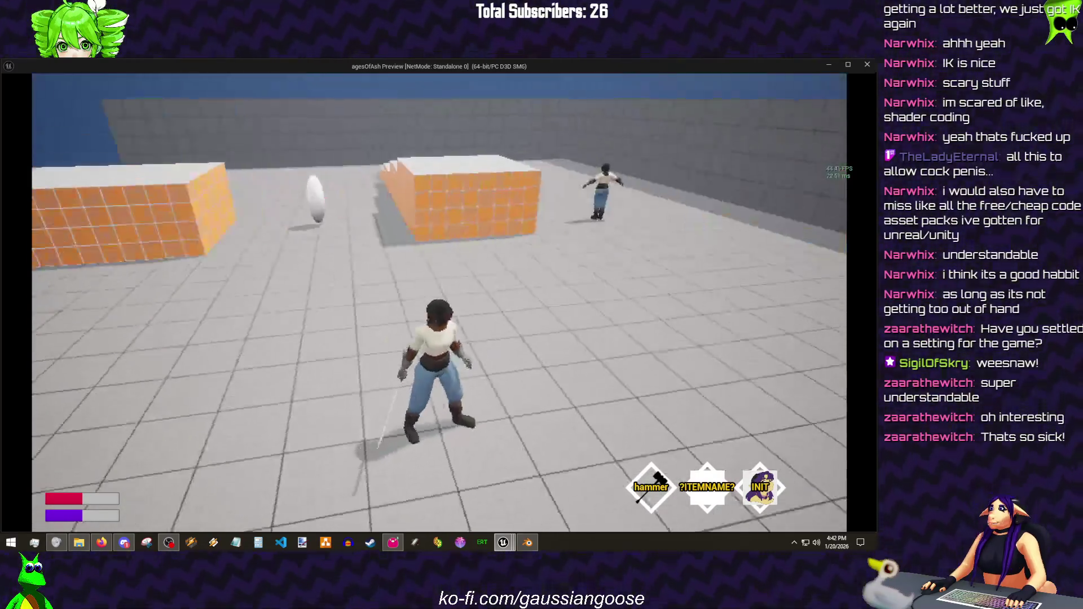
{"action": "key", "text": "Escape"}
{"action": "left_click", "coordinate": [35, 62]}
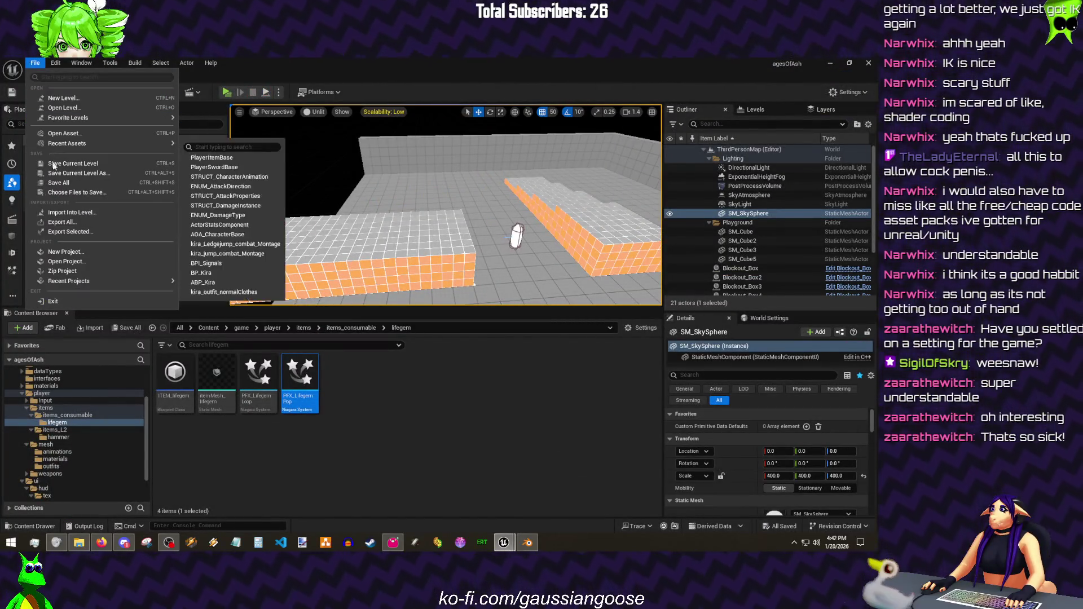
{"action": "left_click", "coordinate": [30, 91]}
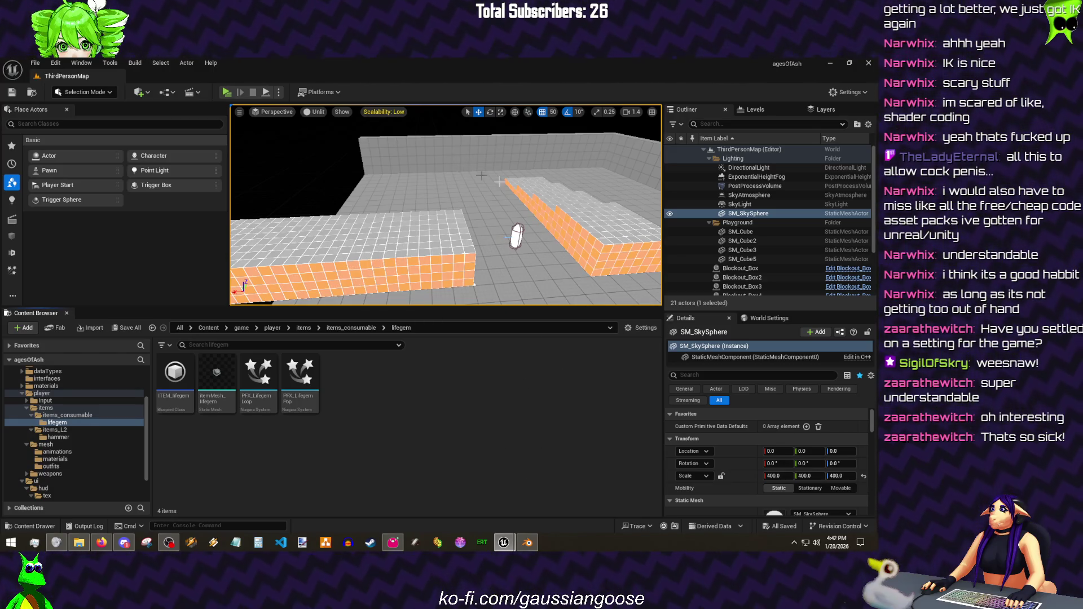
{"action": "left_click_drag", "start_coordinate": [485, 176], "coordinate": [525, 220]}
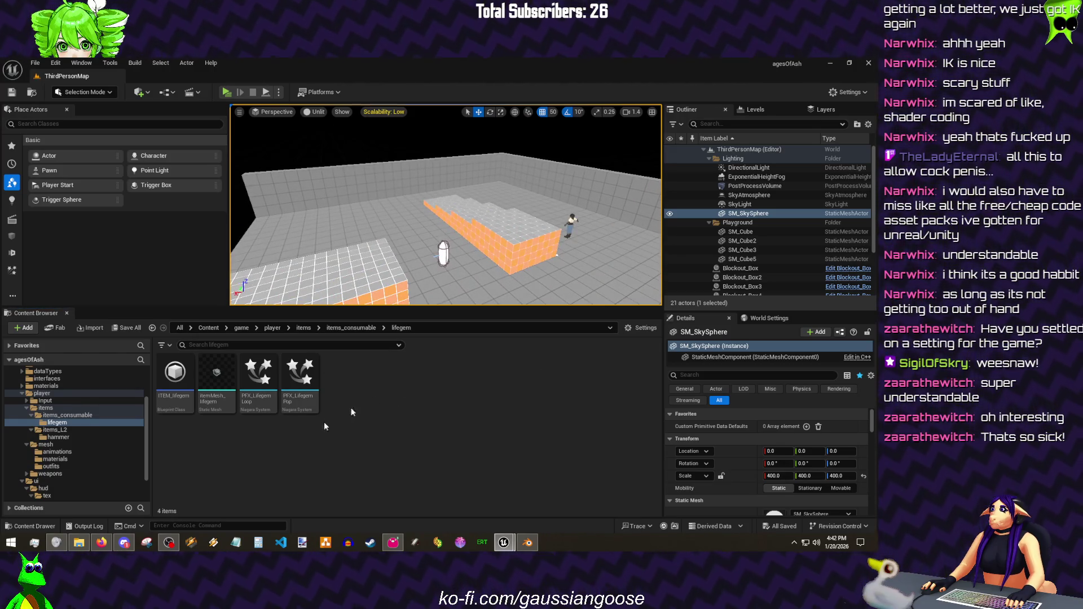
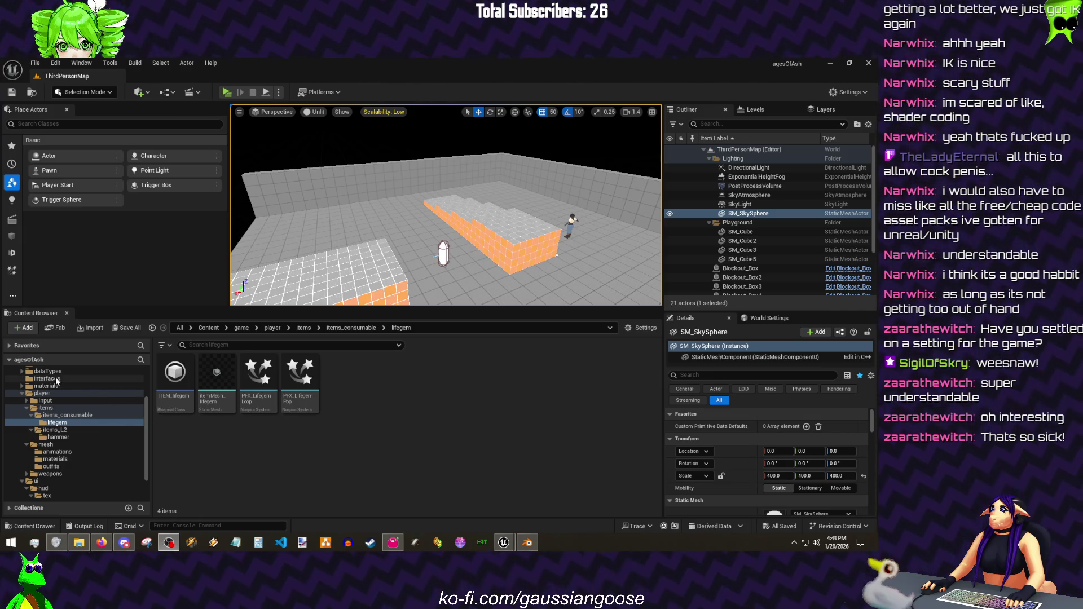
- Start a new Blueprint Class asset inside the notify folder
{"action": "left_click", "coordinate": [56, 379]}
{"action": "left_click", "coordinate": [43, 415]}
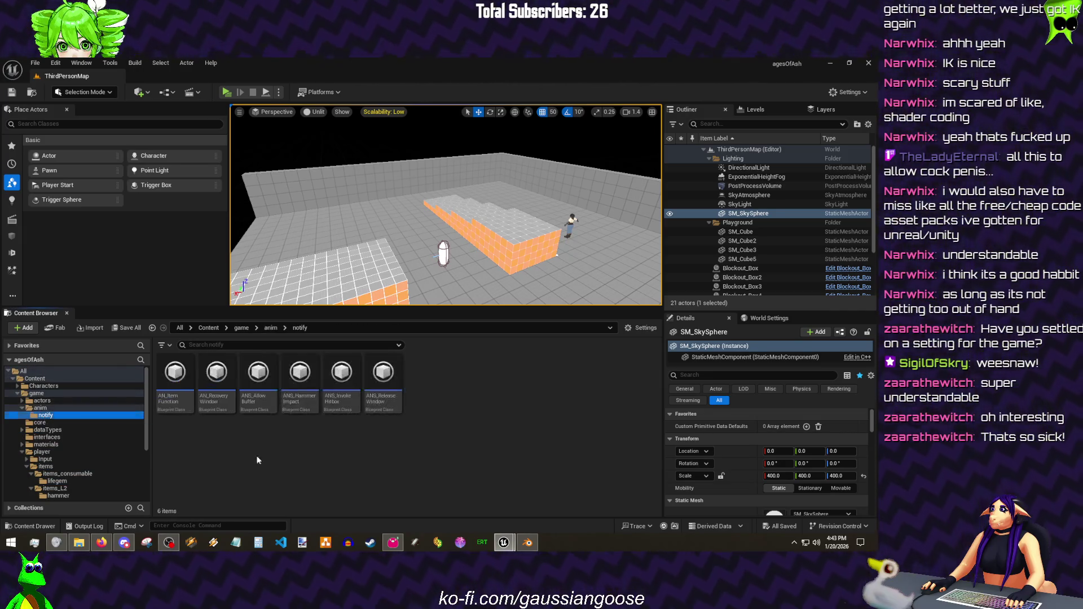
{"action": "right_click", "coordinate": [257, 441]}
{"action": "left_click", "coordinate": [300, 179]}
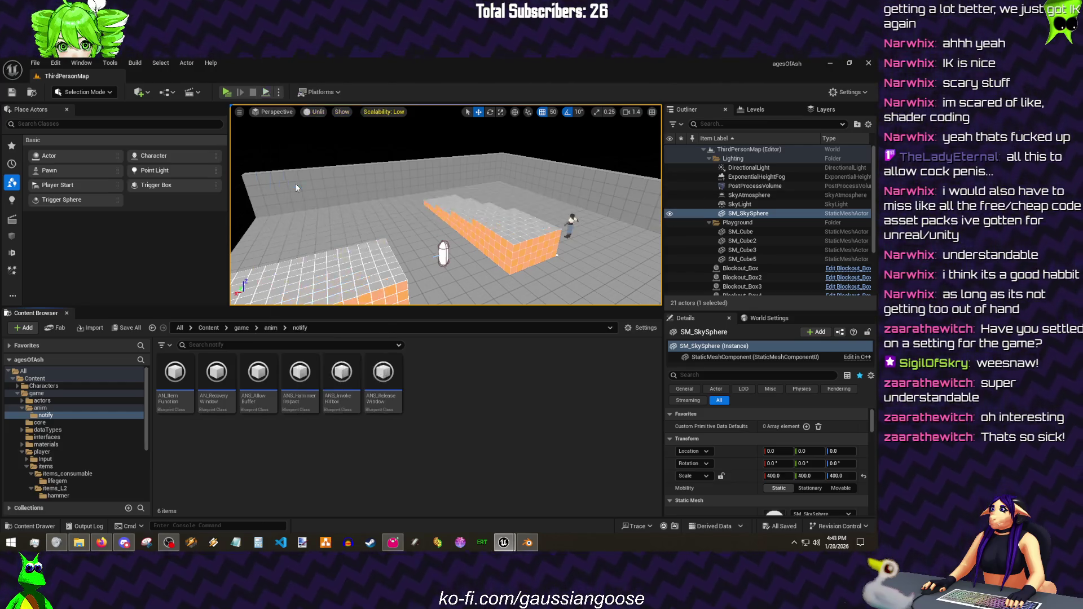
{"action": "type", "text": "animno"}
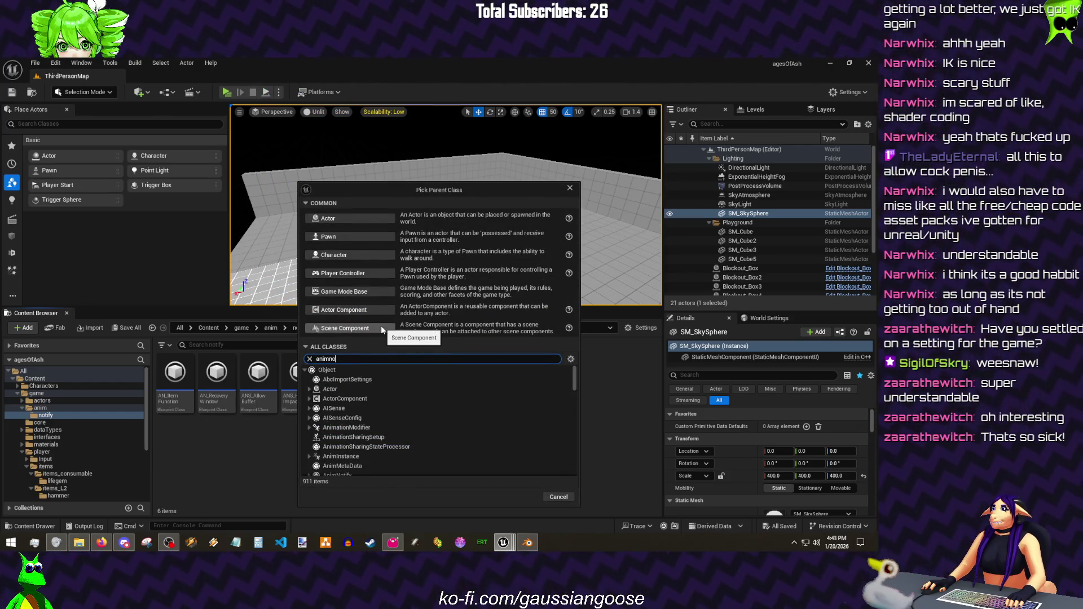
{"action": "type", "text": "tify"}
- Pick AnimNotifyState as parent, name the asset ANS_LimitTurnSpeed, and open it for editing
{"action": "left_click", "coordinate": [571, 359]}
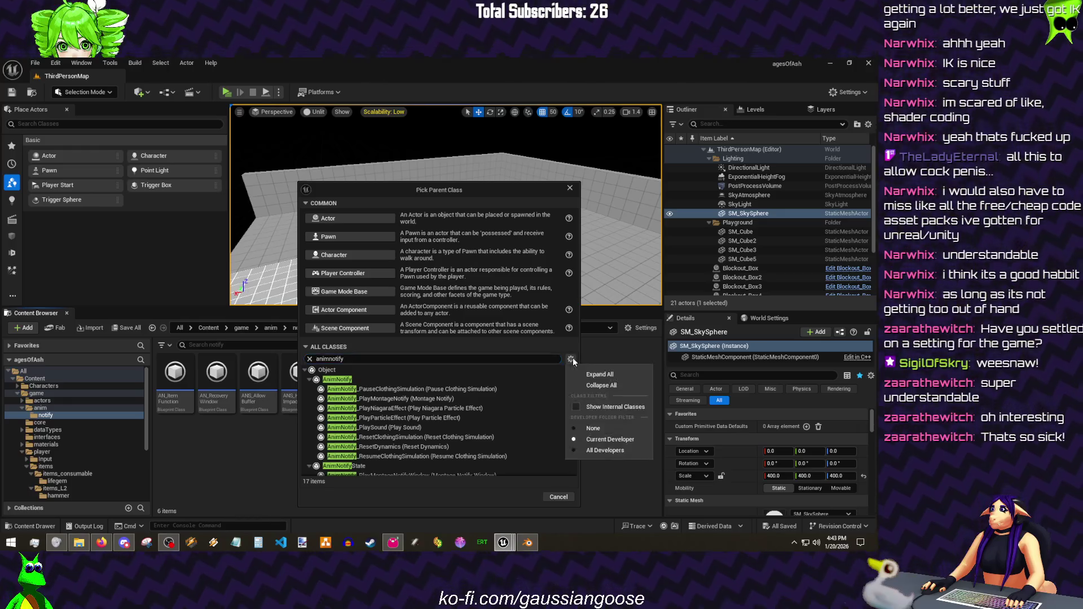
{"action": "left_click", "coordinate": [572, 360]}
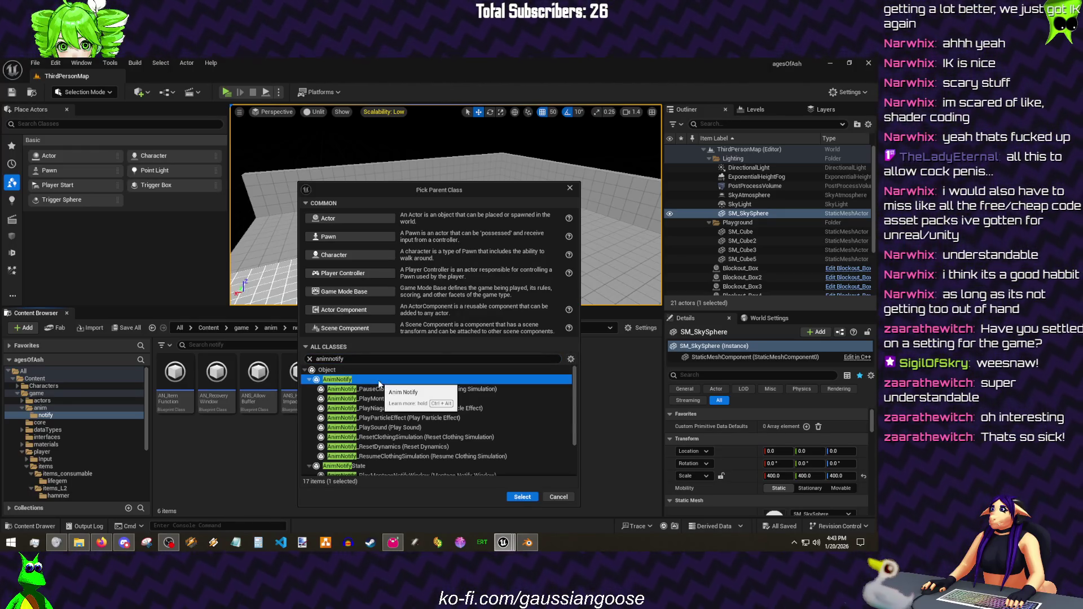
{"action": "left_click", "coordinate": [518, 498]}
{"action": "type", "text": "ANS_"}
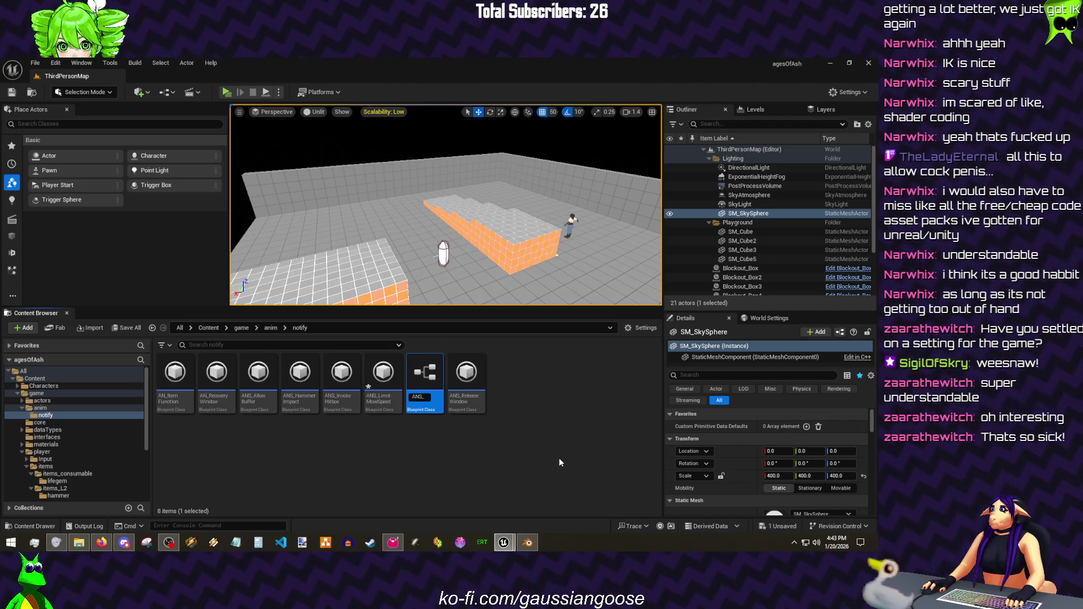
{"action": "type", "text": "LimitTur"}
{"action": "type", "text": "nSpeed"}
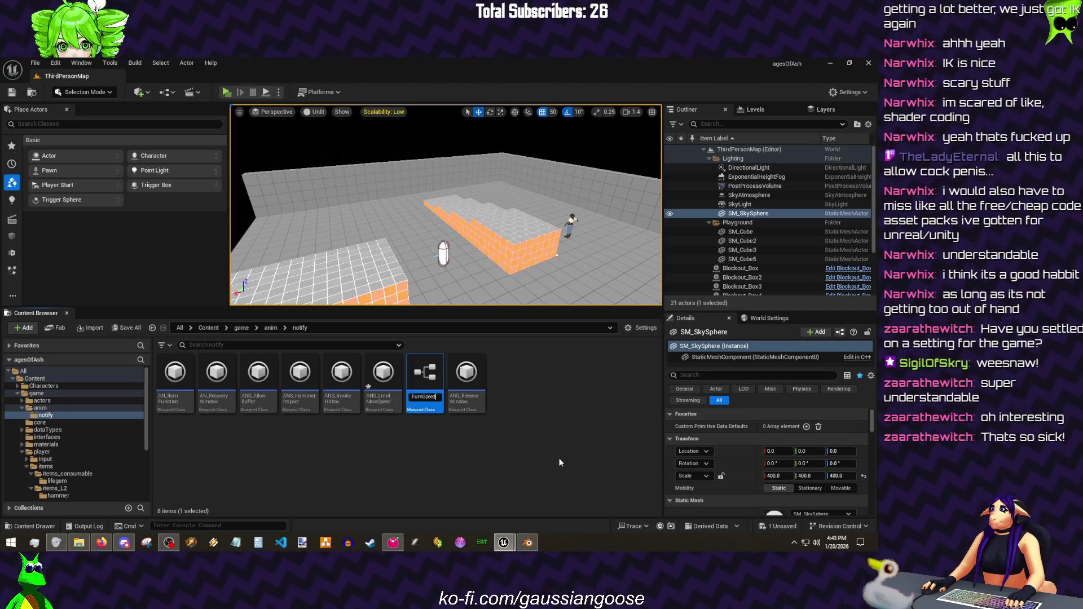
{"action": "left_click", "coordinate": [559, 458]}
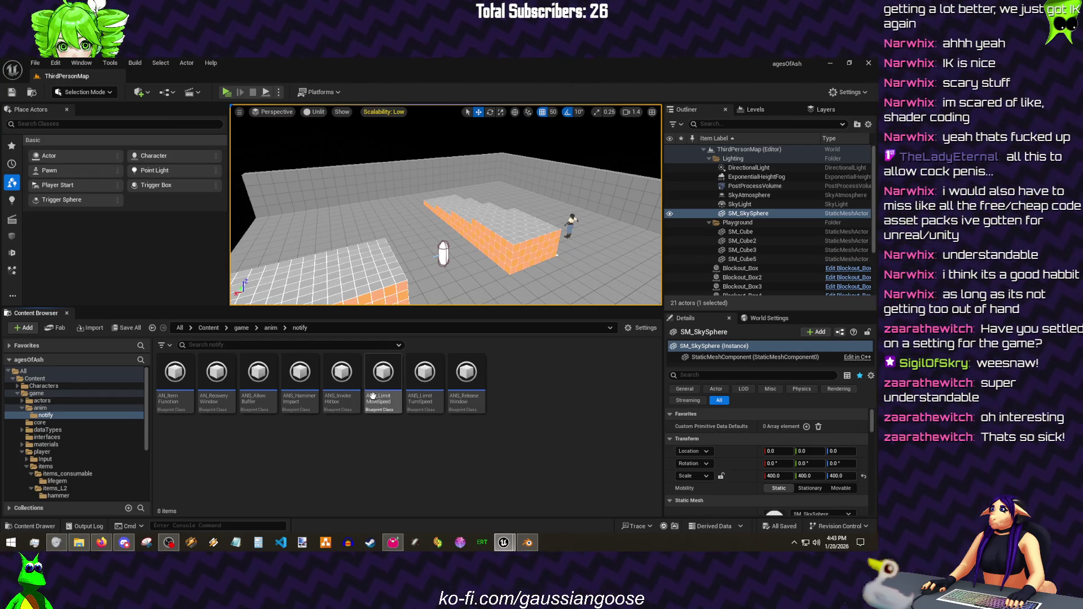
{"action": "double_click", "coordinate": [423, 386]}
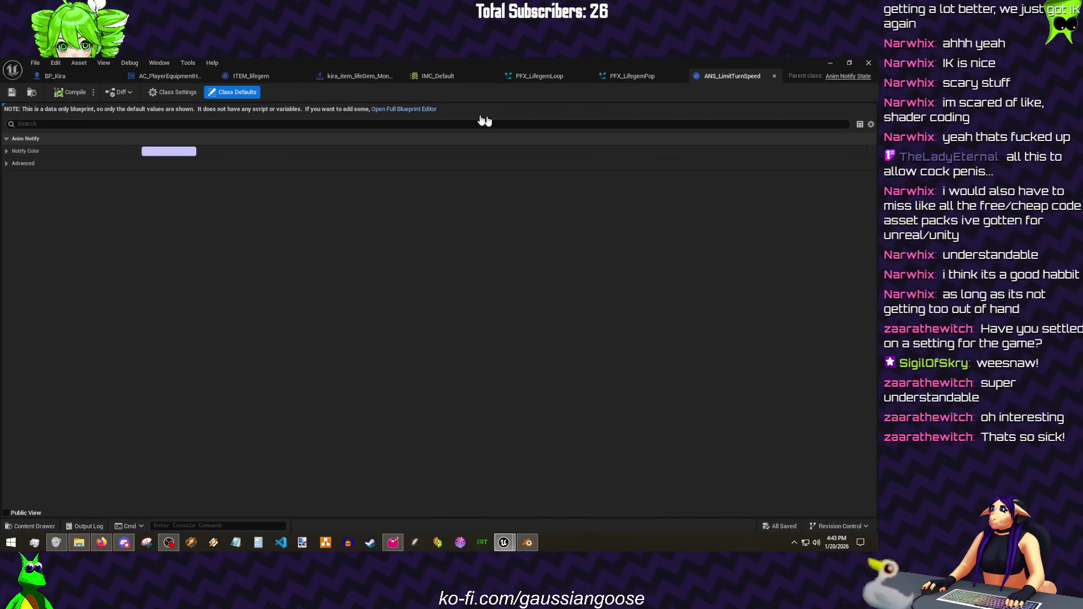
- Add a Received Notify Begin override in the full Blueprint editor
{"action": "left_click", "coordinate": [404, 109]}
{"action": "left_click", "coordinate": [223, 138]}
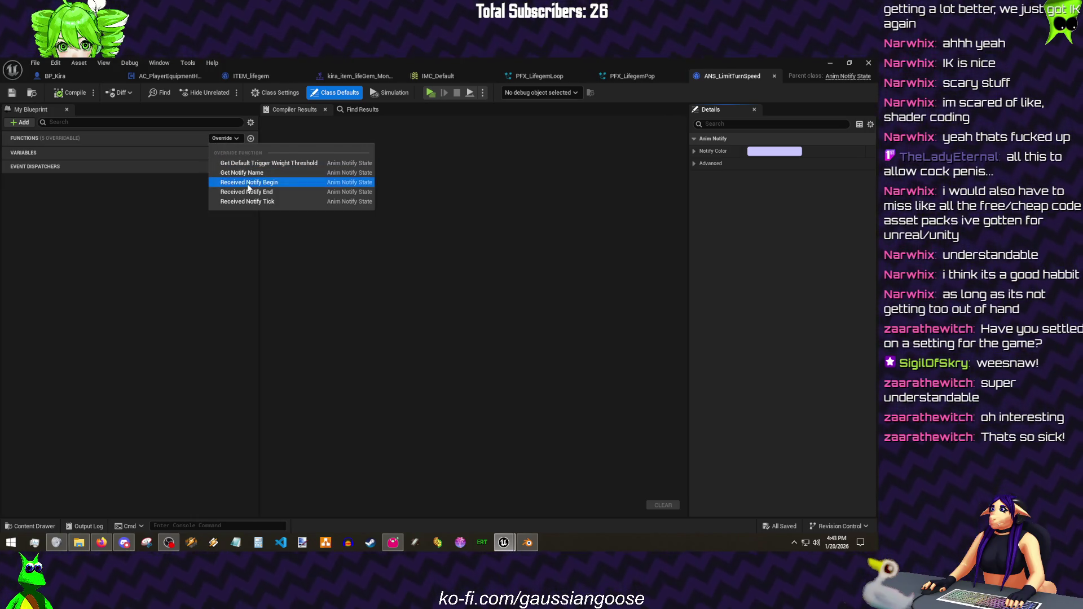
{"action": "left_click", "coordinate": [249, 182]}
{"action": "left_click_drag", "start_coordinate": [423, 229], "coordinate": [303, 228]}
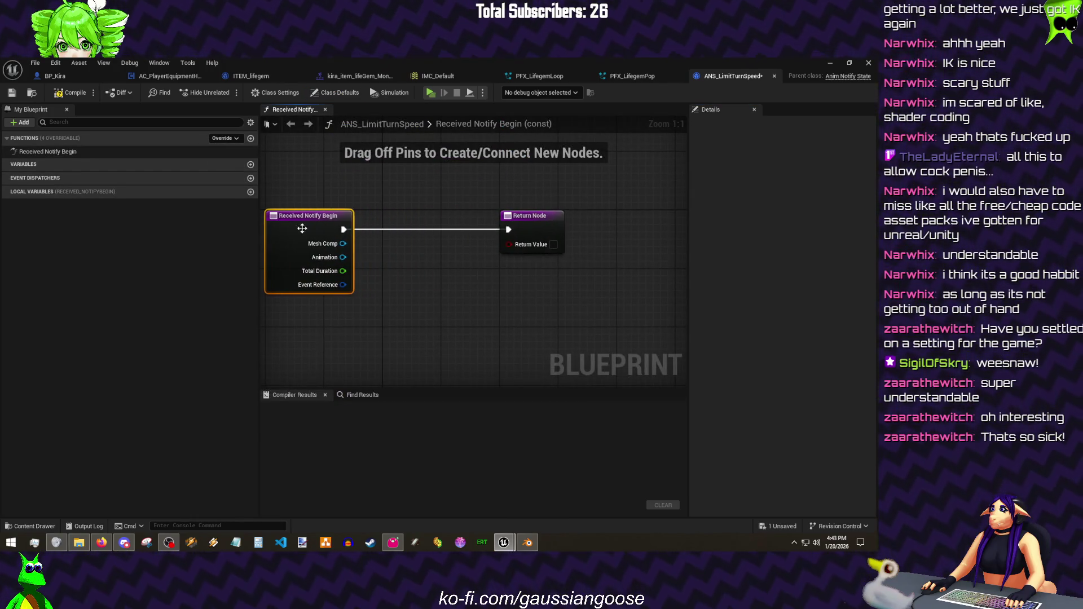
- Compile and save ANS_LimitTurnSpeed, return to the level, and bring up BPI_Signals
{"action": "left_click", "coordinate": [72, 92]}
{"action": "left_click", "coordinate": [35, 64]}
{"action": "left_click", "coordinate": [57, 128]}
{"action": "left_click", "coordinate": [829, 62]}
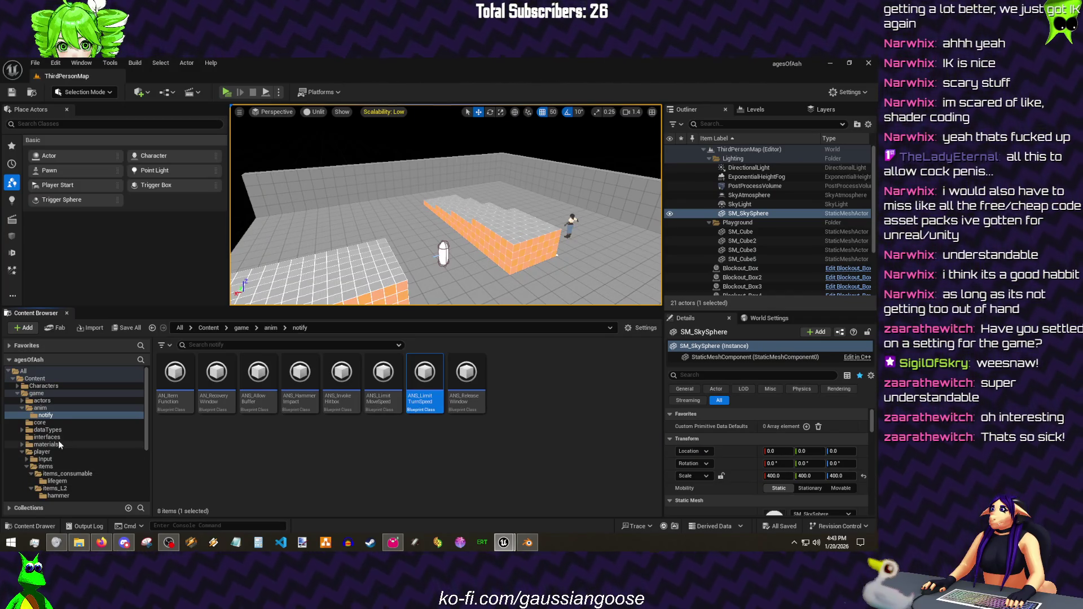
{"action": "left_click", "coordinate": [58, 438]}
{"action": "double_click", "coordinate": [170, 402]}
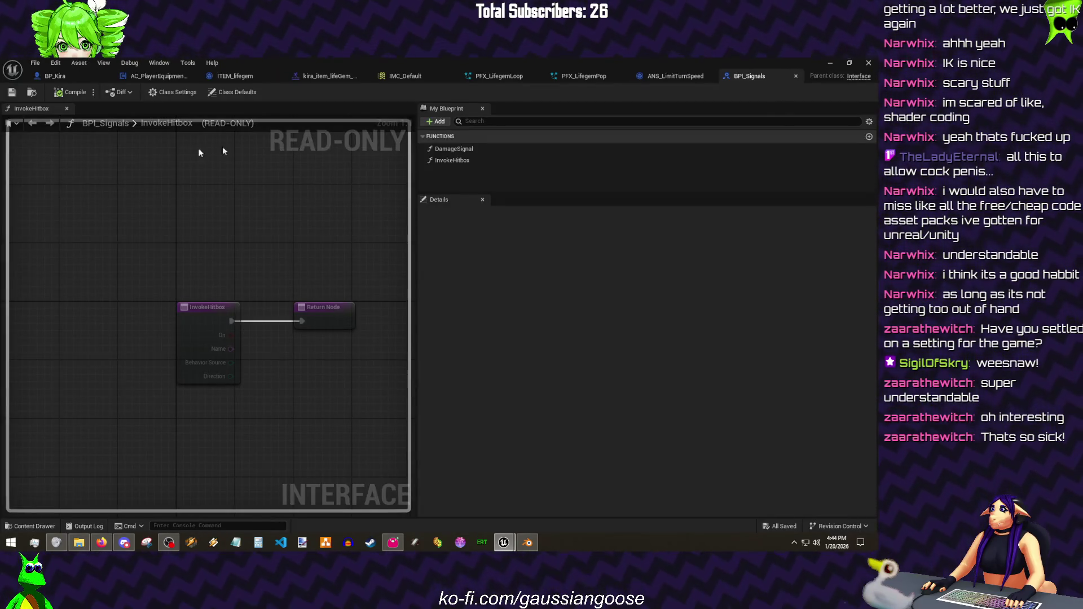
- Add a LimitTurnSpeed function with one input parameter to BPI_Signals
{"action": "left_click", "coordinate": [435, 121]}
{"action": "left_click", "coordinate": [488, 155]}
{"action": "type", "text": "LimitTurnSpeed"}
{"action": "key", "text": "Return"}
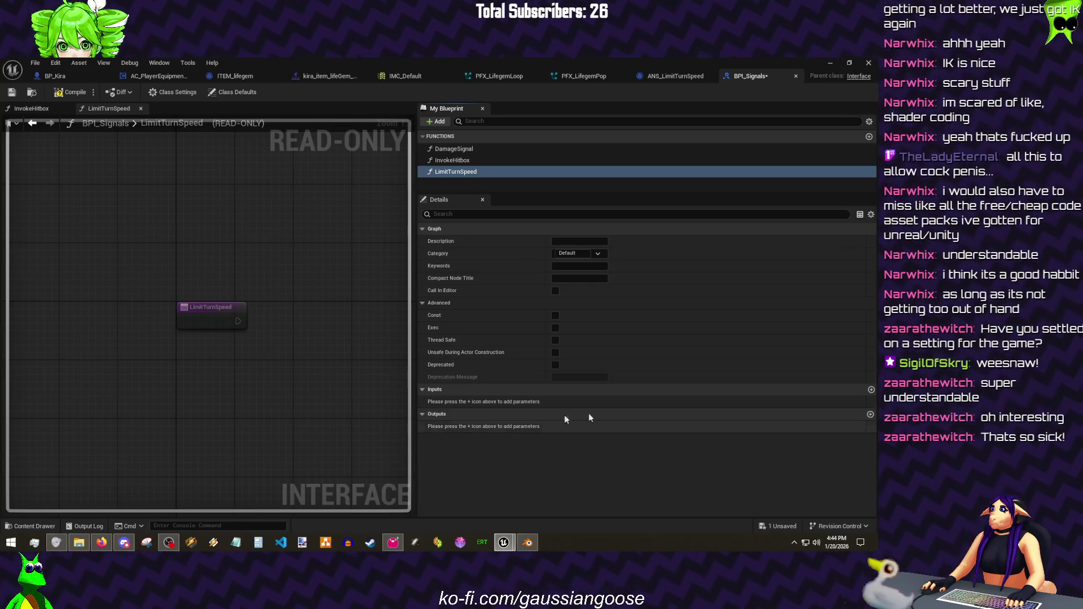
{"action": "left_click", "coordinate": [871, 389]}
- Make the input a Float named newRotationSpeedZ
{"action": "left_click", "coordinate": [594, 401]}
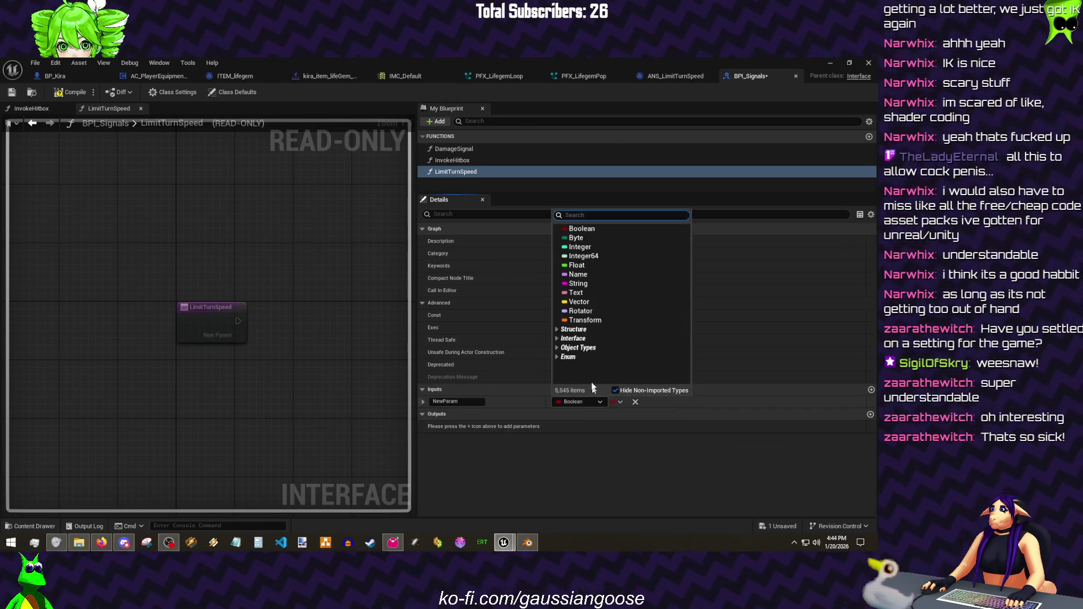
{"action": "left_click", "coordinate": [576, 312]}
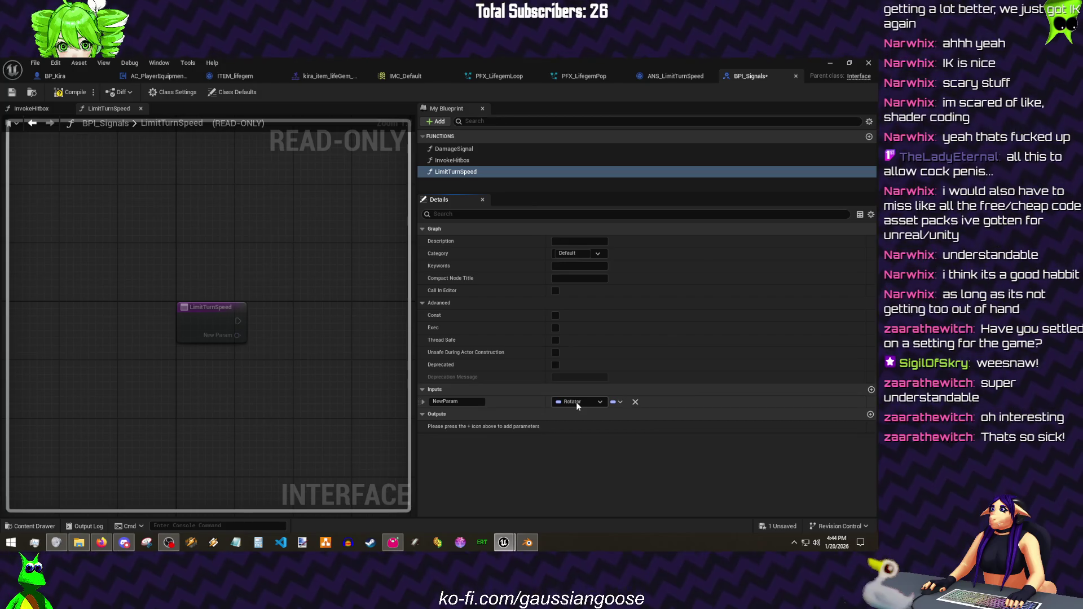
{"action": "left_click", "coordinate": [576, 402]}
{"action": "left_click", "coordinate": [576, 266]}
{"action": "left_click", "coordinate": [459, 402]}
{"action": "type", "text": "Z"}
{"action": "key", "text": "Return"}
- Save the BPI_Signals interface and close the InvokeHitbox graph
{"action": "left_click", "coordinate": [59, 92]}
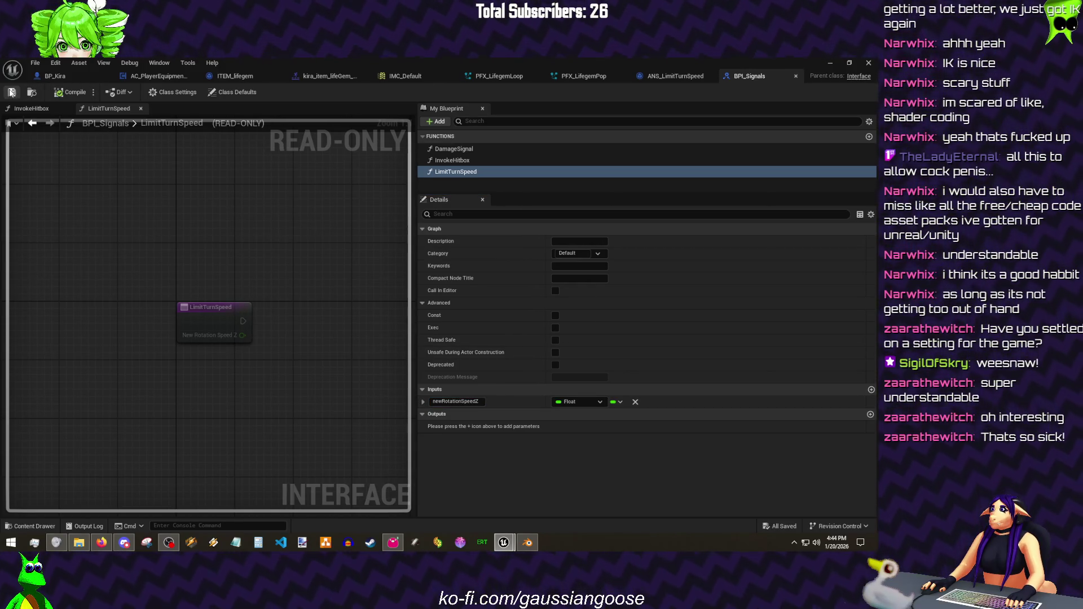
{"action": "left_click", "coordinate": [60, 108]}
{"action": "left_click", "coordinate": [33, 66]}
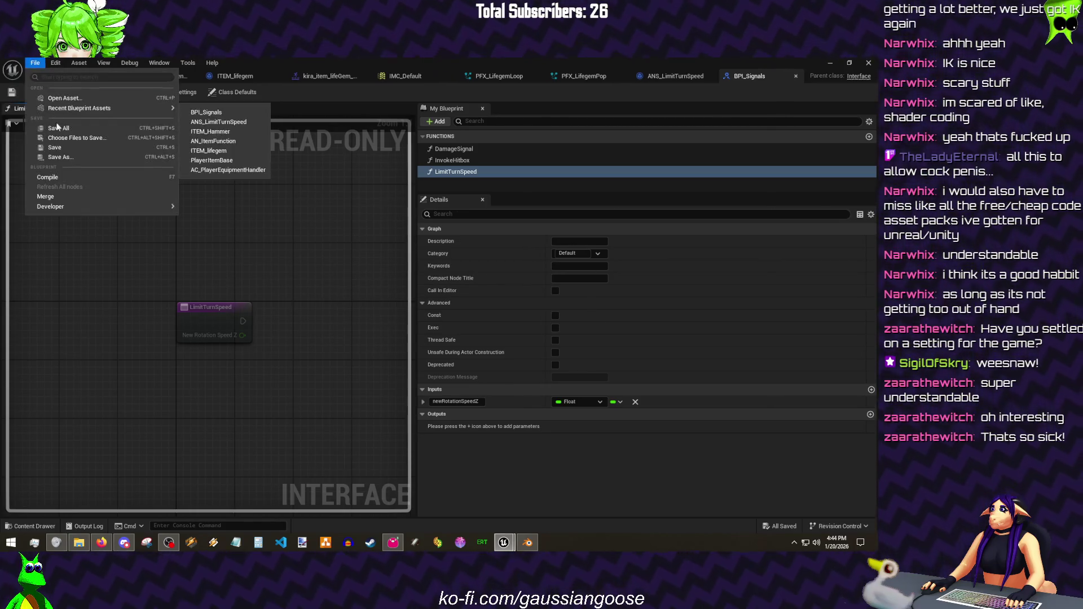
- From Mesh Comp, get the owner and call Limit Turn Speed on it
{"action": "left_click", "coordinate": [666, 79]}
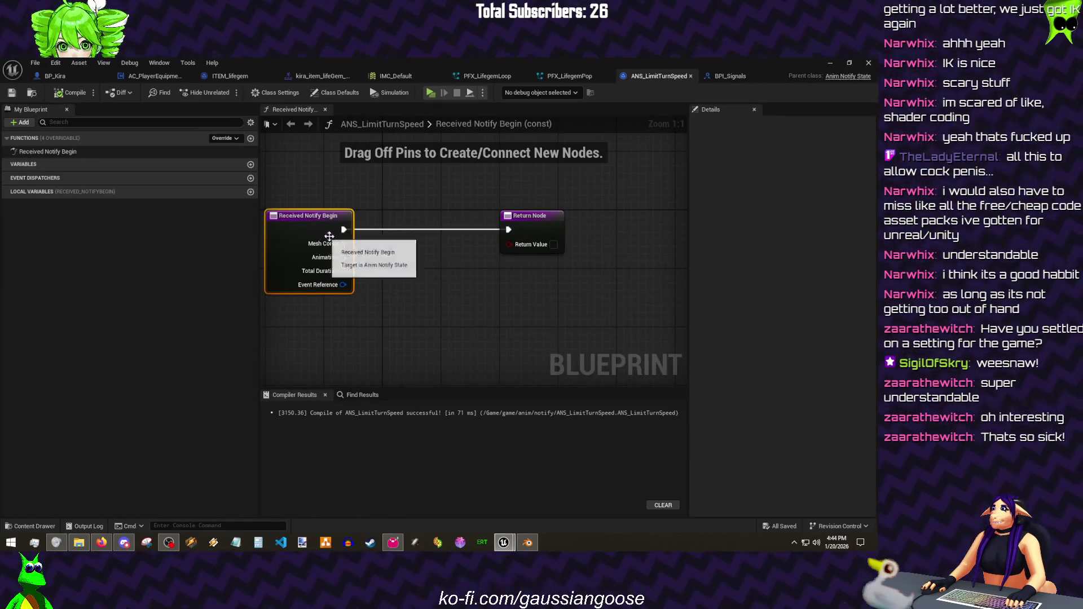
{"action": "left_click_drag", "start_coordinate": [343, 243], "coordinate": [358, 312]}
{"action": "type", "text": "owne"}
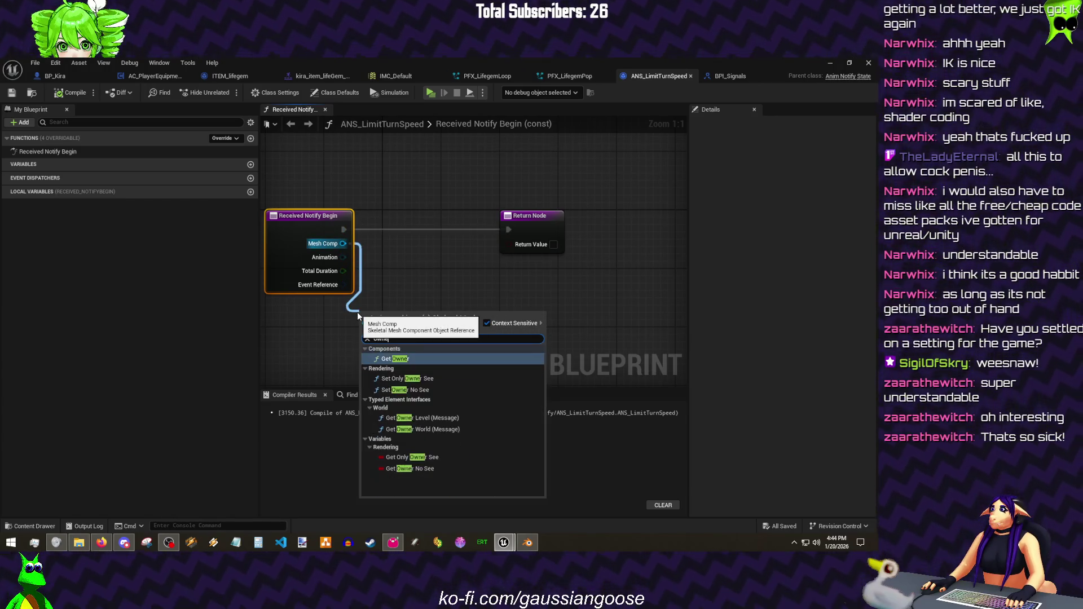
{"action": "key", "text": "Return"}
{"action": "left_click_drag", "start_coordinate": [459, 296], "coordinate": [465, 283]}
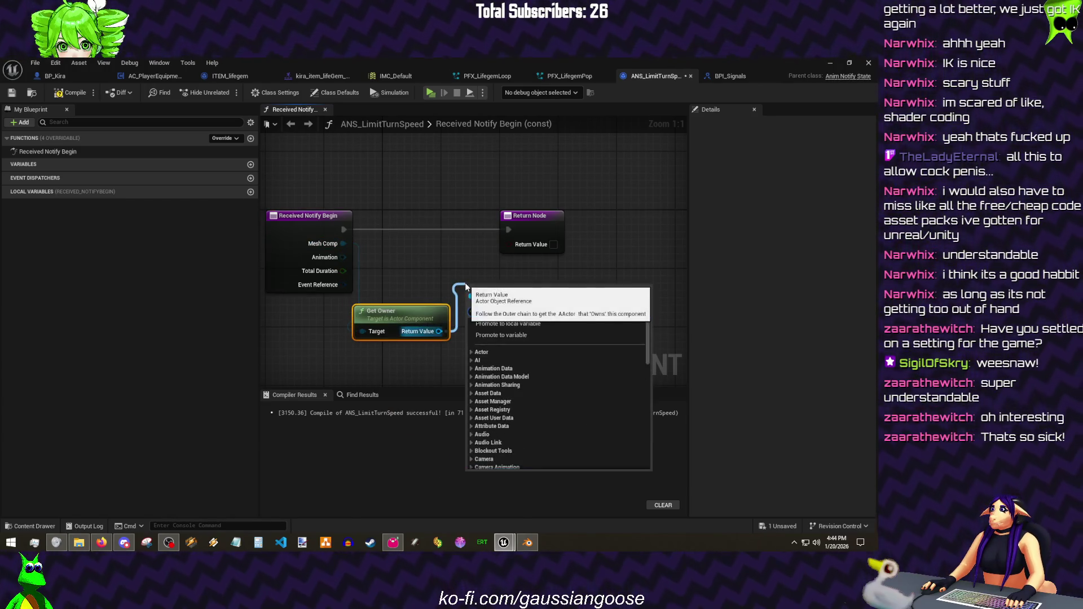
{"action": "type", "text": "limit"}
{"action": "key", "text": "Return"}
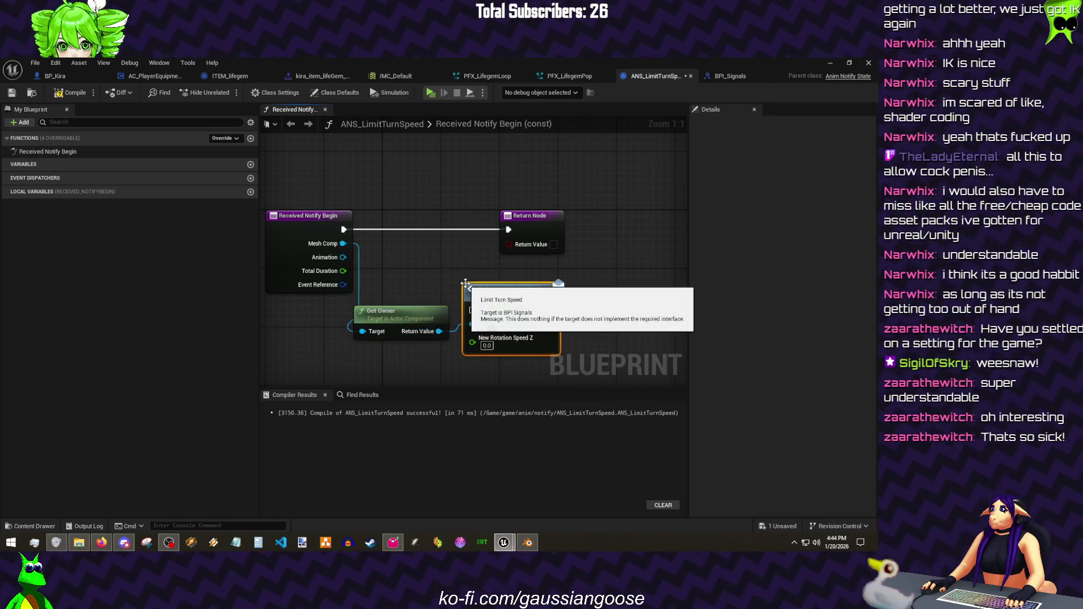
- Wire Limit Turn Speed into the execution flow and promote its pin to New Rotation Speed Z
{"action": "left_click_drag", "start_coordinate": [487, 304], "coordinate": [410, 227]}
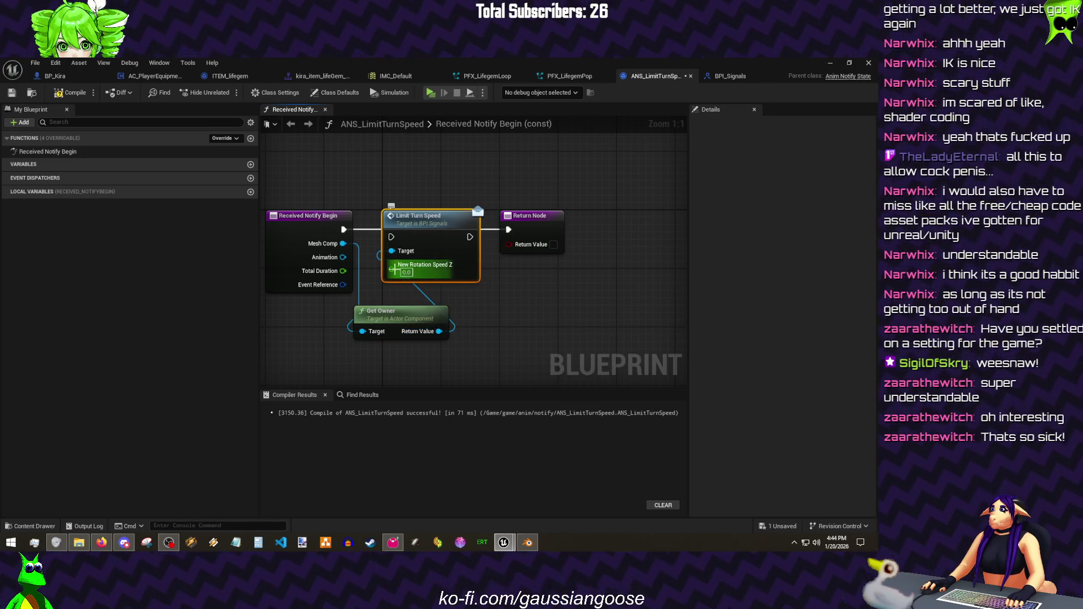
{"action": "left_click_drag", "start_coordinate": [392, 270], "coordinate": [480, 308]}
{"action": "left_click", "coordinate": [507, 342]}
{"action": "key", "text": "Return"}
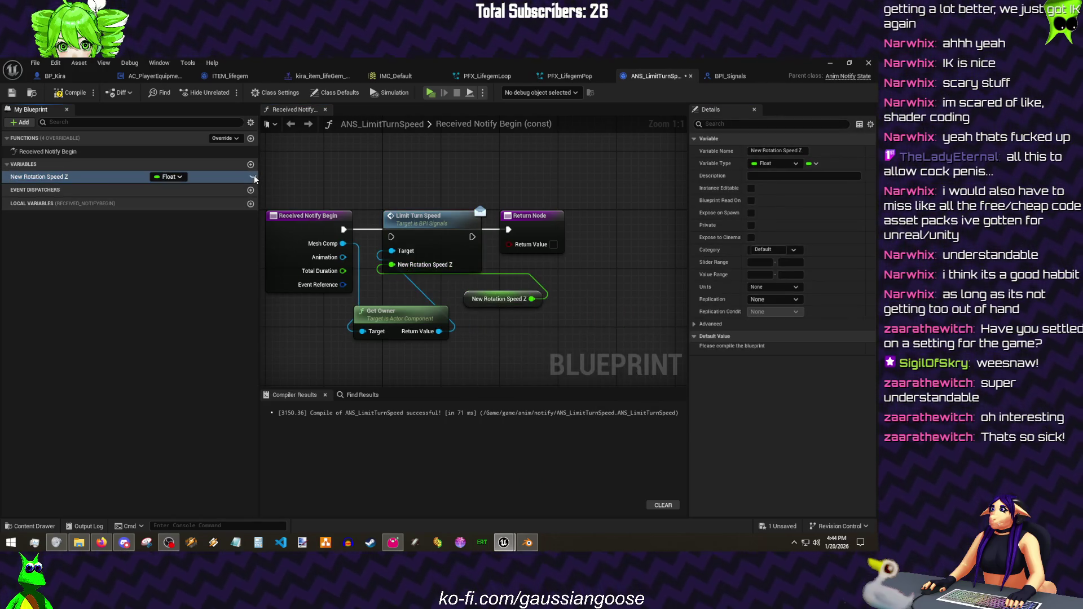
{"action": "left_click_drag", "start_coordinate": [343, 229], "coordinate": [391, 237]}
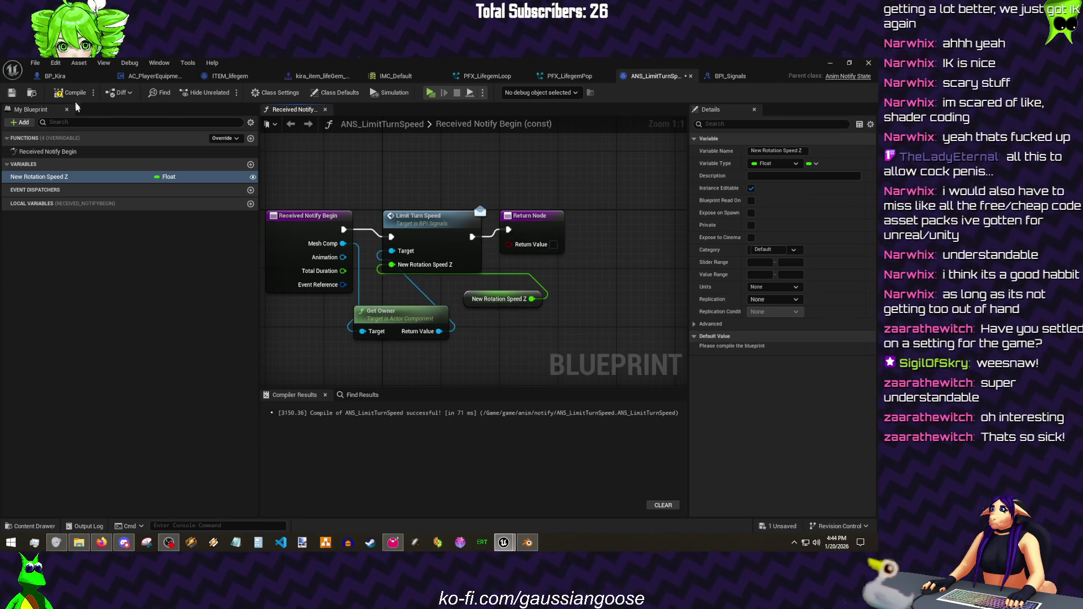
- Compile the notify blueprint and switch to the BPI_Signals editor
{"action": "left_click", "coordinate": [236, 139]}
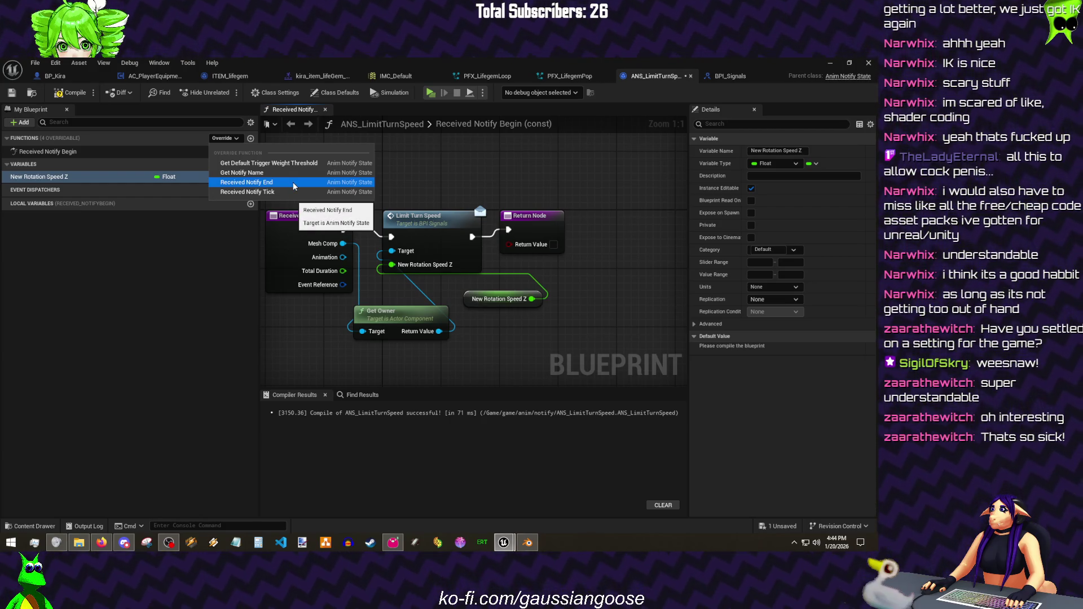
{"action": "left_click", "coordinate": [69, 93]}
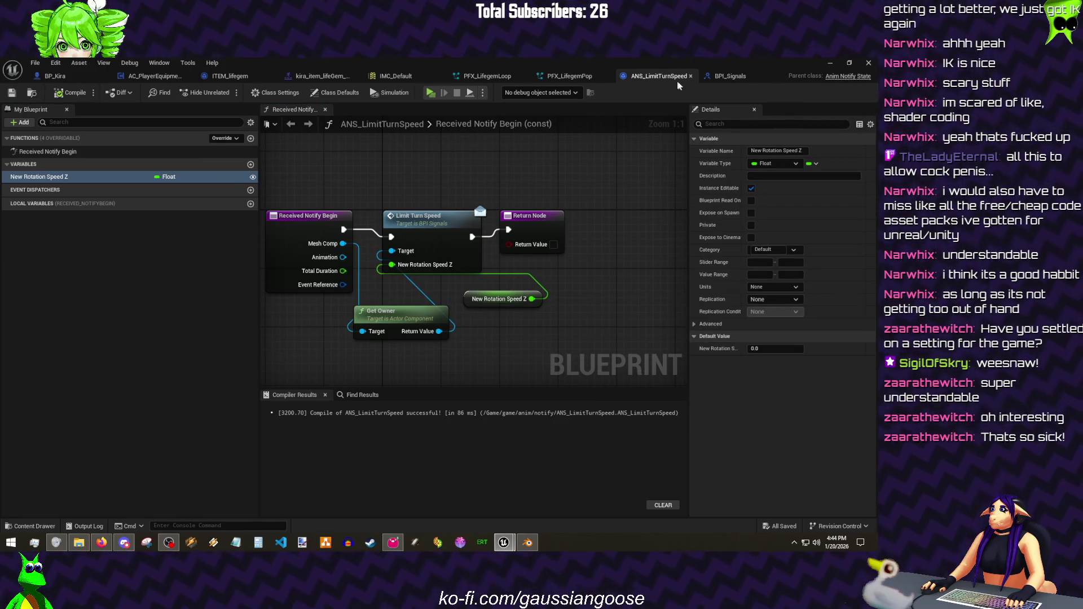
{"action": "left_click", "coordinate": [729, 76]}
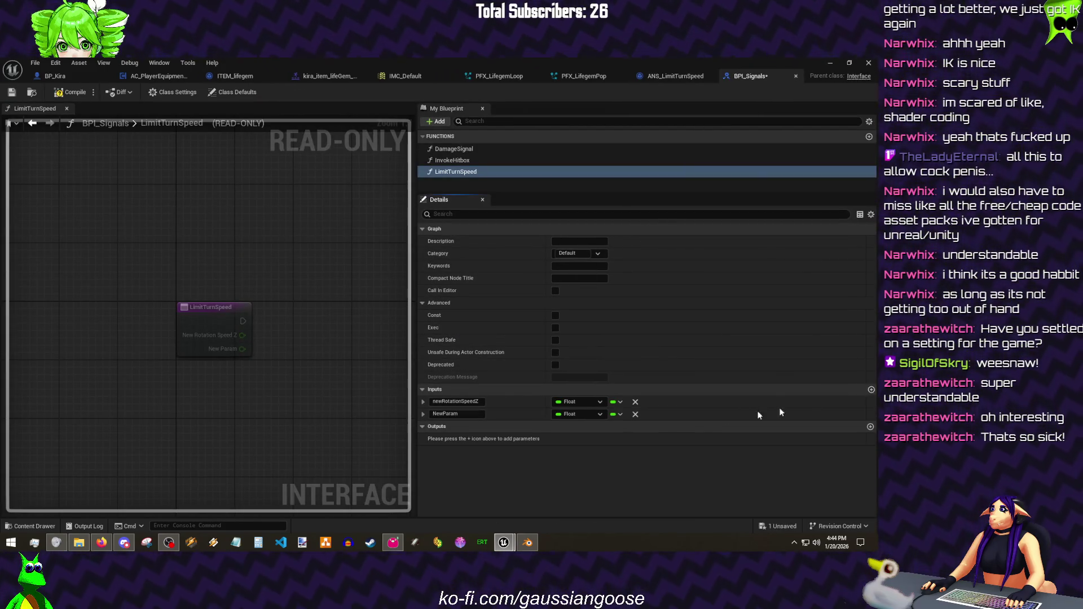
- Add a Boolean input named reset to LimitTurnSpeed and save BPI_Signals
{"action": "left_click", "coordinate": [576, 414]}
{"action": "left_click", "coordinate": [581, 236]}
{"action": "left_click", "coordinate": [461, 414]}
{"action": "type", "text": "eset"}
{"action": "key", "text": "Return"}
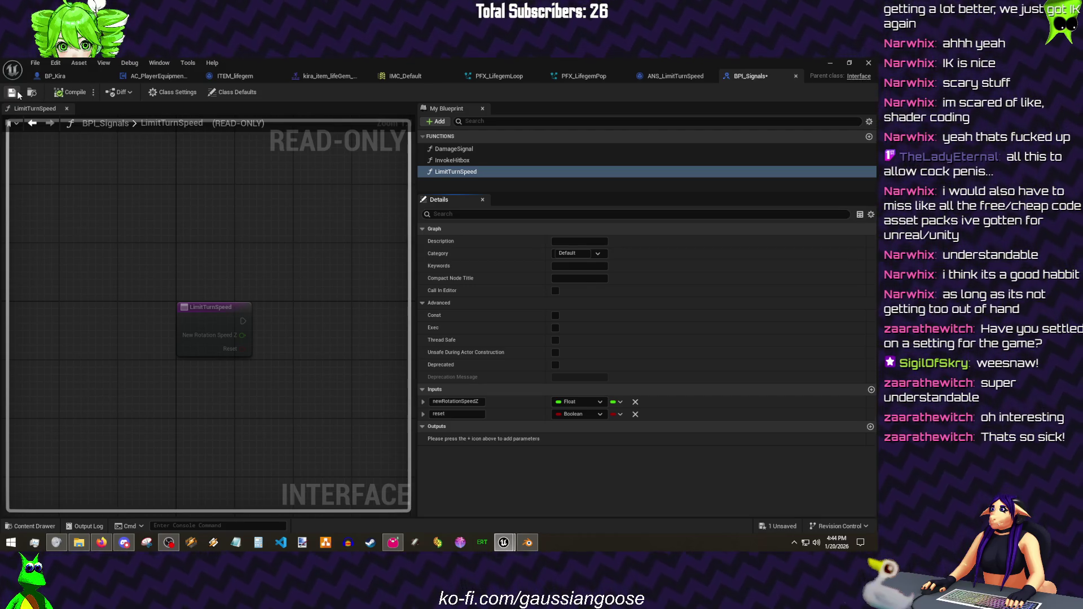
{"action": "left_click", "coordinate": [35, 61]}
- Back in ANS_LimitTurnSpeed, box-select the Limit Turn Speed and Get Owner nodes to copy
{"action": "left_click", "coordinate": [42, 114]}
{"action": "left_click", "coordinate": [656, 76]}
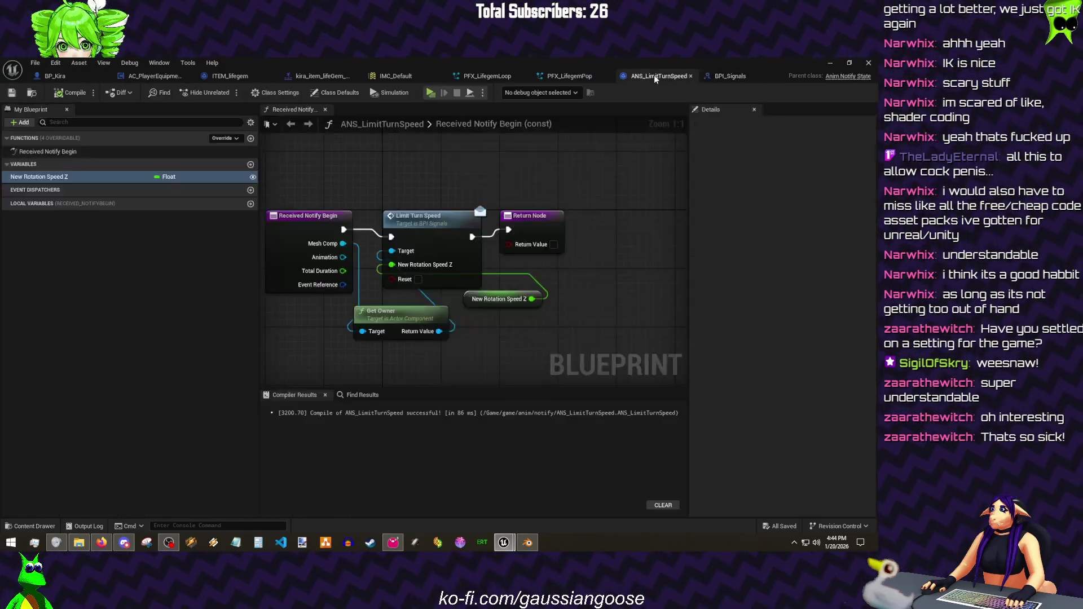
{"action": "left_click_drag", "start_coordinate": [478, 359], "coordinate": [360, 209]}
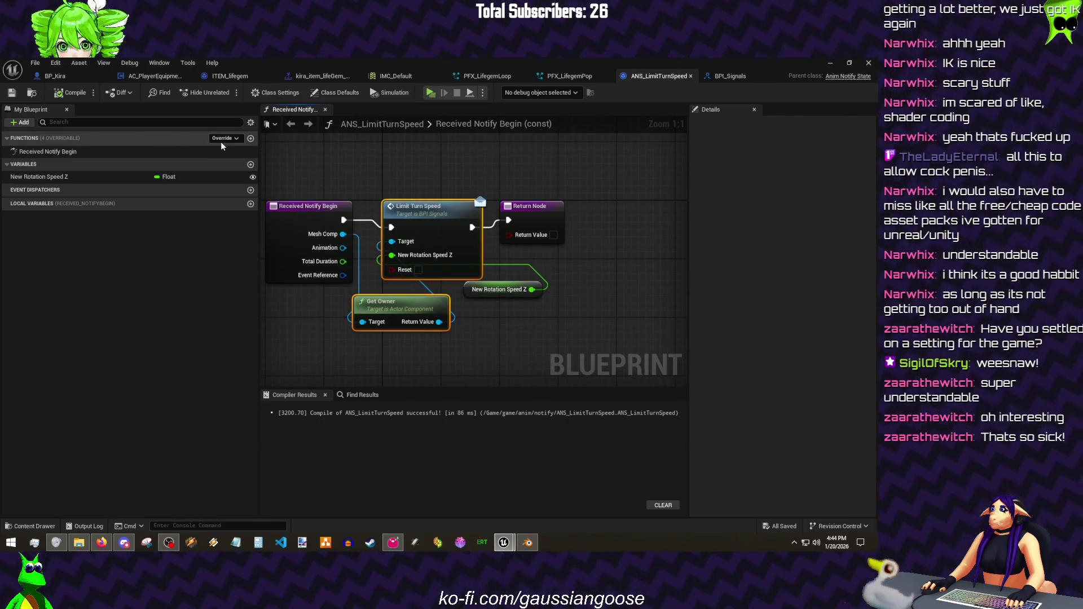
{"action": "left_click", "coordinate": [224, 139]}
- Override Received Notify End, paste the nodes, and wire Mesh Comp, exec flow and Return Node
{"action": "left_click", "coordinate": [270, 181]}
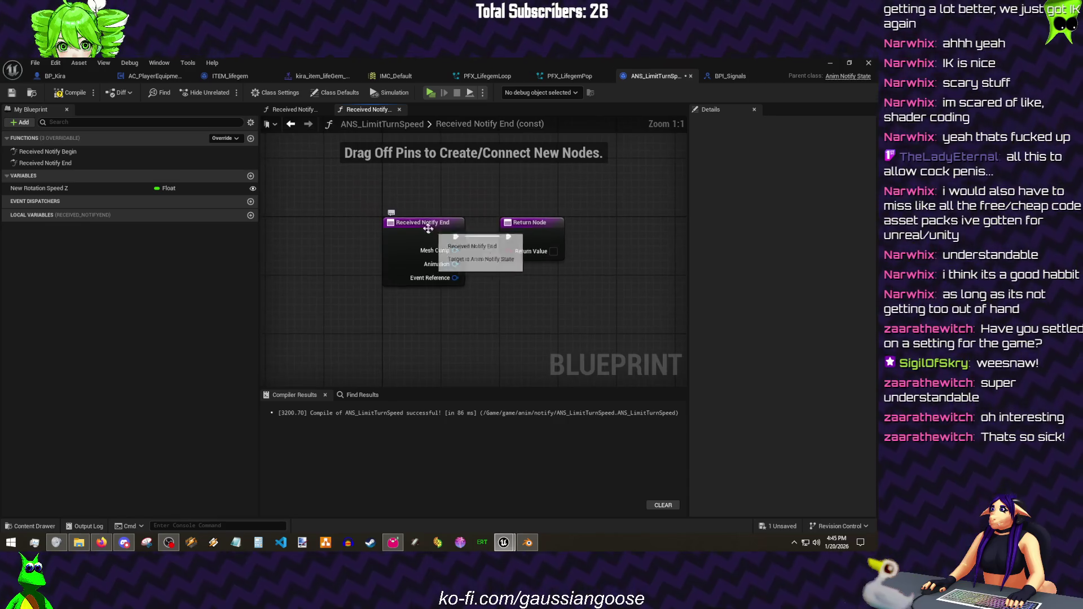
{"action": "left_click_drag", "start_coordinate": [522, 226], "coordinate": [631, 233]}
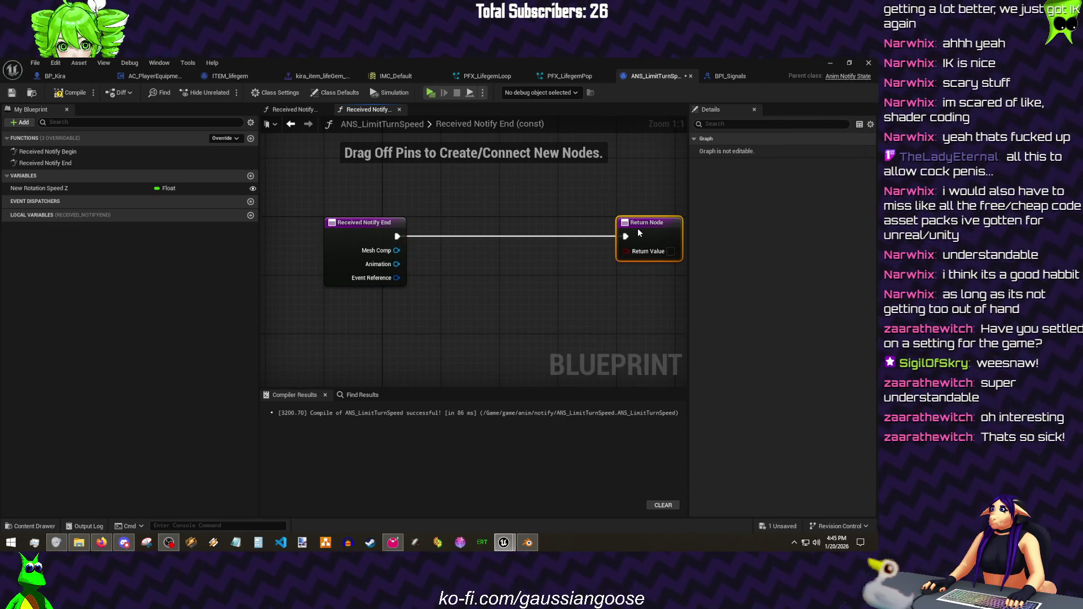
{"action": "key", "text": "ctrl+v"}
{"action": "mouse_move", "coordinate": [397, 236]}
{"action": "left_mouse_down"}
{"action": "mouse_move", "coordinate": [482, 229]}
{"action": "mouse_move", "coordinate": [506, 266]}
{"action": "left_mouse_up"}
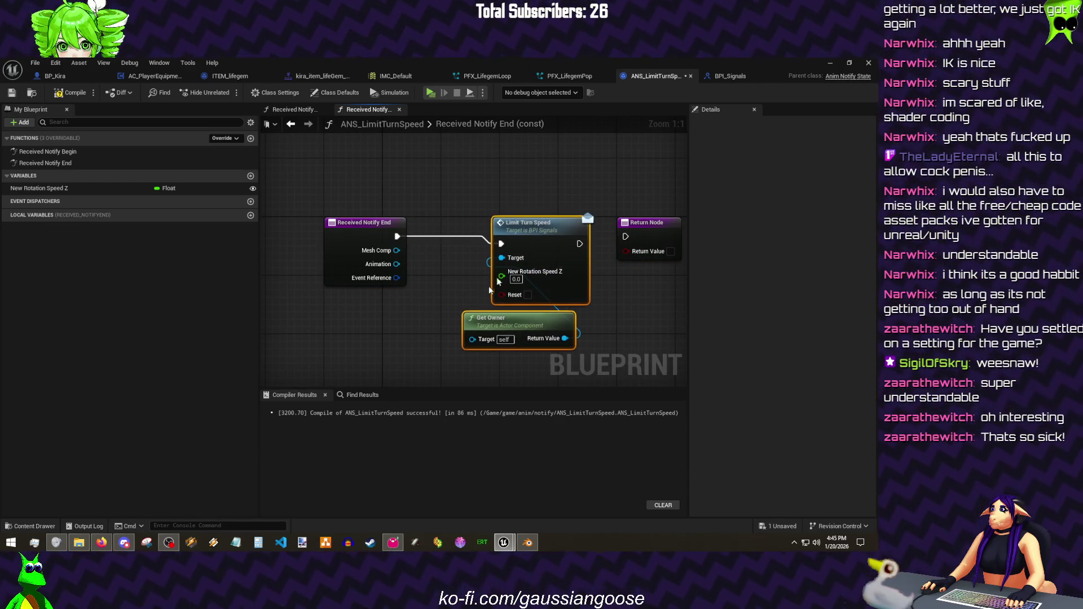
{"action": "left_click_drag", "start_coordinate": [472, 339], "coordinate": [396, 251]}
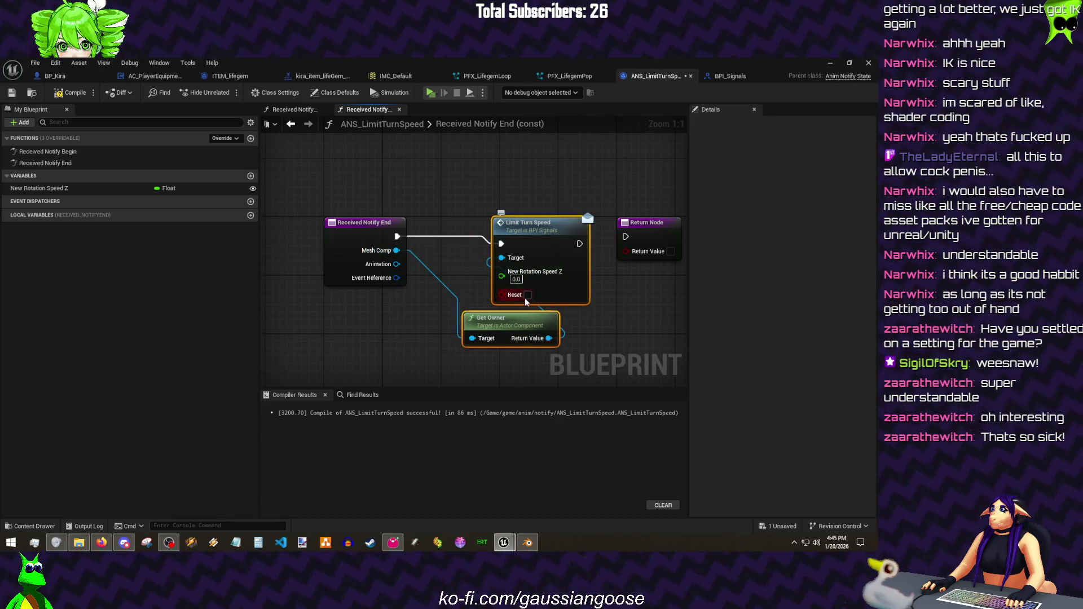
{"action": "left_click_drag", "start_coordinate": [580, 243], "coordinate": [628, 240]}
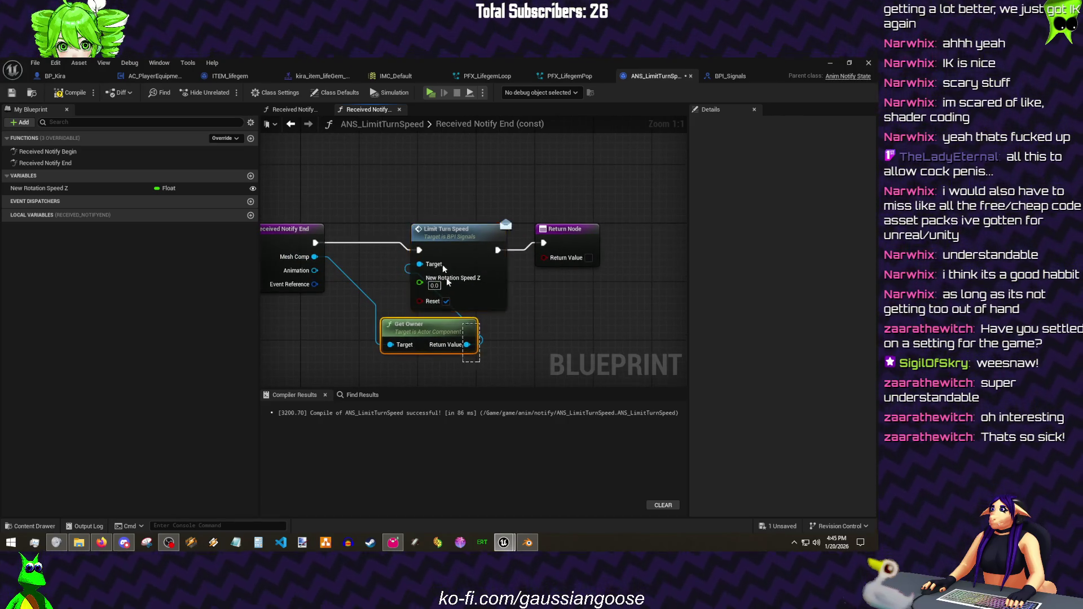
- Tidy the node layout, compile and save the notify, and switch to the montage editor
{"action": "left_click", "coordinate": [453, 301], "text": "shift"}
{"action": "left_click_drag", "start_coordinate": [453, 300], "coordinate": [402, 301]}
{"action": "left_click_drag", "start_coordinate": [558, 239], "coordinate": [500, 240]}
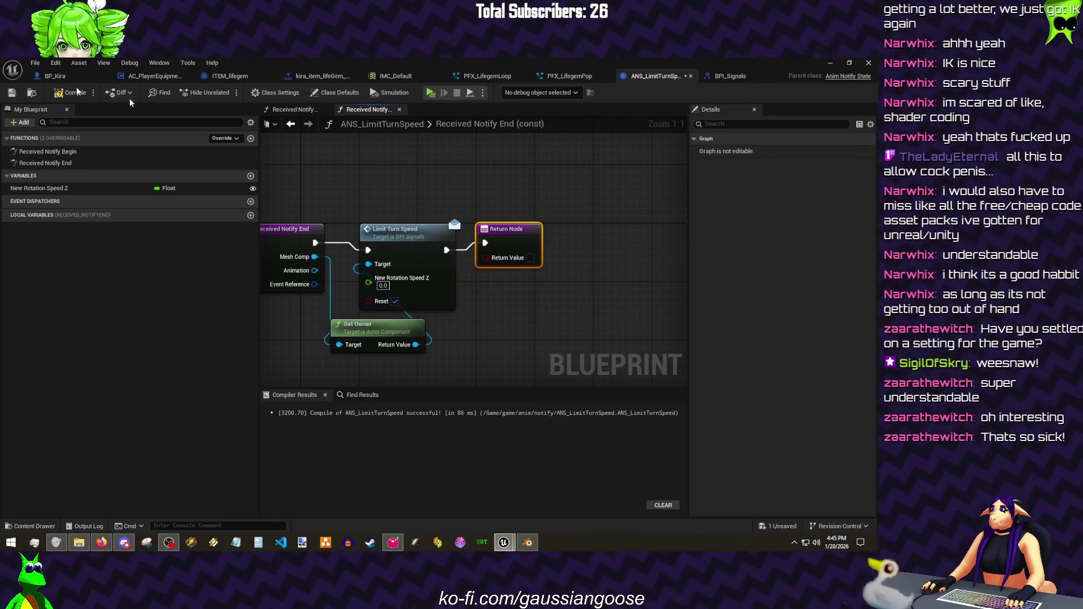
{"action": "left_click", "coordinate": [11, 94]}
{"action": "left_click", "coordinate": [35, 63]}
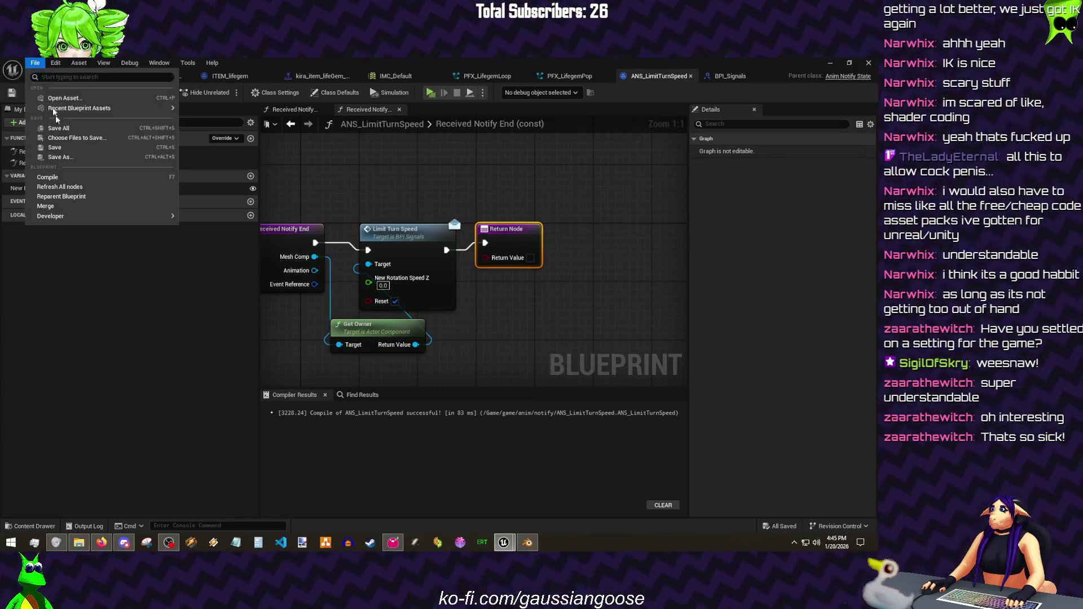
{"action": "left_click", "coordinate": [62, 134]}
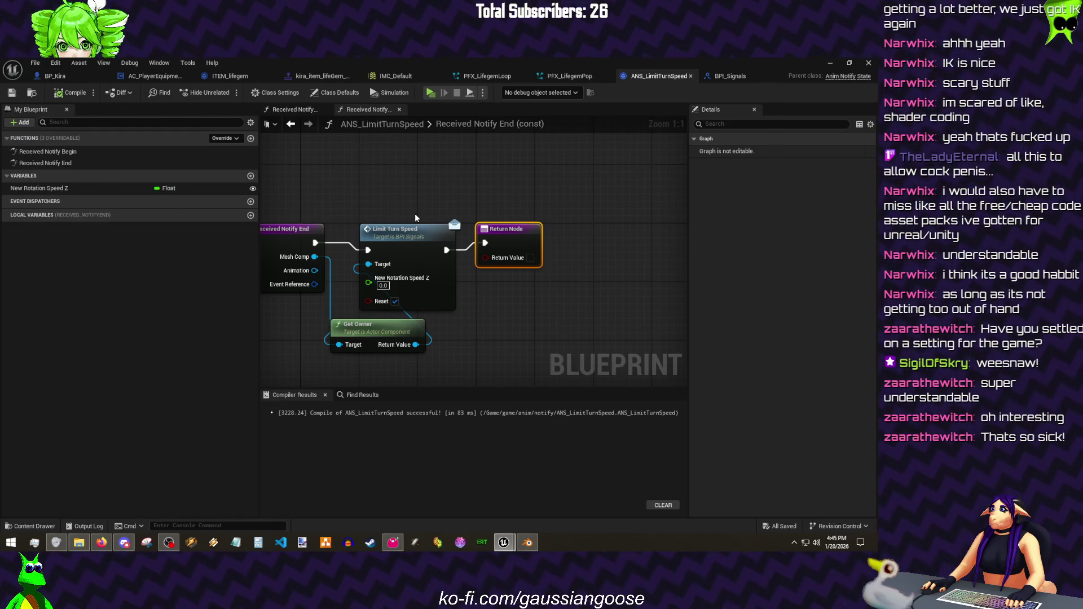
{"action": "left_click", "coordinate": [385, 192]}
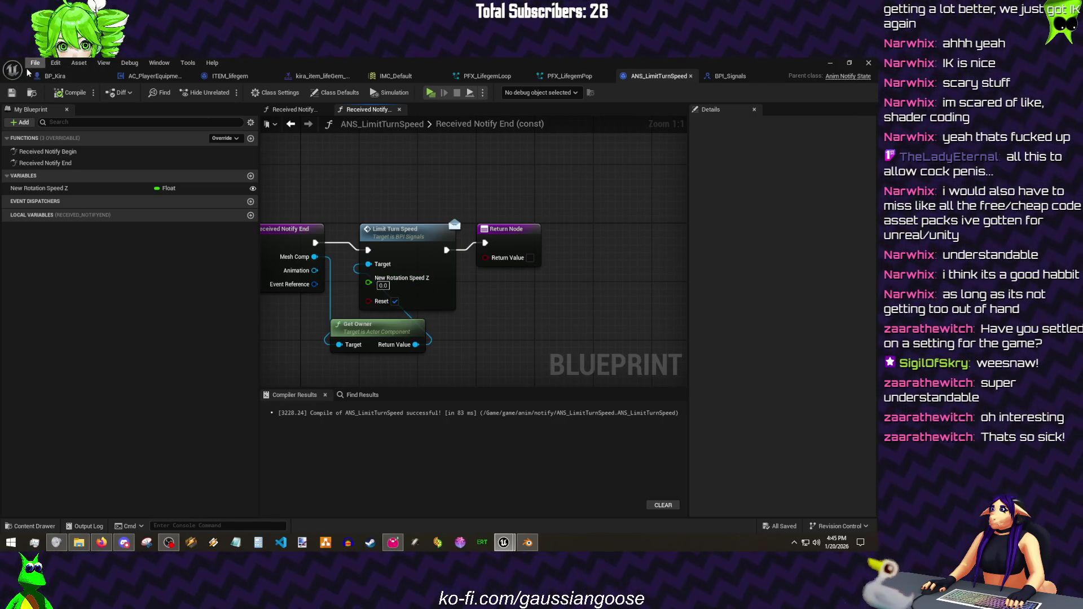
{"action": "left_click", "coordinate": [339, 76]}
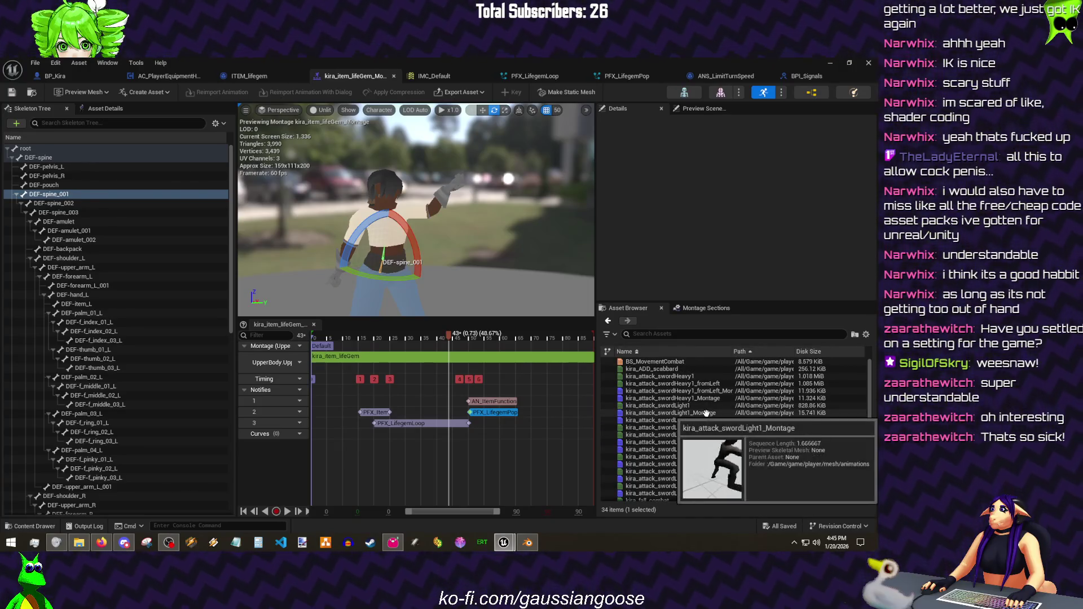
- In kira_attack_swordLight1_Montage, add a fourth notify track
{"action": "double_click", "coordinate": [677, 413]}
{"action": "right_click", "coordinate": [288, 391]}
{"action": "left_click", "coordinate": [302, 412]}
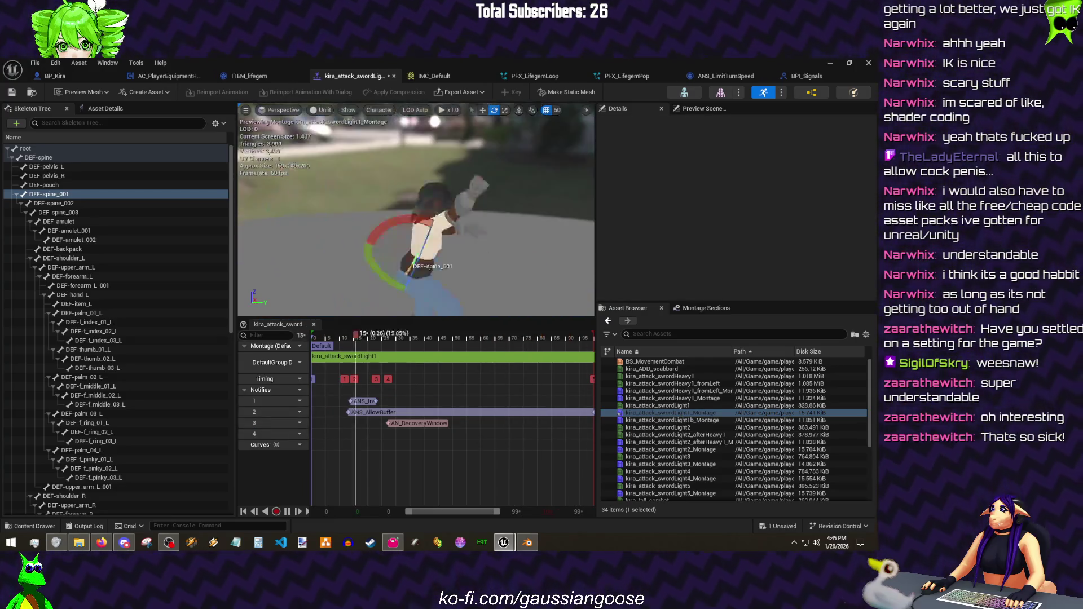
{"action": "key", "text": "alt+4"}
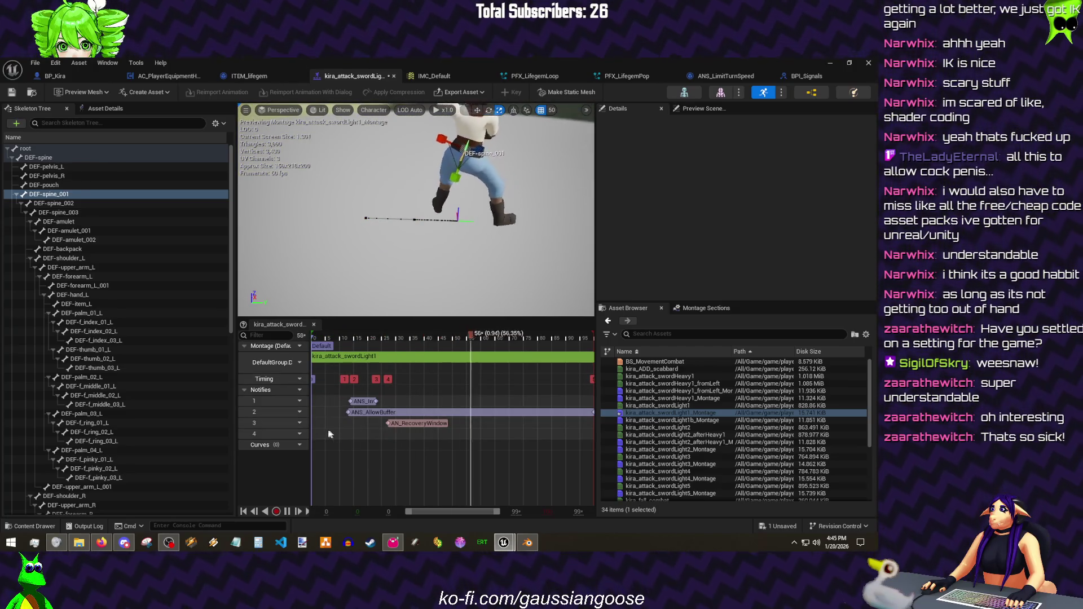
- Add an ANS_LimitTurnSpeed notify state at the start of track 4 and save the montage
{"action": "right_click", "coordinate": [326, 429]}
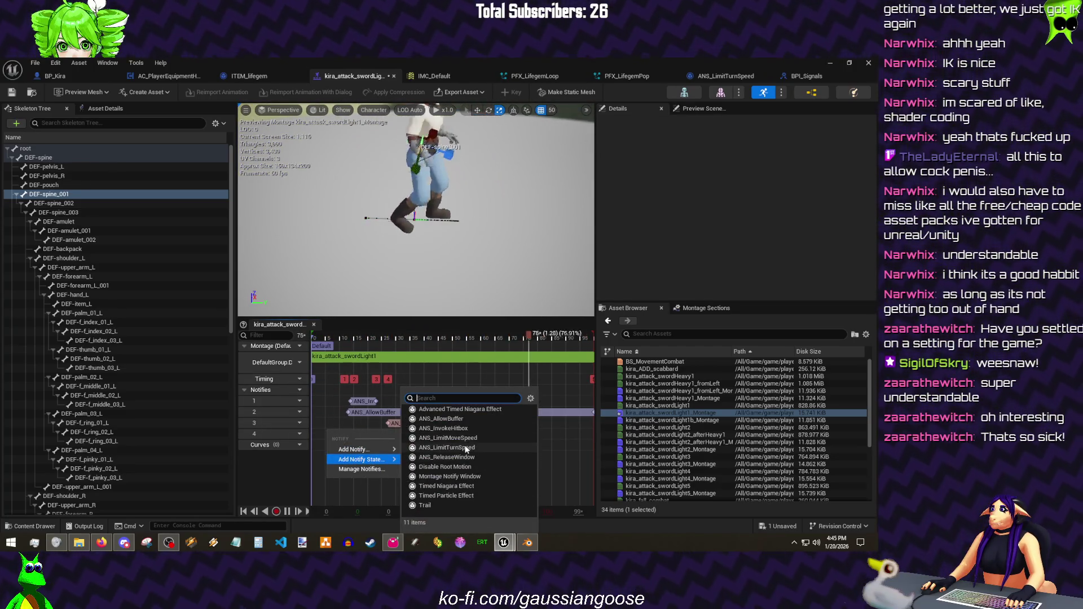
{"action": "left_click", "coordinate": [458, 437]}
{"action": "left_click_drag", "start_coordinate": [329, 436], "coordinate": [333, 436]}
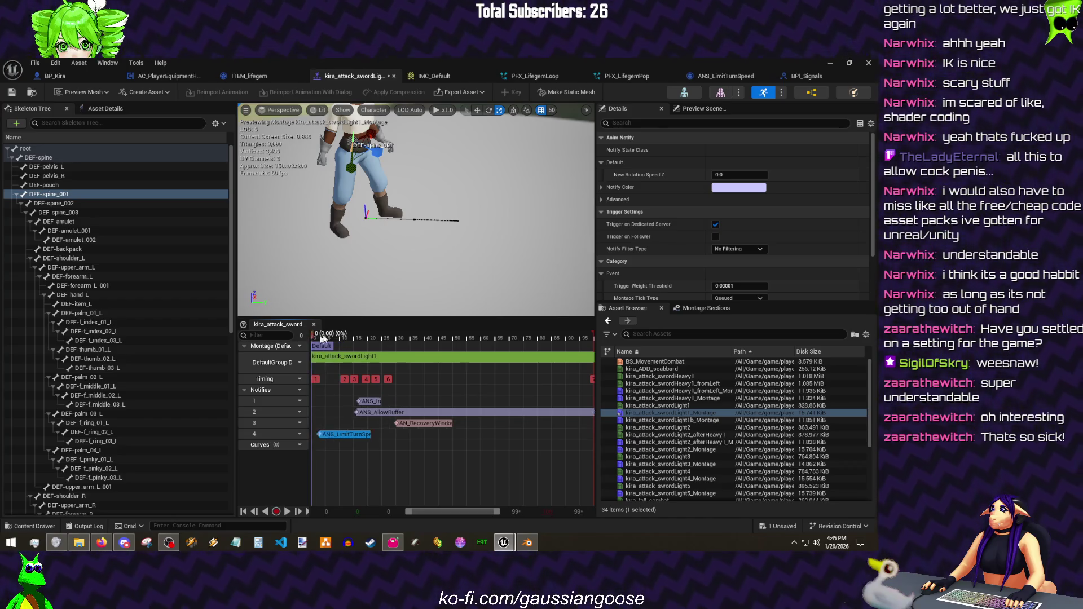
{"action": "left_click_drag", "start_coordinate": [320, 337], "coordinate": [343, 346]}
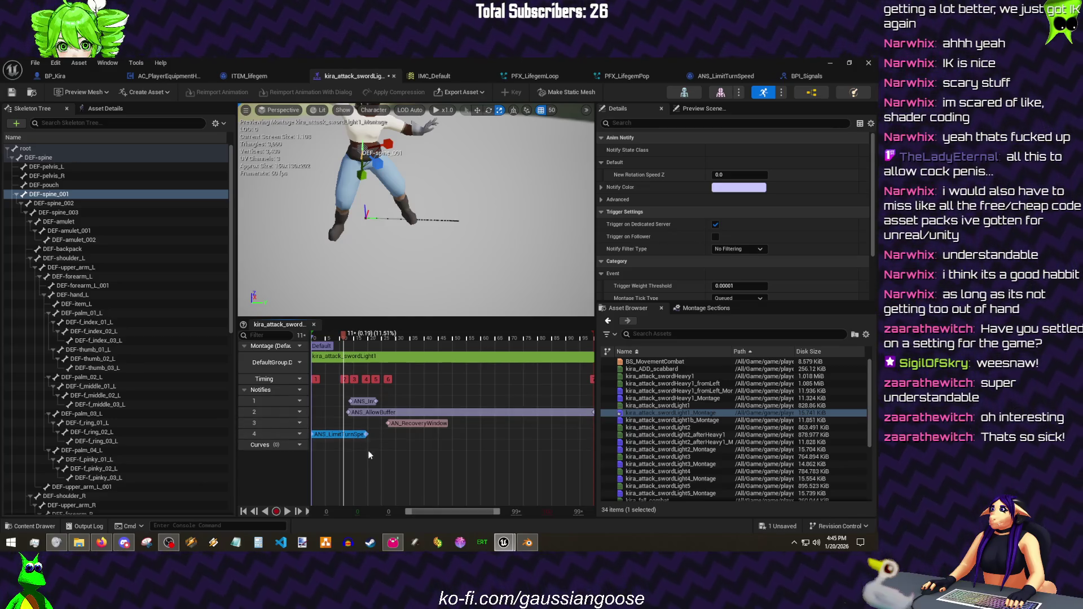
{"action": "key", "text": "ctrl+s"}
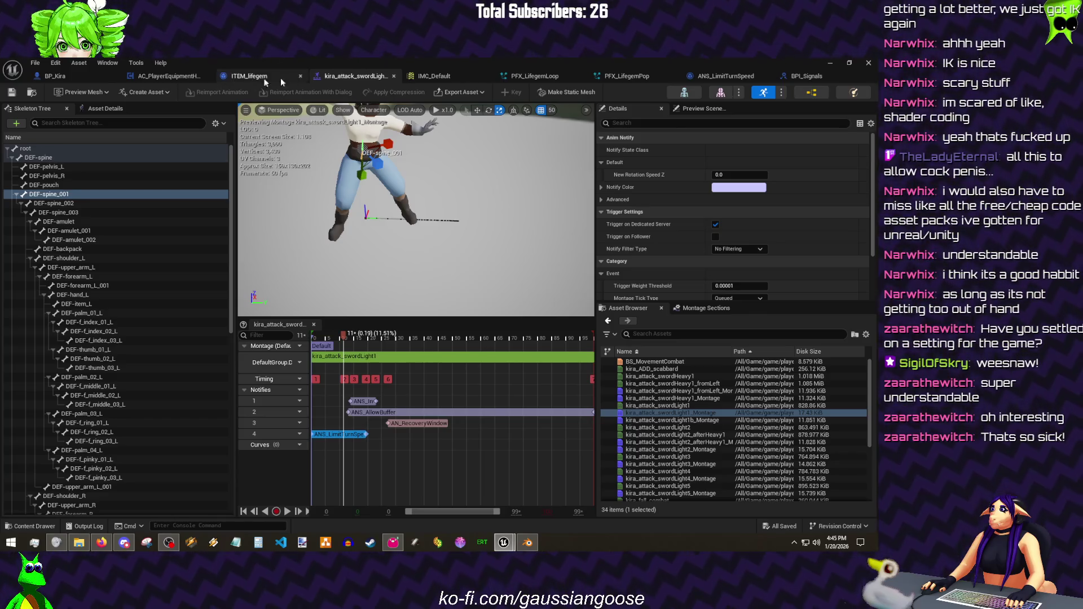
{"action": "left_click", "coordinate": [724, 76]}
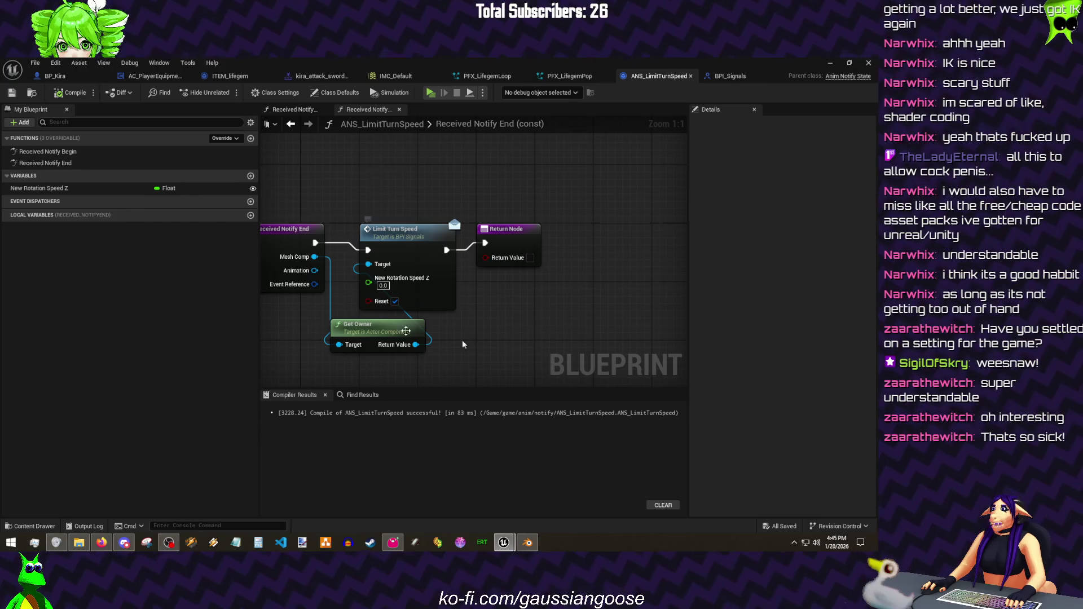
- Recompile ANS_LimitTurnSpeed, return to the sword montage and preview frame 8
{"action": "left_click", "coordinate": [43, 93]}
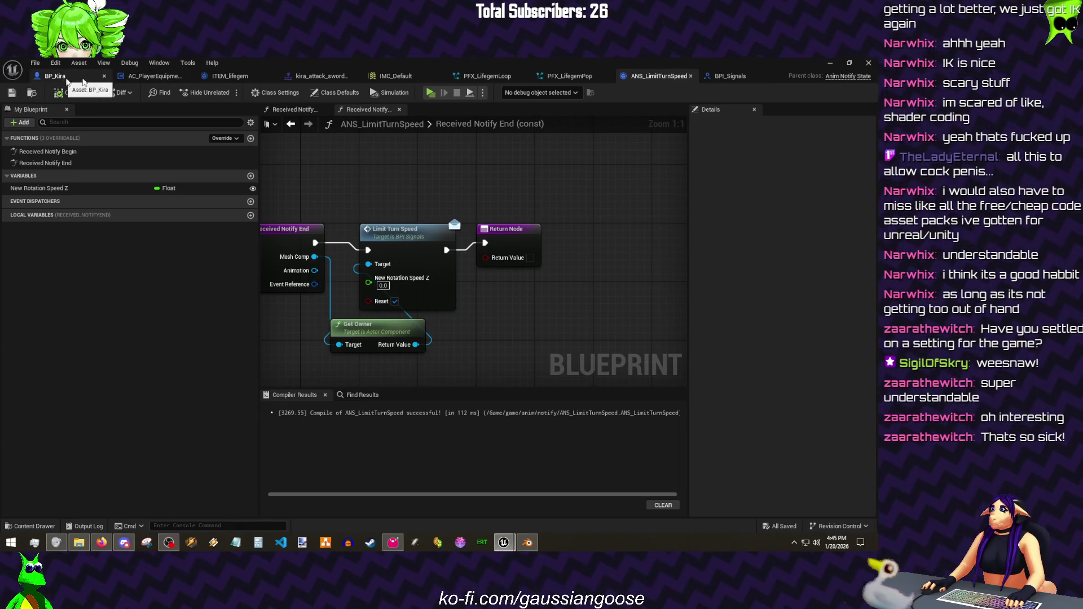
{"action": "left_click", "coordinate": [394, 303]}
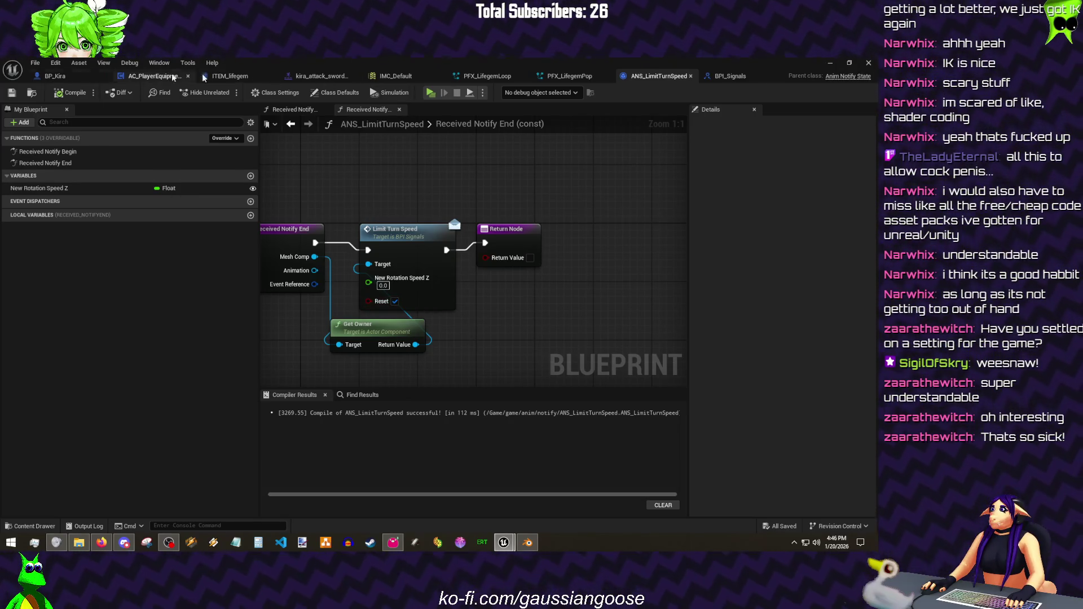
{"action": "left_click", "coordinate": [329, 79]}
{"action": "left_click_drag", "start_coordinate": [342, 343], "coordinate": [337, 342]}
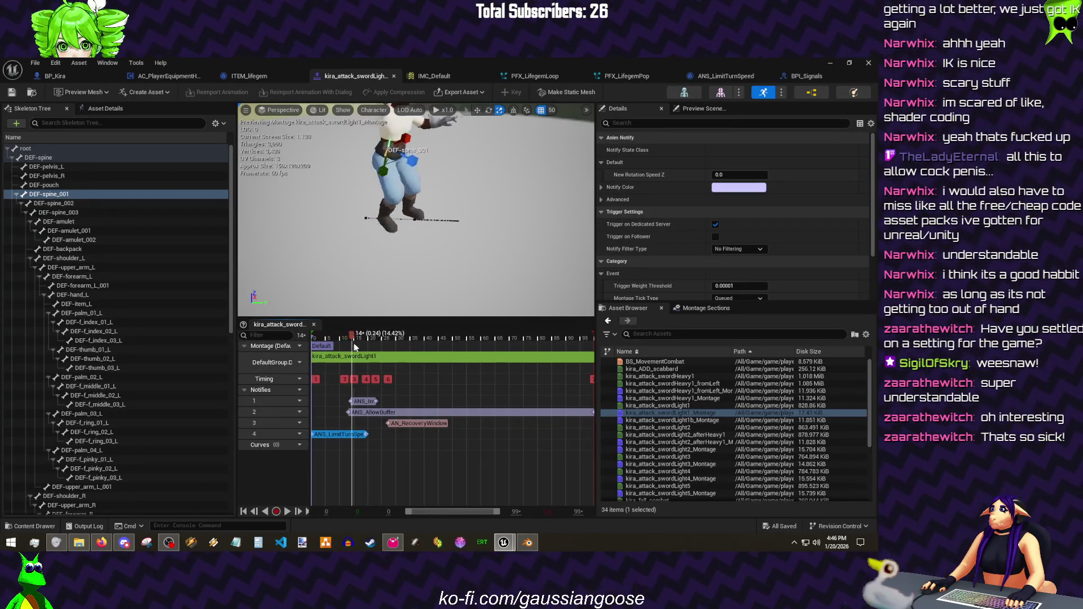
- Scrub the attack start and set the track 4 notify's New Rotation Speed Z to 300
{"action": "left_click_drag", "start_coordinate": [344, 345], "coordinate": [346, 347]}
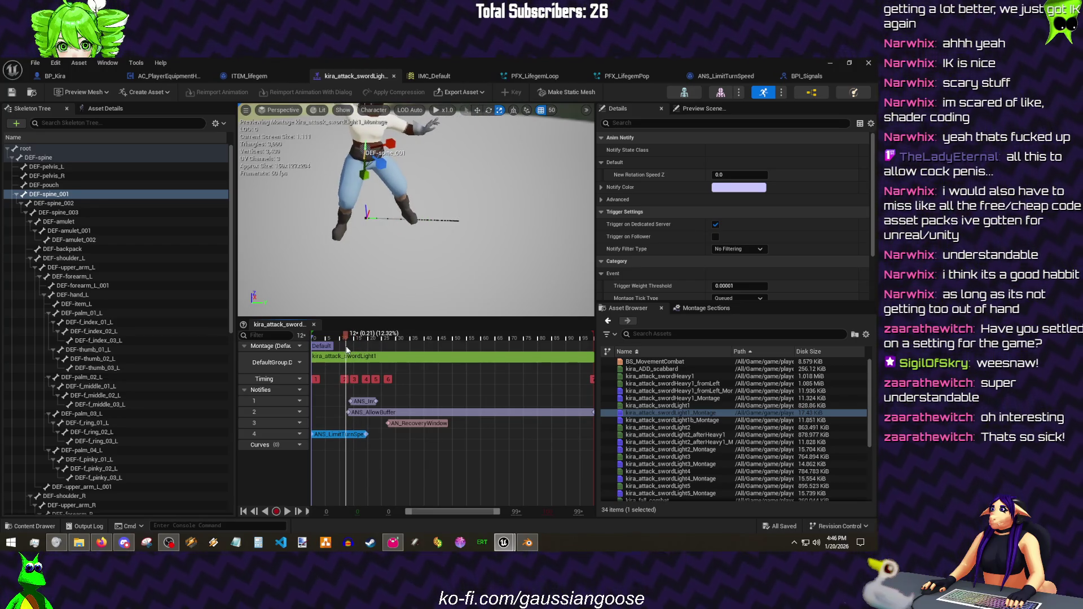
{"action": "left_click_drag", "start_coordinate": [364, 437], "coordinate": [343, 434]}
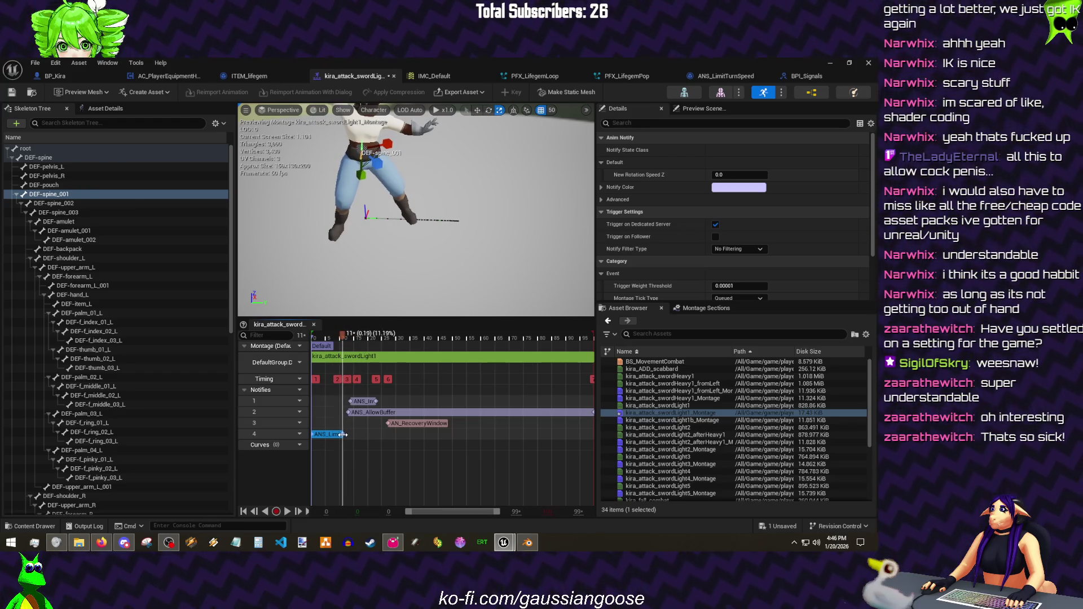
{"action": "left_click_drag", "start_coordinate": [343, 337], "coordinate": [355, 338]}
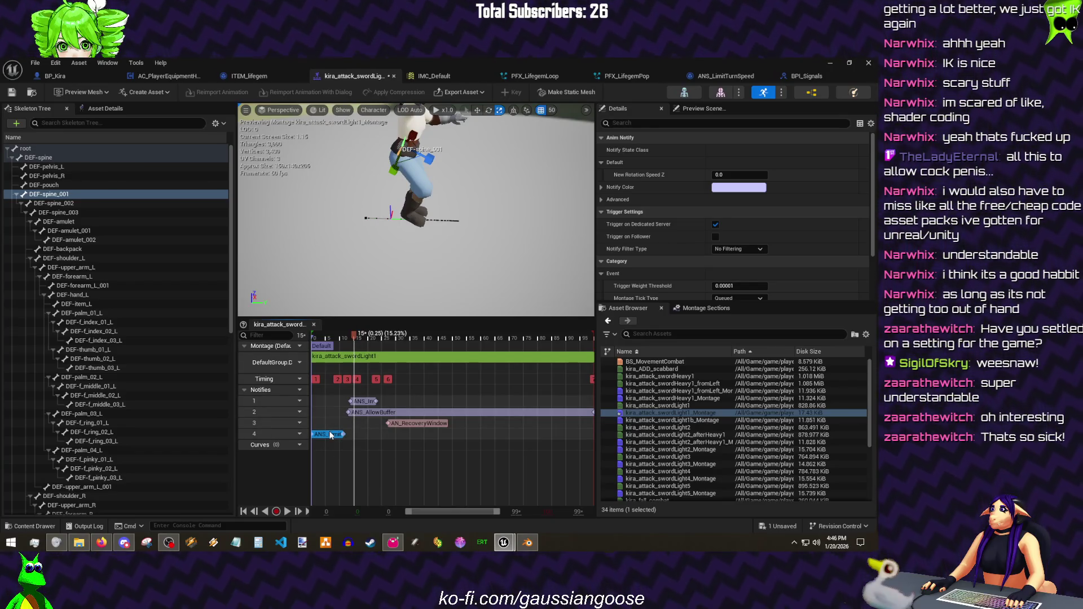
{"action": "left_click", "coordinate": [350, 438]}
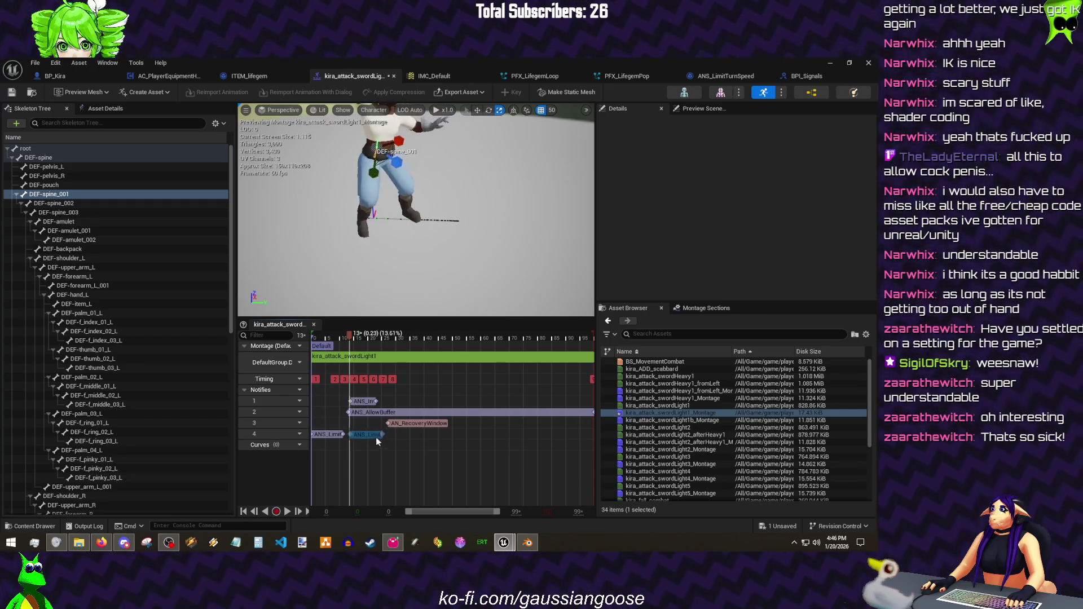
{"action": "left_click", "coordinate": [375, 436]}
{"action": "left_click_drag", "start_coordinate": [354, 339], "coordinate": [363, 339]}
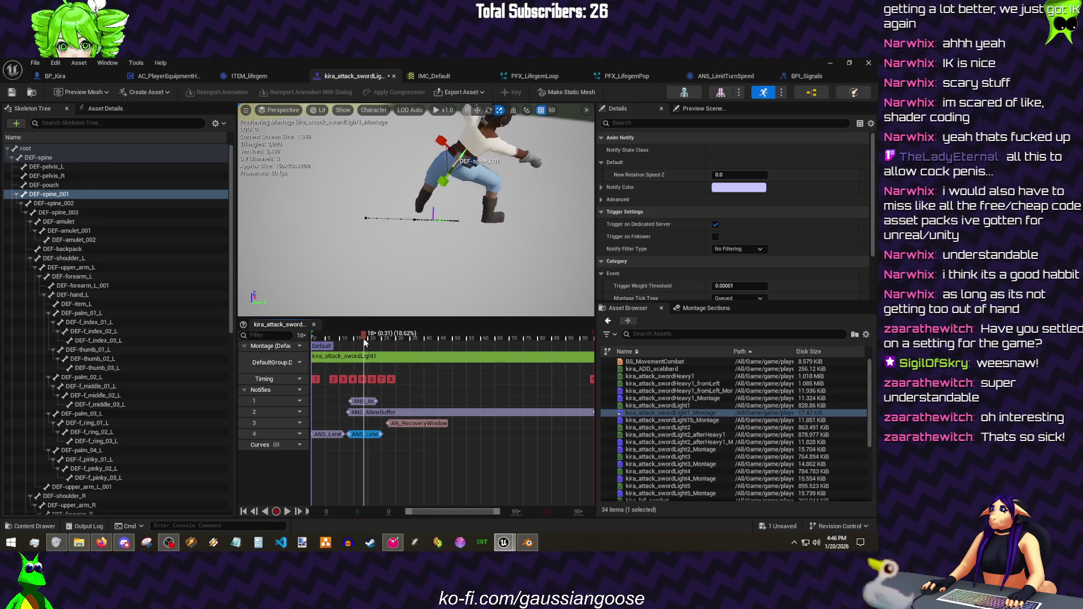
{"action": "left_click", "coordinate": [748, 175]}
{"action": "type", "text": "200"}
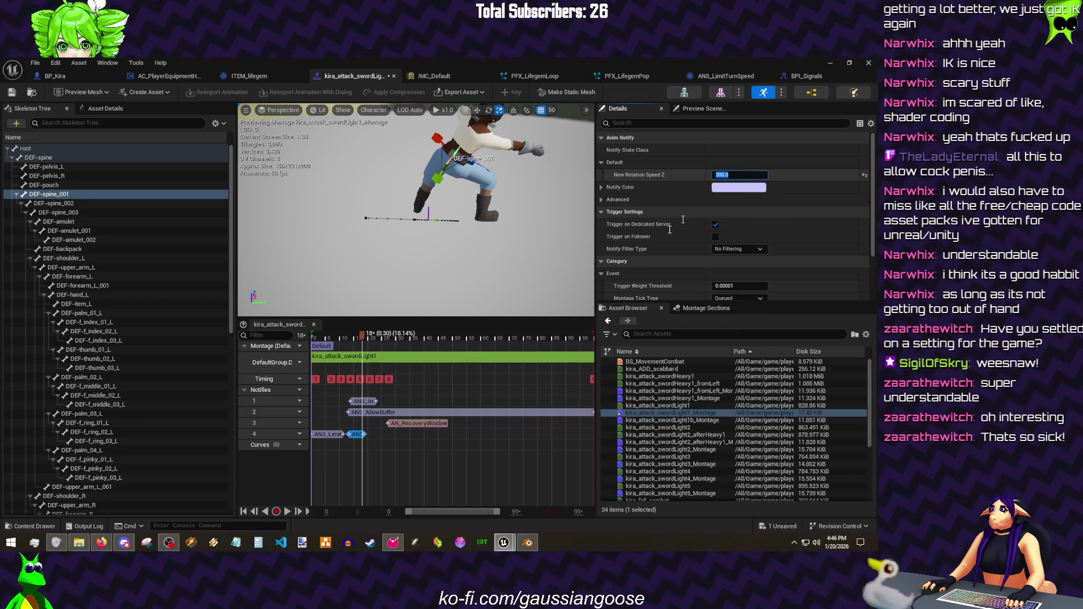
- Delete the extra turn speed notify and move the track 4 notify earlier in the attack
{"action": "left_click", "coordinate": [326, 437]}
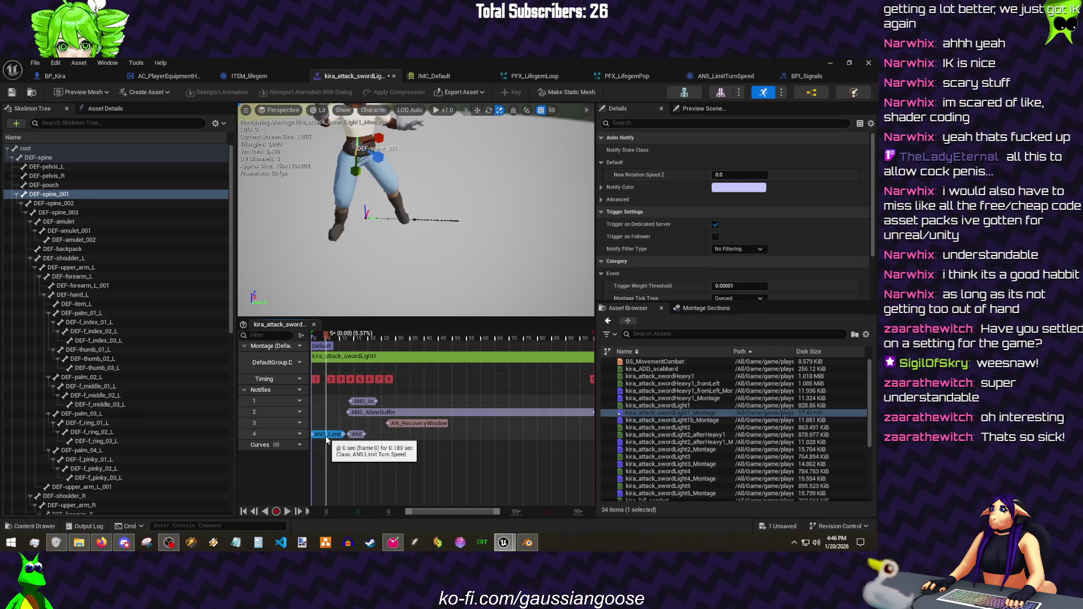
{"action": "key", "text": "Delete"}
{"action": "left_click", "coordinate": [352, 338]}
{"action": "left_click_drag", "start_coordinate": [353, 338], "coordinate": [352, 335]}
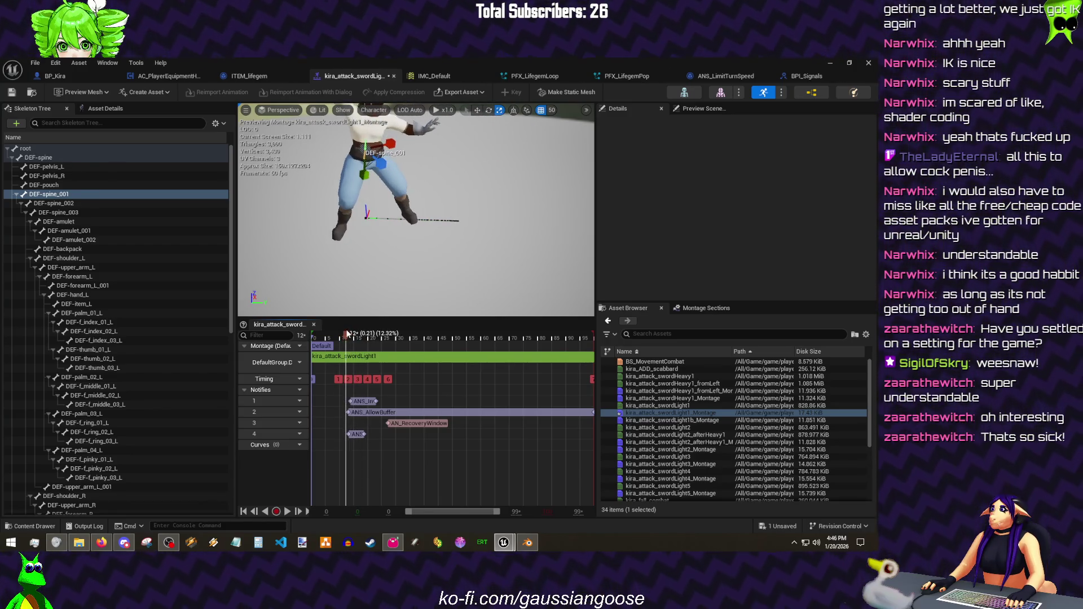
{"action": "left_click_drag", "start_coordinate": [352, 336], "coordinate": [349, 335]}
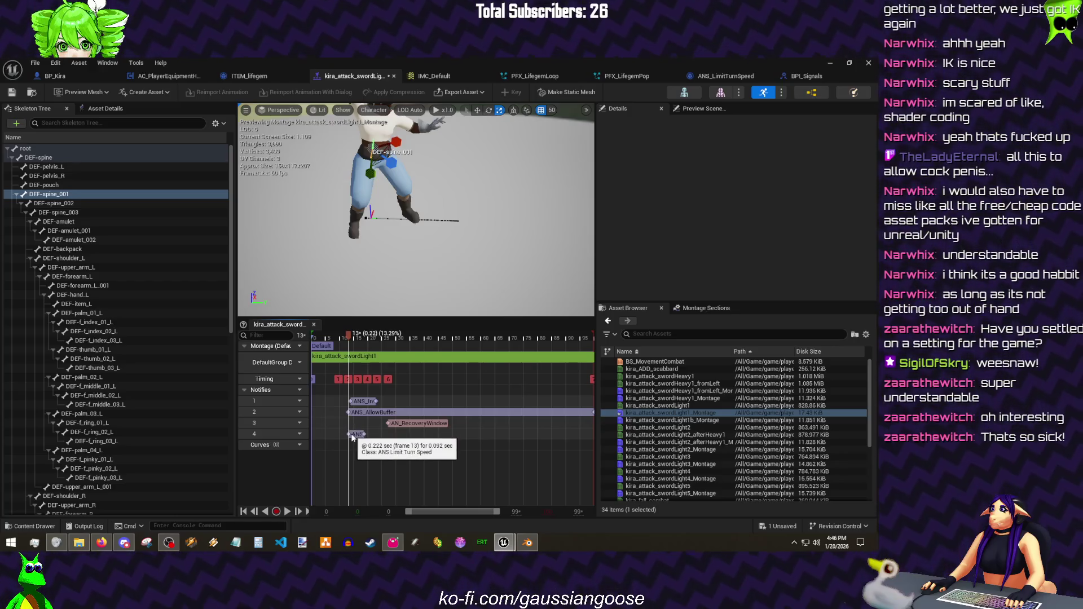
{"action": "mouse_move", "coordinate": [356, 434]}
{"action": "left_mouse_down"}
{"action": "mouse_move", "coordinate": [326, 434]}
{"action": "mouse_move", "coordinate": [350, 434]}
{"action": "mouse_move", "coordinate": [338, 434]}
{"action": "left_mouse_up"}
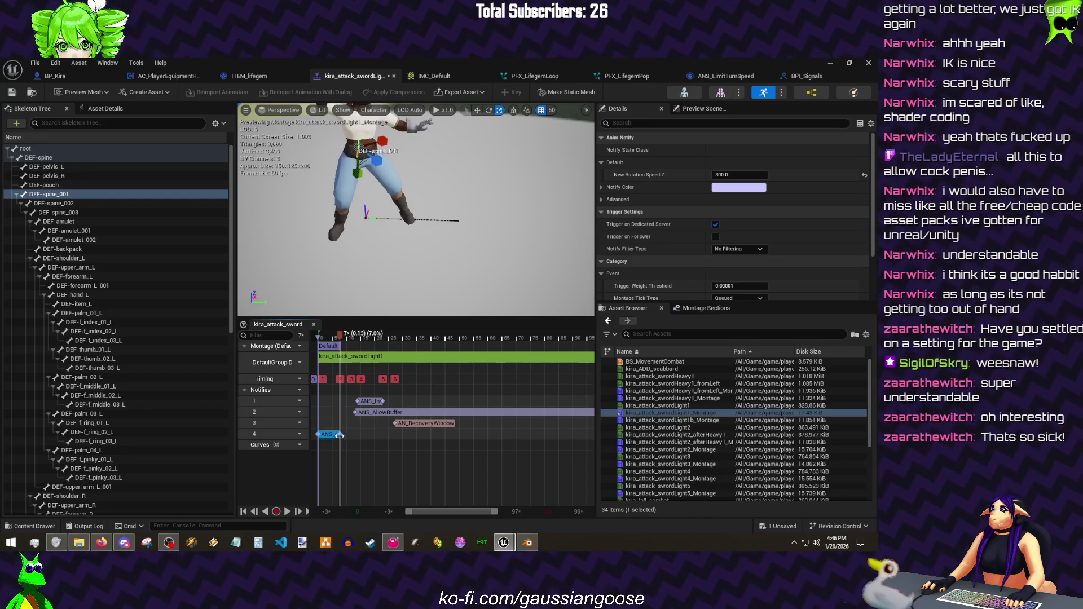
{"action": "left_click", "coordinate": [361, 435]}
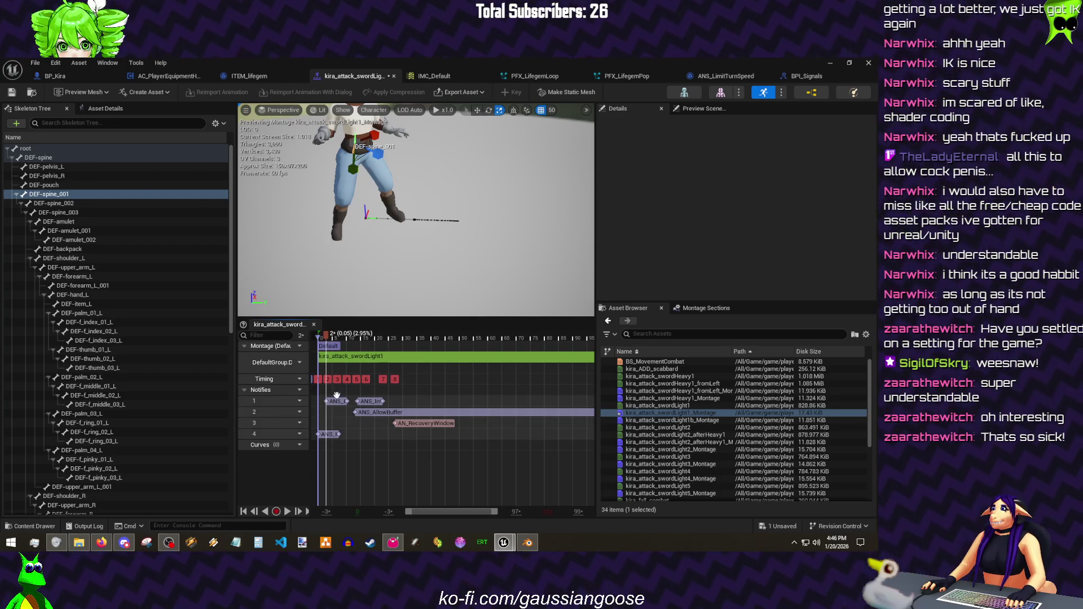
- Move the track 1 turn-speed notify onto track 4, scrub to 0.49 s, and go to BP_Kira
{"action": "left_click", "coordinate": [337, 403]}
{"action": "left_click_drag", "start_coordinate": [336, 410], "coordinate": [364, 439]}
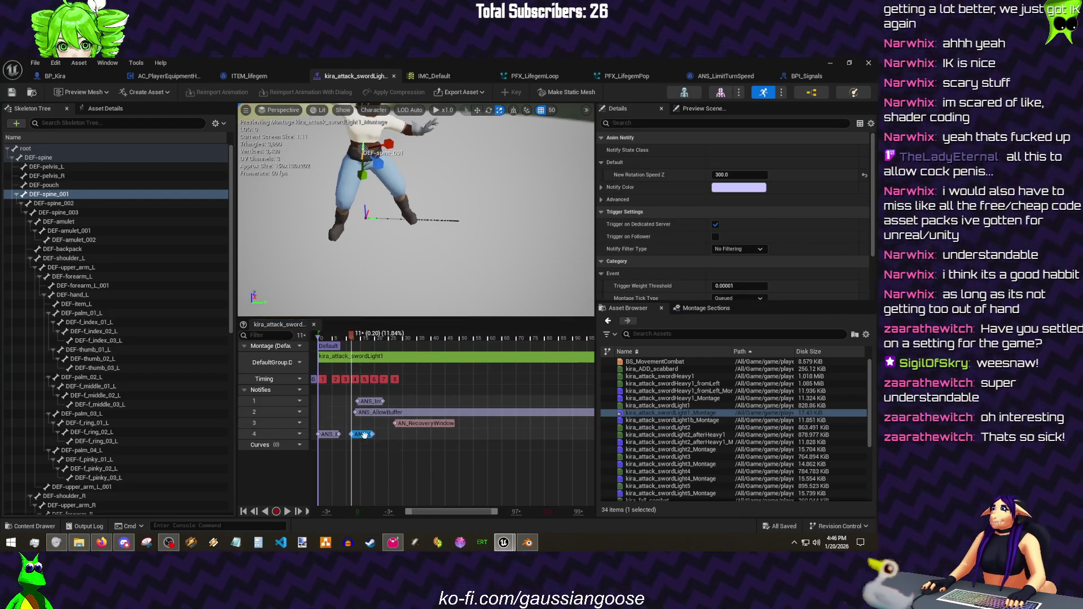
{"action": "double_click", "coordinate": [363, 436]}
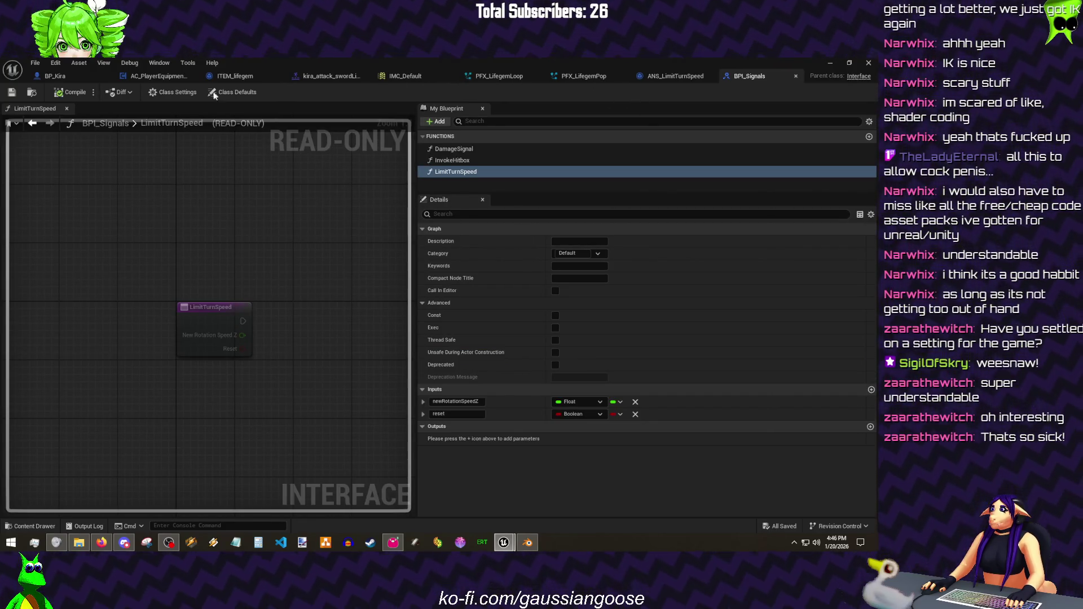
{"action": "left_click", "coordinate": [339, 74]}
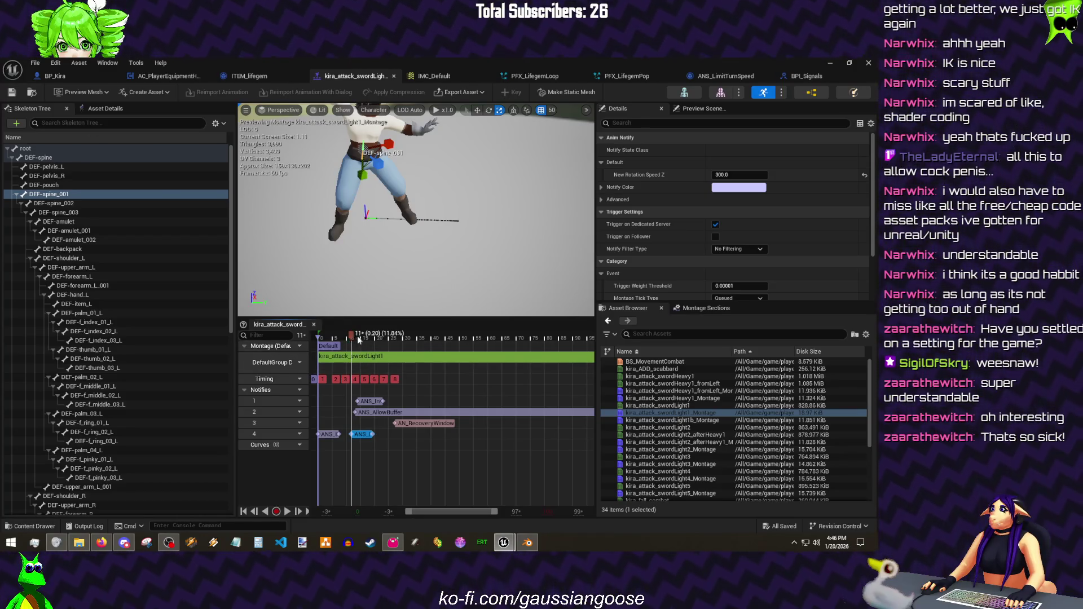
{"action": "left_click_drag", "start_coordinate": [356, 338], "coordinate": [403, 341]}
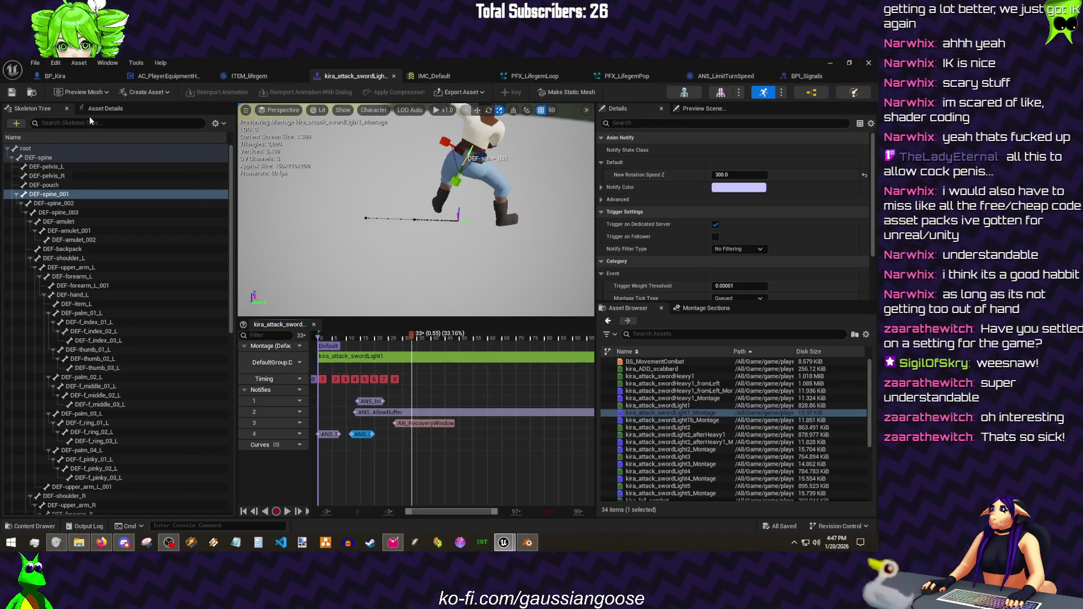
{"action": "left_click", "coordinate": [55, 76]}
{"action": "scroll", "coordinate": [93, 364], "scroll_direction": "up", "scroll_amount": 5}
{"action": "scroll", "coordinate": [95, 337], "scroll_direction": "up", "scroll_amount": 5}
{"action": "scroll", "coordinate": [95, 338], "scroll_direction": "up", "scroll_amount": 5}
{"action": "scroll", "coordinate": [95, 337], "scroll_direction": "up", "scroll_amount": 3}
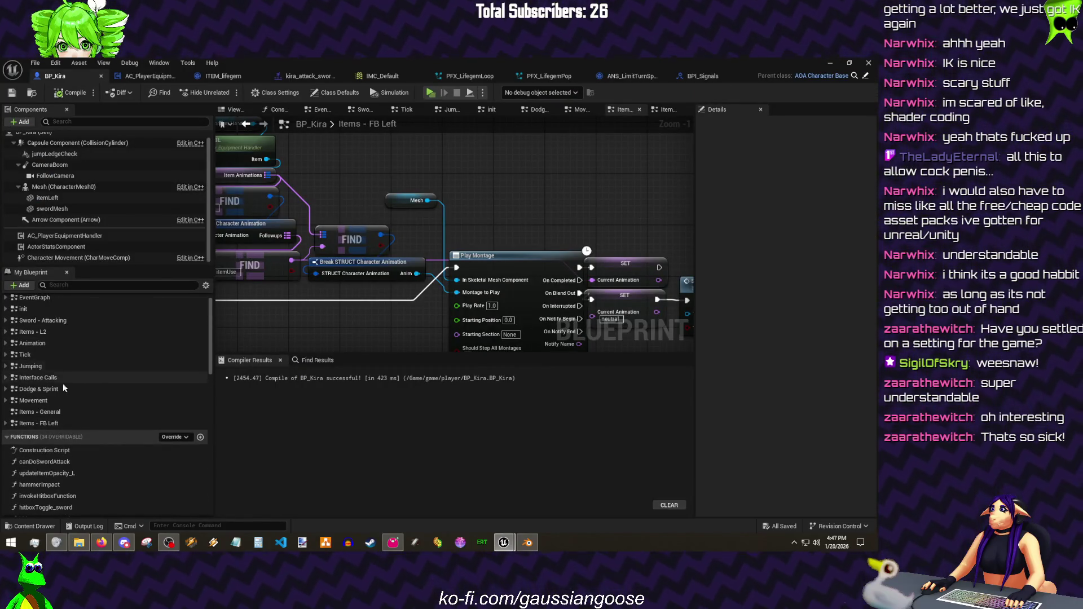
- Add the Event LimitTurnSpeed node to BP_Kira's Interface Calls graph
{"action": "left_click", "coordinate": [40, 377]}
{"action": "double_click", "coordinate": [40, 377]}
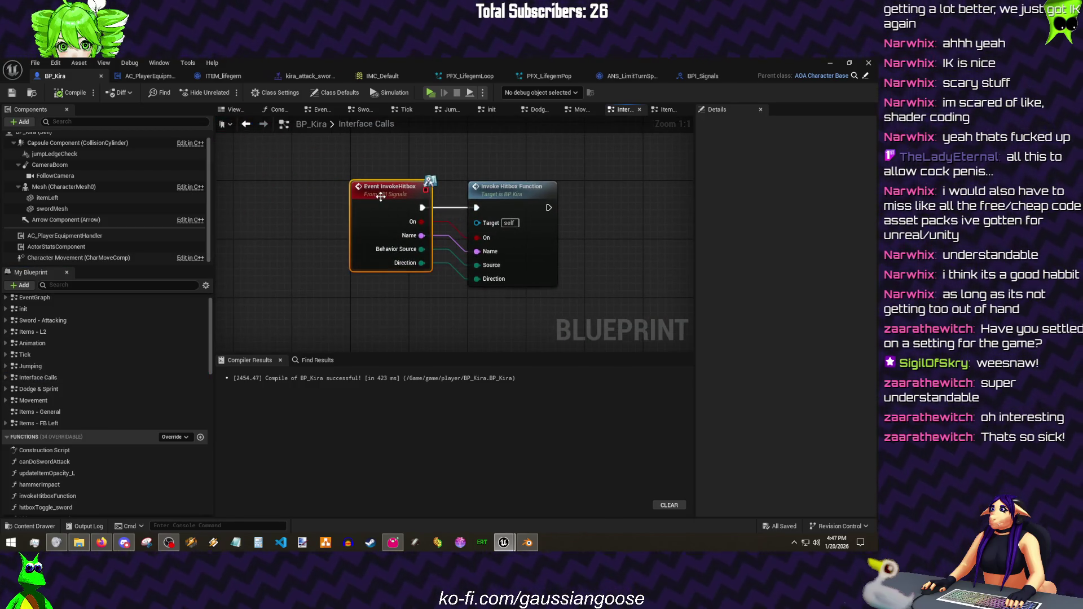
{"action": "left_click", "coordinate": [512, 188]}
{"action": "left_click", "coordinate": [605, 199]}
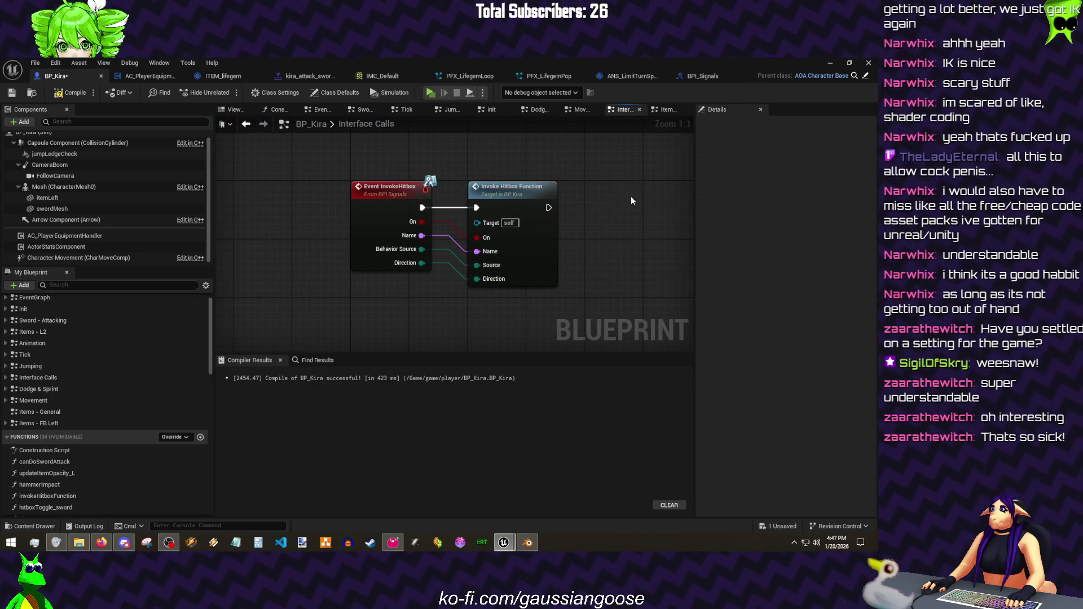
{"action": "scroll", "coordinate": [76, 406], "scroll_direction": "down", "scroll_amount": 5}
{"action": "scroll", "coordinate": [60, 353], "scroll_direction": "up", "scroll_amount": 3}
{"action": "left_click", "coordinate": [23, 350]}
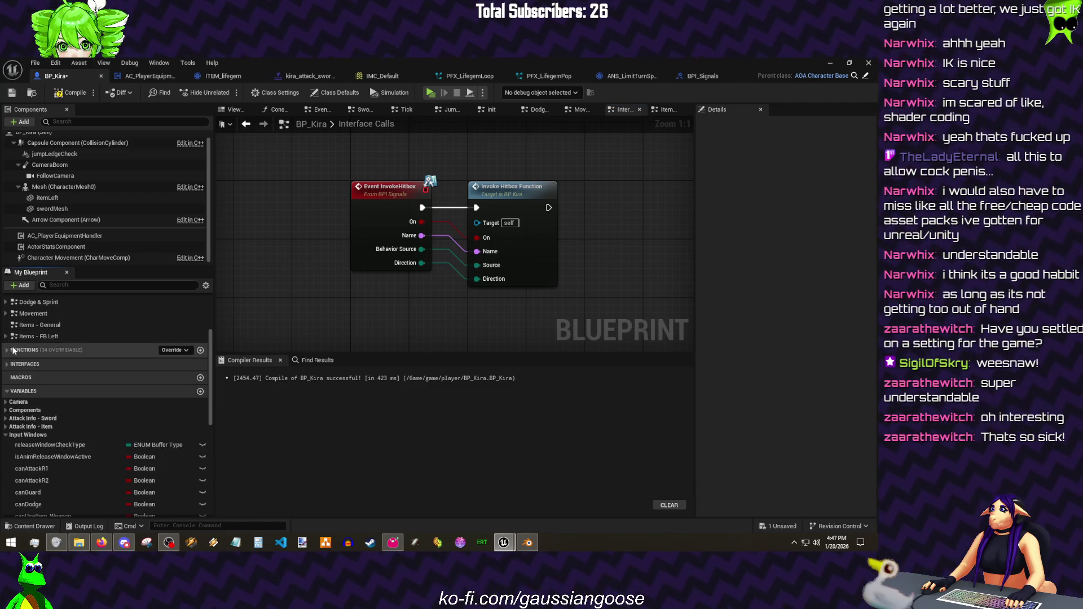
{"action": "left_click", "coordinate": [25, 364]}
{"action": "double_click", "coordinate": [40, 377]}
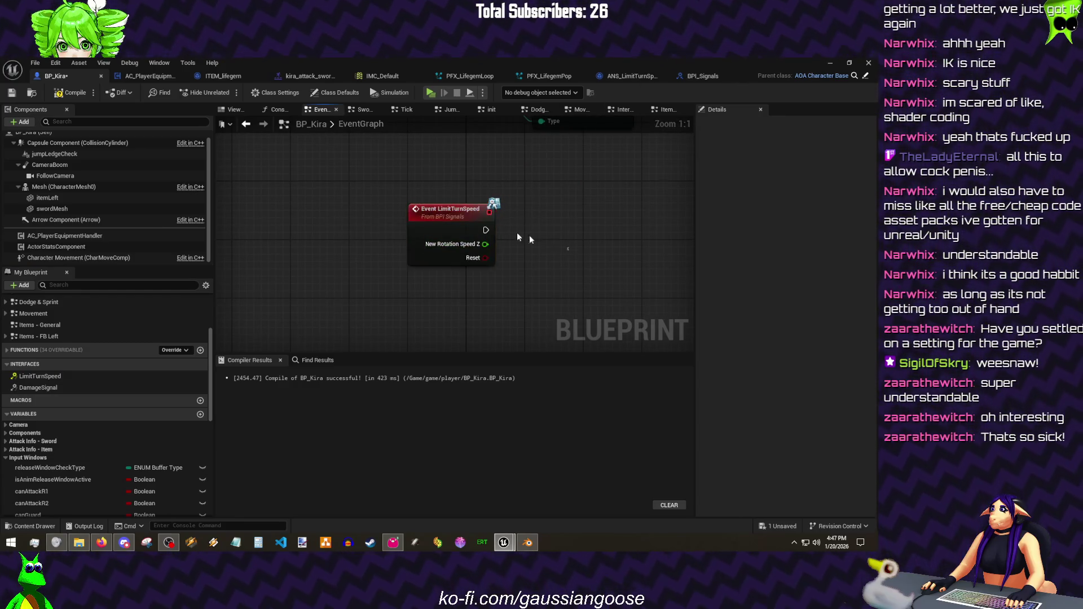
{"action": "left_click", "coordinate": [623, 109]}
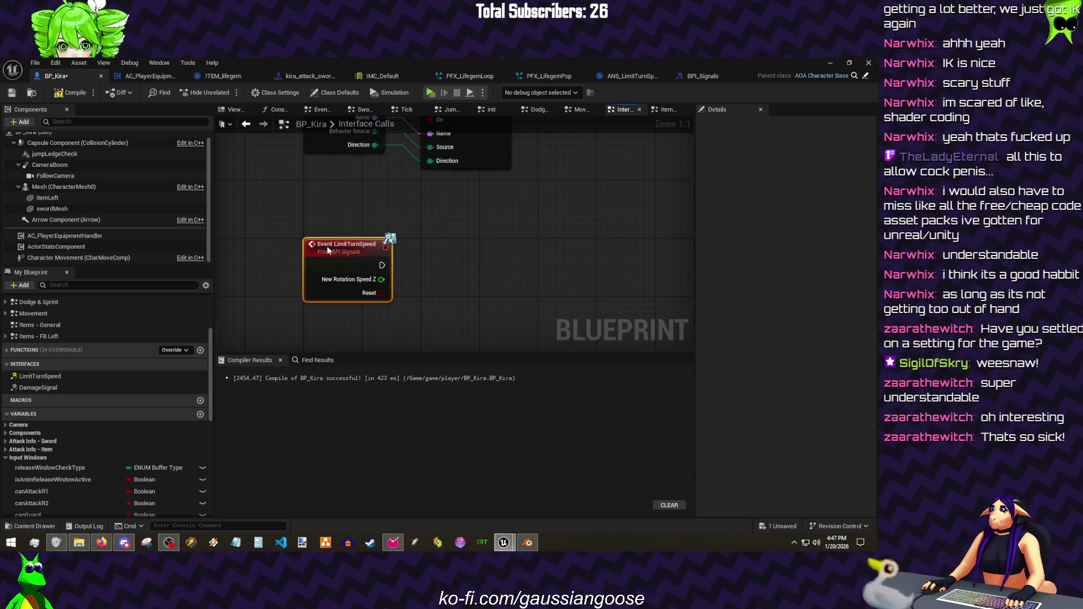
- Branch from the event into a Character Movement Set Rotation Rate with split roll/pitch/yaw pins
{"action": "left_click_drag", "start_coordinate": [387, 265], "coordinate": [387, 266]}
{"action": "left_click_drag", "start_coordinate": [459, 261], "coordinate": [356, 217]}
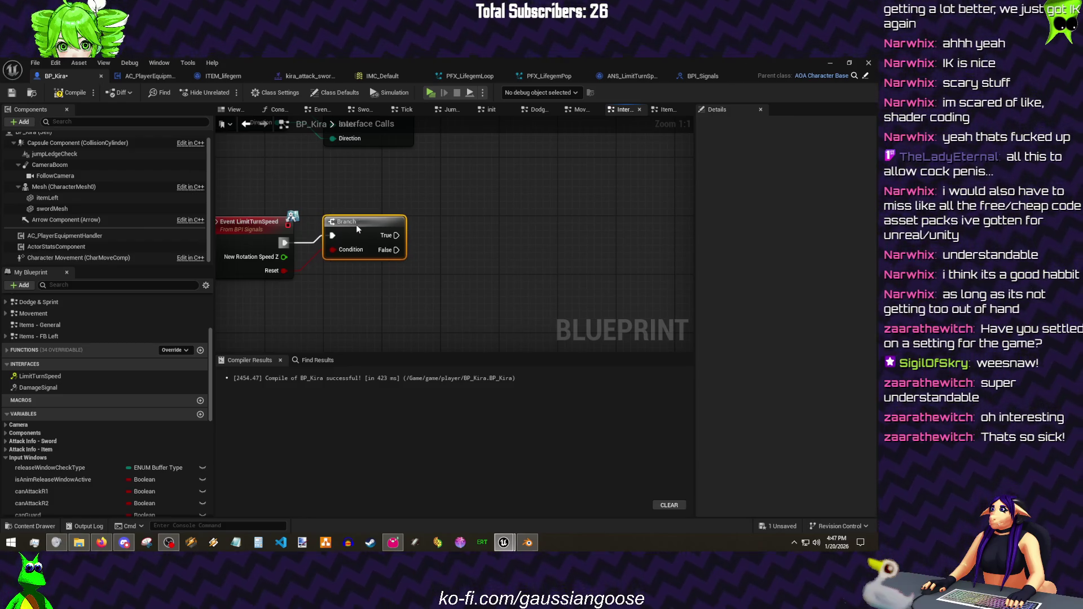
{"action": "left_click_drag", "start_coordinate": [85, 257], "coordinate": [383, 189]}
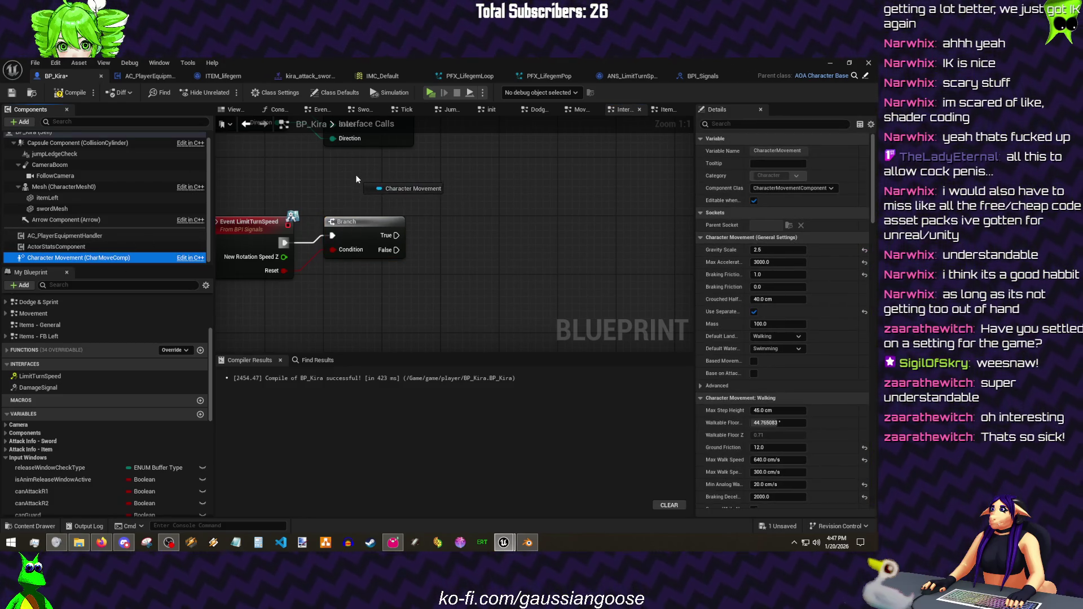
{"action": "mouse_move", "coordinate": [356, 305]}
{"action": "left_mouse_down"}
{"action": "mouse_move", "coordinate": [458, 312]}
{"action": "mouse_move", "coordinate": [494, 274]}
{"action": "left_mouse_up"}
{"action": "type", "text": "rotation rate"}
{"action": "key", "text": "Return"}
{"action": "right_click", "coordinate": [461, 302]}
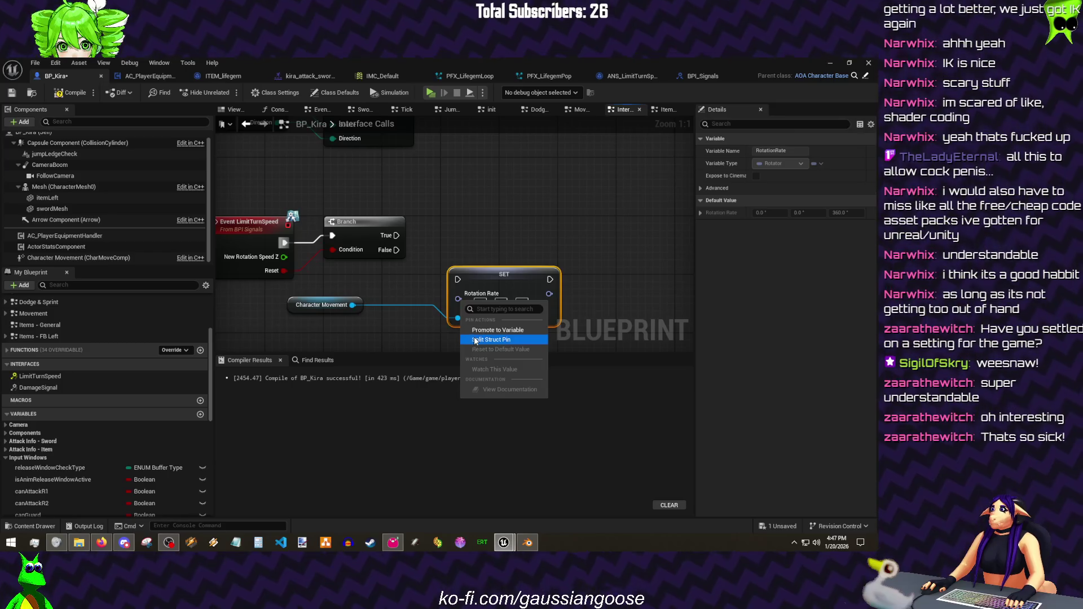
{"action": "left_click", "coordinate": [500, 342]}
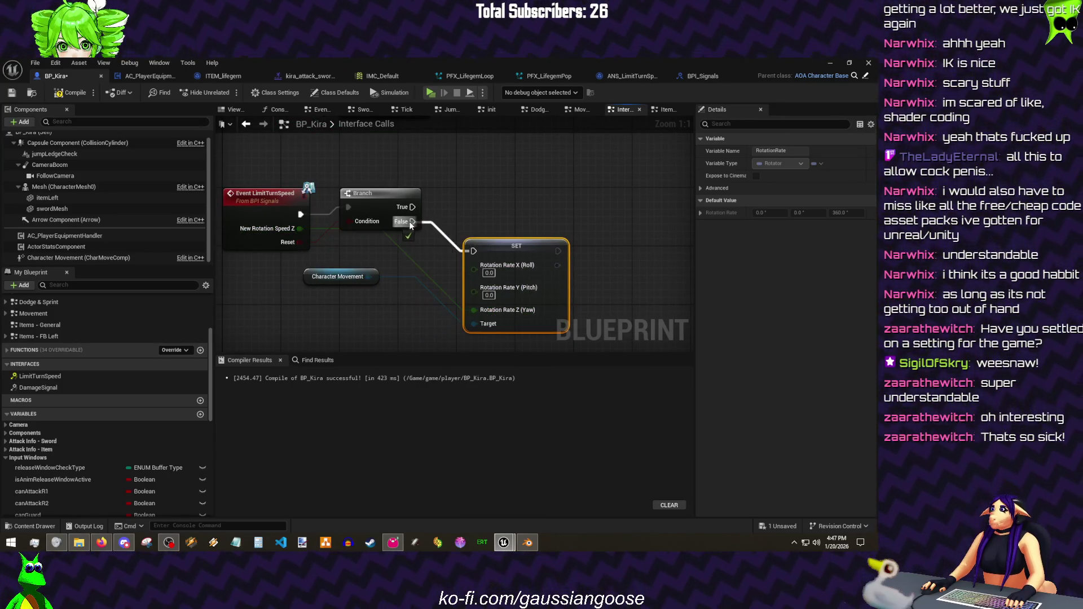
- Duplicate the setter nodes and promote the yaw input to a defaultRotationZ variable
{"action": "left_click_drag", "start_coordinate": [596, 300], "coordinate": [339, 262]}
{"action": "key", "text": "ctrl+c"}
{"action": "key", "text": "ctrl+v"}
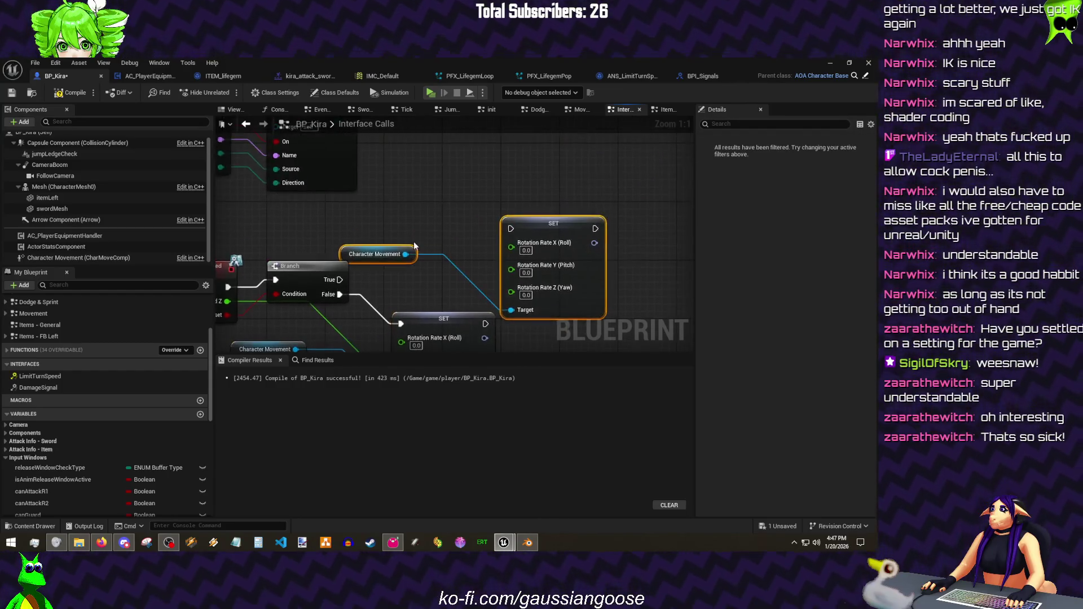
{"action": "left_click_drag", "start_coordinate": [453, 280], "coordinate": [453, 282]}
{"action": "left_click", "coordinate": [487, 297]}
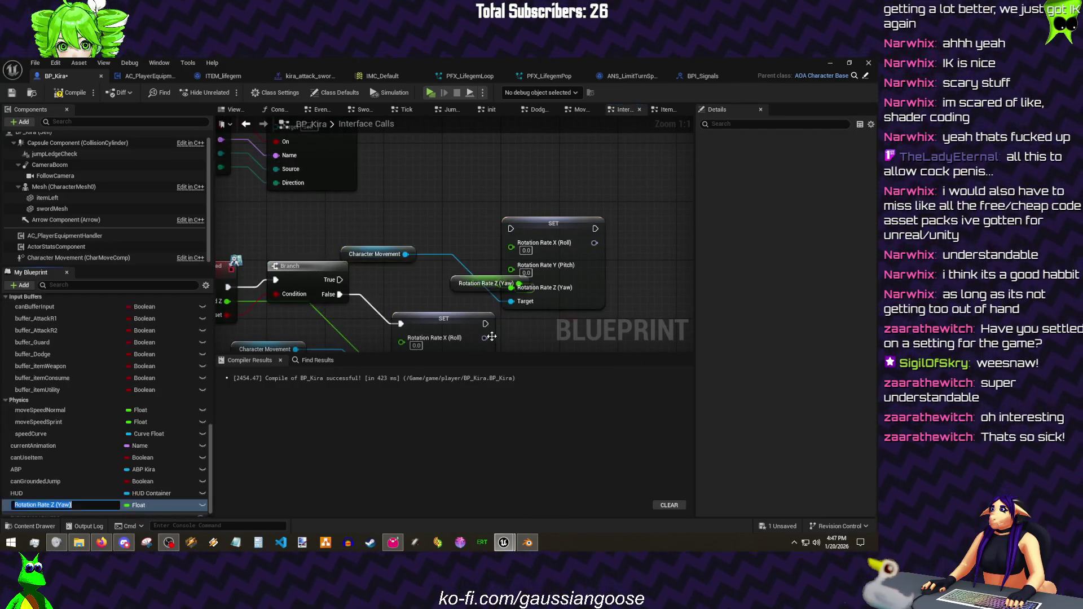
{"action": "type", "text": "defa"}
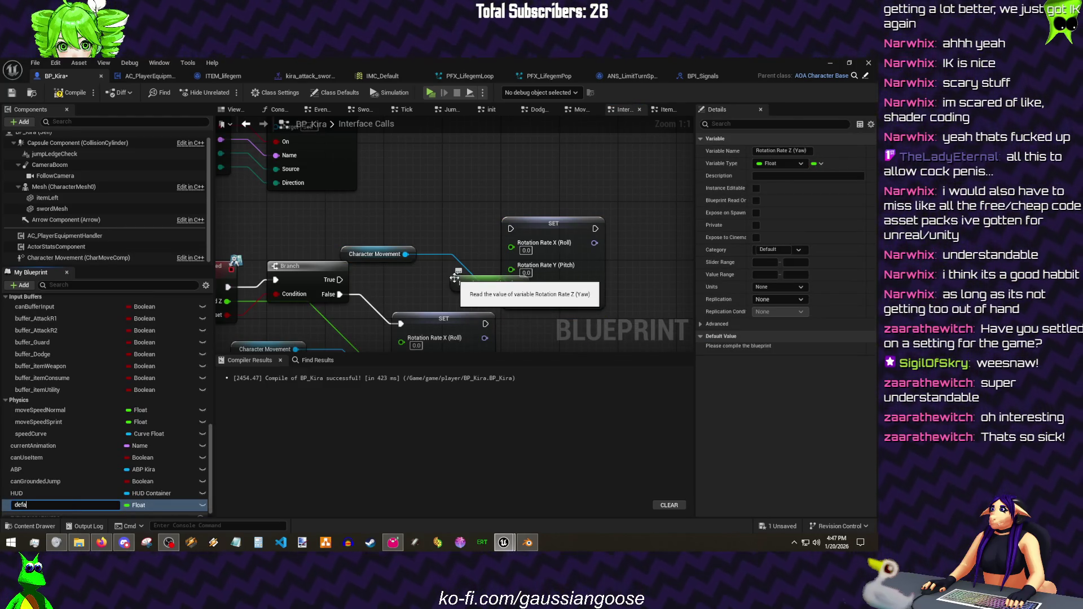
{"action": "type", "text": "Z"}
{"action": "key", "text": "Return"}
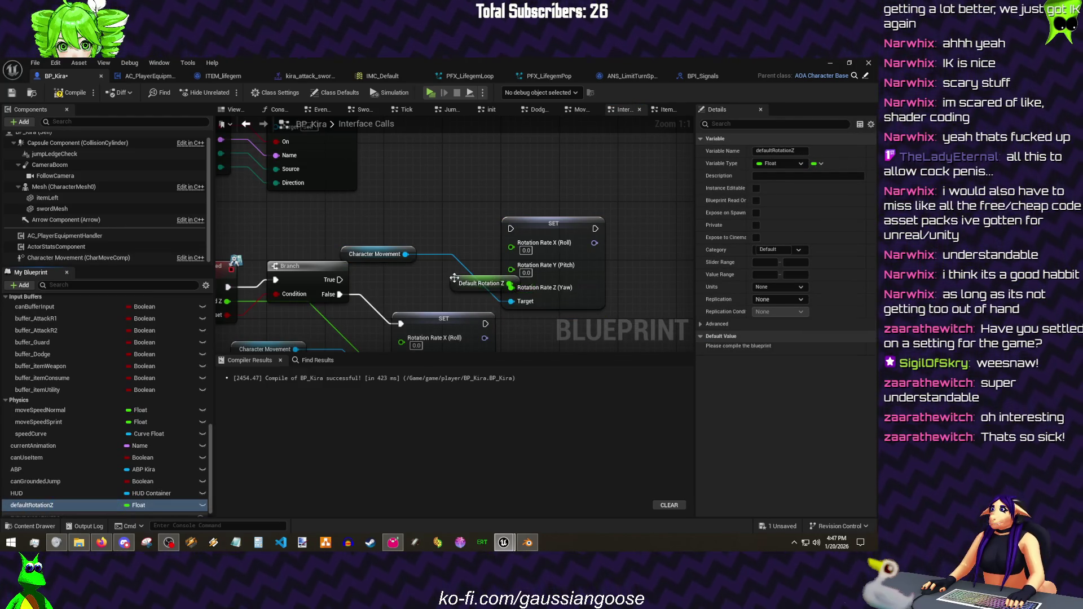
{"action": "mouse_move", "coordinate": [454, 285]}
{"action": "left_mouse_down"}
{"action": "mouse_move", "coordinate": [396, 283]}
{"action": "mouse_move", "coordinate": [428, 270]}
{"action": "left_mouse_up"}
- Wire Branch True into the setter, then compile and save BP_Kira
{"action": "left_click_drag", "start_coordinate": [510, 230], "coordinate": [509, 229]}
{"action": "left_click", "coordinate": [57, 93]}
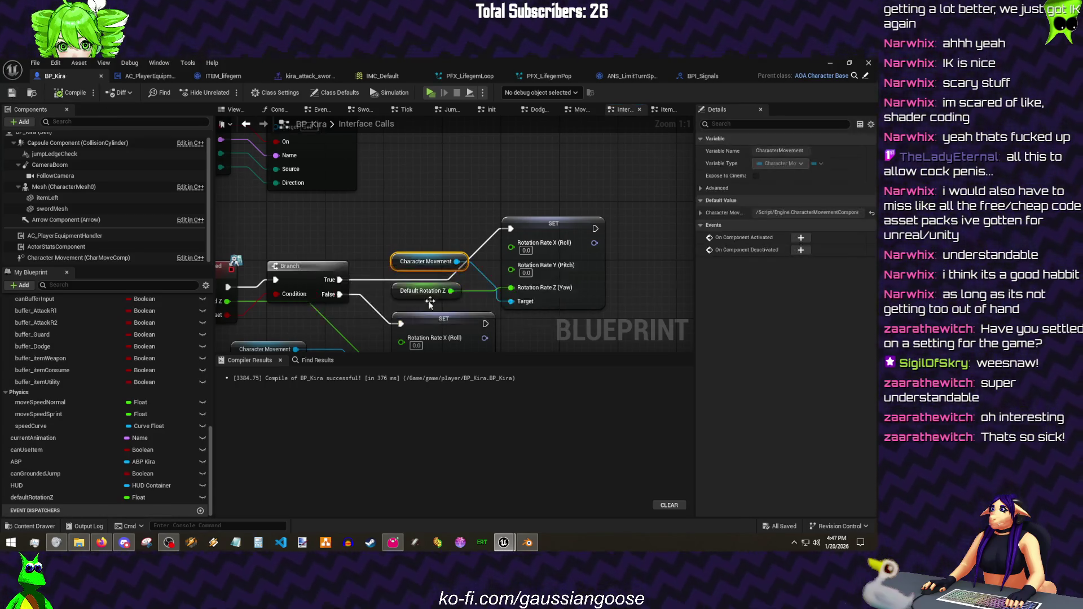
{"action": "left_click", "coordinate": [421, 292]}
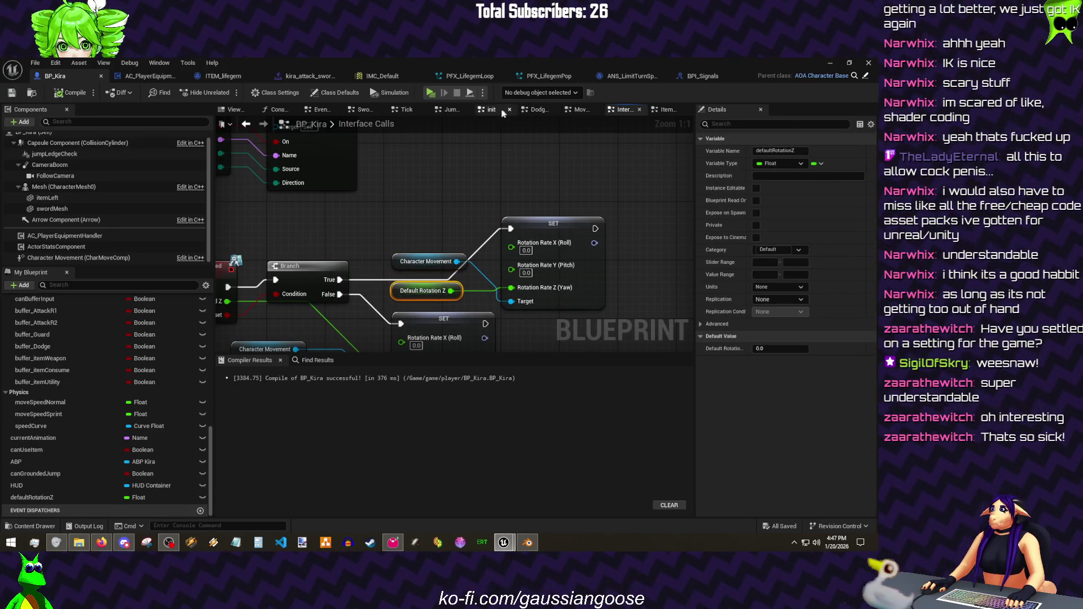
- Wire a pasted Default Rotation Z getter into the yaw rate inside setMovementPhysics and save
{"action": "left_click", "coordinate": [491, 109]}
{"action": "left_click", "coordinate": [539, 110]}
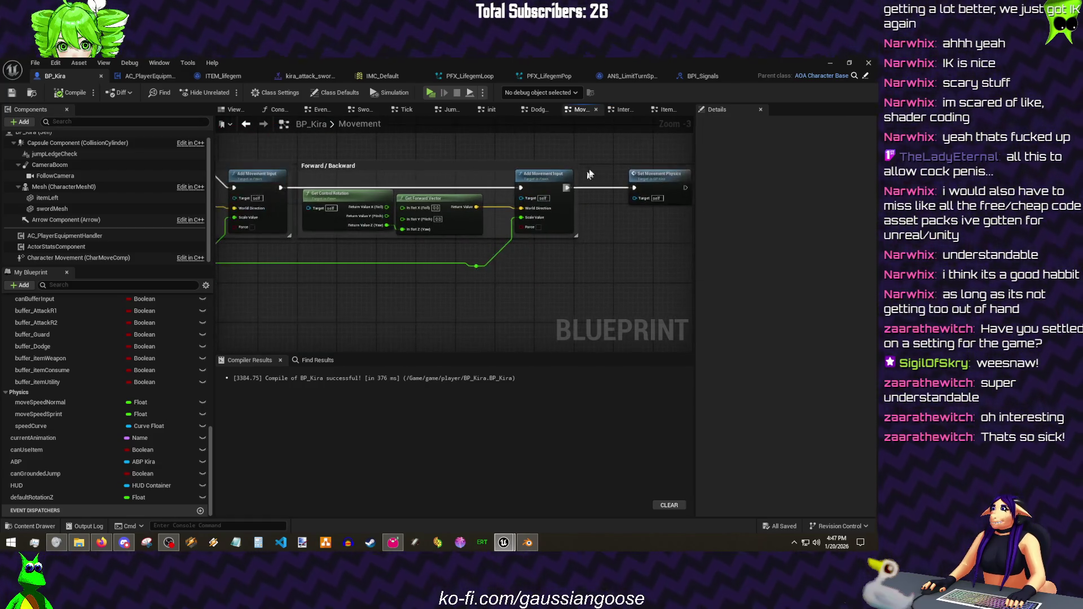
{"action": "left_click", "coordinate": [580, 109]}
{"action": "double_click", "coordinate": [492, 178]}
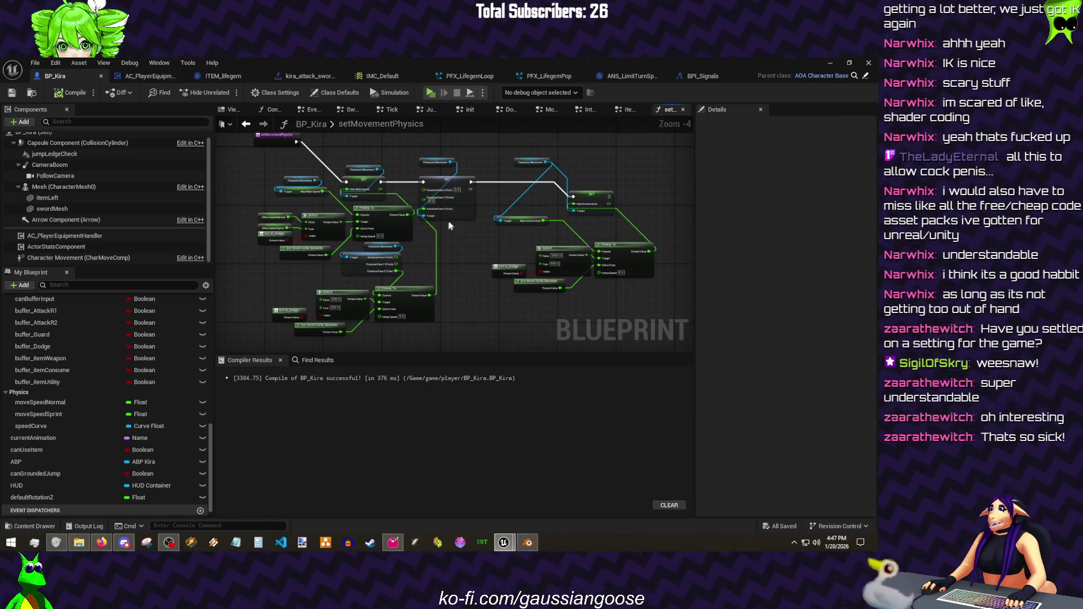
{"action": "scroll", "coordinate": [407, 207], "scroll_direction": "up", "scroll_amount": 2}
{"action": "scroll", "coordinate": [432, 199], "scroll_direction": "down", "scroll_amount": 2}
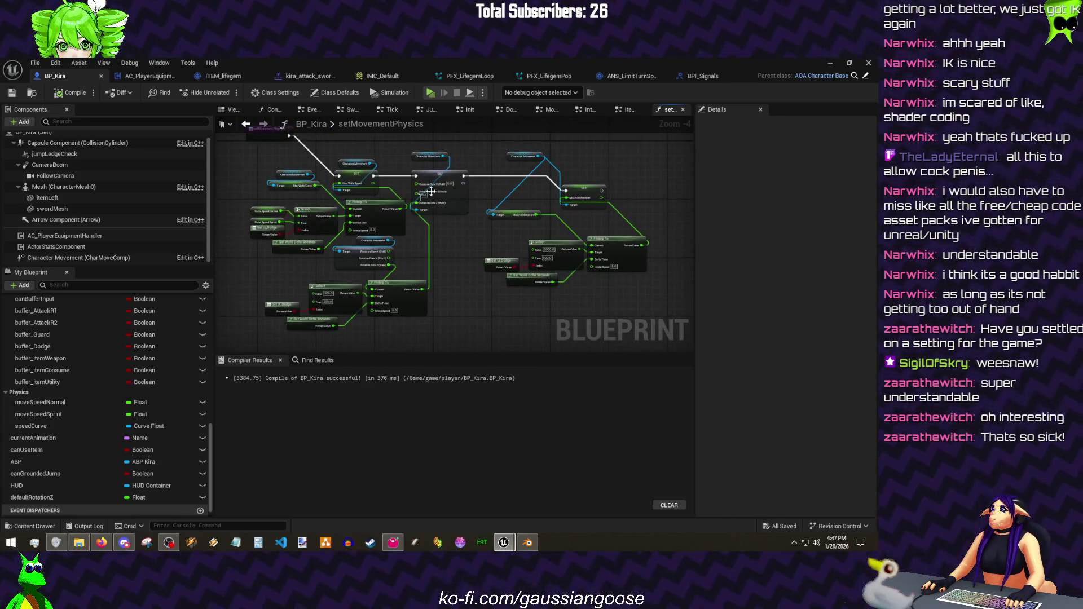
{"action": "scroll", "coordinate": [434, 196], "scroll_direction": "up", "scroll_amount": 1}
{"action": "scroll", "coordinate": [327, 272], "scroll_direction": "up", "scroll_amount": 2}
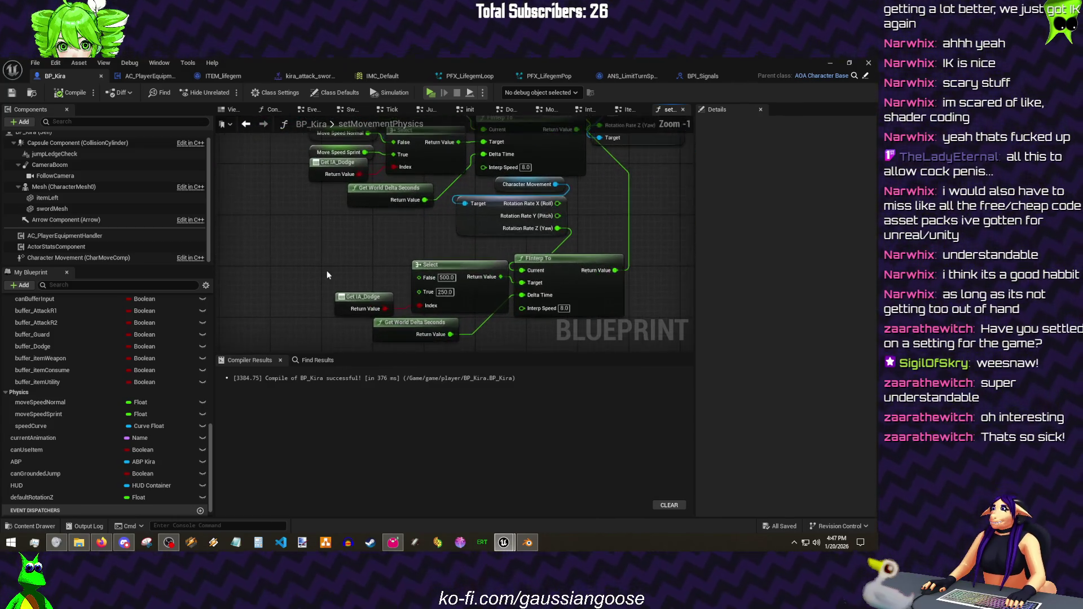
{"action": "key", "text": "ctrl+v"}
{"action": "left_click_drag", "start_coordinate": [380, 269], "coordinate": [421, 278]}
{"action": "scroll", "coordinate": [421, 278], "scroll_direction": "down", "scroll_amount": 4}
{"action": "key", "text": "ctrl+s"}
- Add a Set Movement Physics call after the SET node at the end of the Tick graph
{"action": "left_click", "coordinate": [548, 109]}
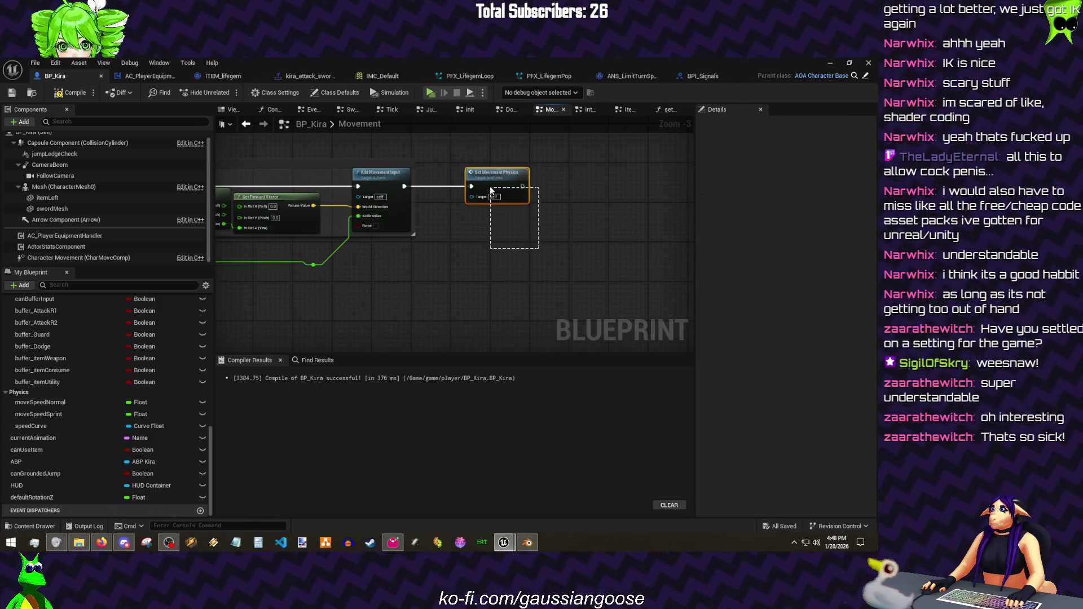
{"action": "left_click", "coordinate": [390, 110]}
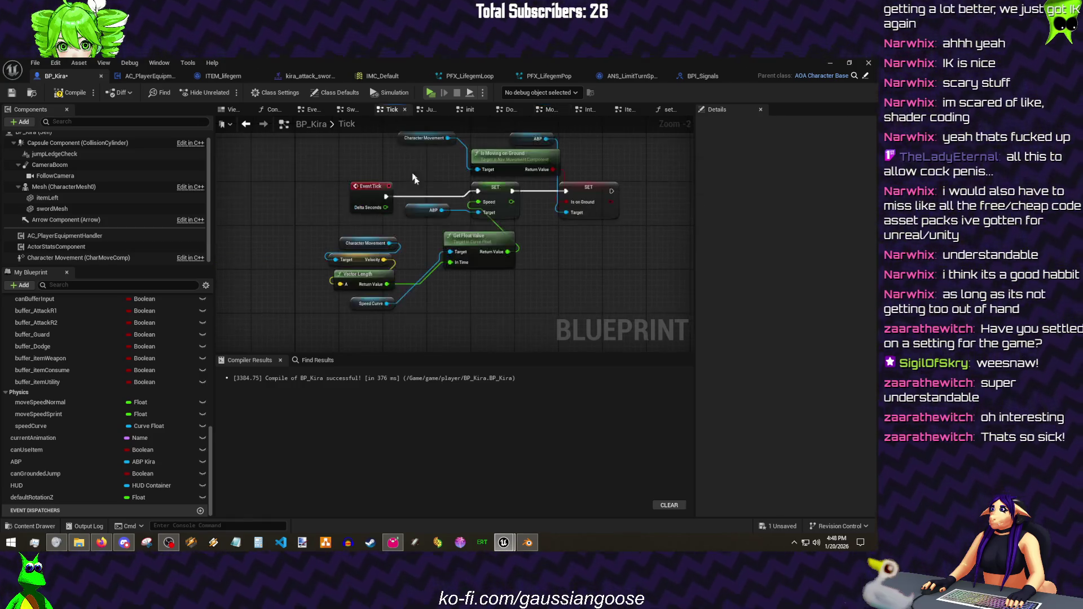
{"action": "left_click_drag", "start_coordinate": [409, 173], "coordinate": [283, 173]}
{"action": "key", "text": "ctrl+v"}
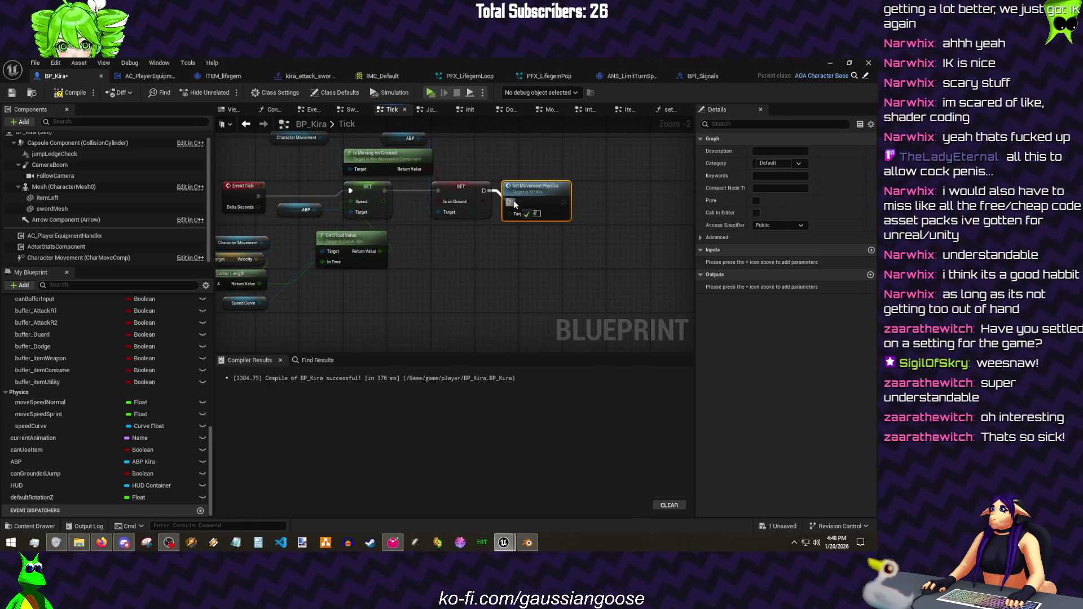
{"action": "double_click", "coordinate": [514, 201]}
{"action": "scroll", "coordinate": [444, 182], "scroll_direction": "up", "scroll_amount": 3}
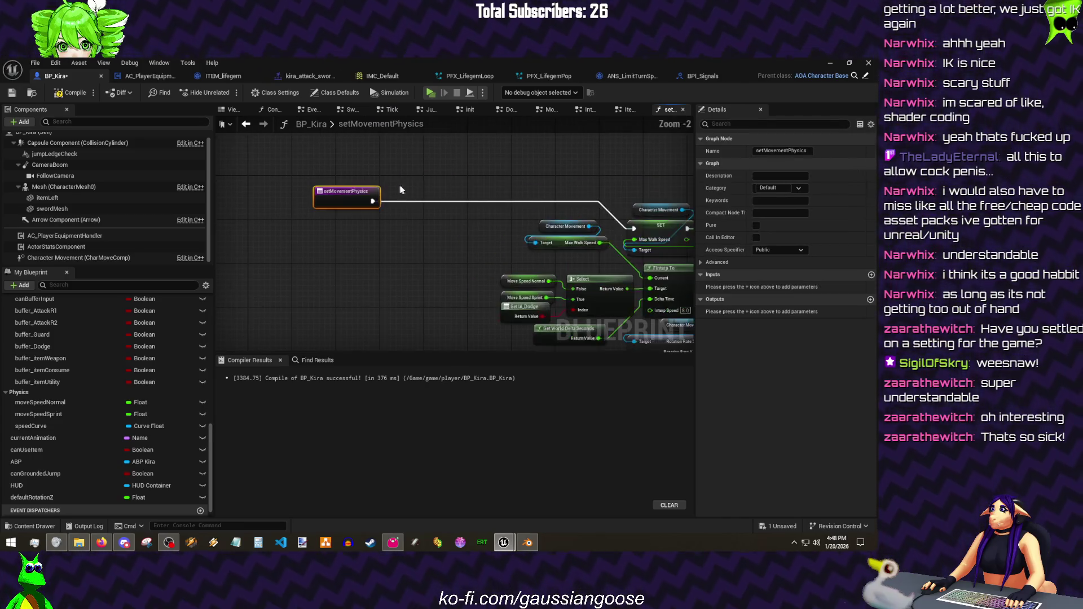
- Insert a Branch on the exec wire and add Character Movement's Get Velocity
{"action": "left_click", "coordinate": [409, 190]}
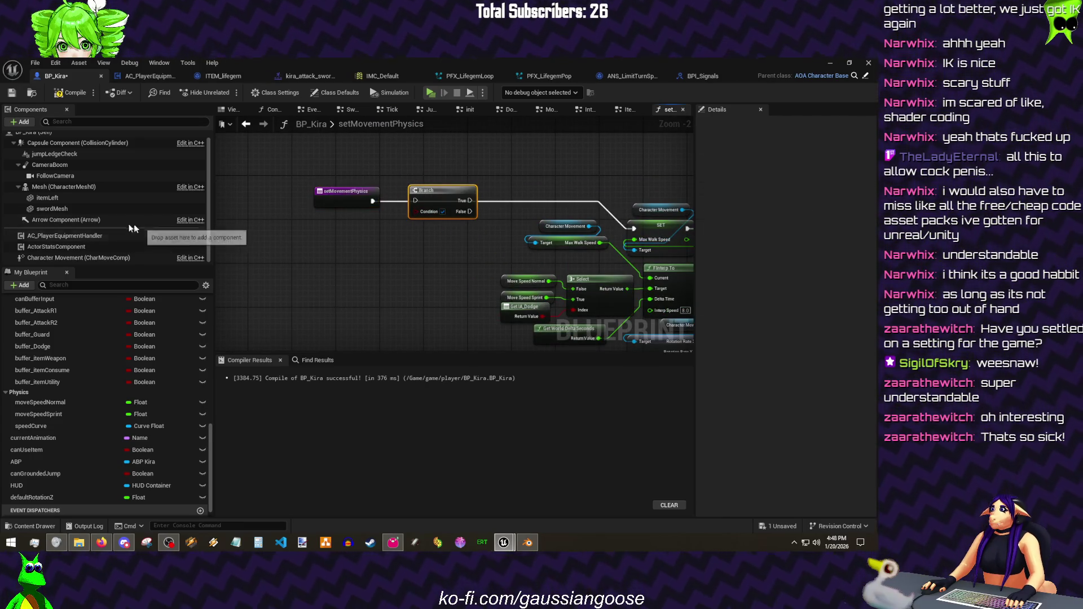
{"action": "left_click_drag", "start_coordinate": [552, 222], "coordinate": [551, 224]}
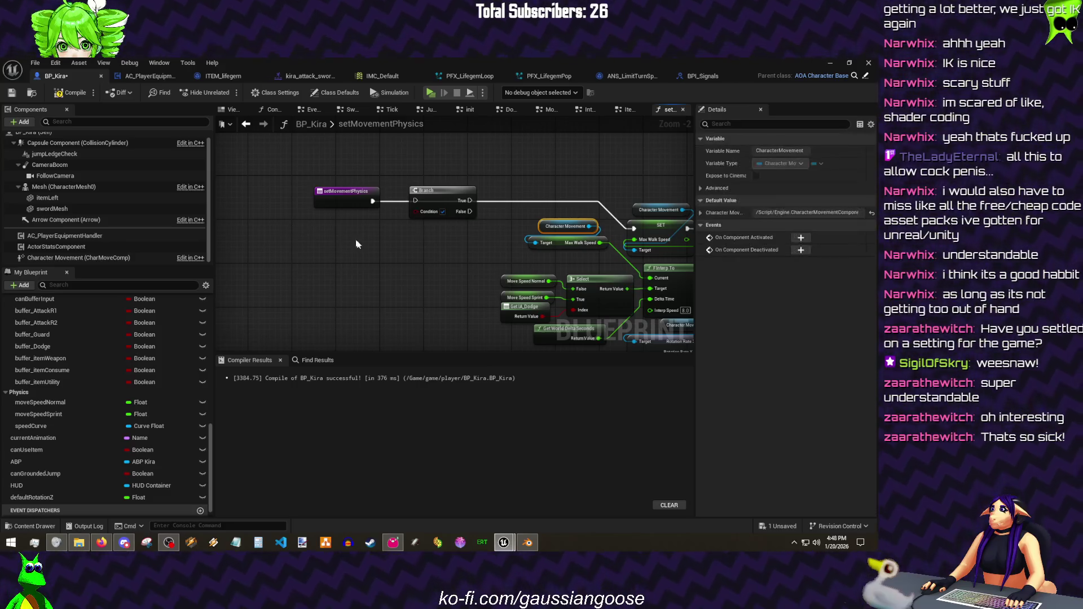
{"action": "left_click_drag", "start_coordinate": [339, 226], "coordinate": [293, 263]}
{"action": "type", "text": "get vel"}
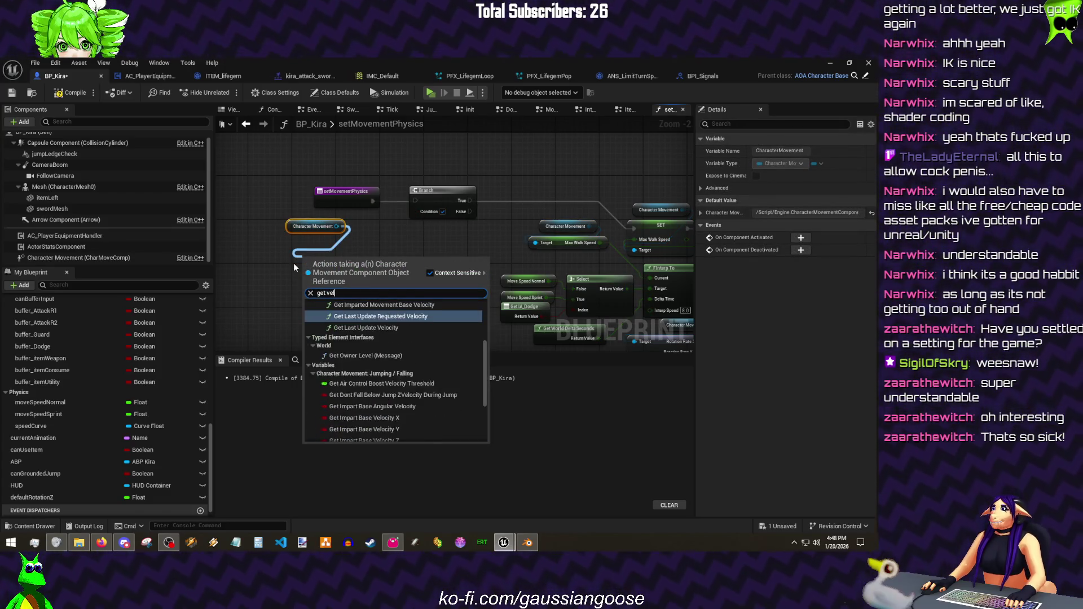
{"action": "type", "text": "ocity"}
{"action": "left_click", "coordinate": [364, 436]}
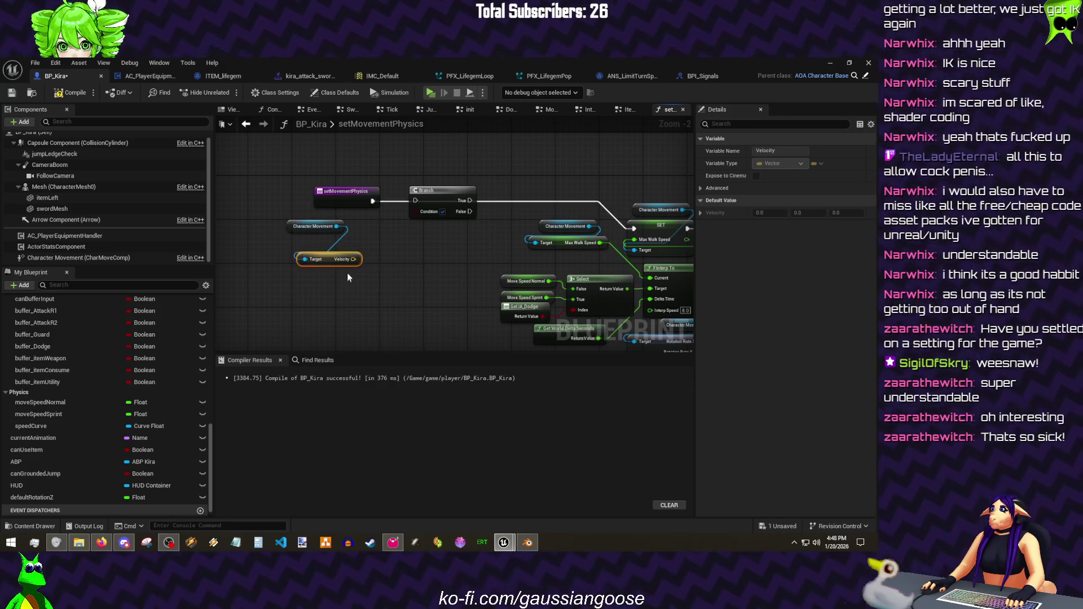
- Chain Vector Length into a Greater-than-300 comparison feeding a new AND node
{"action": "mouse_move", "coordinate": [358, 259]}
{"action": "left_mouse_down"}
{"action": "mouse_move", "coordinate": [394, 242]}
{"action": "mouse_move", "coordinate": [394, 271]}
{"action": "left_mouse_up"}
{"action": "type", "text": "vector length"}
{"action": "key", "text": "Return"}
{"action": "type", "text": "great"}
{"action": "key", "text": "Return"}
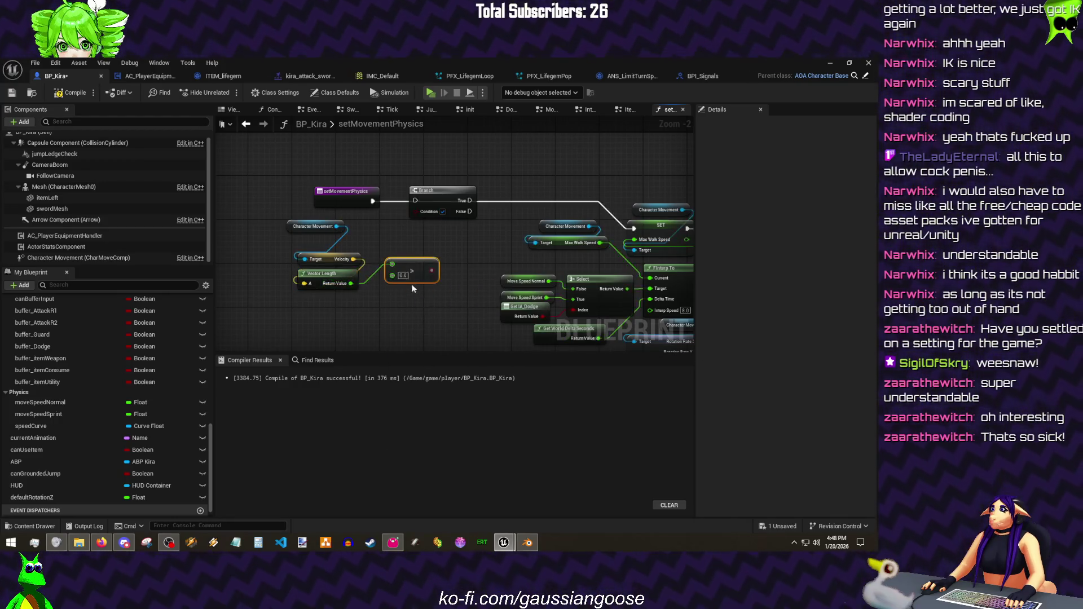
{"action": "type", "text": "100"}
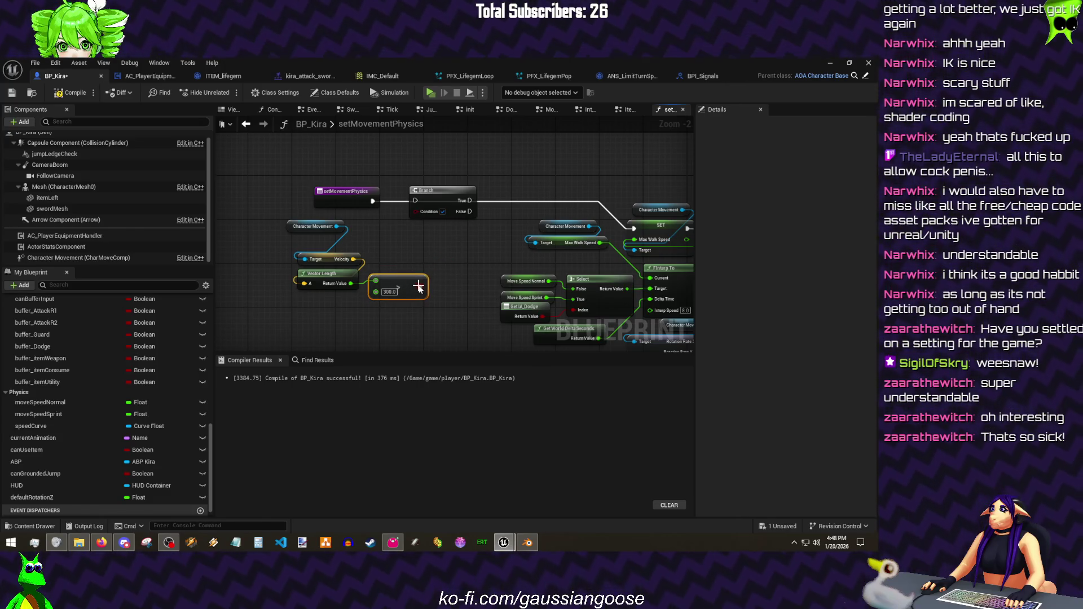
{"action": "left_click_drag", "start_coordinate": [441, 286], "coordinate": [423, 227]}
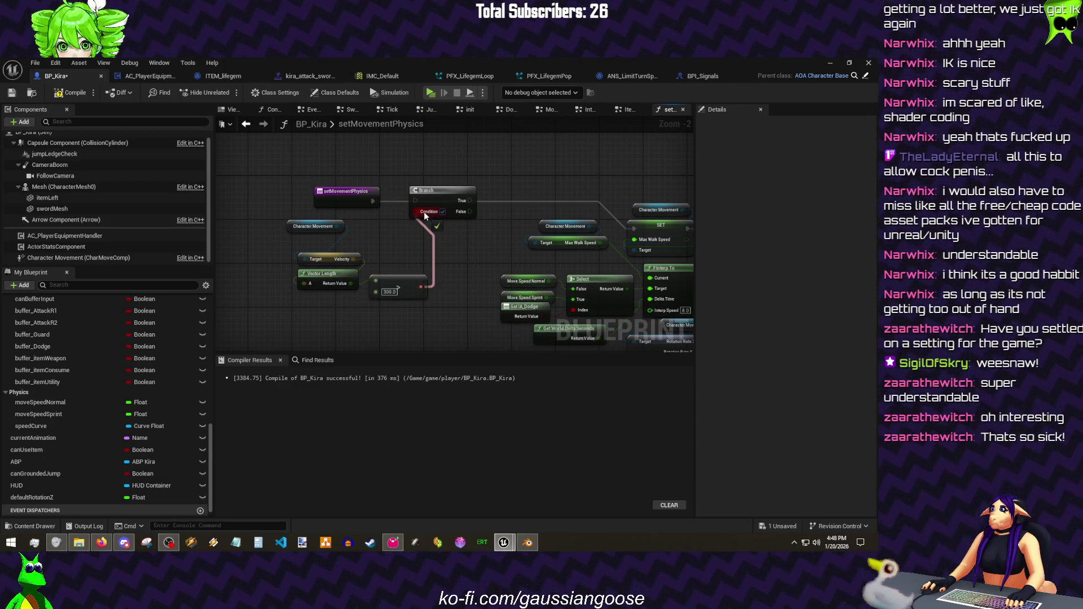
{"action": "left_click_drag", "start_coordinate": [424, 211], "coordinate": [448, 268]}
{"action": "type", "text": "and b"}
{"action": "key", "text": "Return"}
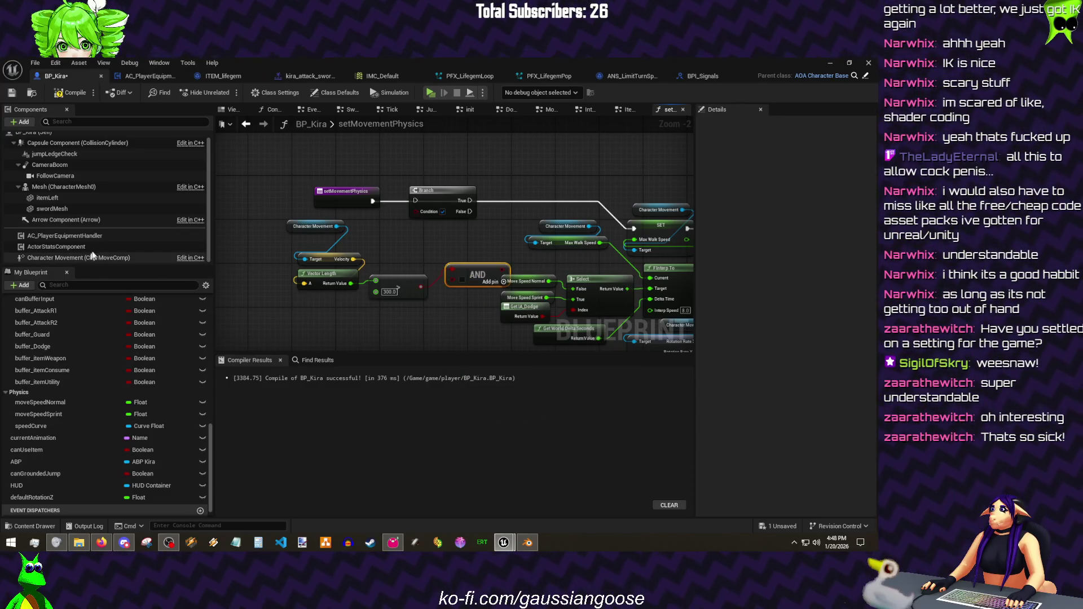
- Bring in the ABP reference and add an Is Any Montage Playing node from it
{"action": "left_click_drag", "start_coordinate": [18, 461], "coordinate": [281, 316]}
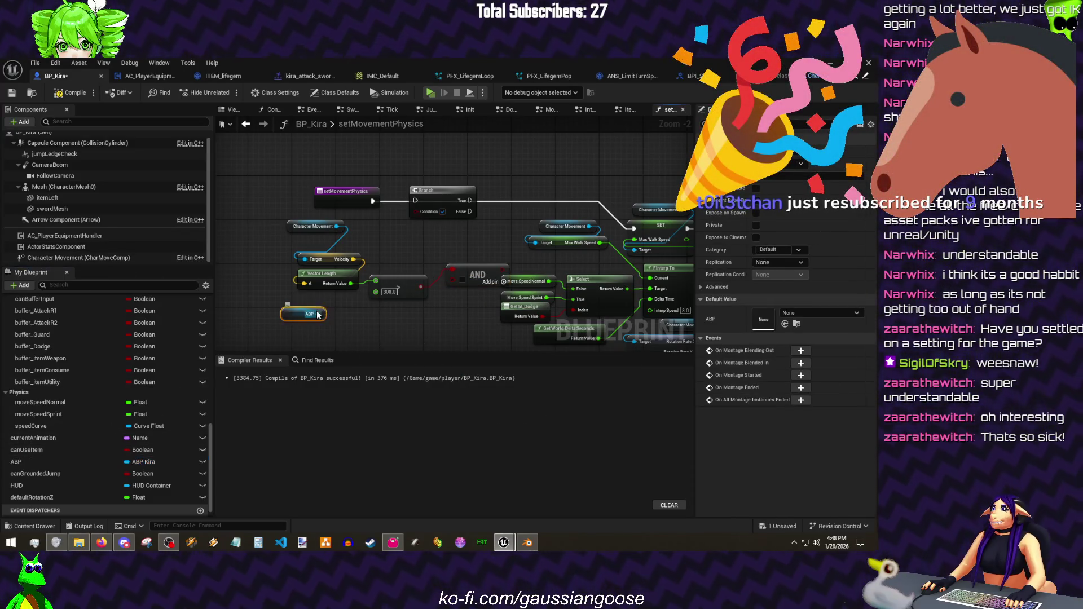
{"action": "left_click_drag", "start_coordinate": [383, 318], "coordinate": [394, 313]}
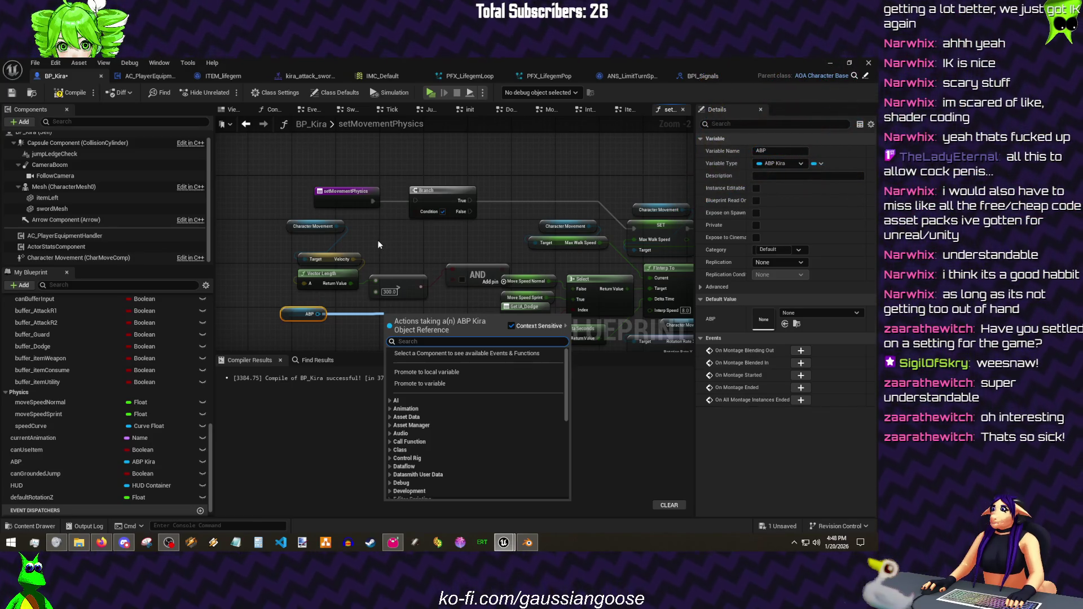
{"action": "left_click", "coordinate": [417, 254]}
{"action": "scroll", "coordinate": [415, 229], "scroll_direction": "up", "scroll_amount": 2}
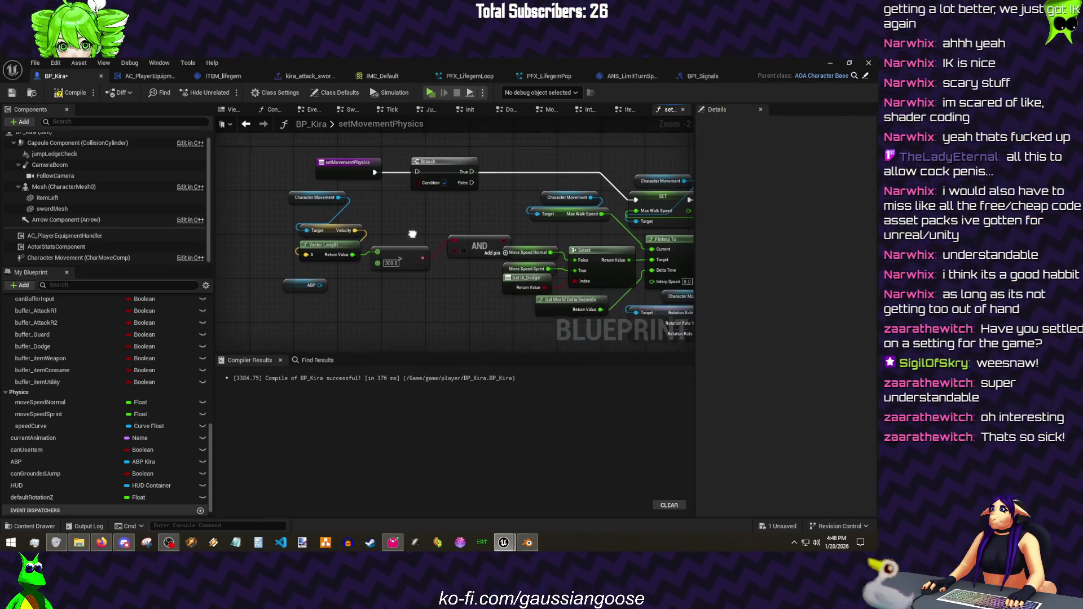
{"action": "scroll", "coordinate": [416, 222], "scroll_direction": "up", "scroll_amount": 2}
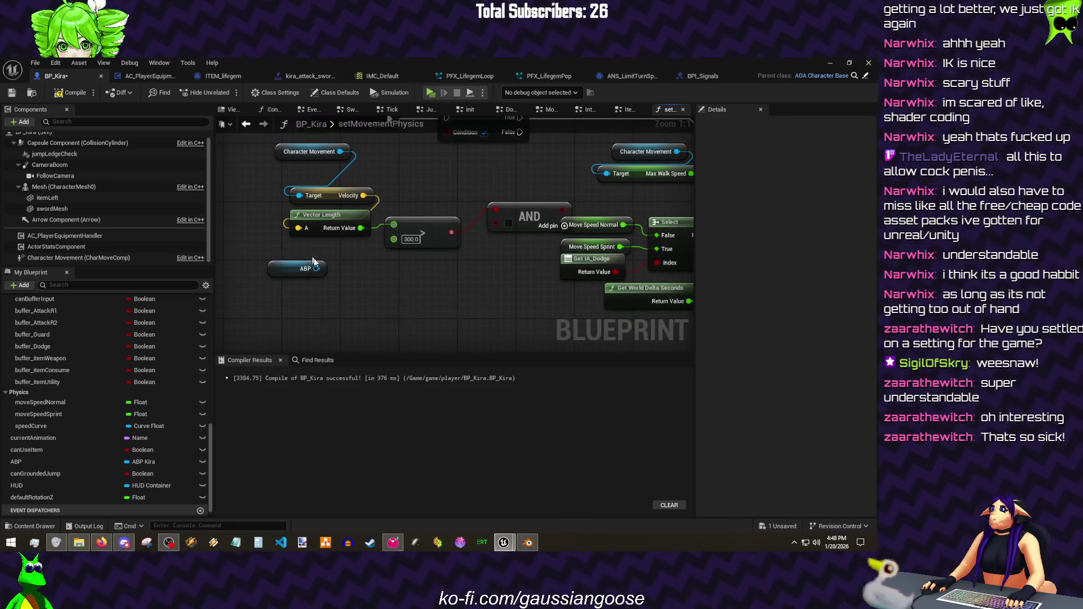
{"action": "left_click_drag", "start_coordinate": [316, 267], "coordinate": [347, 269]}
{"action": "type", "text": "montage"}
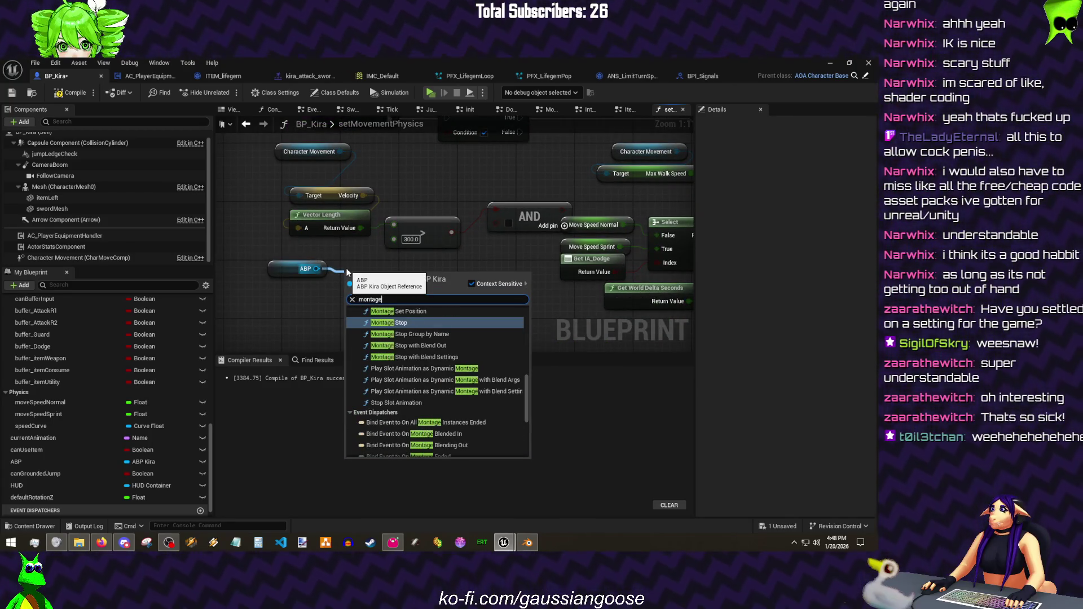
{"action": "key", "text": "BackSpace"}
{"action": "key", "text": "BackSpace"}
{"action": "key", "text": "BackSpace"}
{"action": "type", "text": "is any m"}
{"action": "key", "text": "Return"}
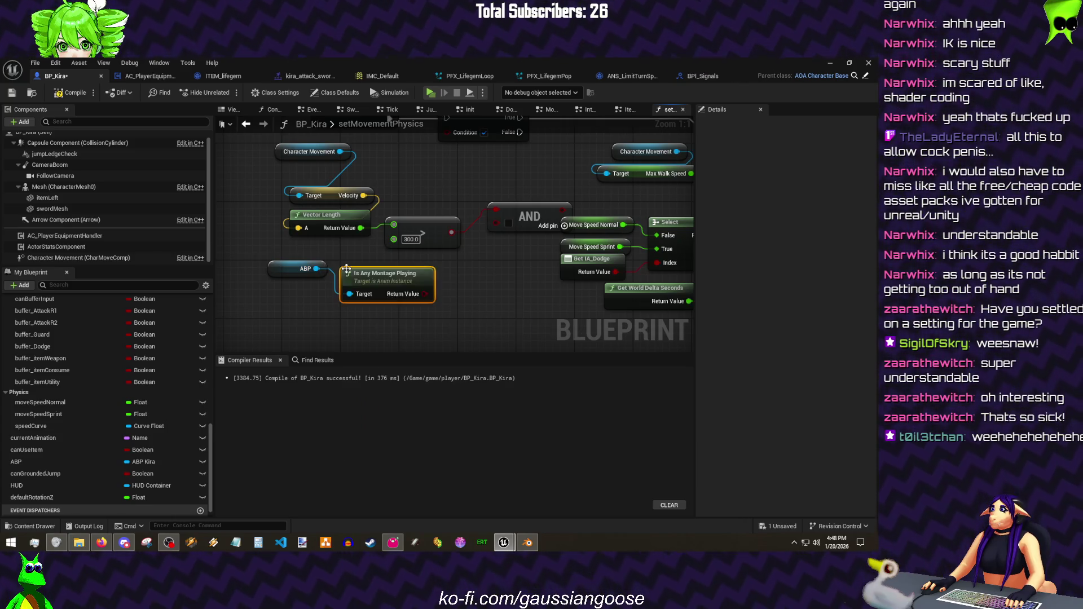
{"action": "mouse_move", "coordinate": [421, 289]}
{"action": "left_mouse_down"}
{"action": "mouse_move", "coordinate": [384, 288]}
{"action": "mouse_move", "coordinate": [426, 280]}
{"action": "left_mouse_up"}
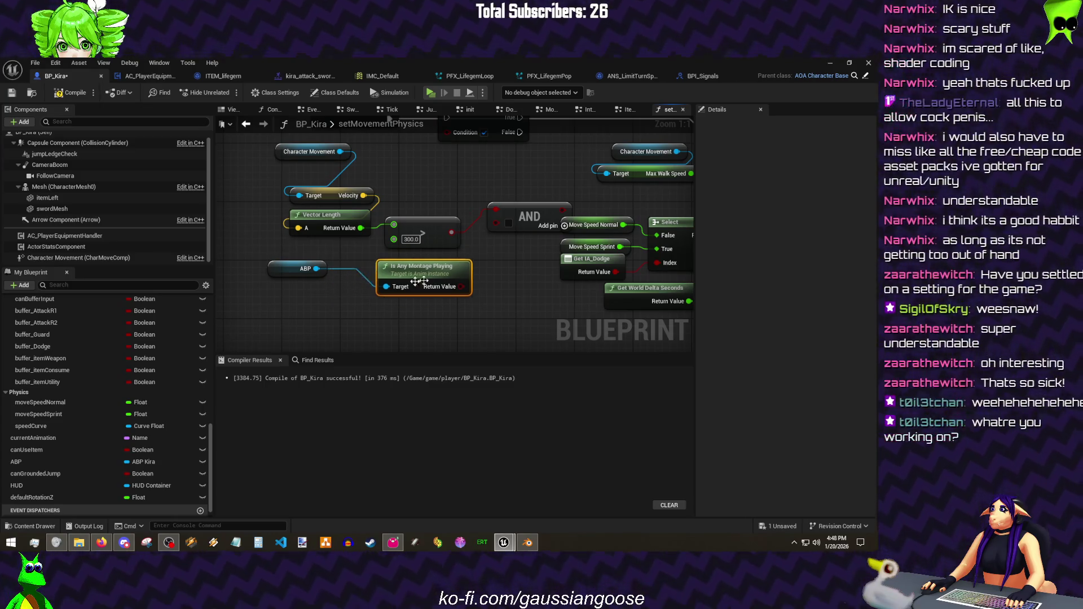
- Replace it with Is Slot Active for DefaultSlot and wire that toward the AND node
{"action": "left_click_drag", "start_coordinate": [315, 270], "coordinate": [347, 298]}
{"action": "type", "text": "m"}
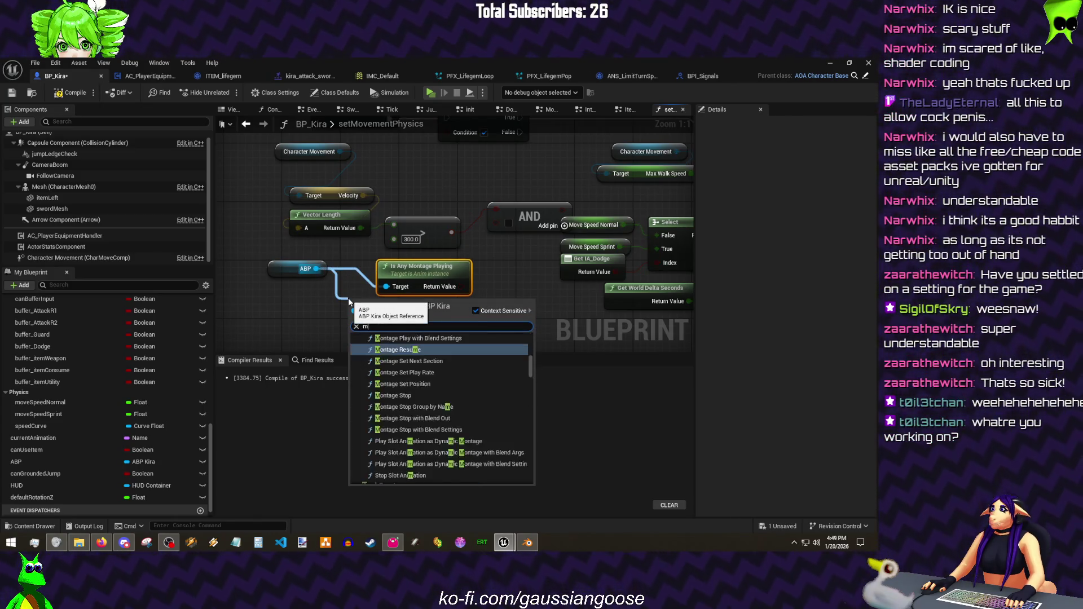
{"action": "type", "text": "ontage slot"}
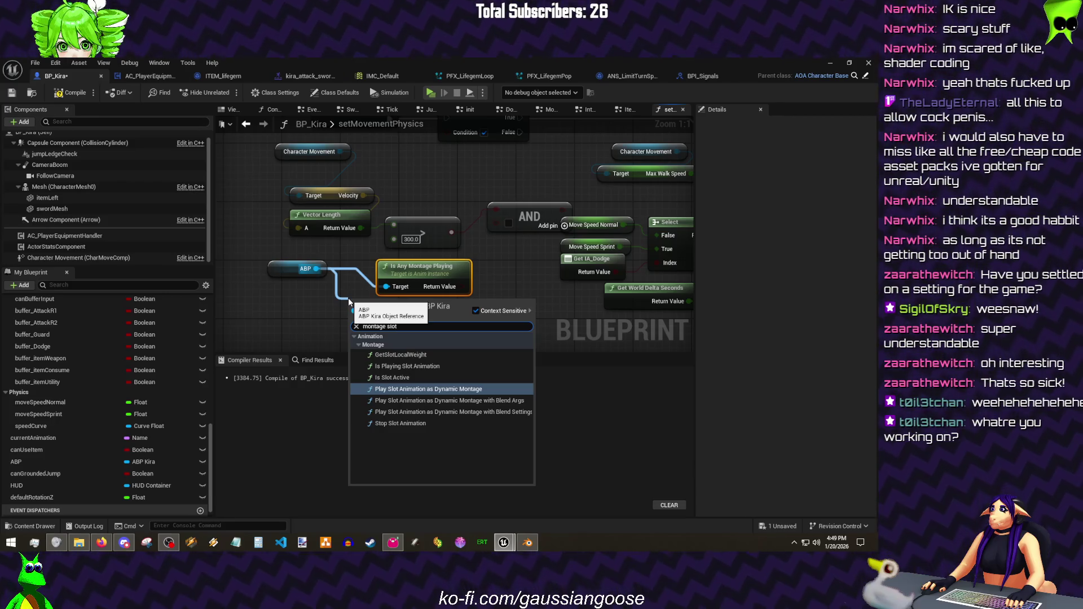
{"action": "left_click", "coordinate": [405, 376]}
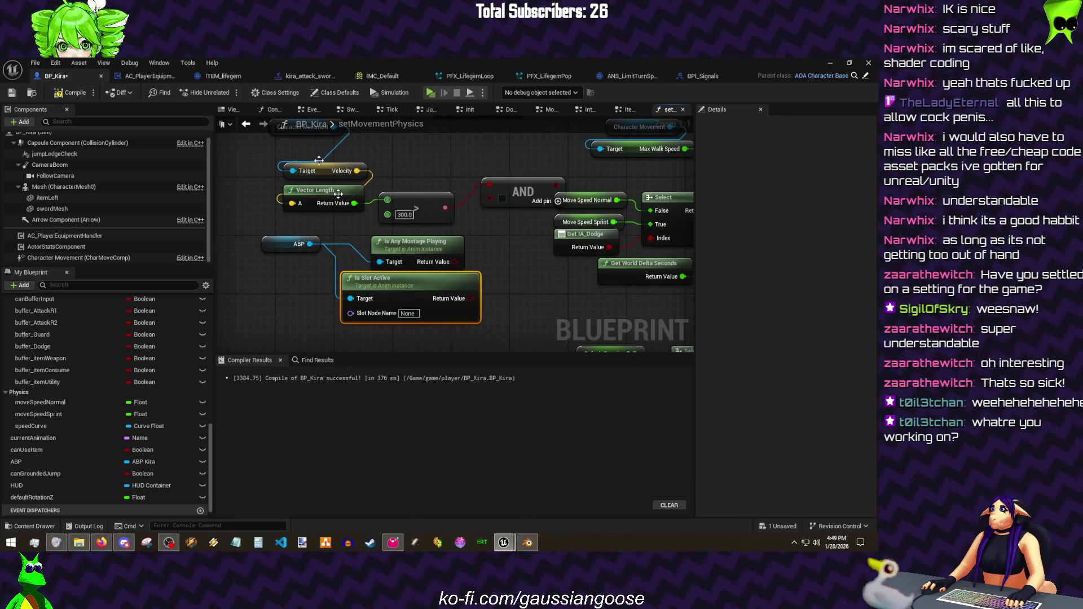
{"action": "left_click", "coordinate": [408, 314]}
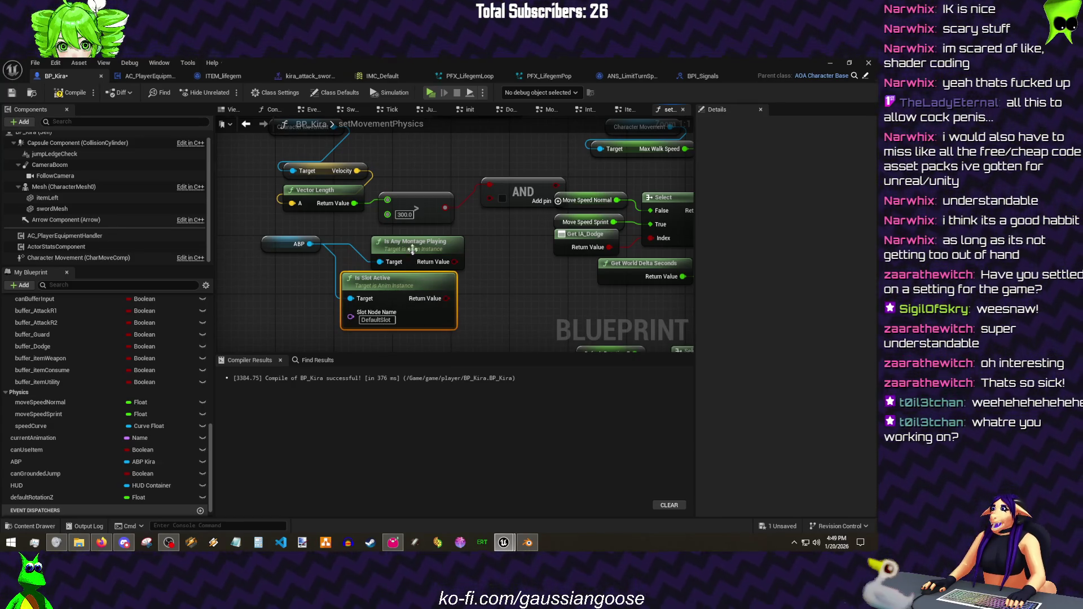
{"action": "left_click_drag", "start_coordinate": [414, 247], "coordinate": [362, 231]}
{"action": "key", "text": "Delete"}
{"action": "left_click_drag", "start_coordinate": [394, 280], "coordinate": [395, 241]}
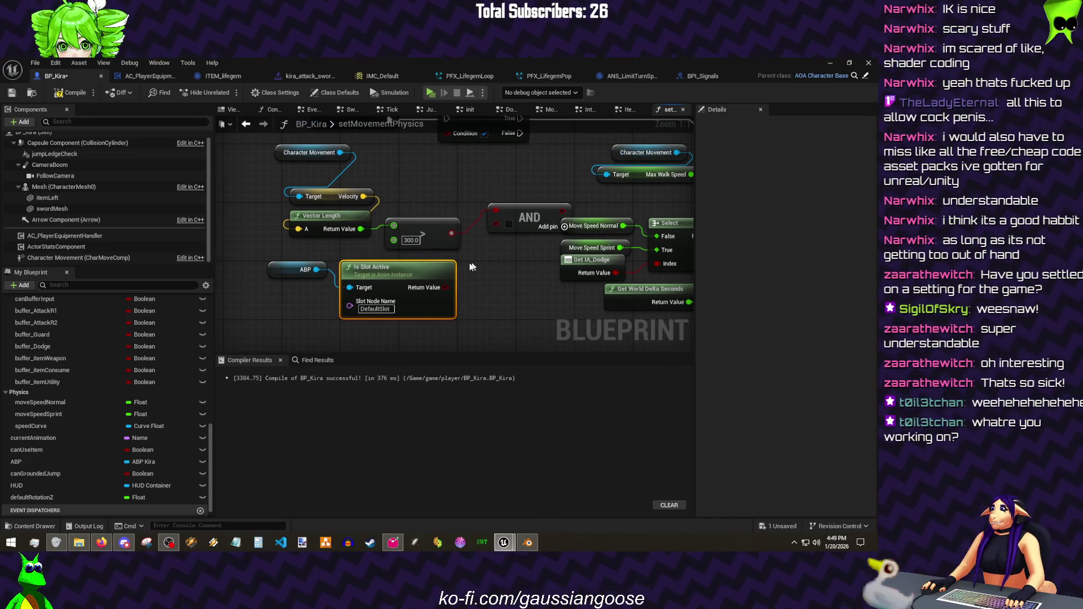
{"action": "mouse_move", "coordinate": [456, 287]}
{"action": "left_mouse_down"}
{"action": "mouse_move", "coordinate": [505, 220]}
{"action": "mouse_move", "coordinate": [499, 254]}
{"action": "left_mouse_up"}
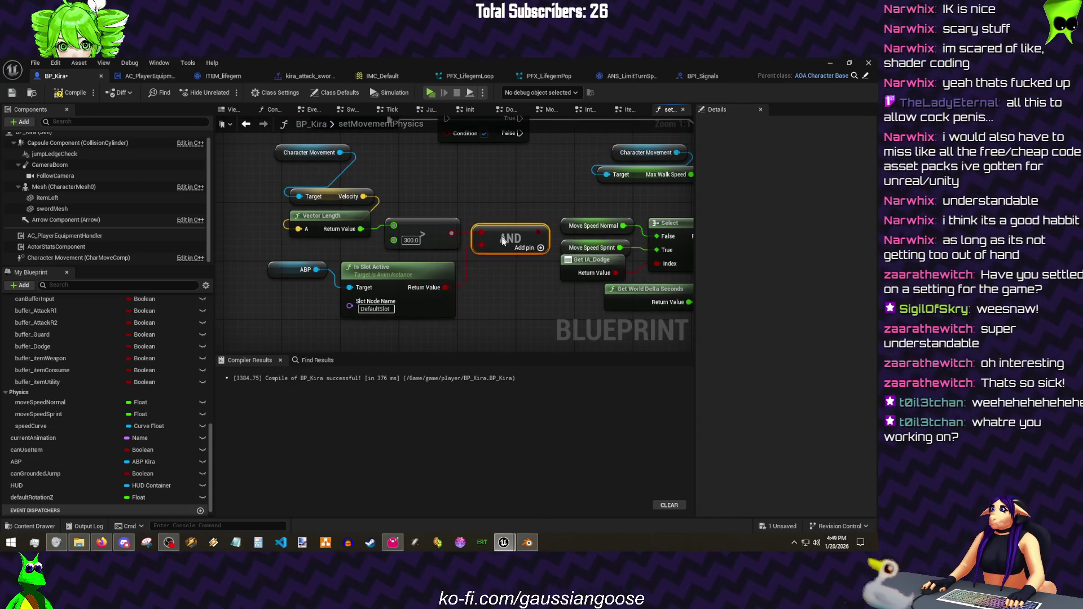
- Rearrange the speed and slot check nodes, wire AND into the Branch condition, and move to Blender
{"action": "left_click", "coordinate": [406, 293]}
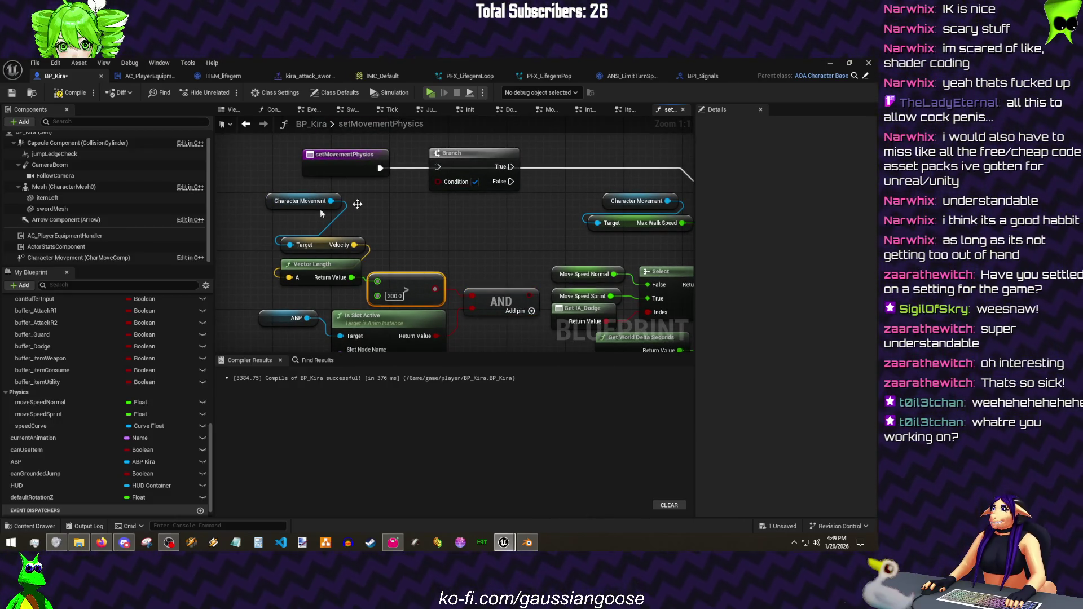
{"action": "mouse_move", "coordinate": [275, 204]}
{"action": "left_mouse_down"}
{"action": "mouse_move", "coordinate": [285, 230]}
{"action": "mouse_move", "coordinate": [293, 223]}
{"action": "left_mouse_up"}
{"action": "mouse_move", "coordinate": [266, 299]}
{"action": "left_mouse_down"}
{"action": "mouse_move", "coordinate": [369, 213]}
{"action": "mouse_move", "coordinate": [269, 237]}
{"action": "left_mouse_up"}
{"action": "left_click_drag", "start_coordinate": [420, 285], "coordinate": [391, 285]}
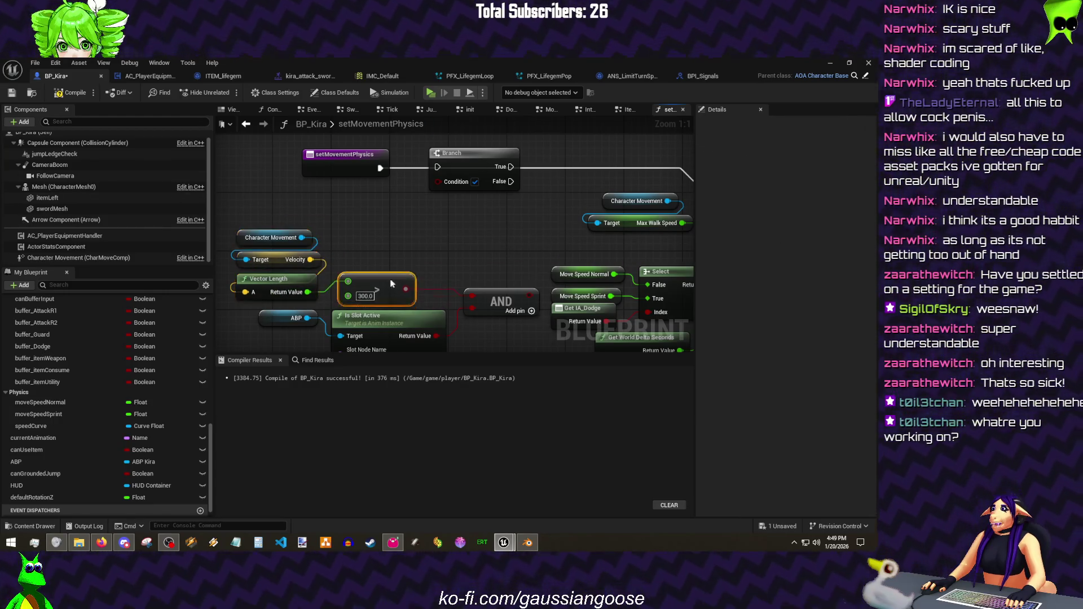
{"action": "left_click_drag", "start_coordinate": [476, 299], "coordinate": [476, 278]}
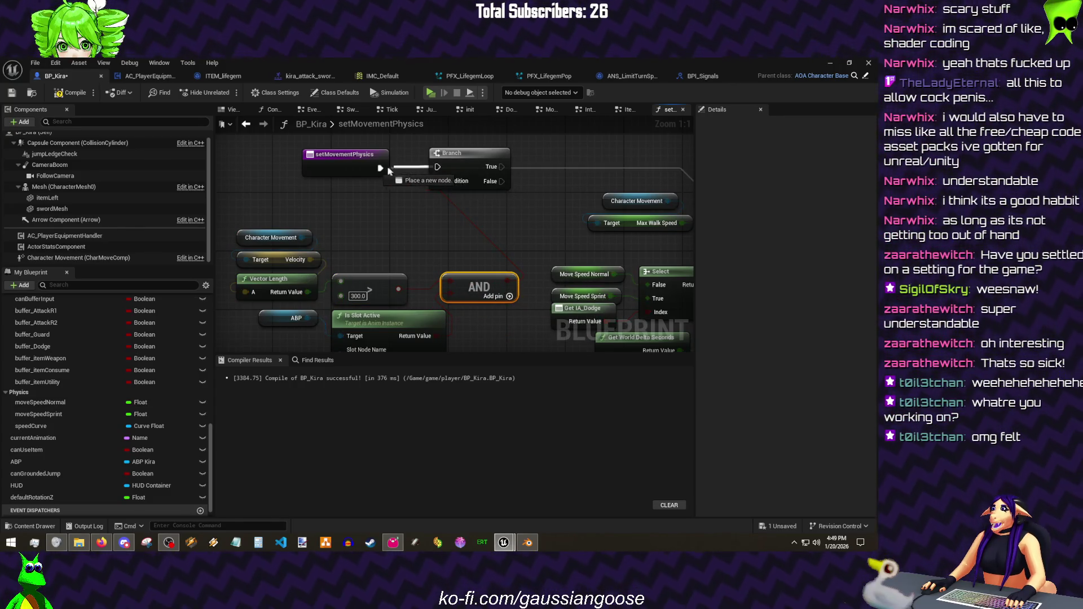
{"action": "left_click_drag", "start_coordinate": [492, 194], "coordinate": [338, 194]}
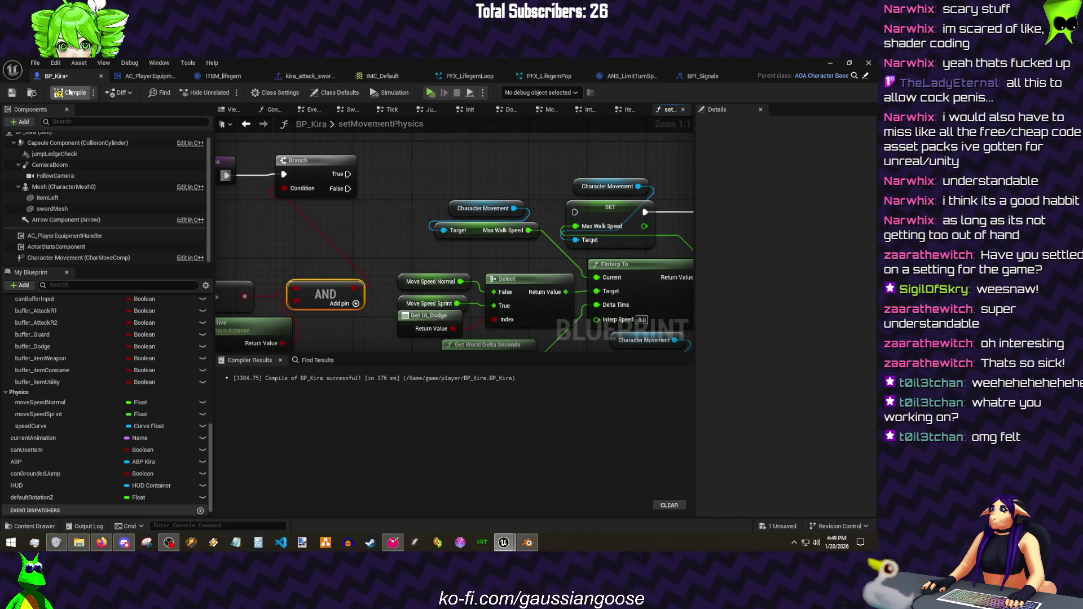
{"action": "left_click", "coordinate": [527, 542]}
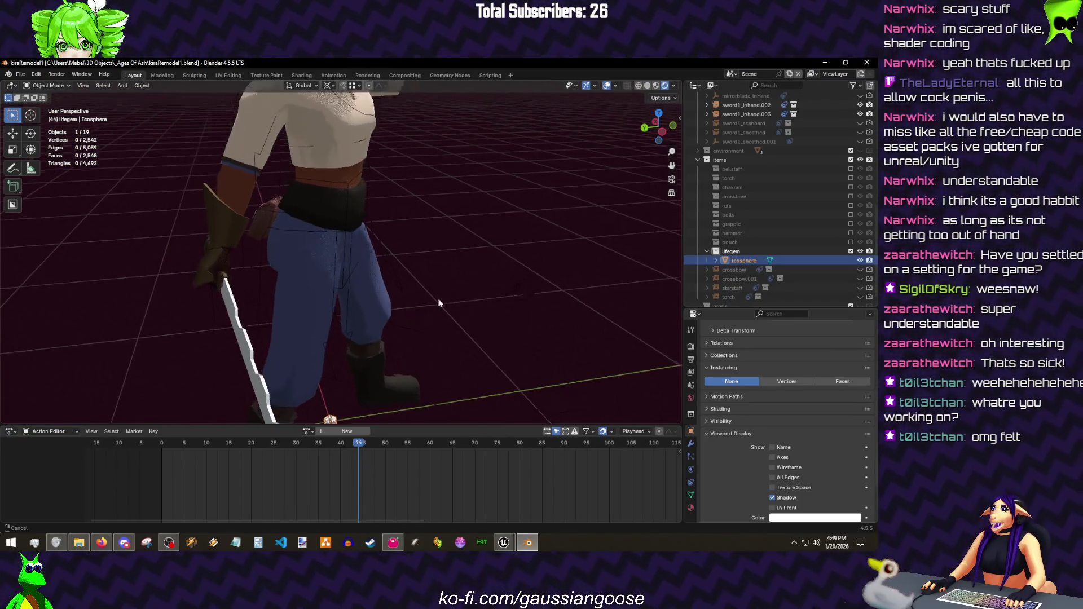
- Save kiraRemodel1.blend from a maximized front view, restore solid shading and layout, and return to Unreal
{"action": "left_click_drag", "start_coordinate": [437, 297], "coordinate": [422, 286]}
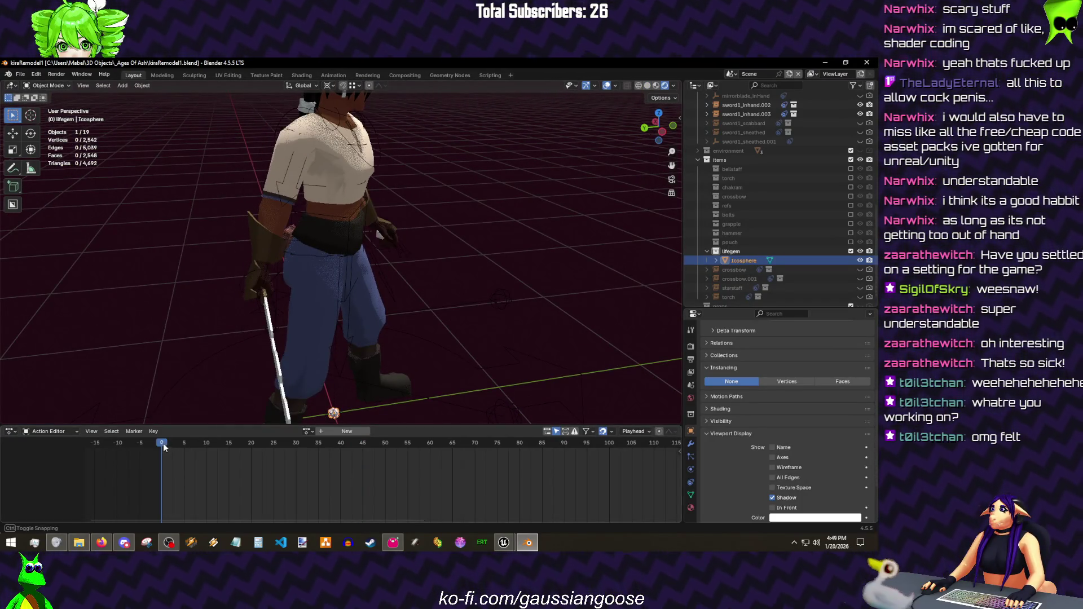
{"action": "key", "text": "ctrl+alt+space"}
{"action": "key", "text": "shift+alt+z"}
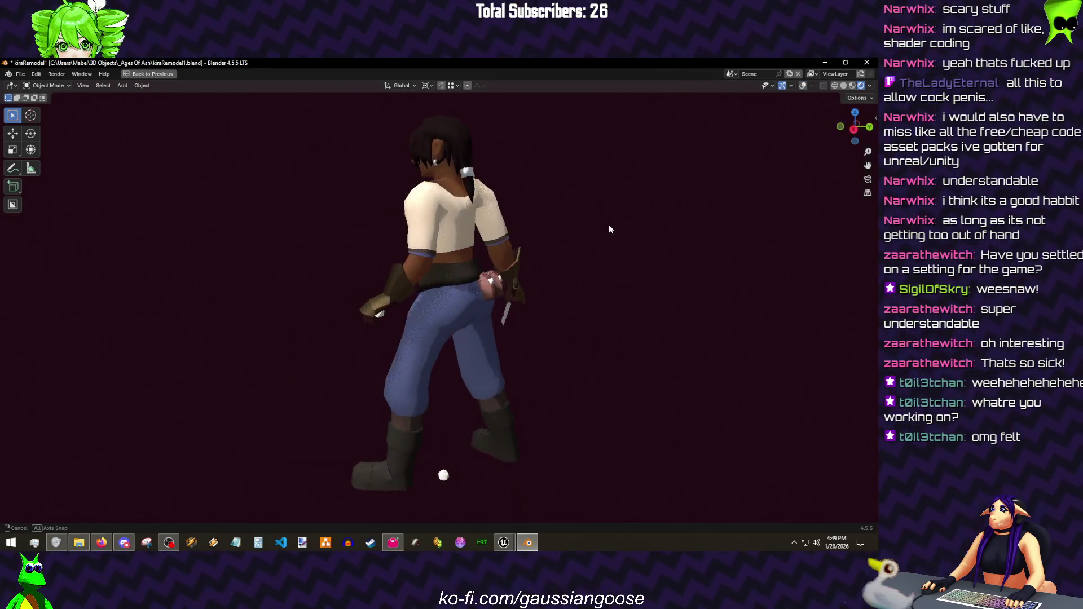
{"action": "key", "text": "ctrl+s"}
{"action": "key", "text": "z"}
{"action": "left_click", "coordinate": [674, 218]}
{"action": "key", "text": "ctrl+alt+space"}
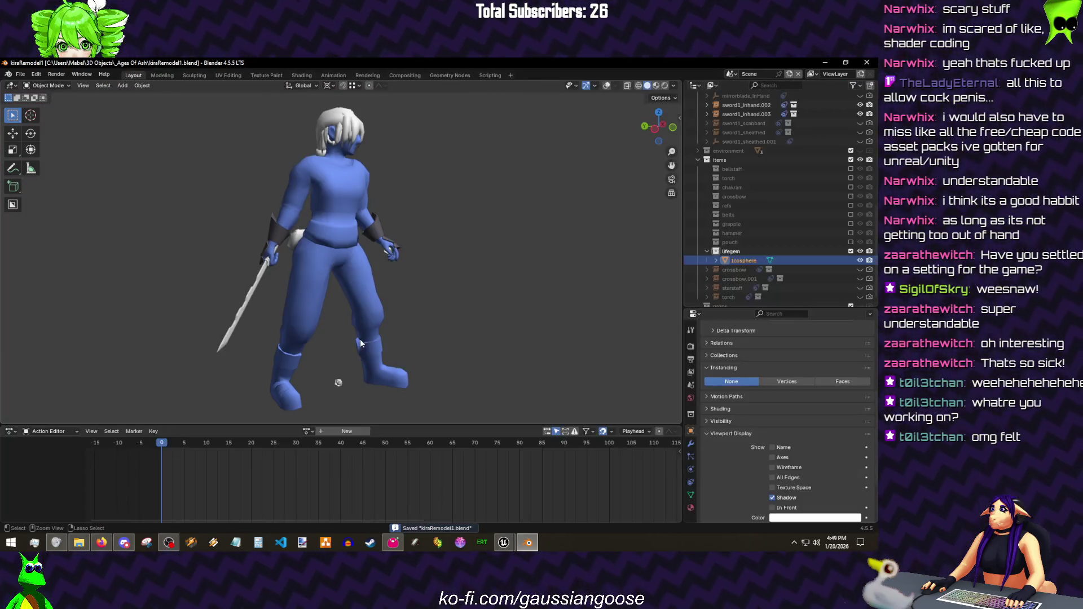
{"action": "left_click", "coordinate": [504, 543]}
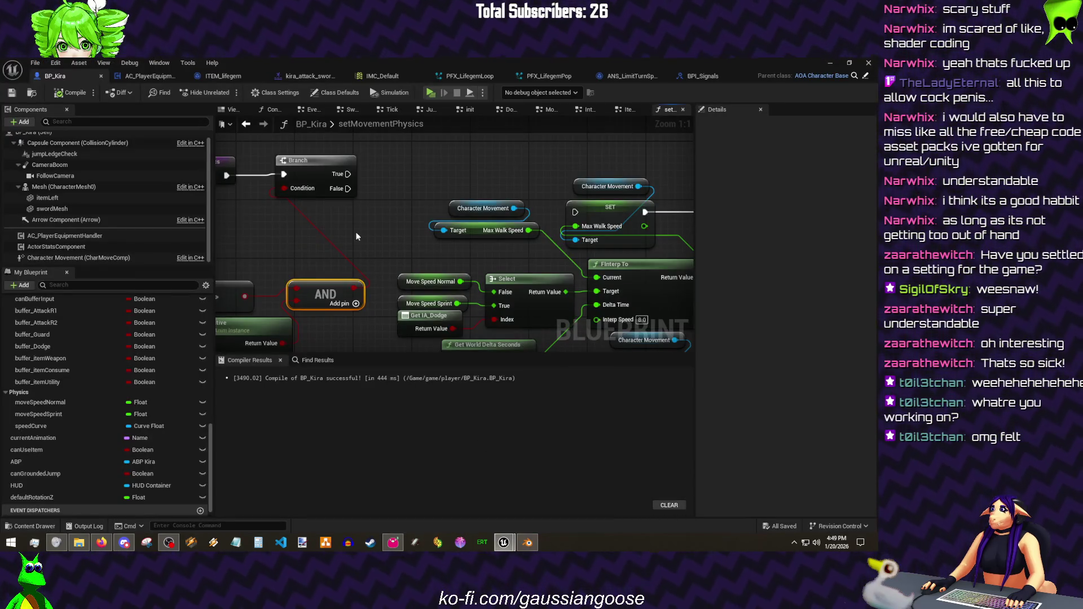
- Save all changes and recompile BP_Kira with the new setMovementPhysics checks
{"action": "mouse_move", "coordinate": [318, 201]}
{"action": "left_mouse_down"}
{"action": "mouse_move", "coordinate": [527, 246]}
{"action": "mouse_move", "coordinate": [548, 240]}
{"action": "left_mouse_up"}
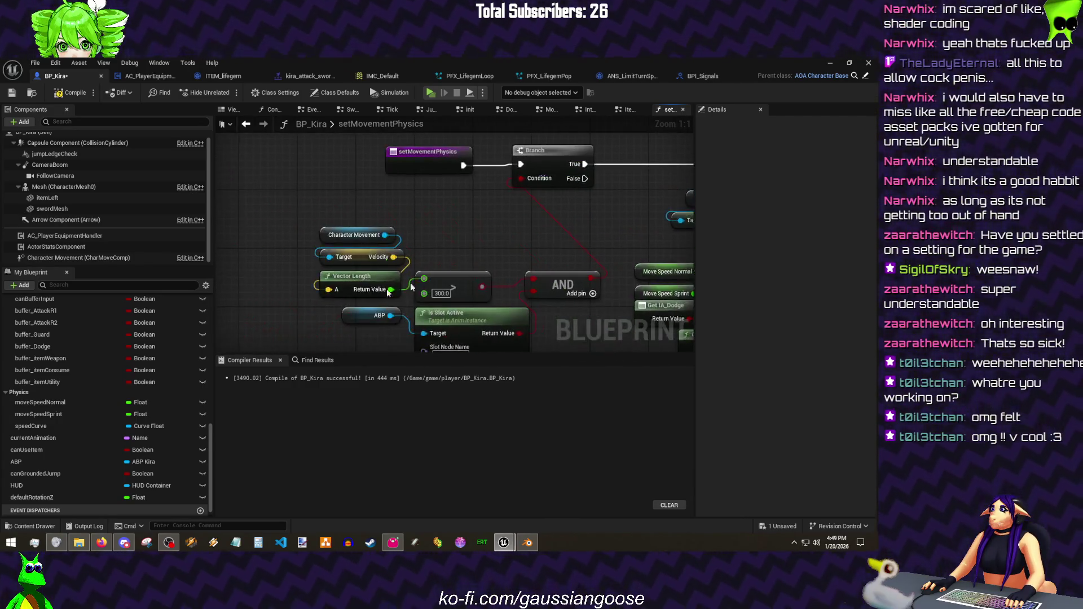
{"action": "left_click_drag", "start_coordinate": [472, 269], "coordinate": [392, 296]}
{"action": "key", "text": "ctrl+s"}
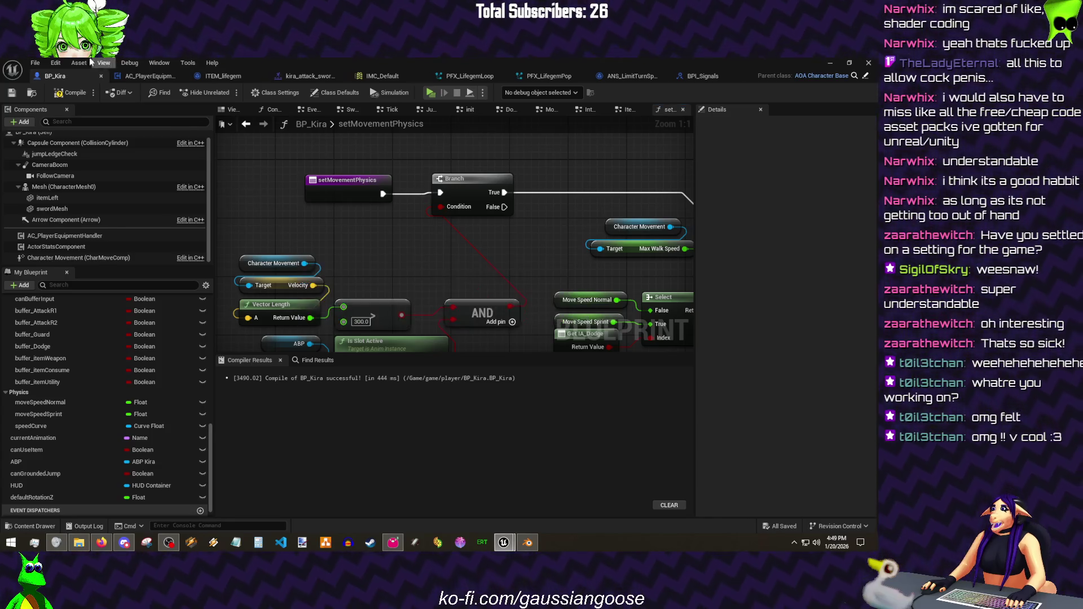
{"action": "left_click", "coordinate": [75, 94]}
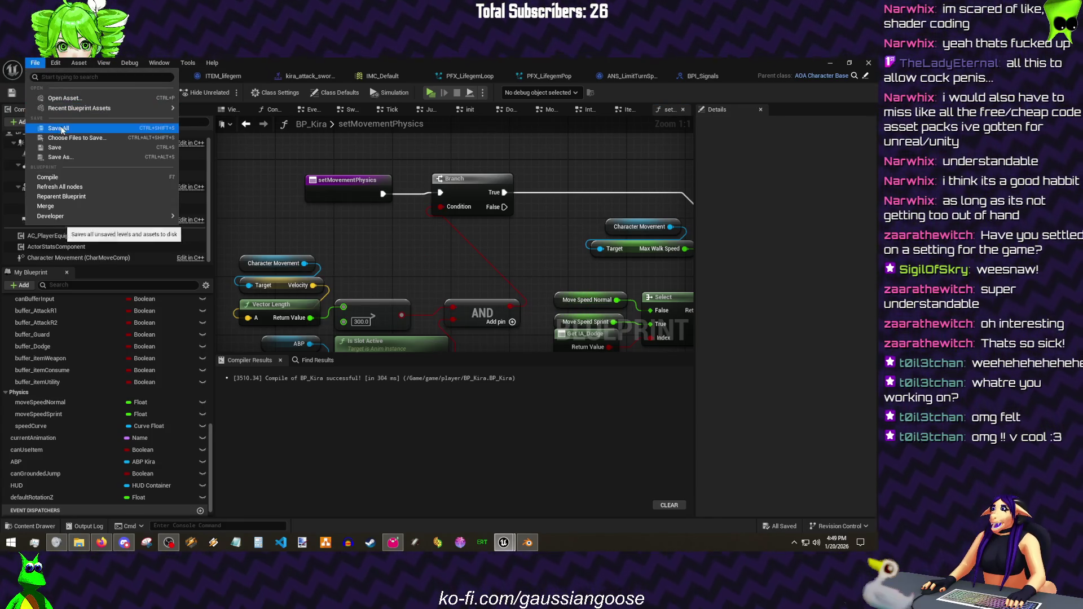
- Bring up File Explorer at the D:\Unreal Projects folder
{"action": "left_click", "coordinate": [79, 543]}
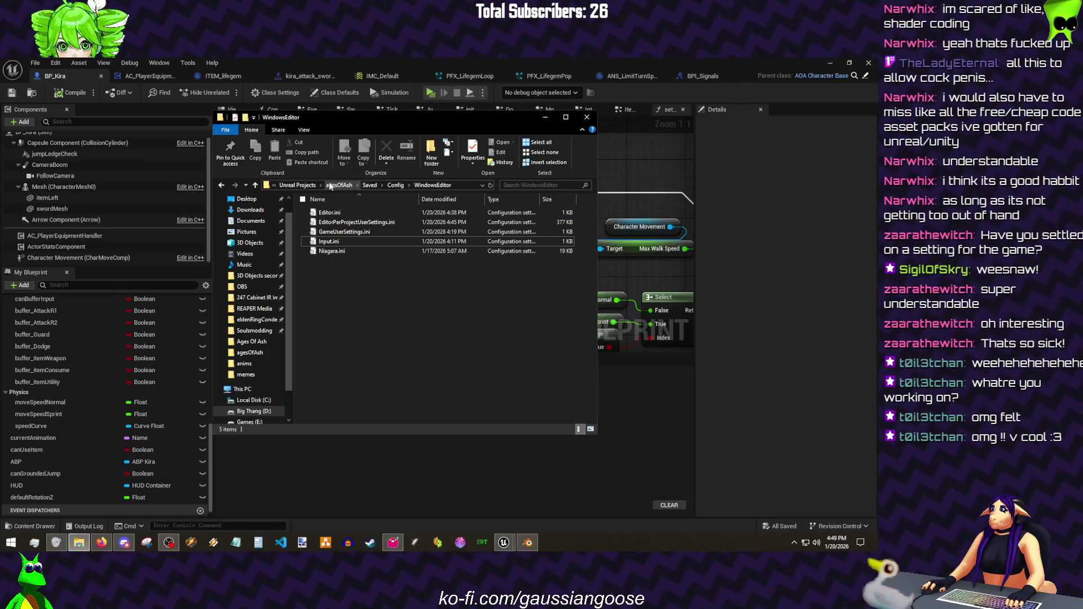
{"action": "left_click", "coordinate": [303, 183]}
{"action": "scroll", "coordinate": [387, 249], "scroll_direction": "down", "scroll_amount": 5}
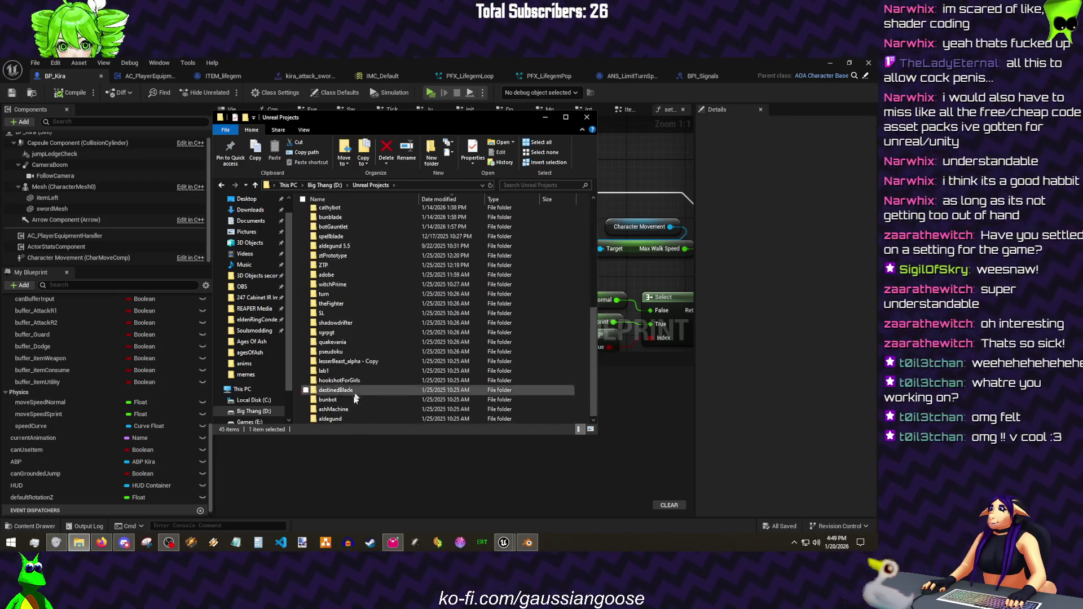
{"action": "left_click_drag", "start_coordinate": [579, 414], "coordinate": [460, 350]}
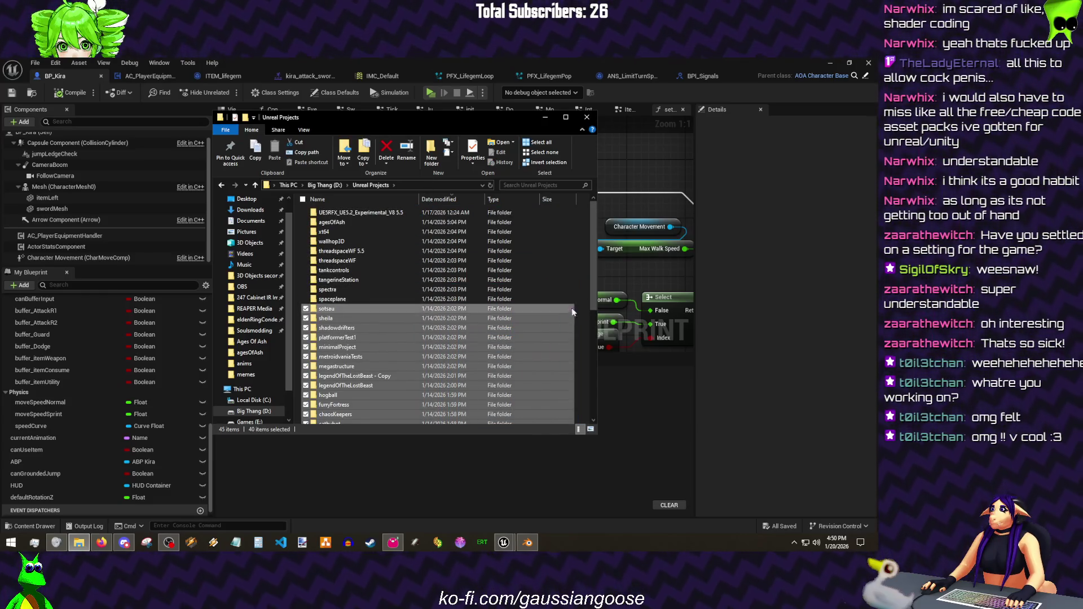
{"action": "left_click_drag", "start_coordinate": [461, 350], "coordinate": [584, 273]}
{"action": "left_click", "coordinate": [626, 279]}
{"action": "scroll", "coordinate": [461, 187], "scroll_direction": "up", "scroll_amount": 2}
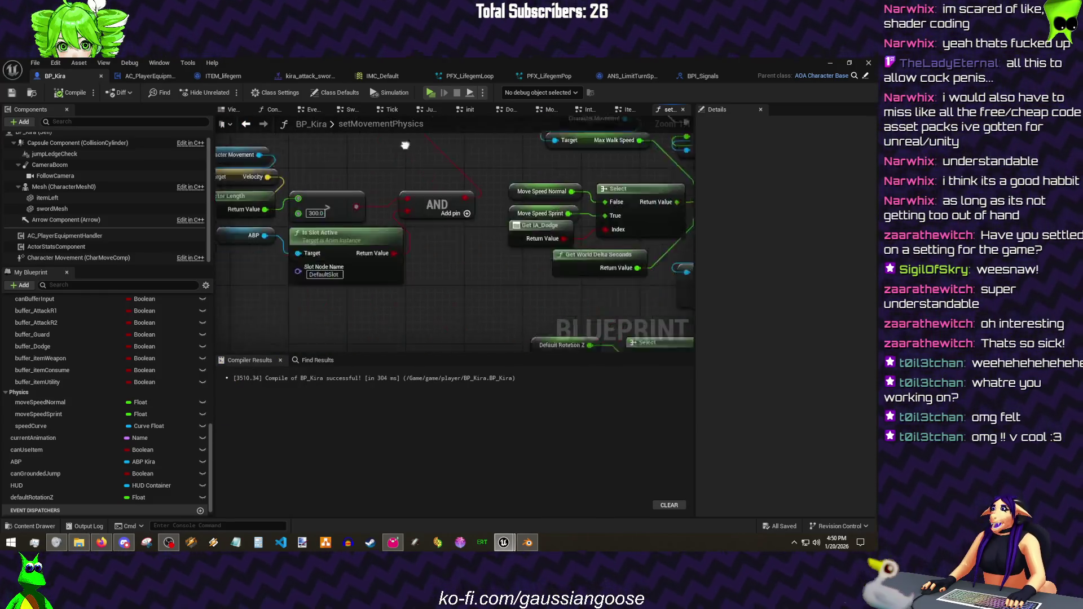
{"action": "scroll", "coordinate": [461, 187], "scroll_direction": "up", "scroll_amount": 1}
- Run a quick standalone game preview of the level and restore the Blueprint editor
{"action": "left_click", "coordinate": [827, 63]}
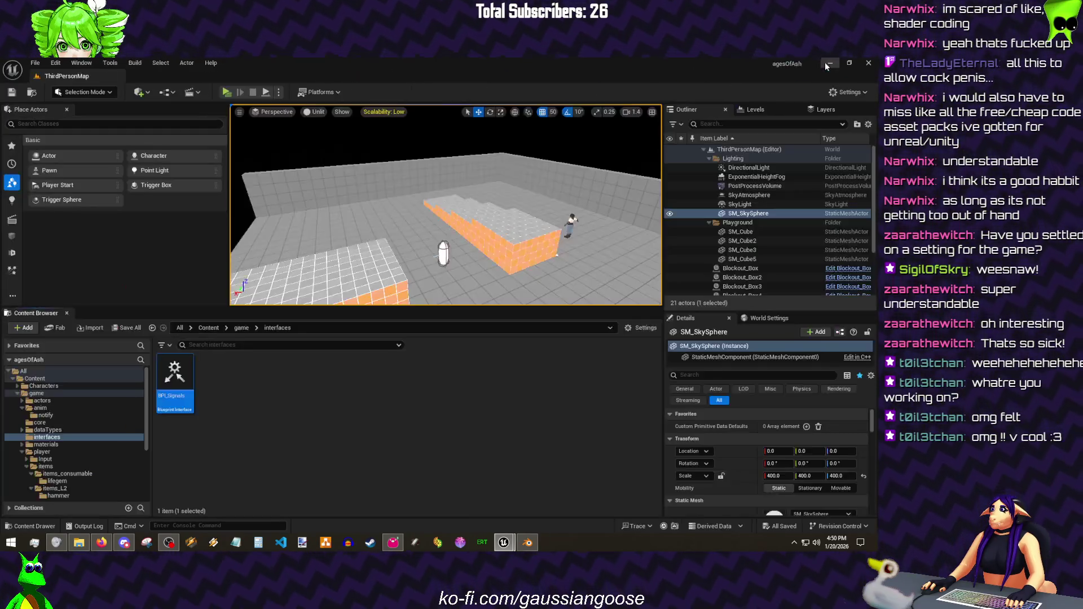
{"action": "left_click", "coordinate": [227, 92]}
{"action": "key", "text": "Escape"}
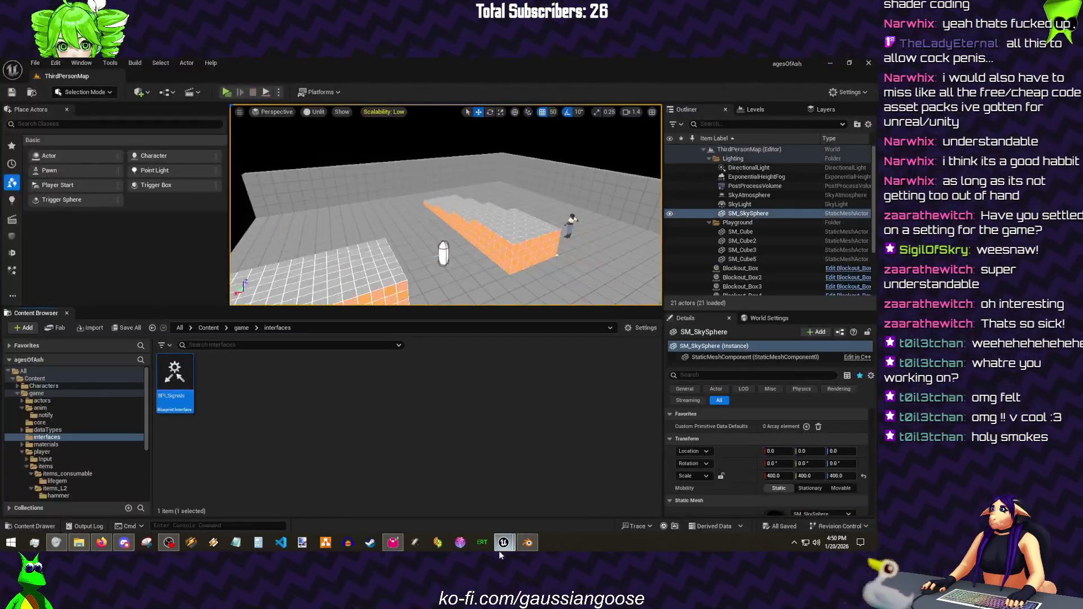
{"action": "mouse_move", "coordinate": [504, 543]}
{"action": "left_click", "coordinate": [532, 503]}
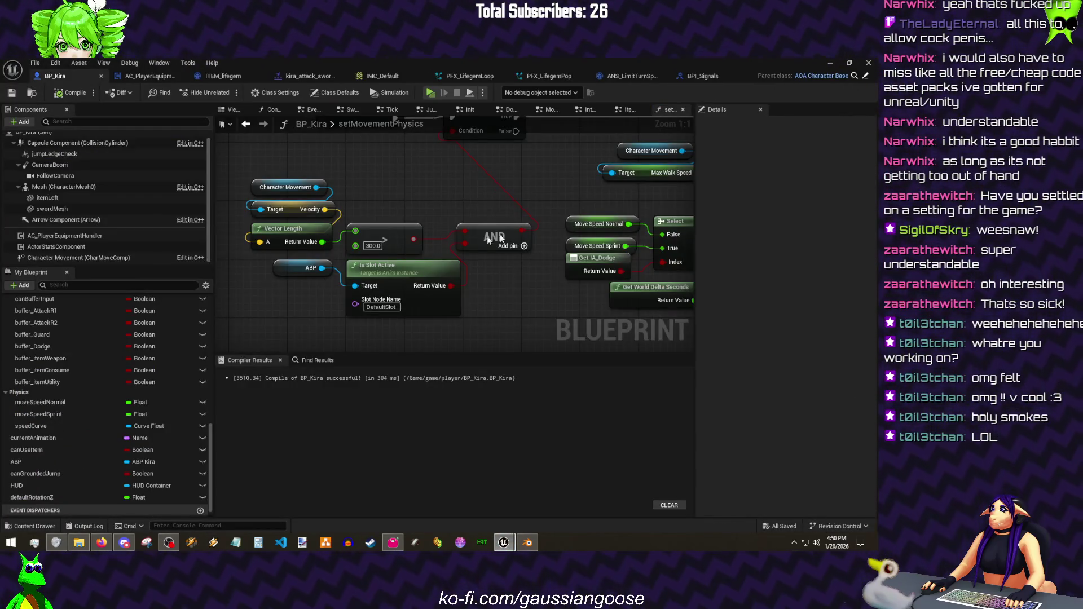
- Look through legendOfTheLostBeast, lesserBeast_alpha - Copy and the Unreal Projects_old folder
{"action": "key", "text": "alt+Tab"}
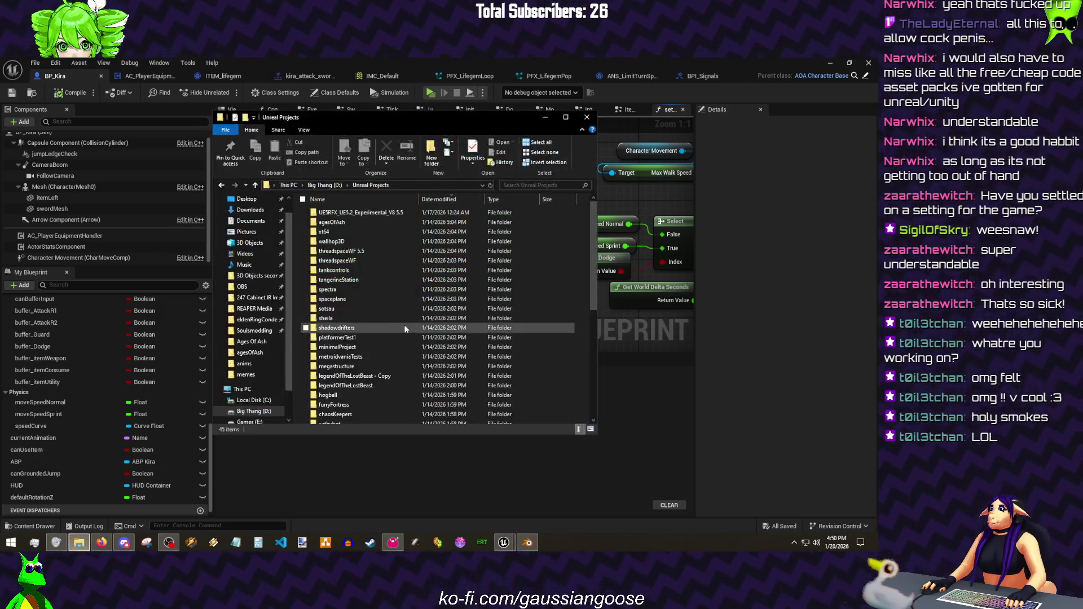
{"action": "left_click", "coordinate": [407, 385]}
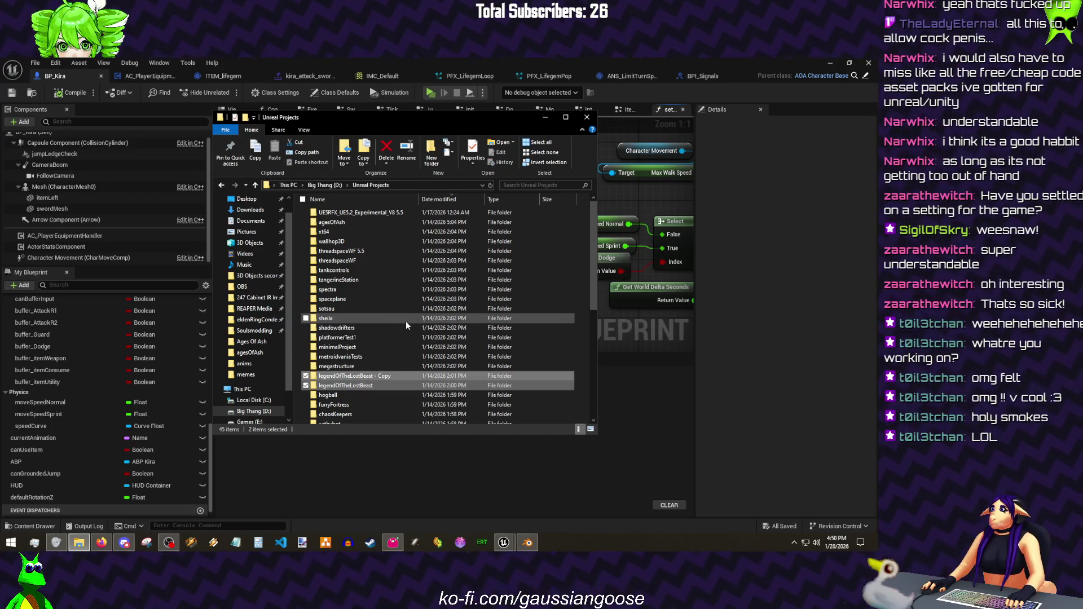
{"action": "left_click", "coordinate": [373, 213]}
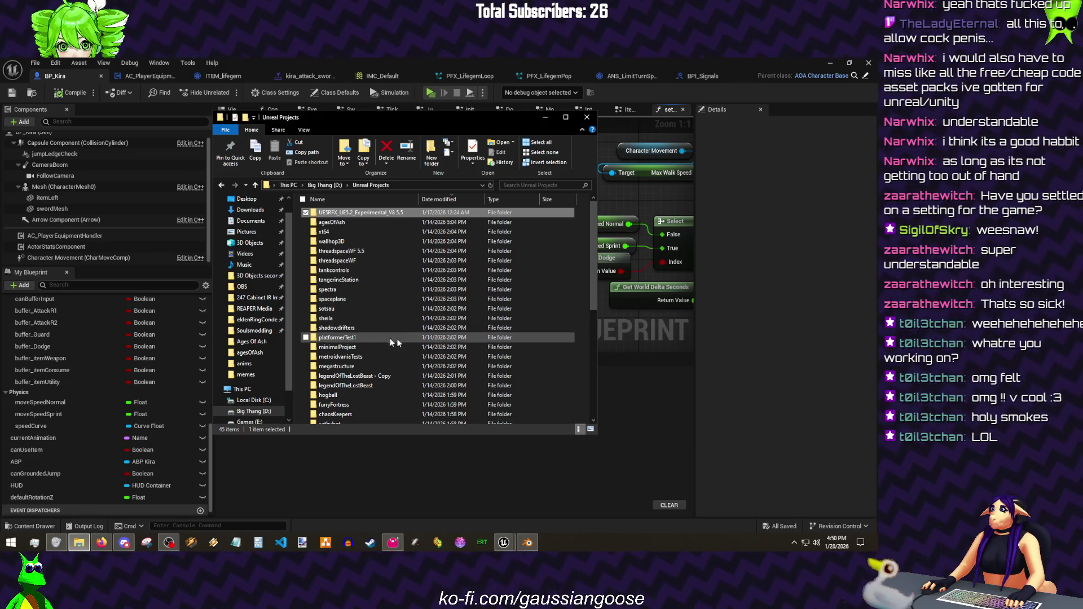
{"action": "scroll", "coordinate": [414, 330], "scroll_direction": "down", "scroll_amount": 2}
{"action": "scroll", "coordinate": [414, 328], "scroll_direction": "down", "scroll_amount": 5}
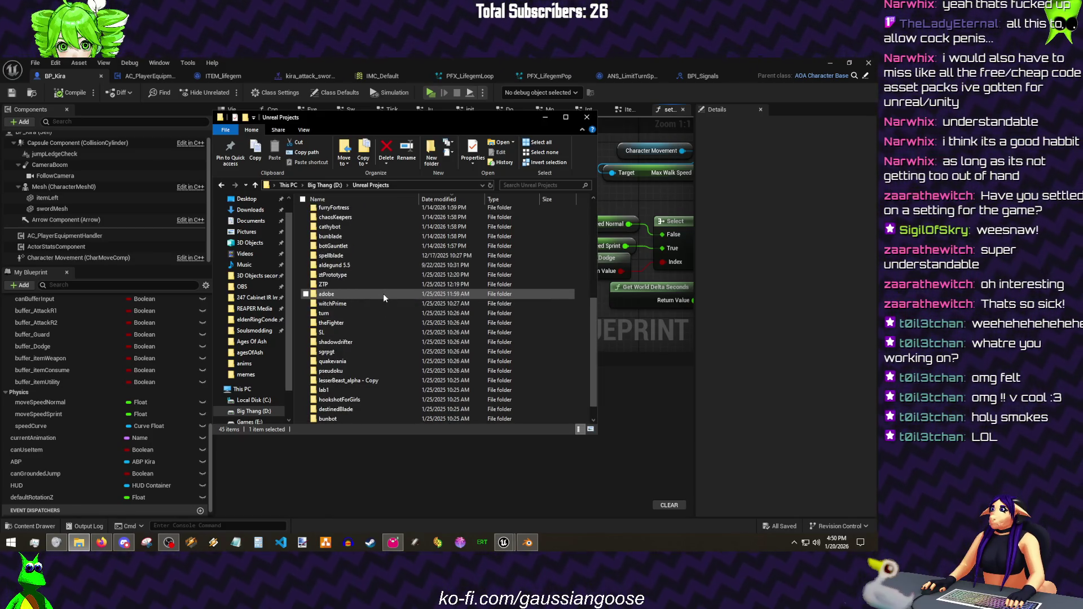
{"action": "left_click", "coordinate": [365, 380]}
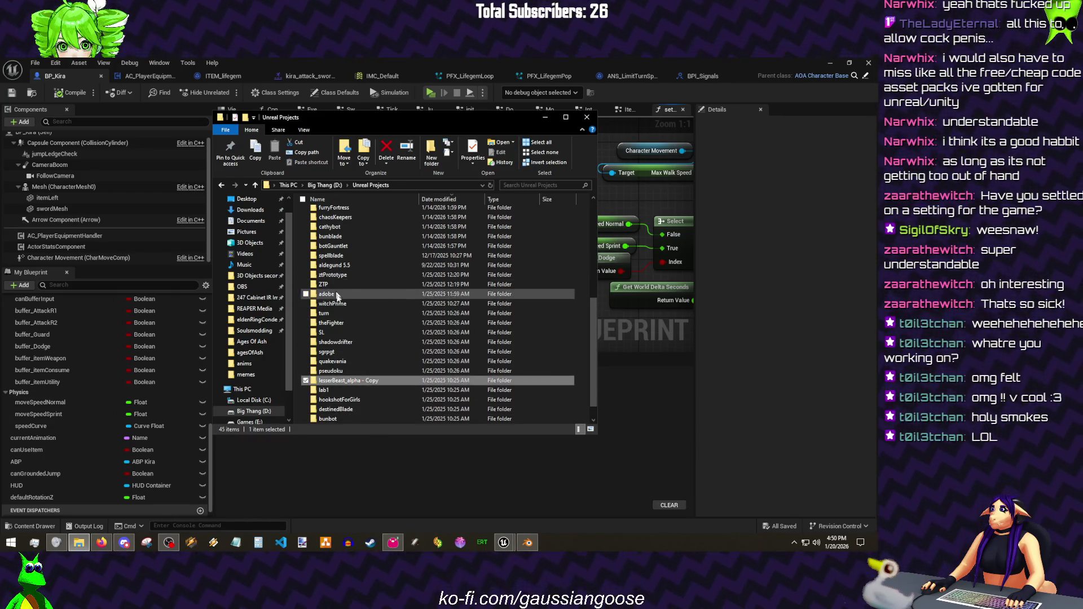
{"action": "scroll", "coordinate": [356, 407], "scroll_direction": "down", "scroll_amount": 1}
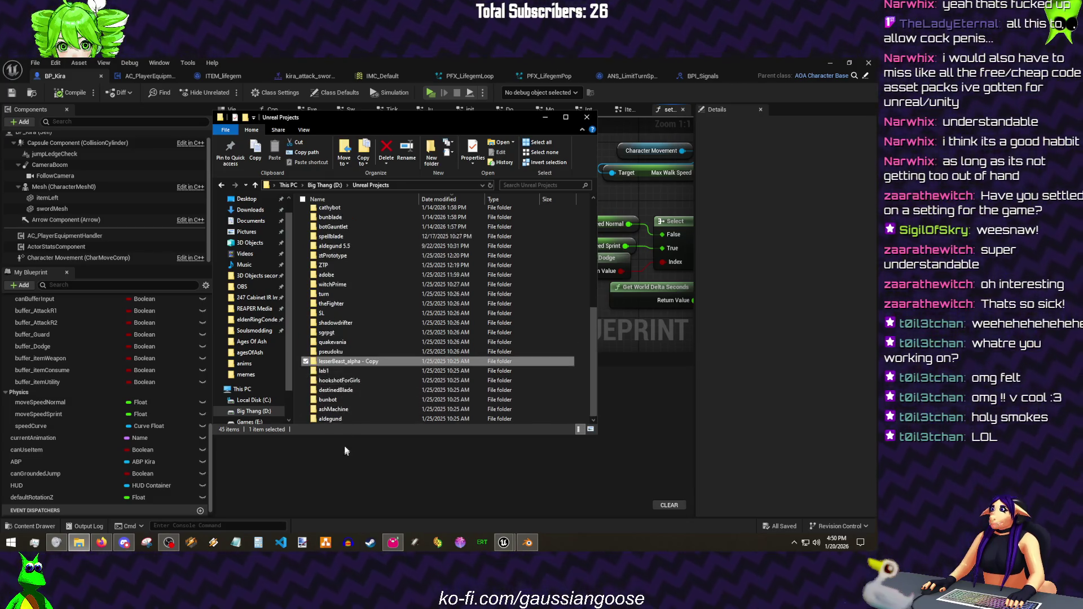
{"action": "scroll", "coordinate": [371, 297], "scroll_direction": "up", "scroll_amount": 7}
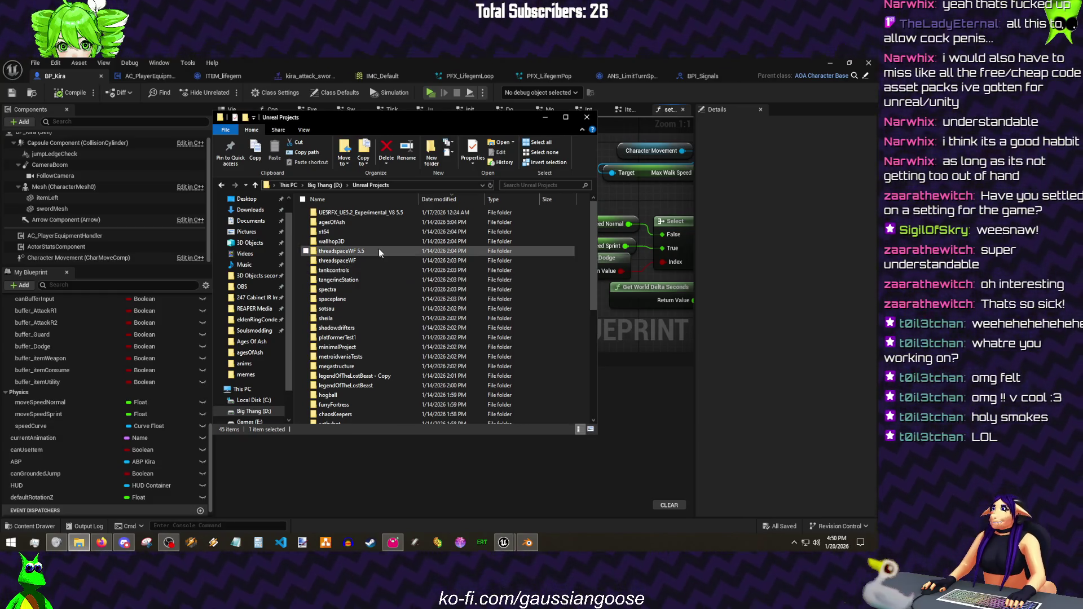
{"action": "left_click", "coordinate": [326, 186]}
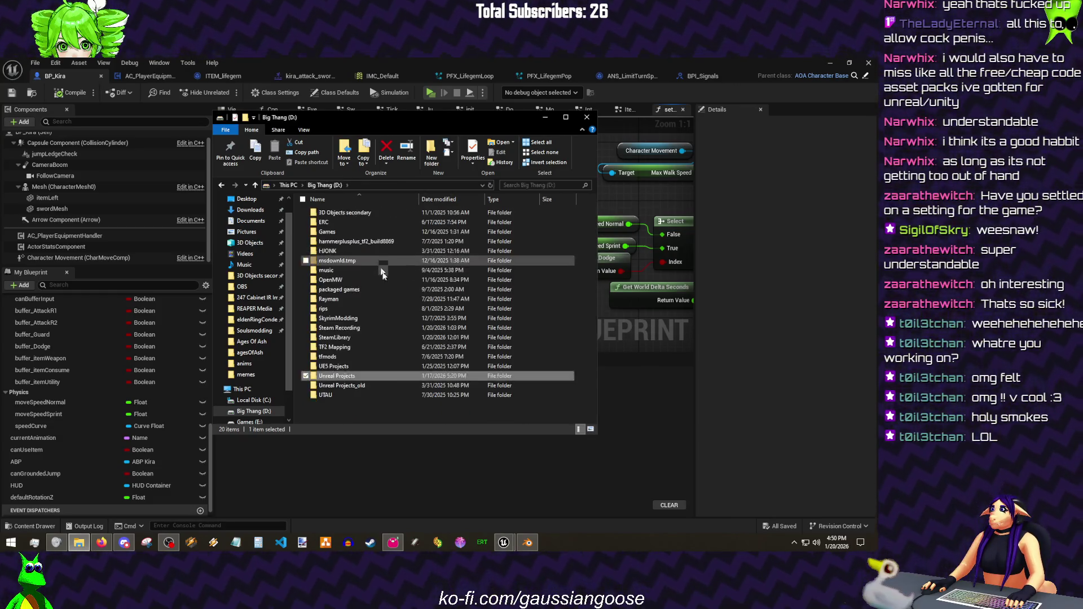
{"action": "double_click", "coordinate": [360, 384]}
{"action": "scroll", "coordinate": [362, 268], "scroll_direction": "down", "scroll_amount": 10}
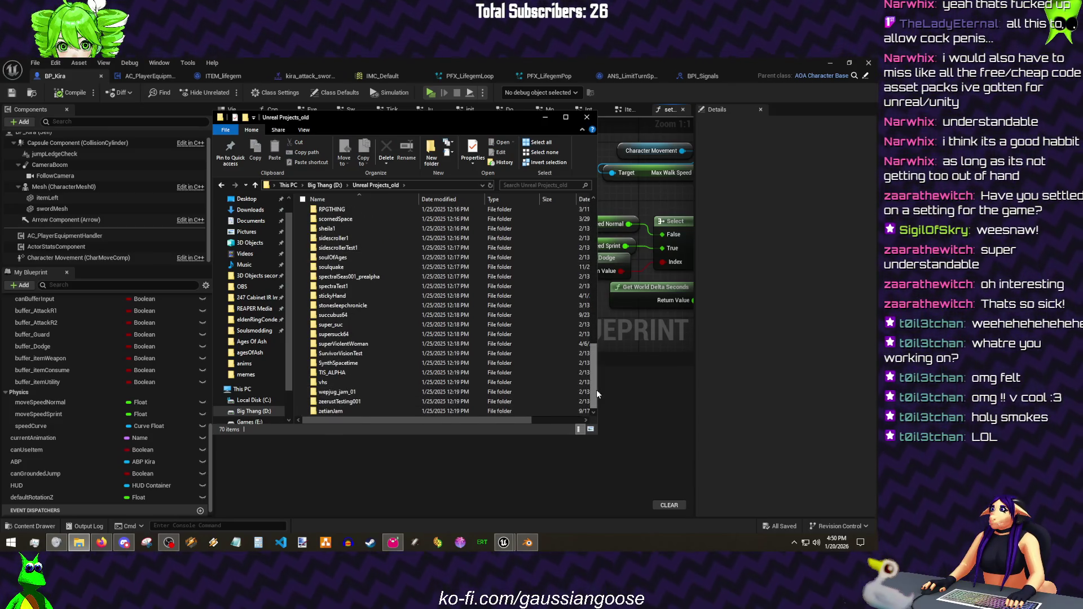
{"action": "scroll", "coordinate": [595, 390], "scroll_direction": "up", "scroll_amount": 10}
{"action": "scroll", "coordinate": [594, 388], "scroll_direction": "up", "scroll_amount": 5}
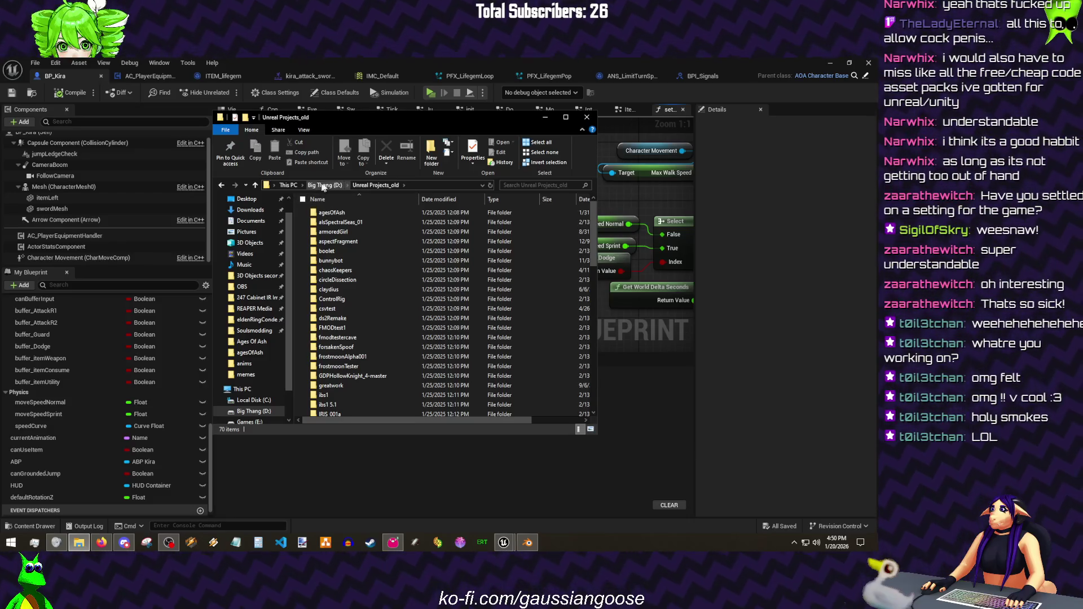
- Enter the agesOfAsh project folder, then return to BP_Kira's Items - L2 graph
{"action": "left_click", "coordinate": [323, 185]}
{"action": "double_click", "coordinate": [343, 378]}
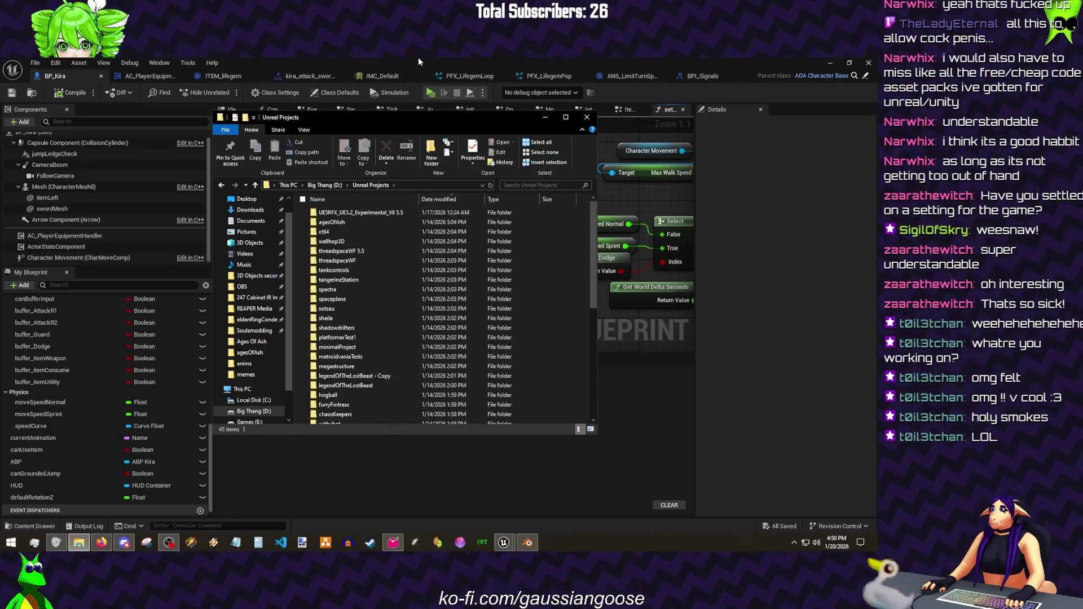
{"action": "double_click", "coordinate": [332, 221]}
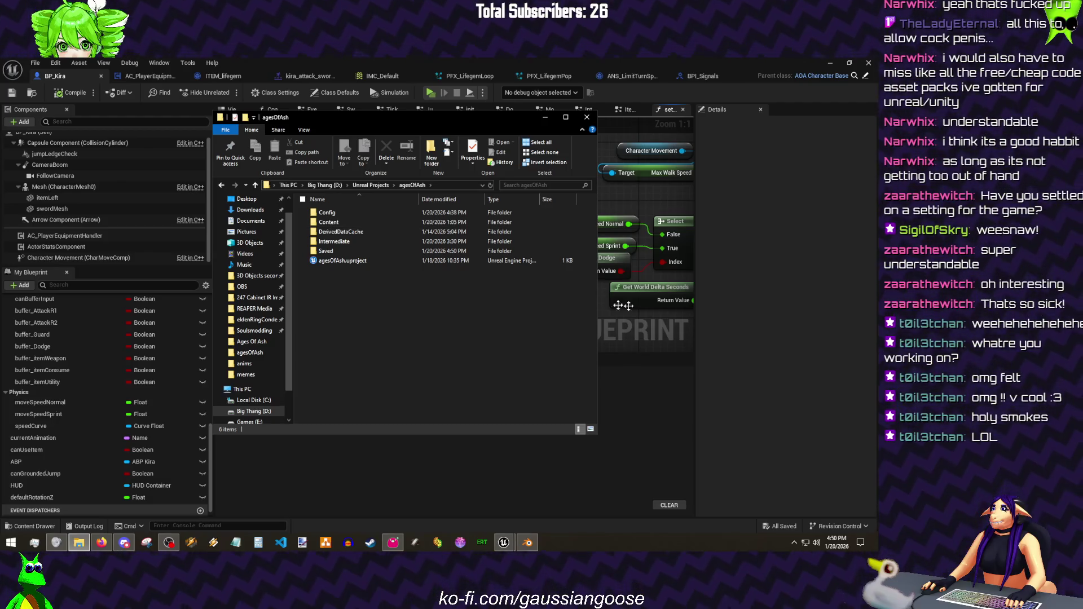
{"action": "left_click", "coordinate": [604, 306]}
{"action": "left_click", "coordinate": [626, 108]}
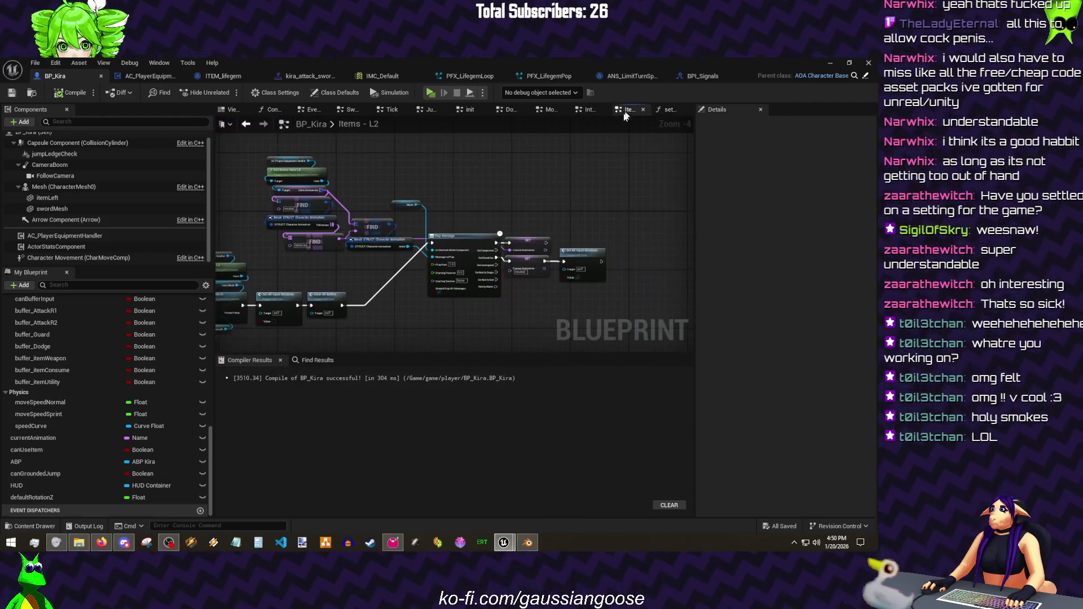
{"action": "scroll", "coordinate": [493, 189], "scroll_direction": "down", "scroll_amount": 3}
- Move to the Interface Calls graph around the rotation-rate sets and save all assets
{"action": "left_click", "coordinate": [588, 110]}
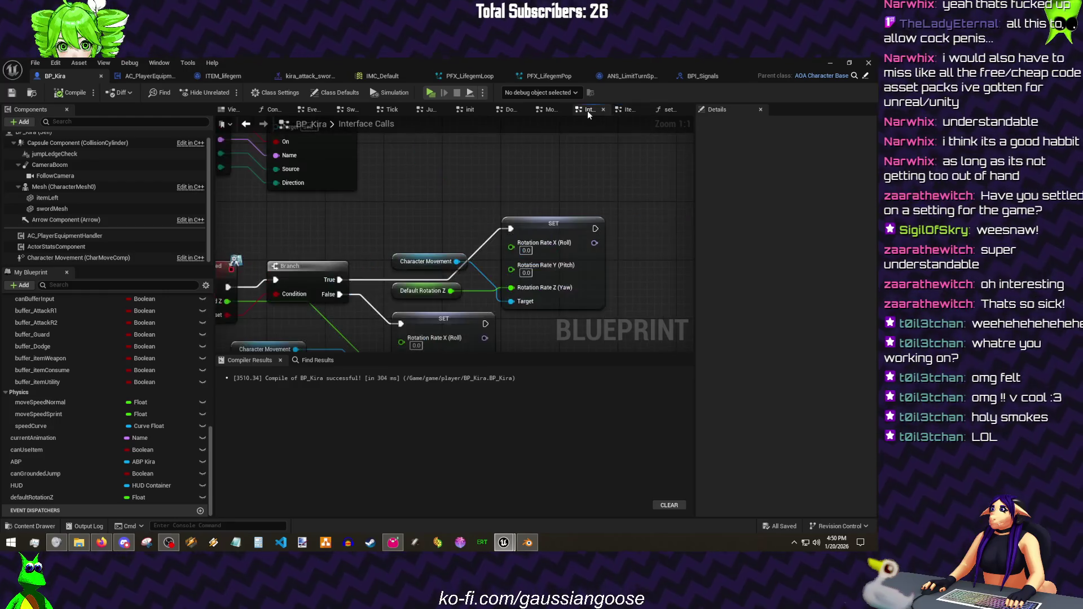
{"action": "scroll", "coordinate": [464, 187], "scroll_direction": "up", "scroll_amount": 3}
{"action": "left_click_drag", "start_coordinate": [464, 187], "coordinate": [435, 191]}
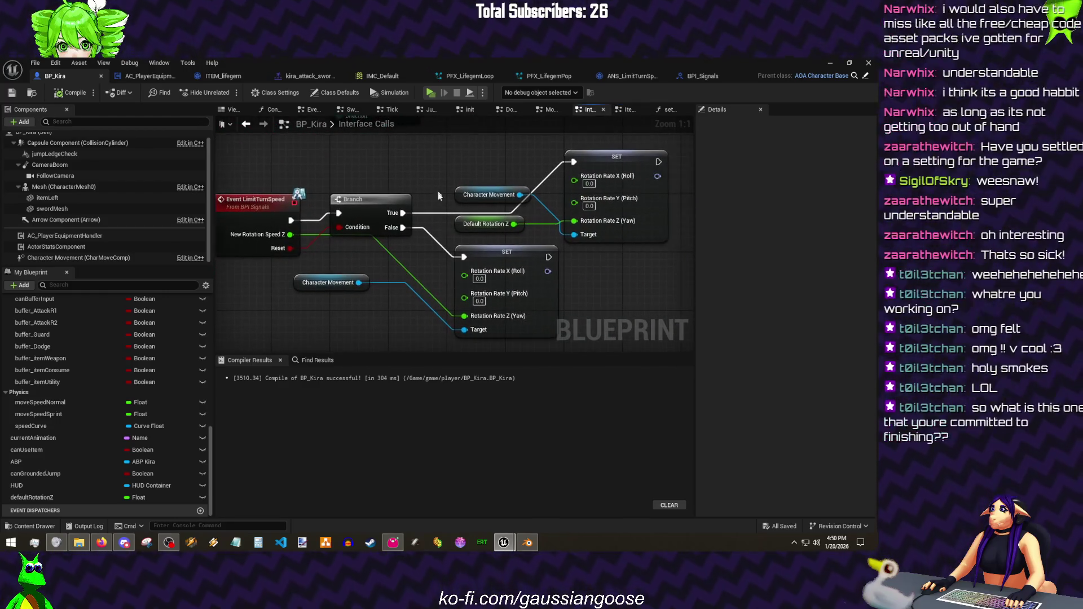
{"action": "left_click_drag", "start_coordinate": [402, 269], "coordinate": [371, 256]}
{"action": "left_click", "coordinate": [35, 62]}
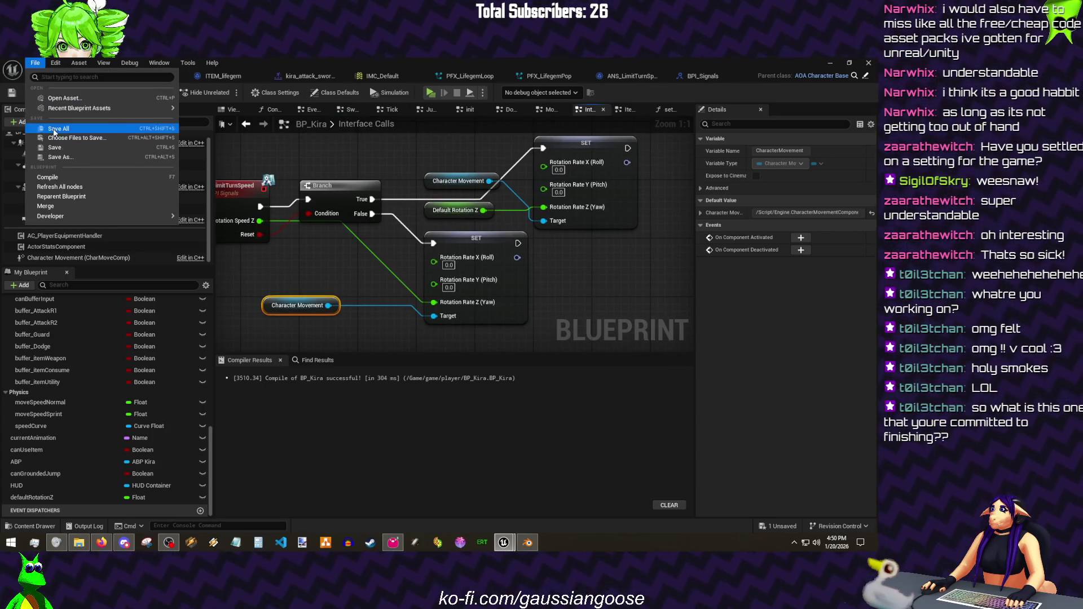
{"action": "left_click", "coordinate": [54, 130]}
{"action": "scroll", "coordinate": [385, 280], "scroll_direction": "down", "scroll_amount": 1}
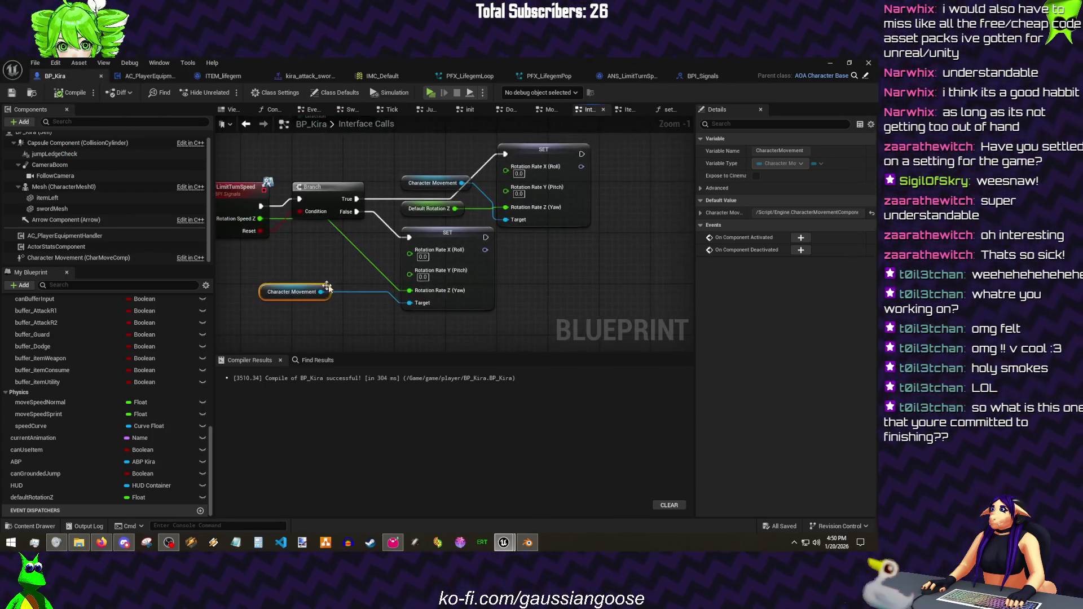
{"action": "mouse_move", "coordinate": [357, 306]}
{"action": "left_mouse_down"}
{"action": "mouse_move", "coordinate": [284, 322]}
{"action": "mouse_move", "coordinate": [416, 322]}
{"action": "left_mouse_up"}
{"action": "type", "text": "allow roo"}
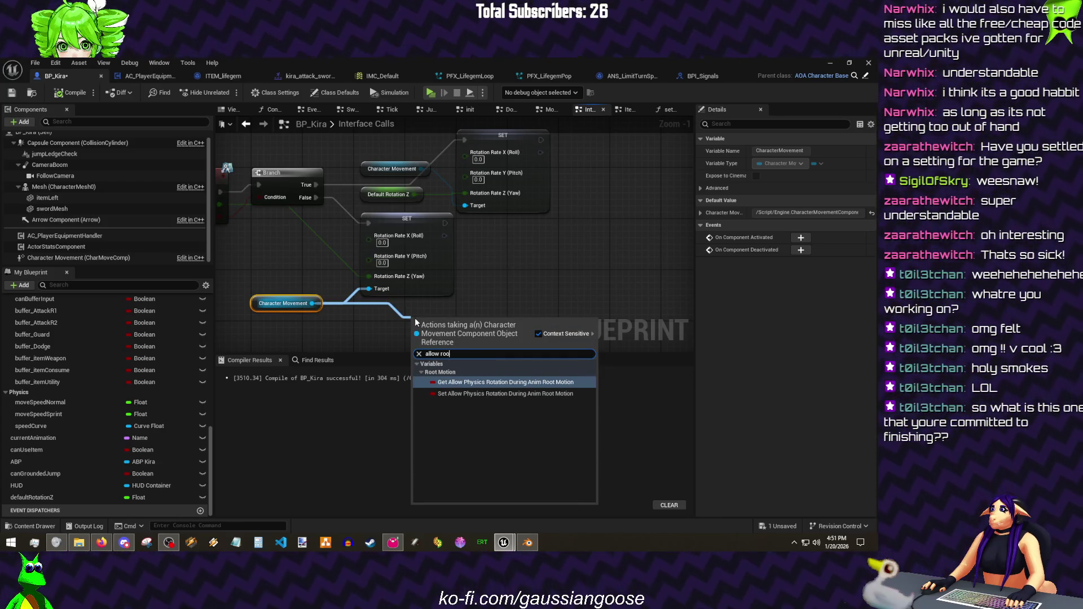
- Add an Allow Physics Rotation During Anim Root Motion setter and duplicate it after the upper SET
{"action": "key", "text": "Down"}
{"action": "key", "text": "Return"}
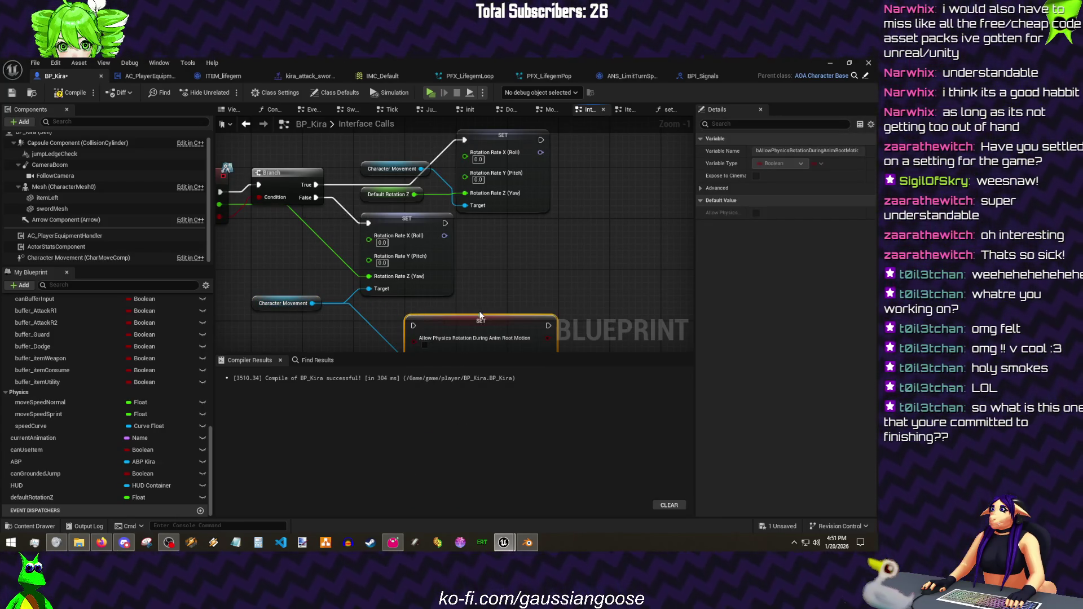
{"action": "left_click_drag", "start_coordinate": [451, 325], "coordinate": [484, 228]}
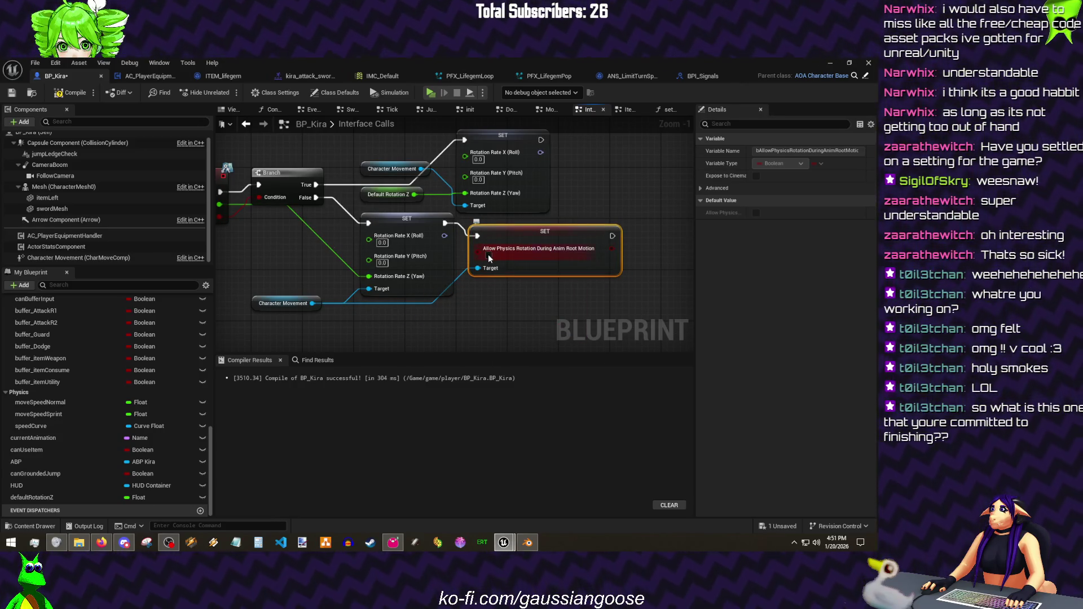
{"action": "key", "text": "ctrl+d"}
{"action": "left_click_drag", "start_coordinate": [577, 142], "coordinate": [527, 233]}
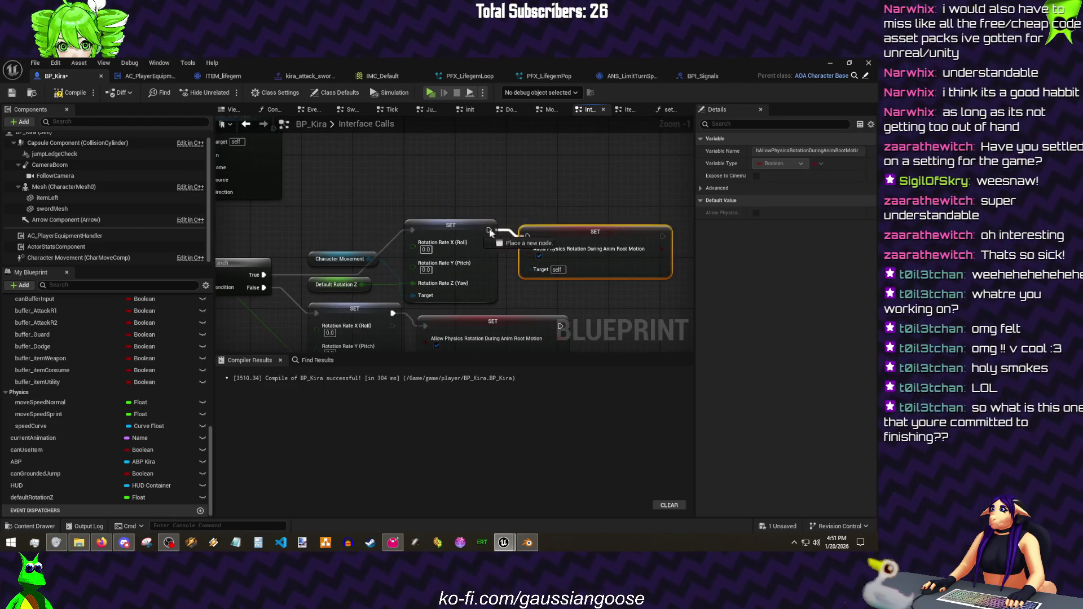
- Connect a Character Movement getter to the new setter's Target pin
{"action": "key", "text": "Delete"}
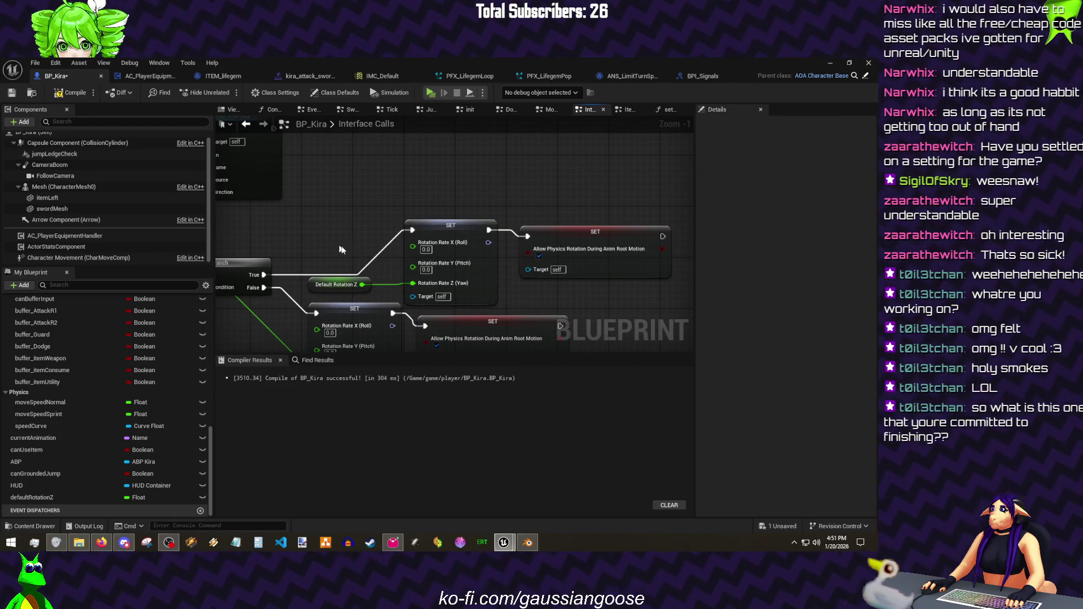
{"action": "key", "text": "ctrl+z"}
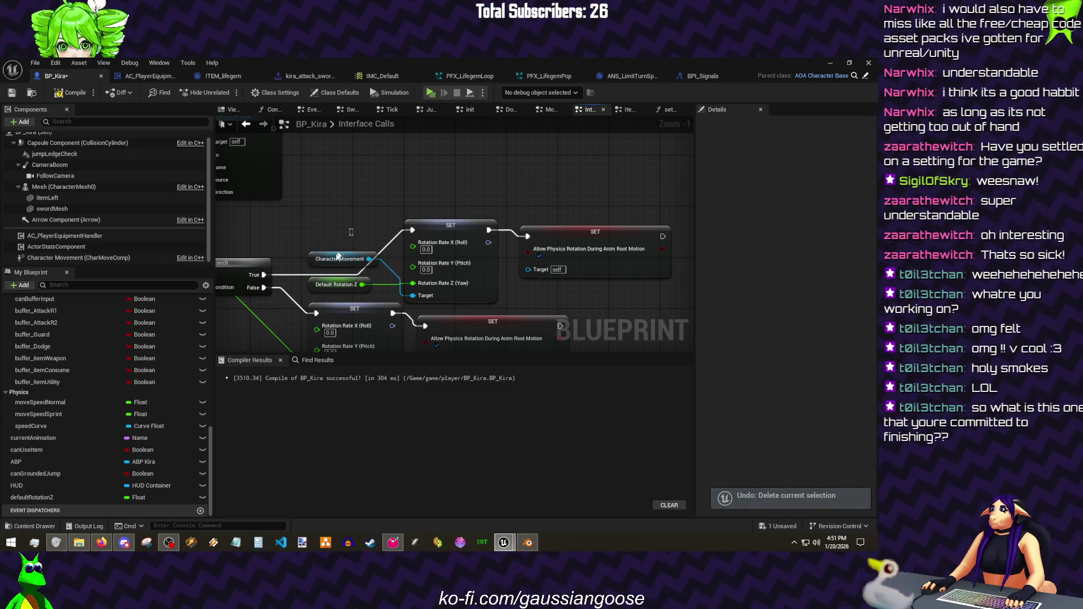
{"action": "left_click", "coordinate": [339, 257]}
{"action": "left_click_drag", "start_coordinate": [581, 290], "coordinate": [570, 290]}
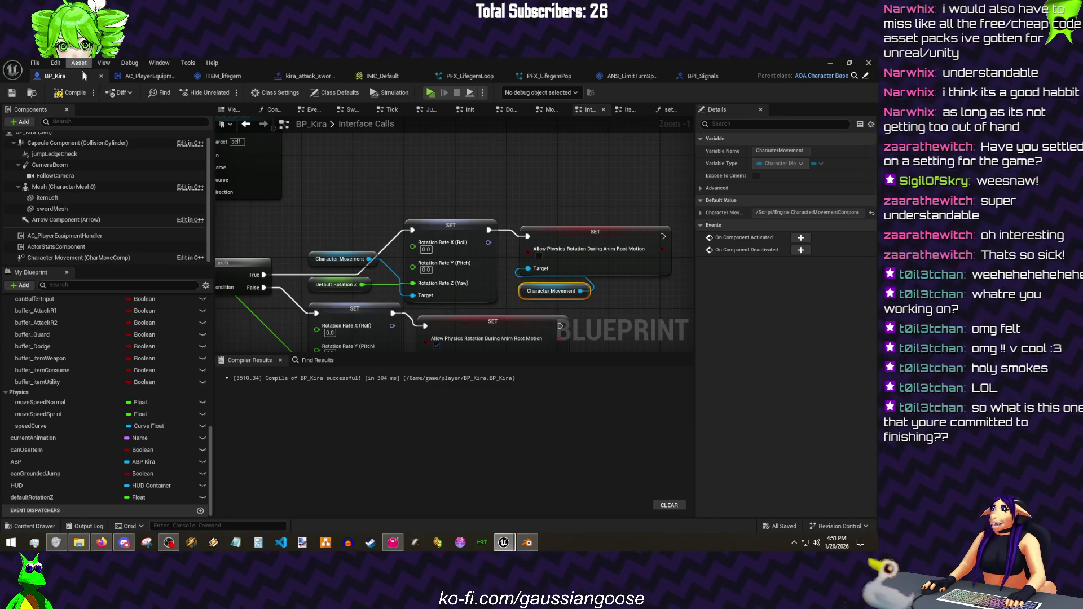
{"action": "left_click", "coordinate": [35, 62]}
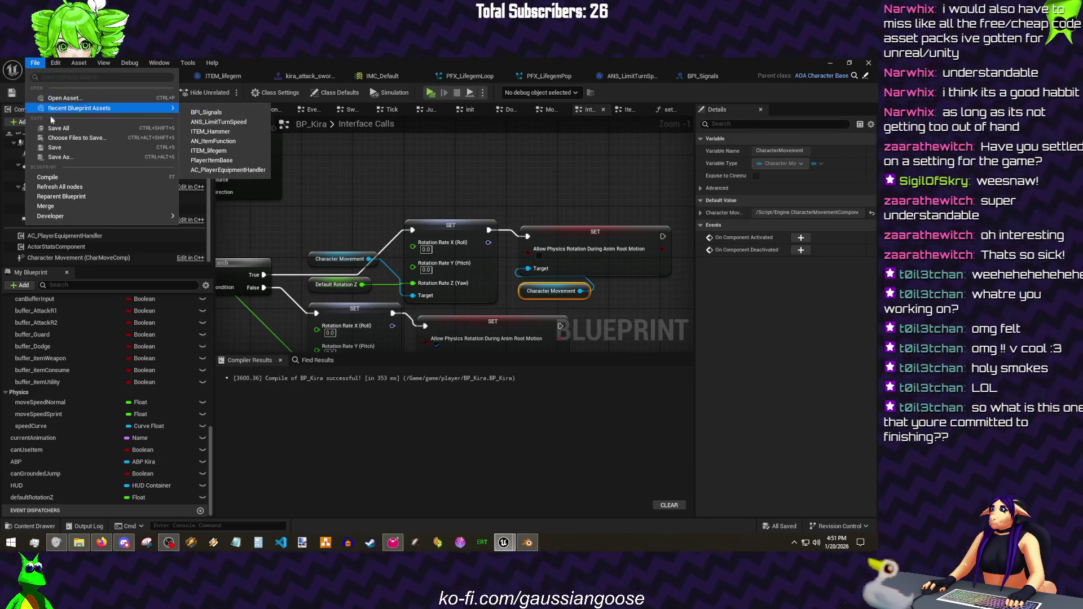
- Tidy the Allow Physics Rotation setters and Character Movement nodes in both rows
{"action": "left_click_drag", "start_coordinate": [482, 188], "coordinate": [455, 142]}
{"action": "left_click", "coordinate": [510, 191]}
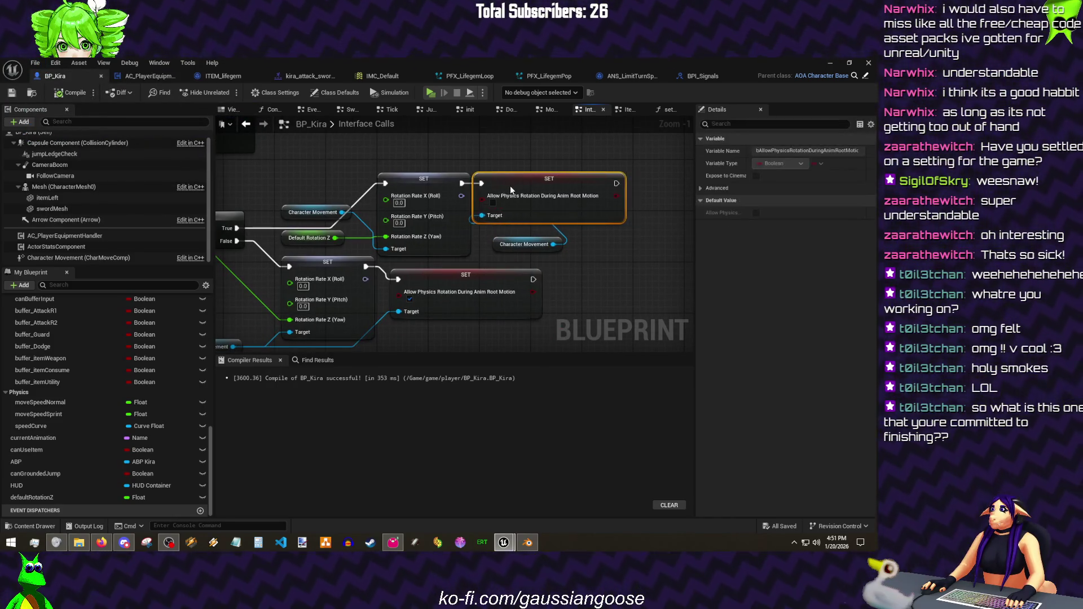
{"action": "mouse_move", "coordinate": [497, 250]}
{"action": "left_mouse_down"}
{"action": "mouse_move", "coordinate": [485, 238]}
{"action": "mouse_move", "coordinate": [588, 239]}
{"action": "left_mouse_up"}
{"action": "left_click", "coordinate": [489, 239]}
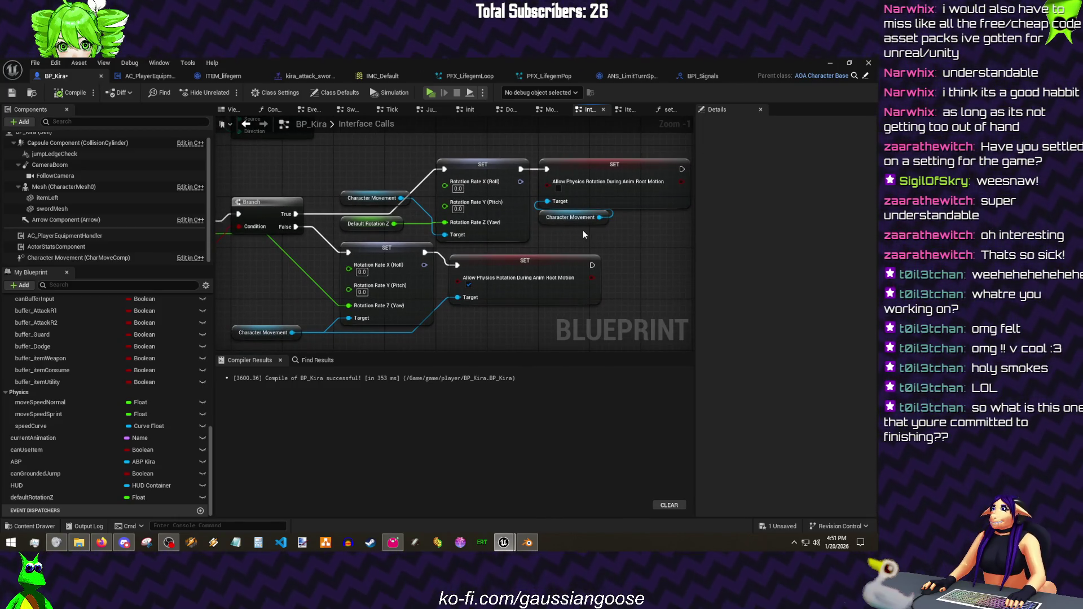
{"action": "left_click_drag", "start_coordinate": [479, 256], "coordinate": [473, 230]}
{"action": "left_click", "coordinate": [473, 230]}
{"action": "left_click_drag", "start_coordinate": [481, 287], "coordinate": [334, 213]}
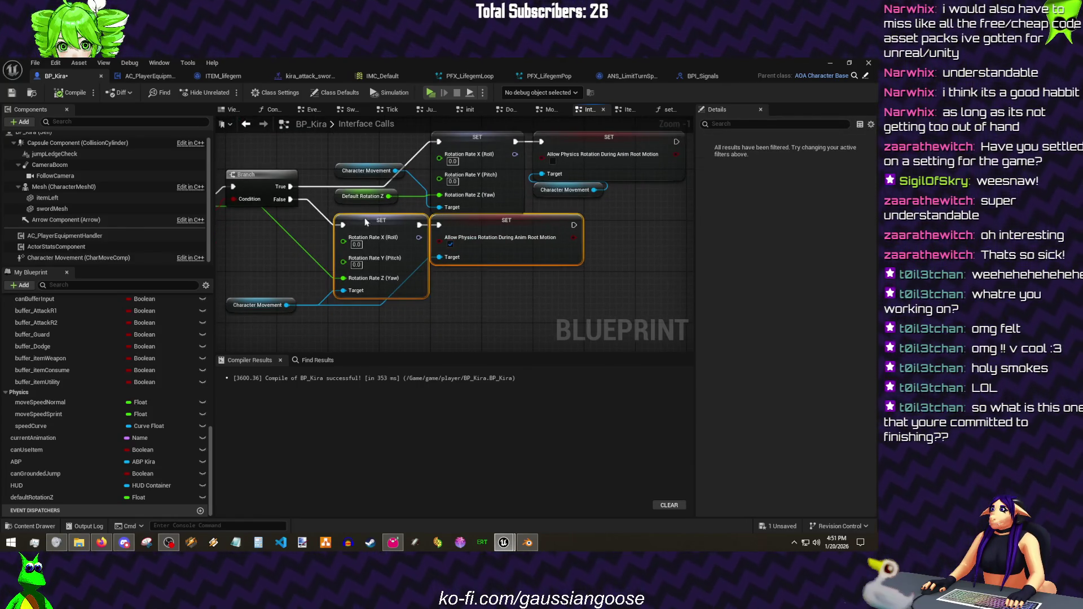
{"action": "left_click_drag", "start_coordinate": [364, 254], "coordinate": [438, 284]}
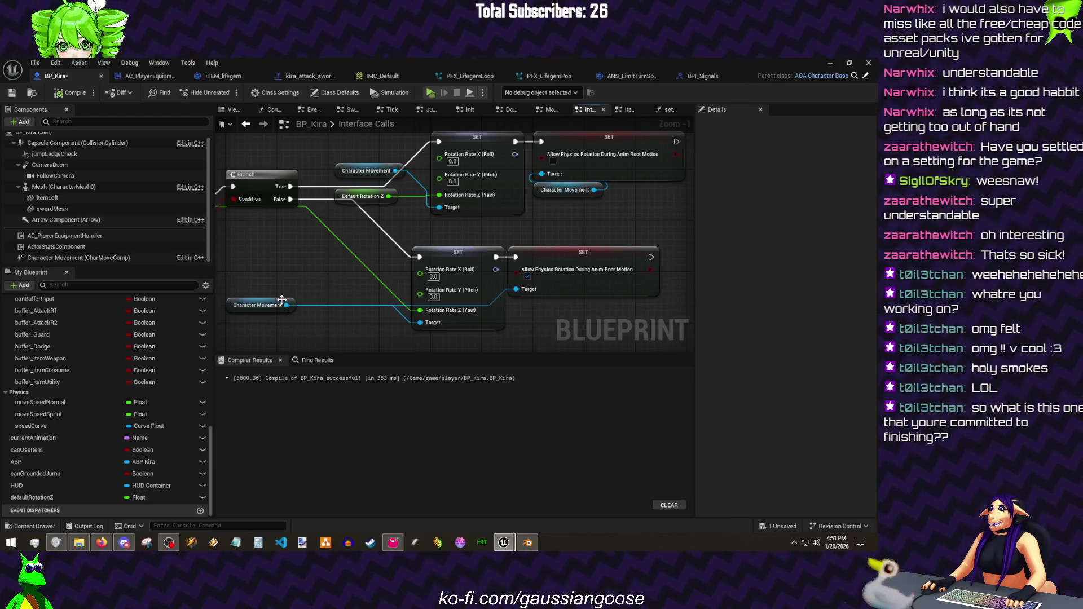
{"action": "left_click_drag", "start_coordinate": [282, 301], "coordinate": [403, 333]}
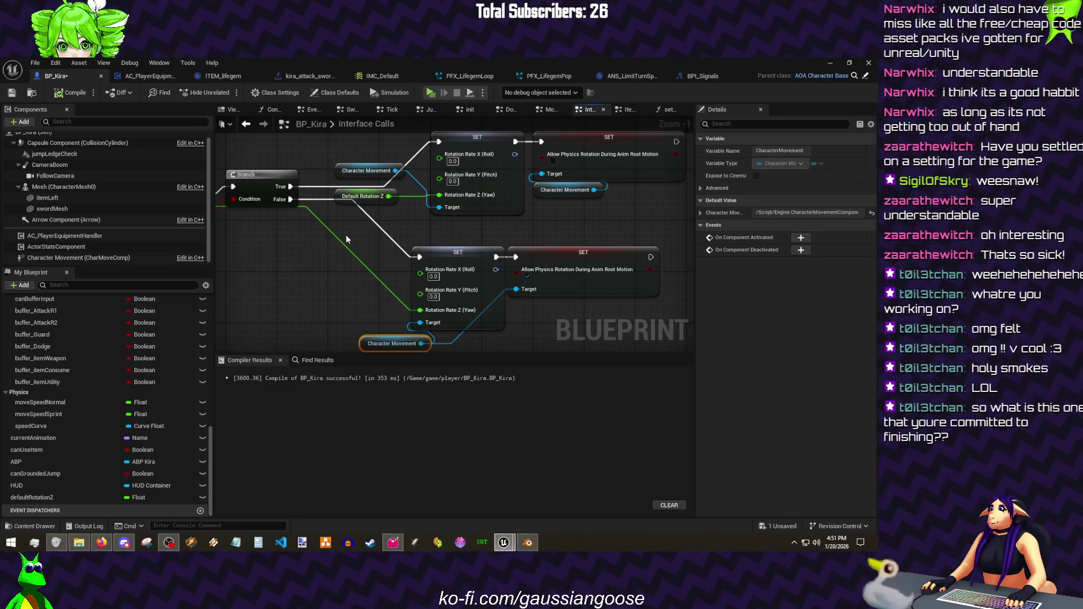
- Group Character Movement below Default Rotation Z and reposition the pair
{"action": "left_click_drag", "start_coordinate": [406, 231], "coordinate": [401, 263]}
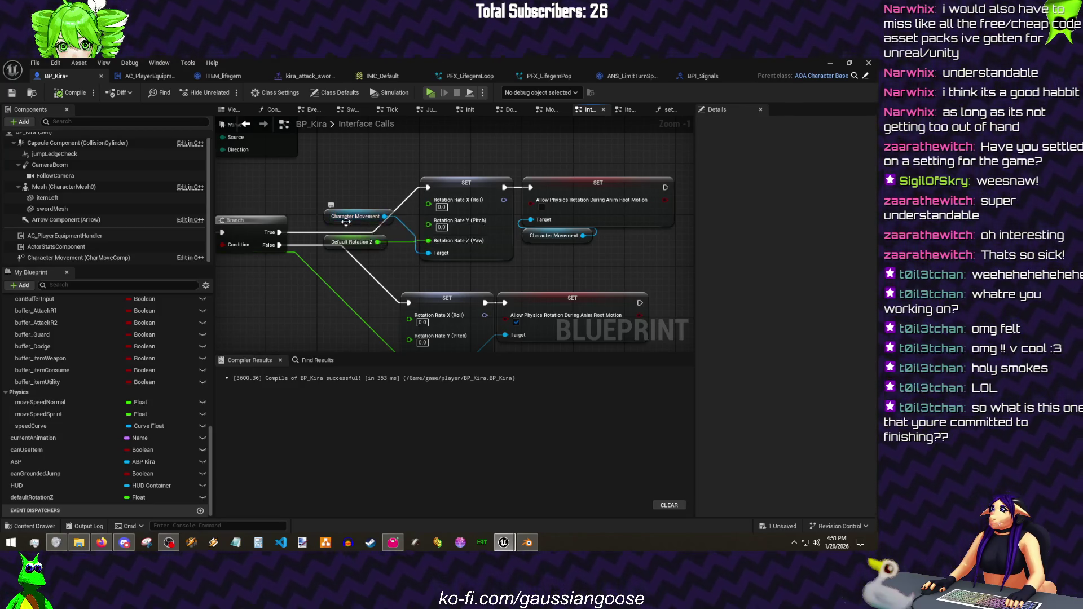
{"action": "left_click_drag", "start_coordinate": [348, 221], "coordinate": [348, 266]}
{"action": "left_click", "coordinate": [354, 242], "text": "shift"}
{"action": "mouse_move", "coordinate": [358, 173]}
{"action": "left_mouse_down"}
{"action": "mouse_move", "coordinate": [433, 177]}
{"action": "mouse_move", "coordinate": [430, 220]}
{"action": "mouse_move", "coordinate": [464, 157]}
{"action": "left_mouse_up"}
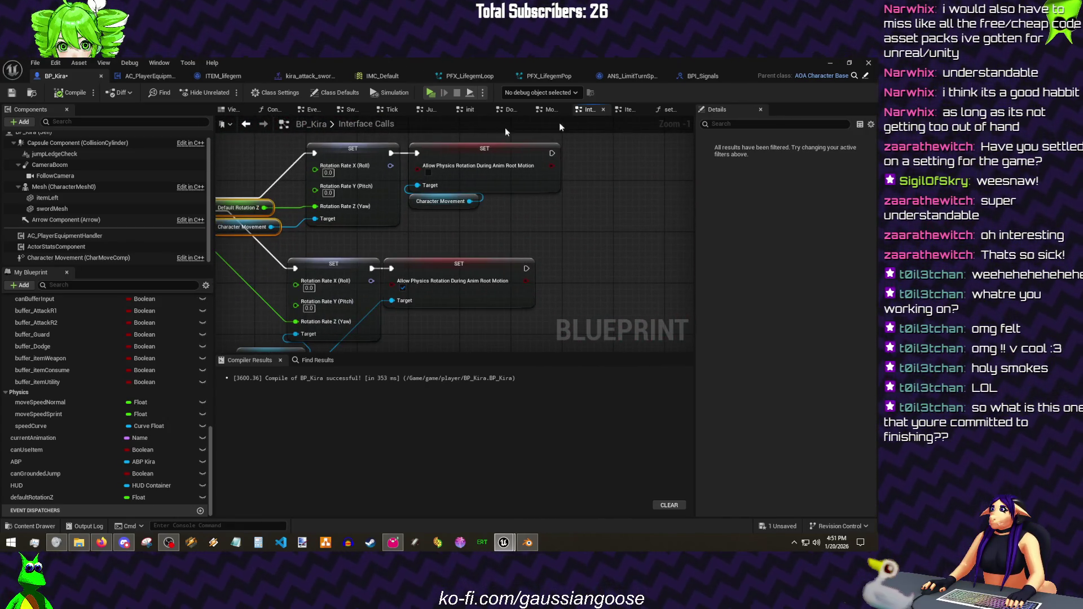
- Save all, playtest the sword attack briefly, and reopen the kira_attack_swordLight1 montage
{"action": "left_click", "coordinate": [678, 111]}
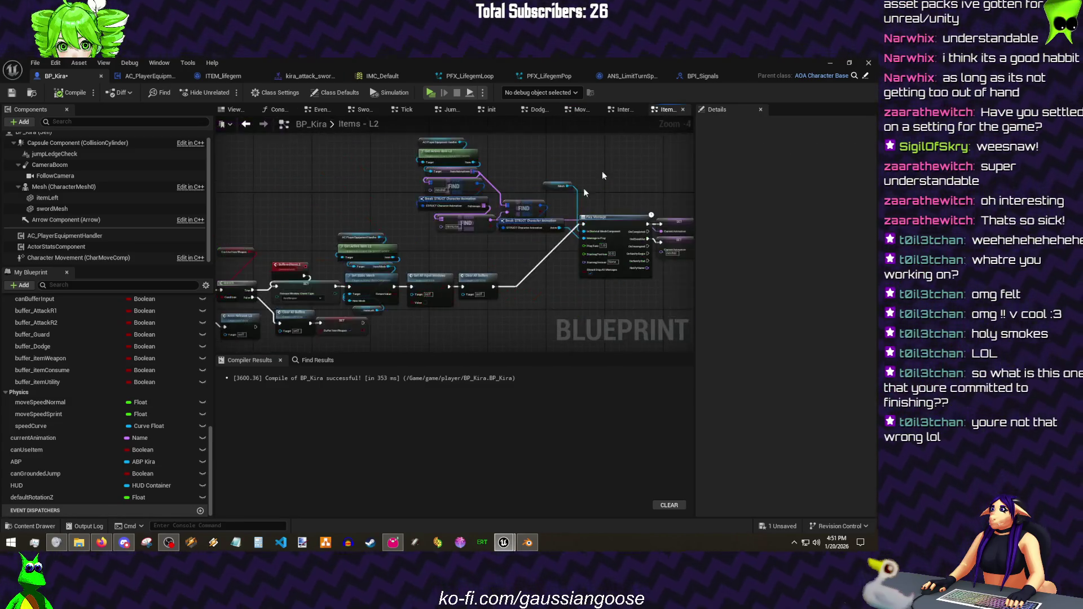
{"action": "left_click", "coordinate": [28, 95]}
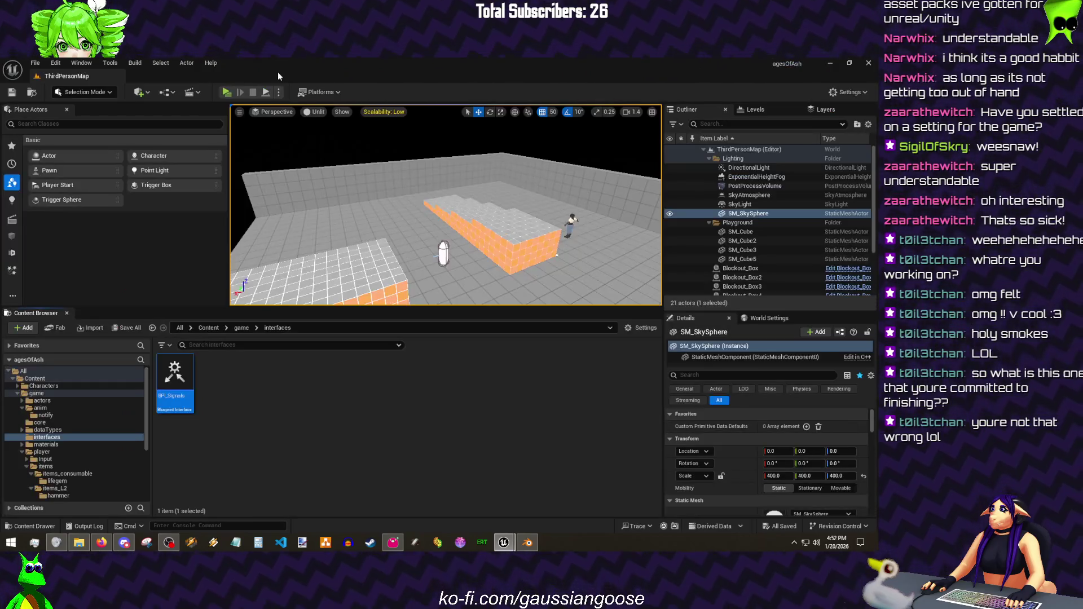
{"action": "left_click", "coordinate": [226, 92]}
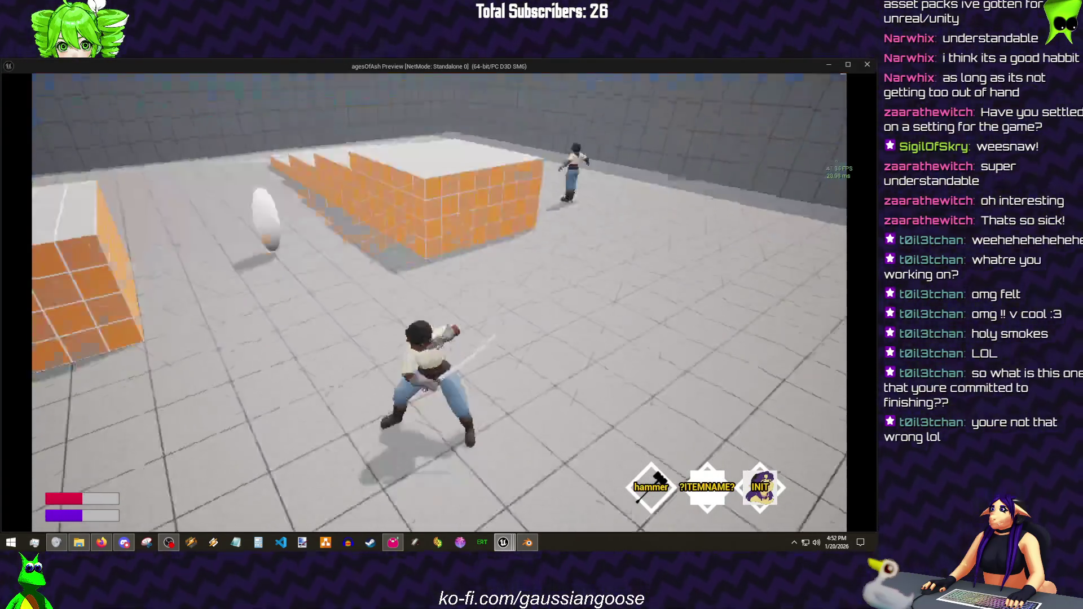
{"action": "key", "text": "Escape"}
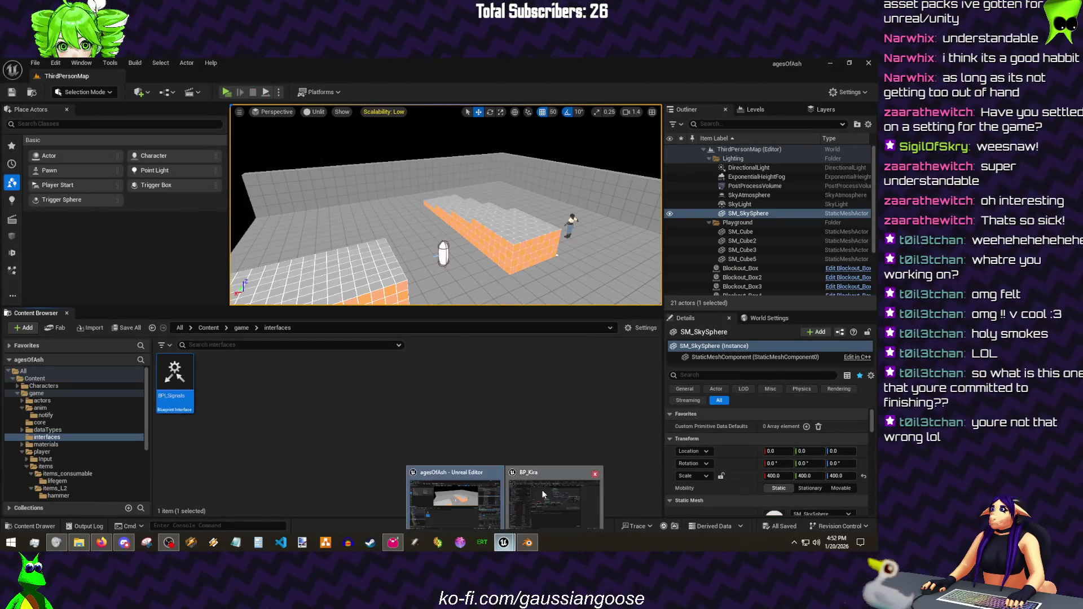
{"action": "mouse_move", "coordinate": [503, 542]}
{"action": "left_click", "coordinate": [559, 499]}
{"action": "left_click", "coordinate": [309, 76]}
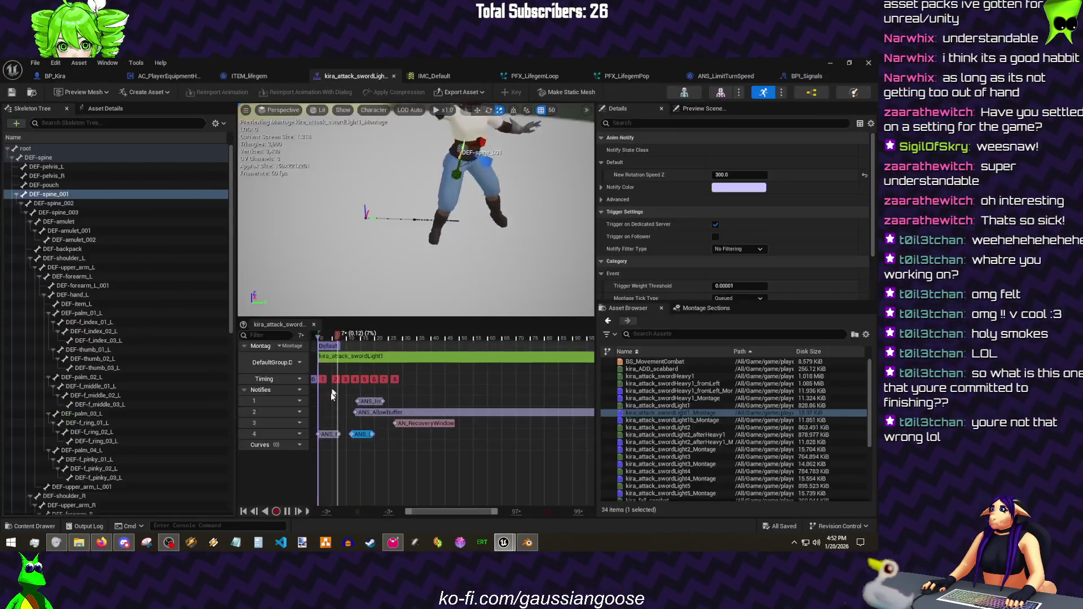
- Open kira_attack_swordLight2_Montage and add a fourth notify track
{"action": "left_click", "coordinate": [381, 434]}
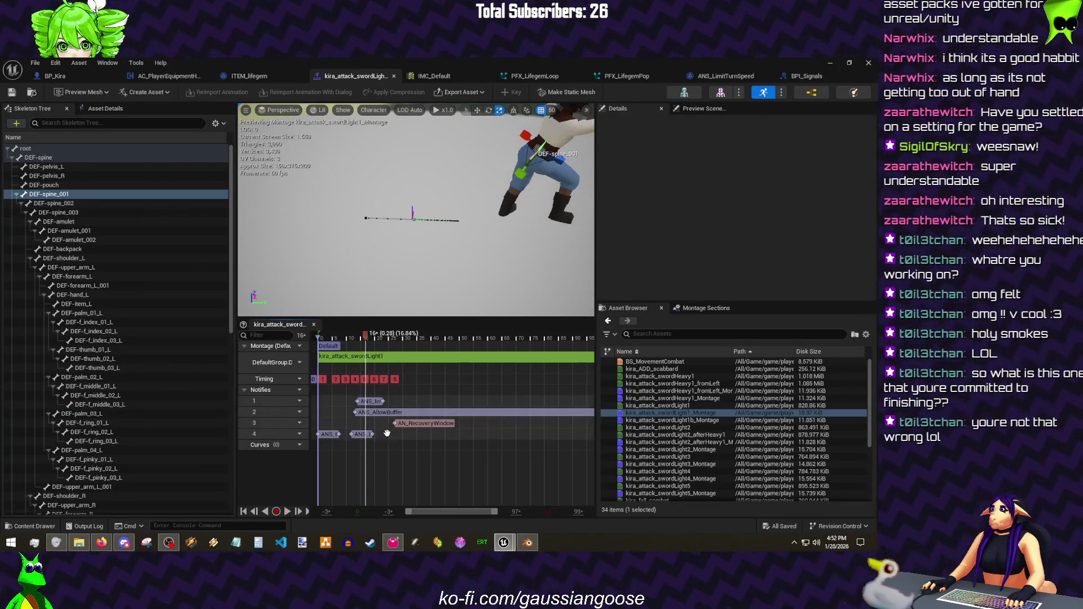
{"action": "left_click", "coordinate": [361, 434]}
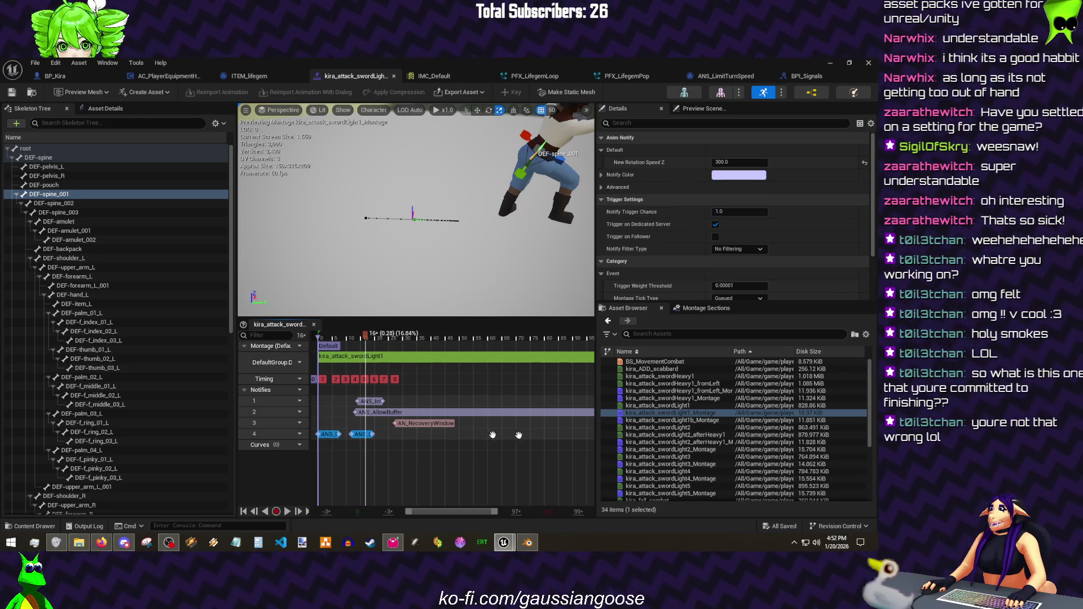
{"action": "double_click", "coordinate": [664, 447]}
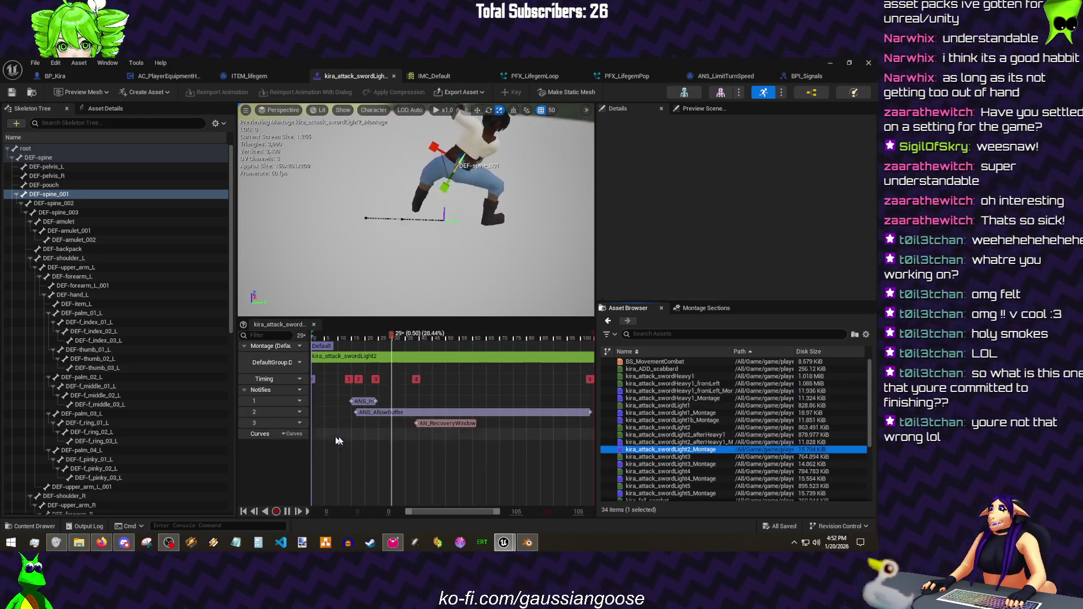
{"action": "left_click", "coordinate": [294, 390]}
{"action": "left_click", "coordinate": [297, 413]}
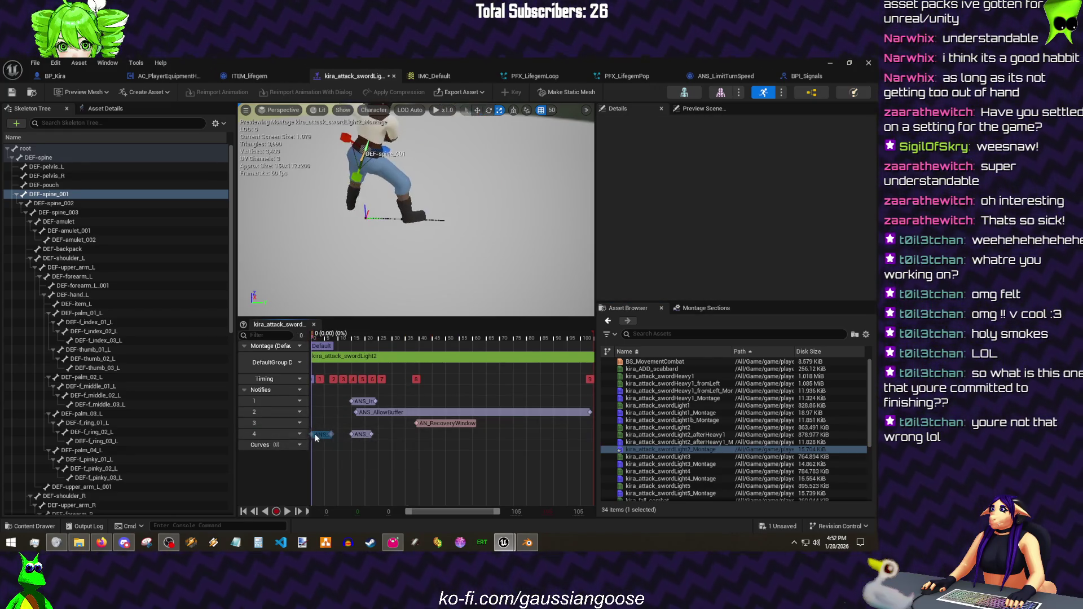
- Position and lengthen the ANS_LimitTurnSpeed notify near the start, delete the extra, and open swordLight3_Montage
{"action": "mouse_move", "coordinate": [328, 436]}
{"action": "left_mouse_down"}
{"action": "mouse_move", "coordinate": [336, 441]}
{"action": "mouse_move", "coordinate": [324, 436]}
{"action": "left_mouse_up"}
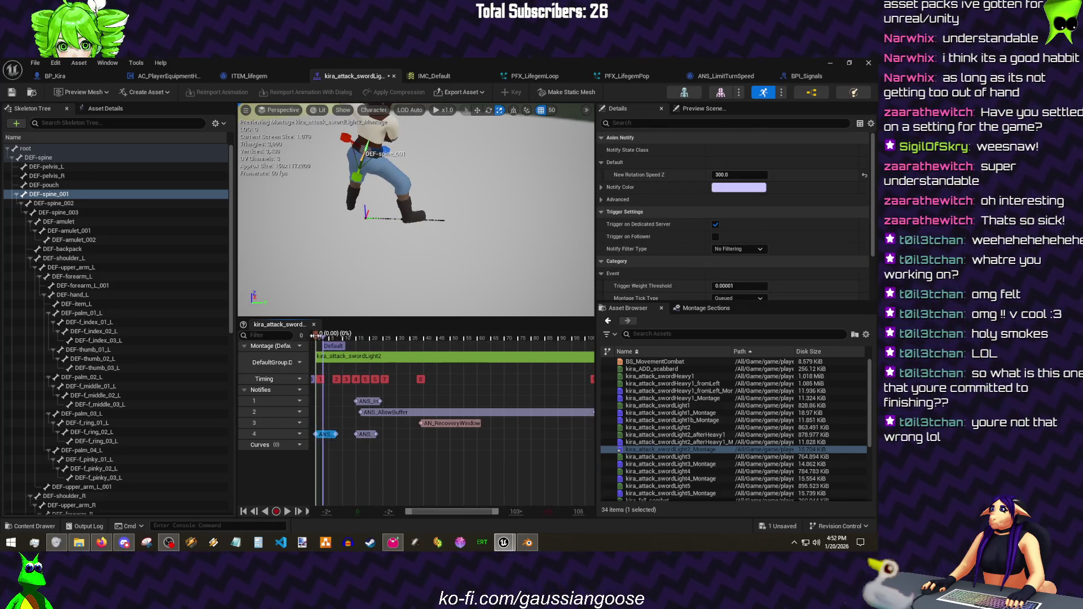
{"action": "left_click", "coordinate": [337, 435]}
{"action": "left_click_drag", "start_coordinate": [328, 435], "coordinate": [347, 436]}
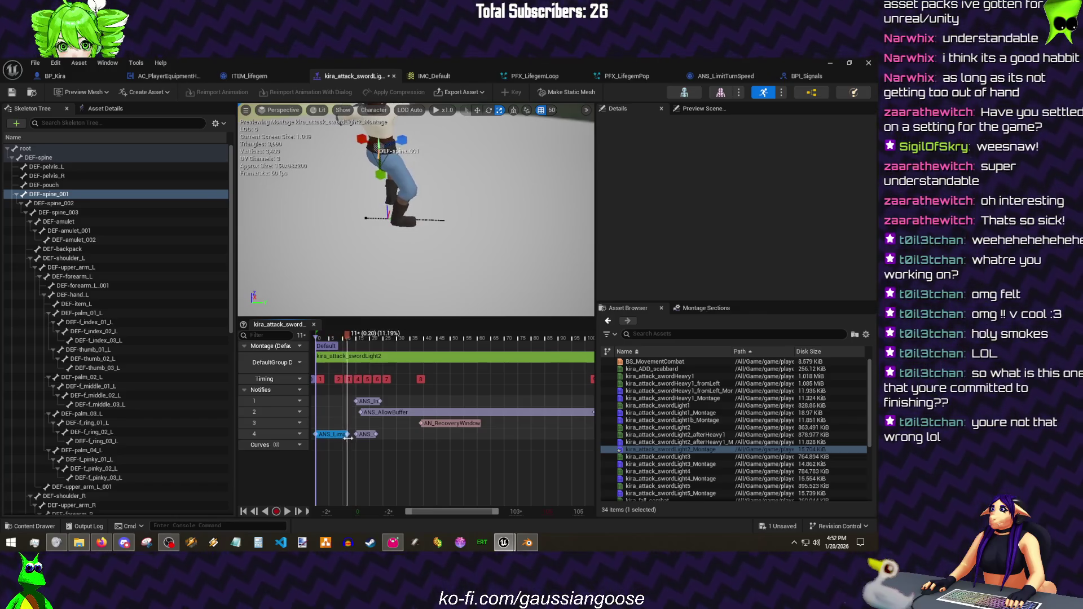
{"action": "left_click", "coordinate": [371, 440]}
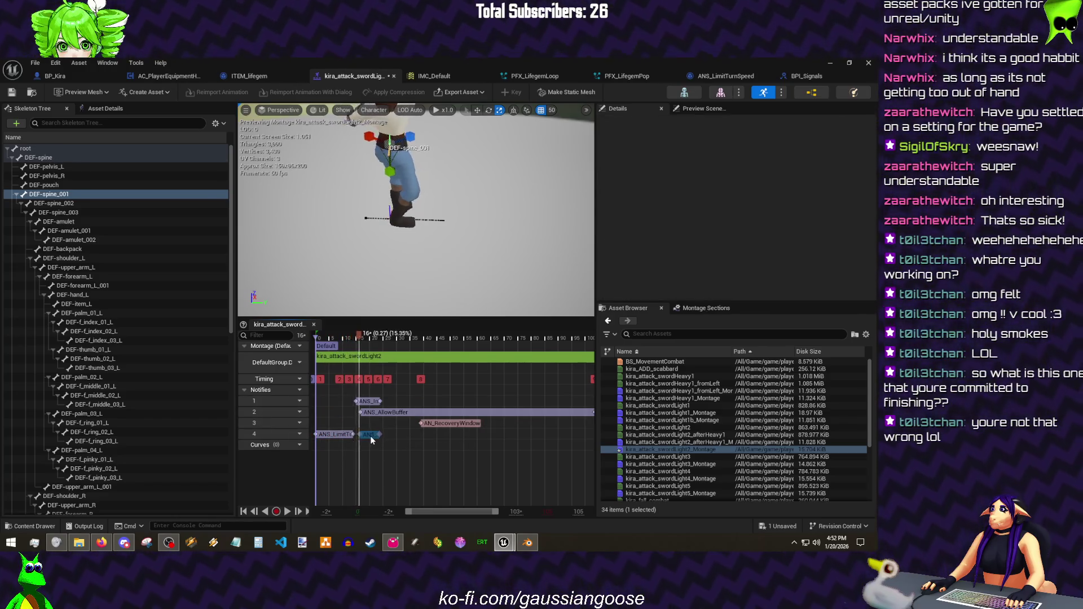
{"action": "left_click_drag", "start_coordinate": [371, 439], "coordinate": [391, 440]}
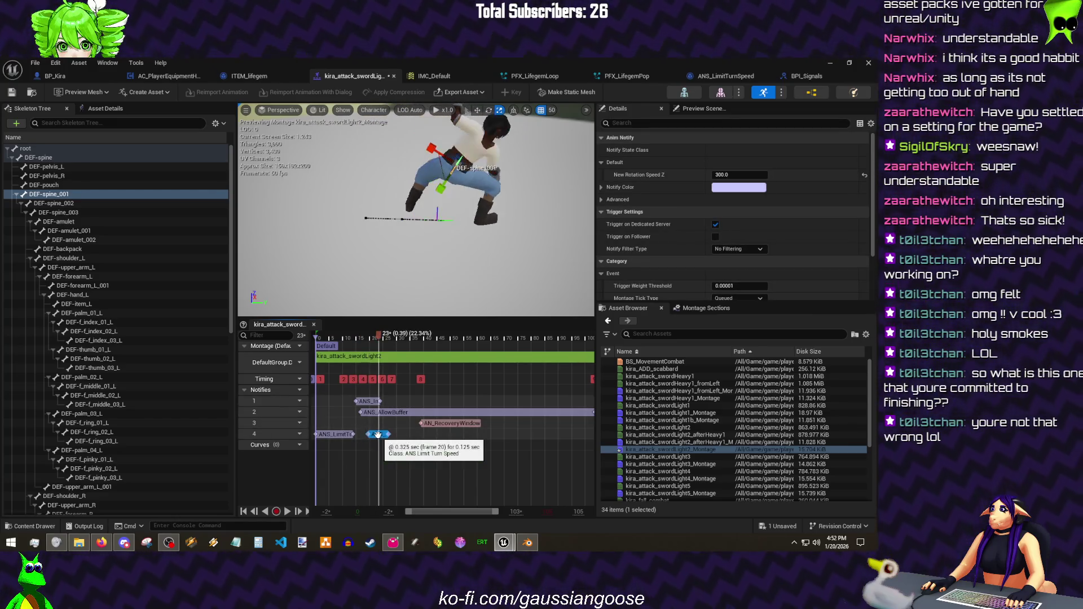
{"action": "key", "text": "Delete"}
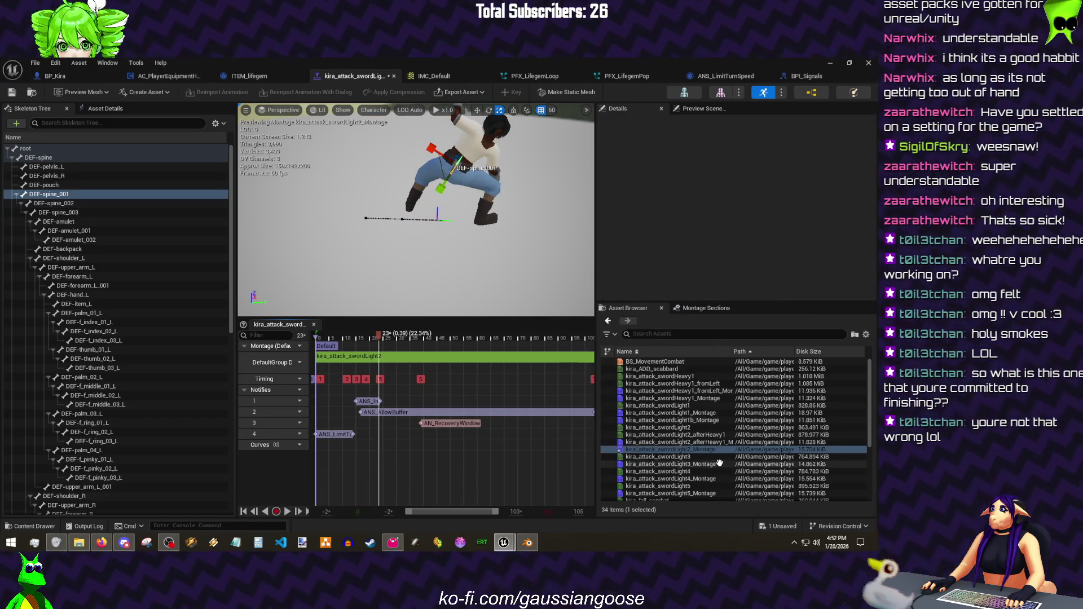
{"action": "double_click", "coordinate": [702, 464]}
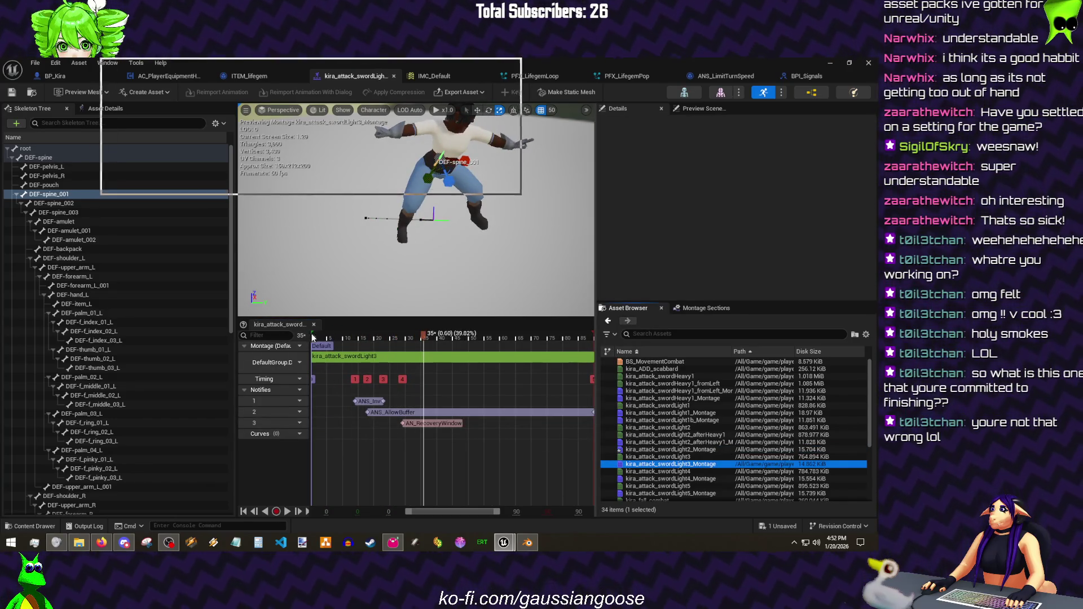
- Add a fourth notify track, position the turn-speed notify on it and save the montage
{"action": "left_click", "coordinate": [313, 324]}
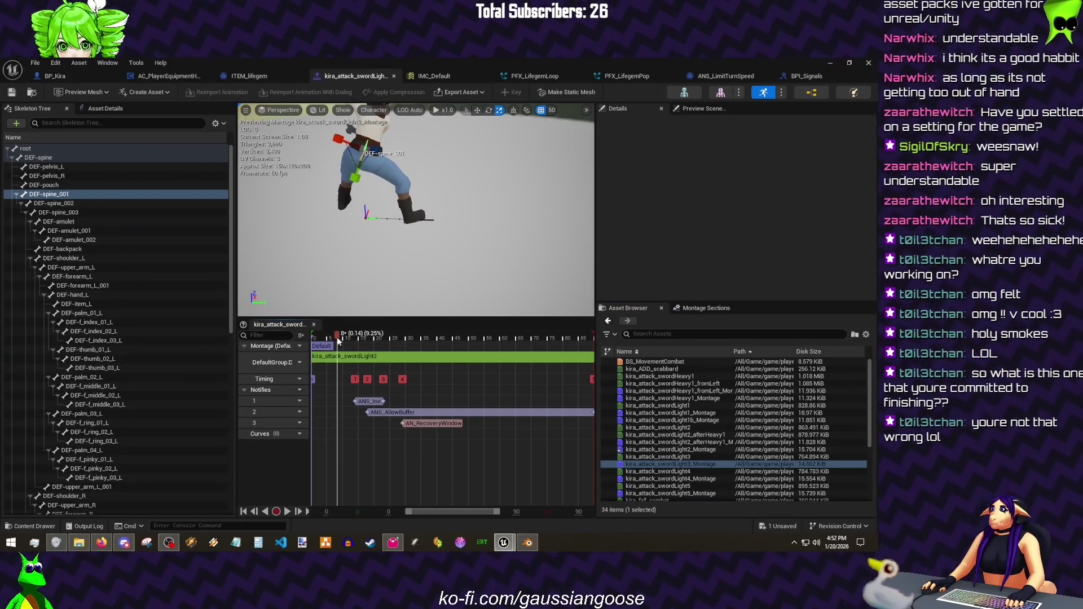
{"action": "left_click_drag", "start_coordinate": [354, 339], "coordinate": [346, 339]}
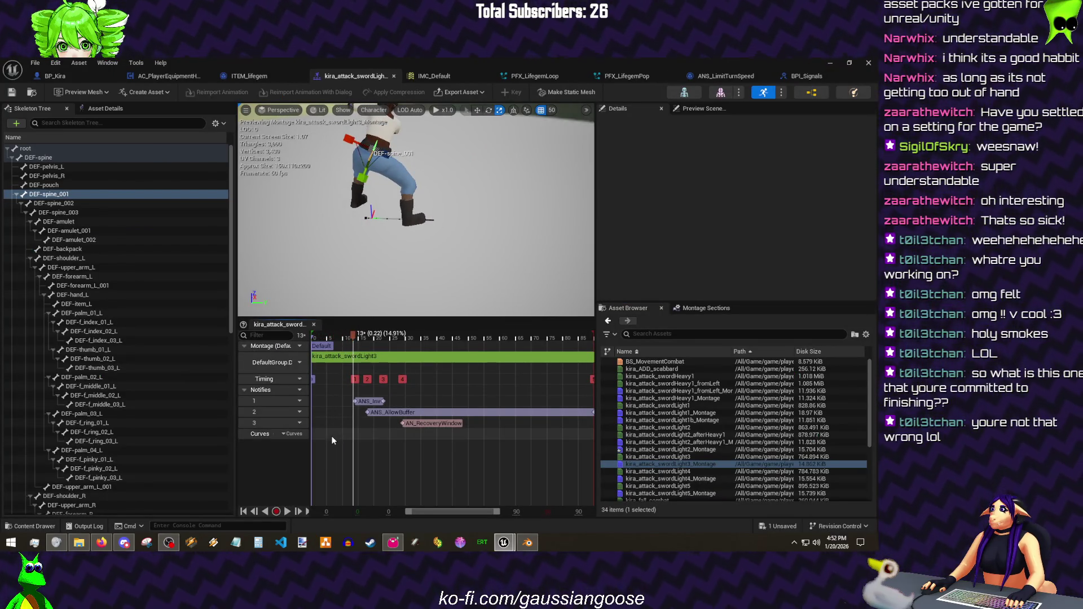
{"action": "left_click", "coordinate": [339, 434]}
{"action": "left_click", "coordinate": [293, 390]}
{"action": "left_click", "coordinate": [301, 413]}
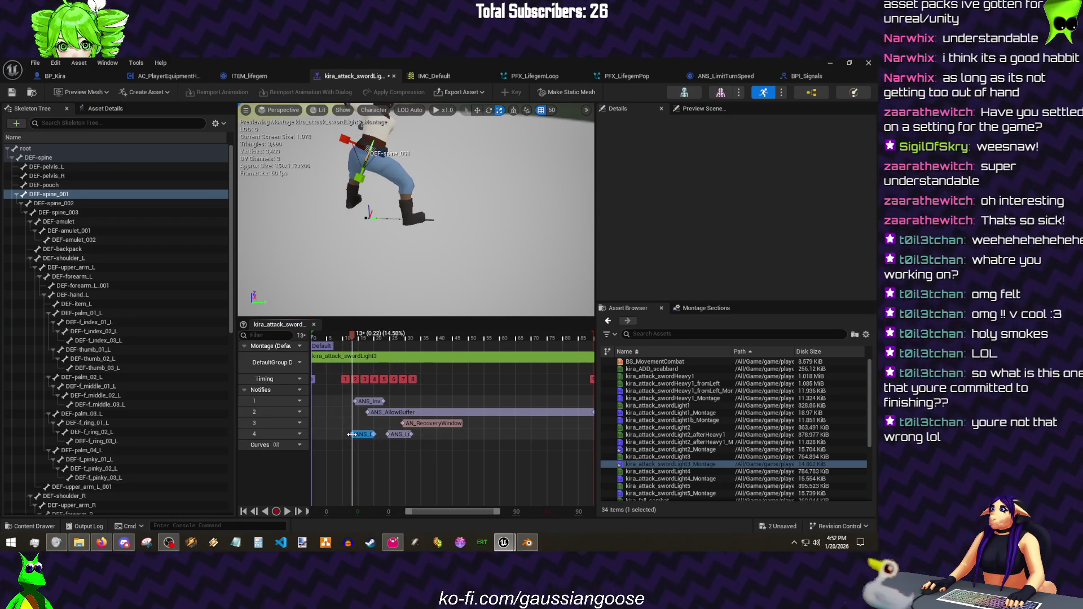
{"action": "left_click_drag", "start_coordinate": [352, 434], "coordinate": [362, 433]}
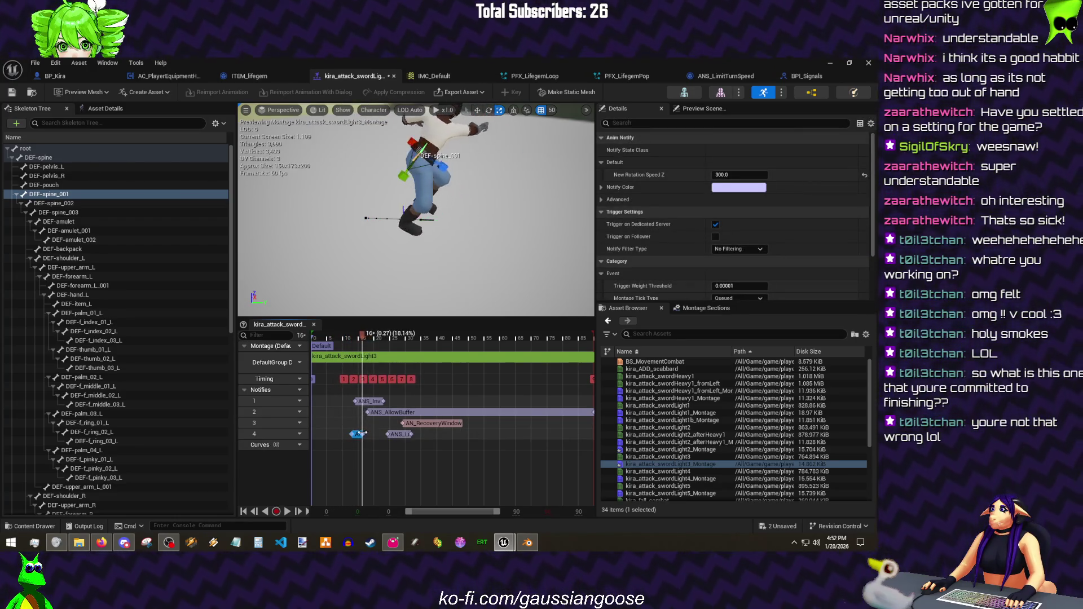
{"action": "key", "text": "ctrl+s"}
- Paste ANS_LimitTurnSpeed onto swordLight4 track 3, stretch it over the opening frames and save
{"action": "left_click", "coordinate": [669, 478]}
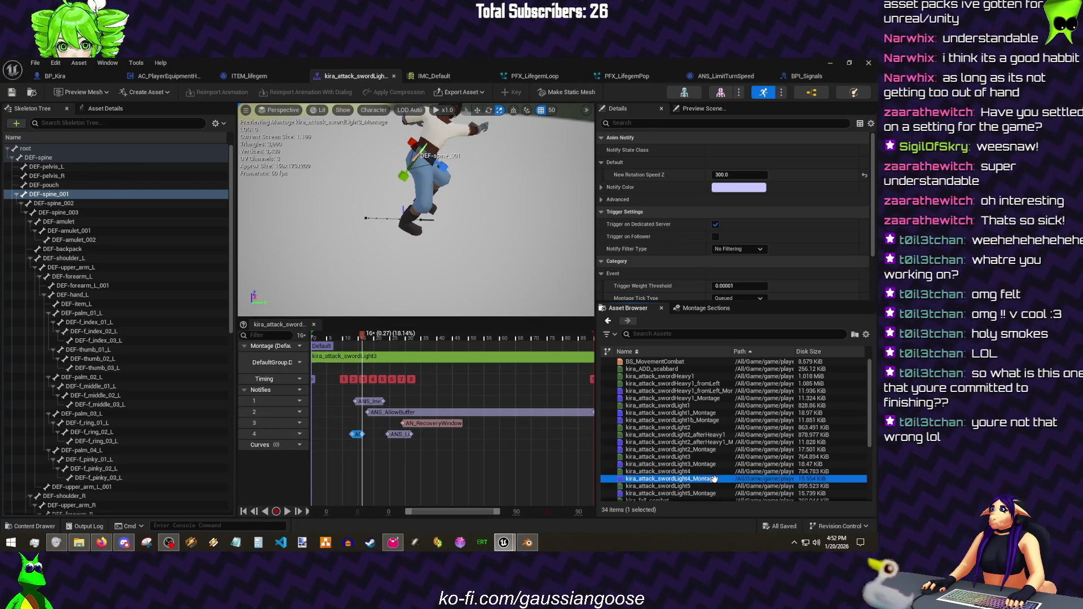
{"action": "left_click", "coordinate": [329, 427]}
{"action": "key", "text": "ctrl+v"}
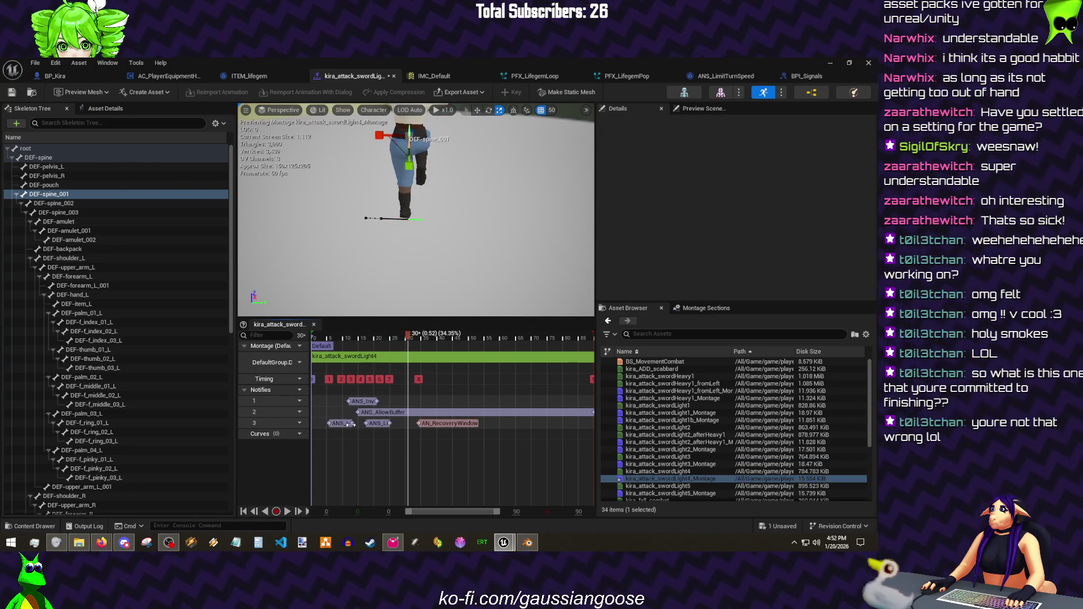
{"action": "left_click_drag", "start_coordinate": [378, 428], "coordinate": [332, 427]}
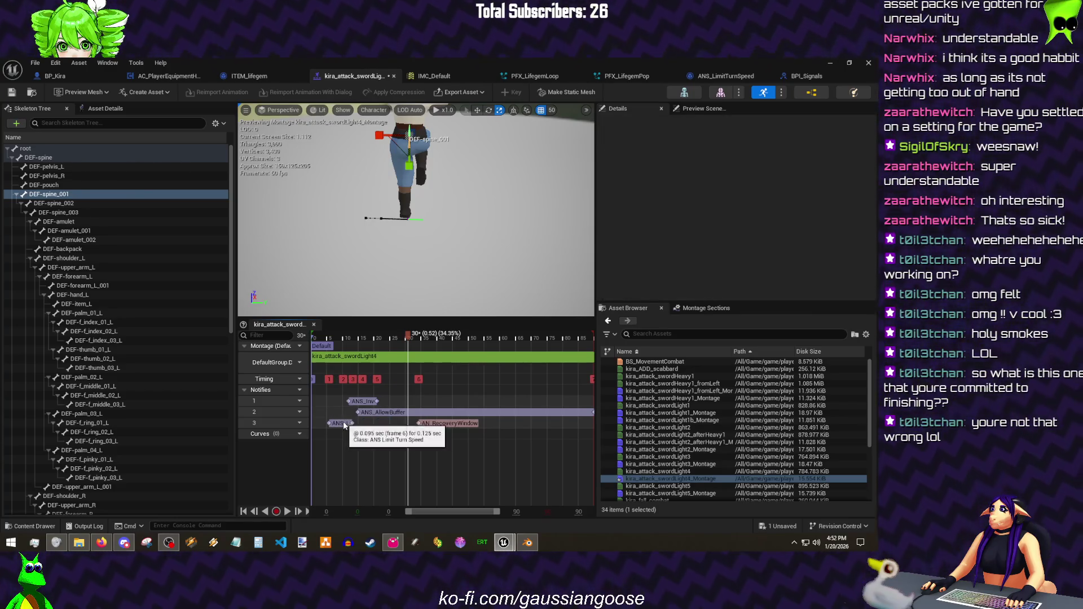
{"action": "key", "text": "ctrl+v"}
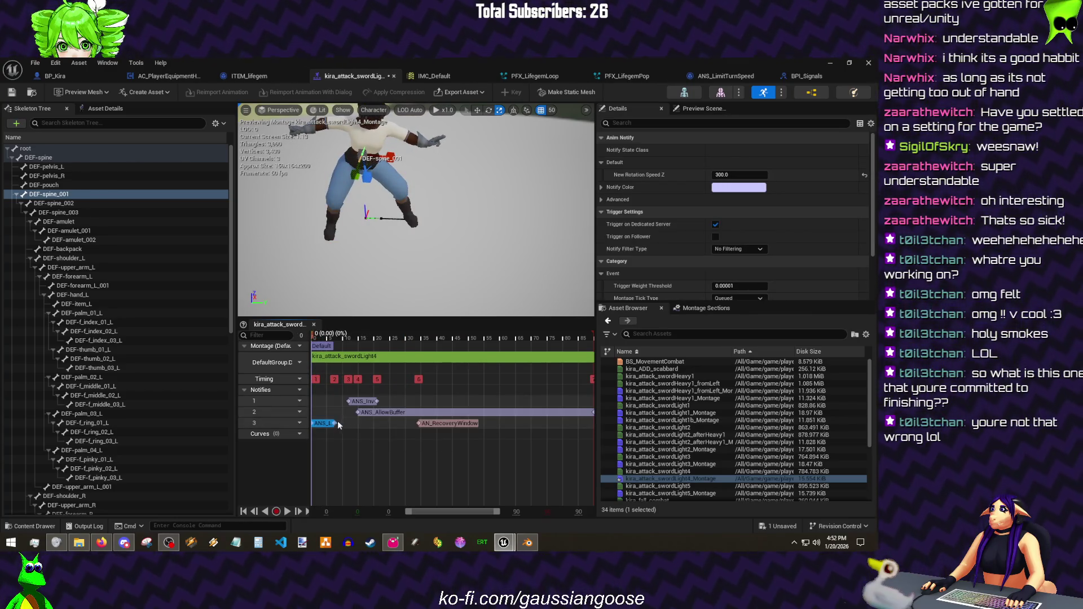
{"action": "left_click_drag", "start_coordinate": [332, 422], "coordinate": [360, 426]}
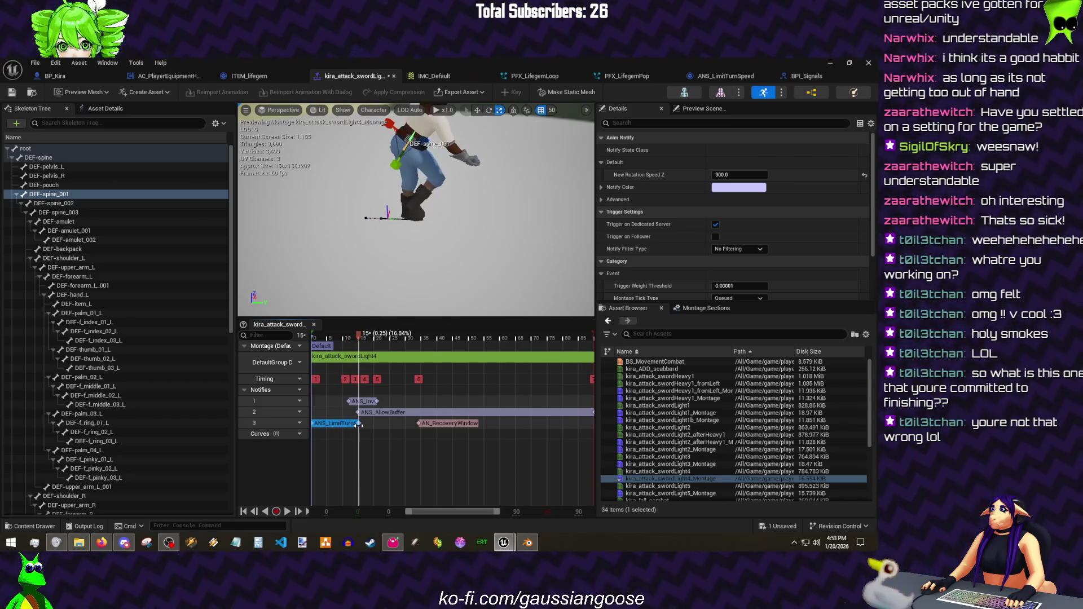
{"action": "key", "text": "ctrl+s"}
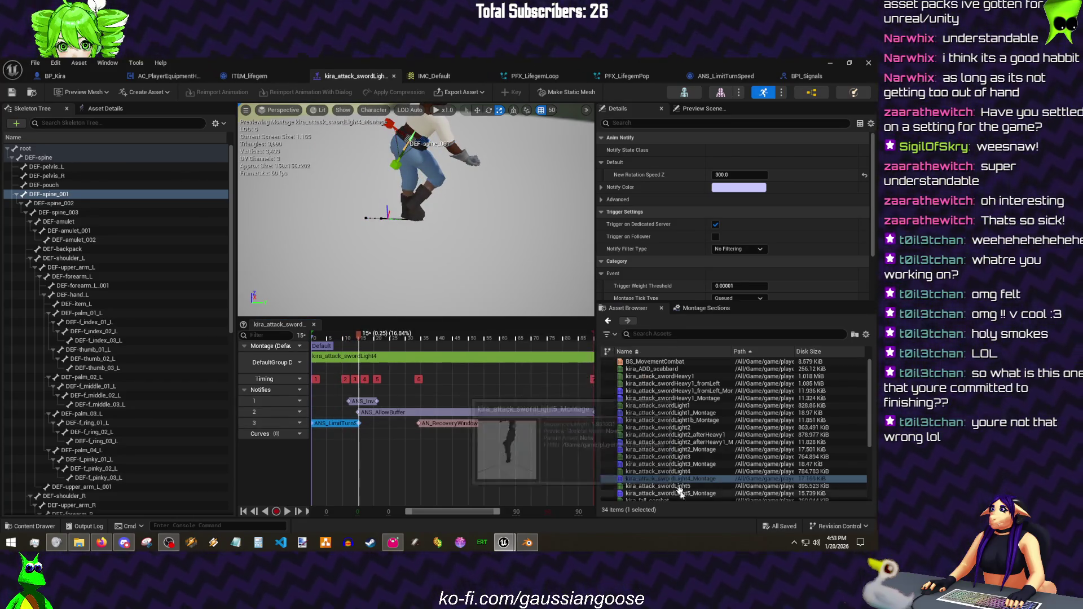
- Add notify track 4 to the swordLight5 montage and paste the ANS_LimitTurnSpeed notifies onto it
{"action": "double_click", "coordinate": [678, 493]}
{"action": "left_click", "coordinate": [299, 379]}
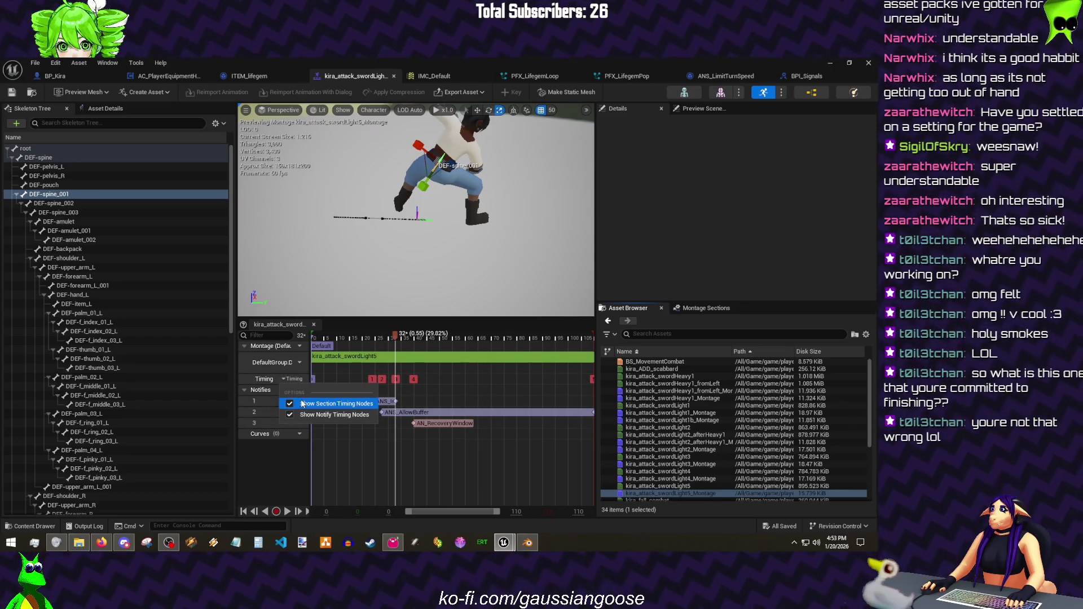
{"action": "left_click", "coordinate": [298, 400]}
{"action": "left_click", "coordinate": [324, 426]}
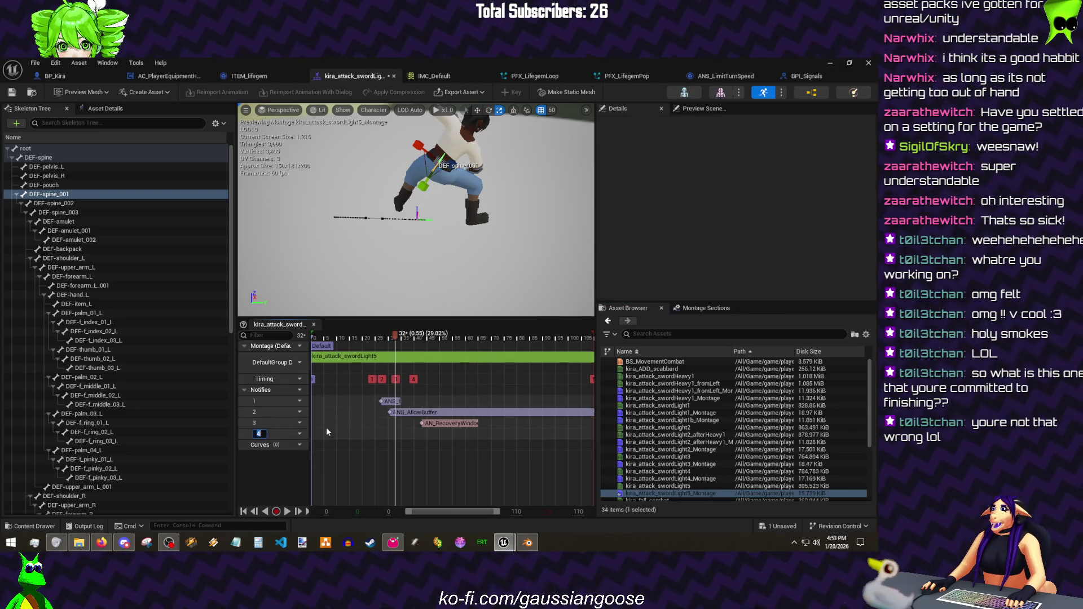
{"action": "right_click", "coordinate": [329, 434]}
{"action": "left_click", "coordinate": [356, 449]}
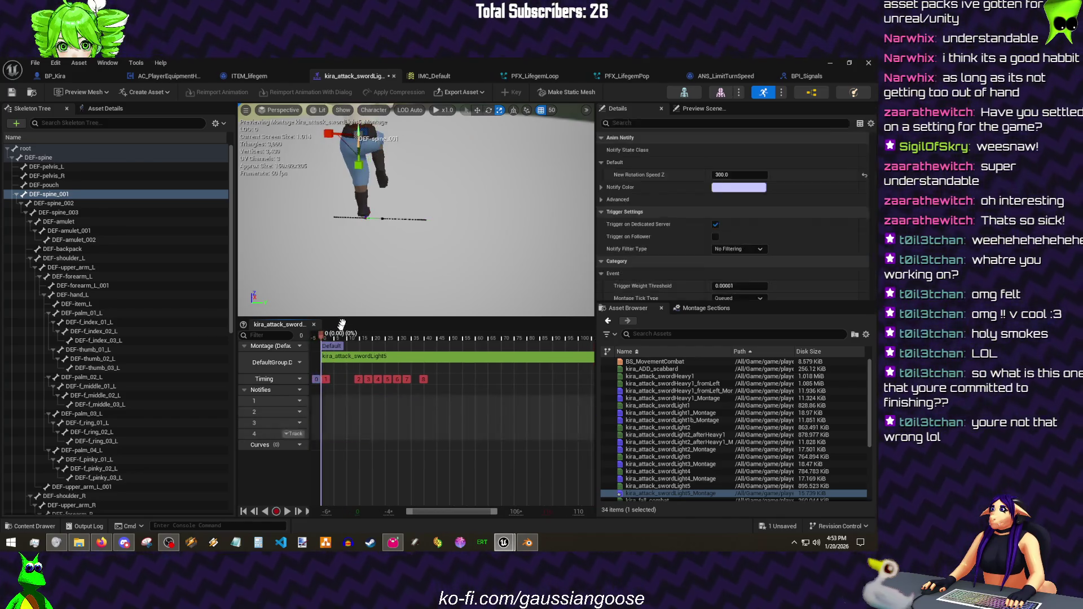
- Preview the animation, move the small notify later on track 4, save and return to the level editor
{"action": "left_click_drag", "start_coordinate": [414, 212], "coordinate": [389, 220]}
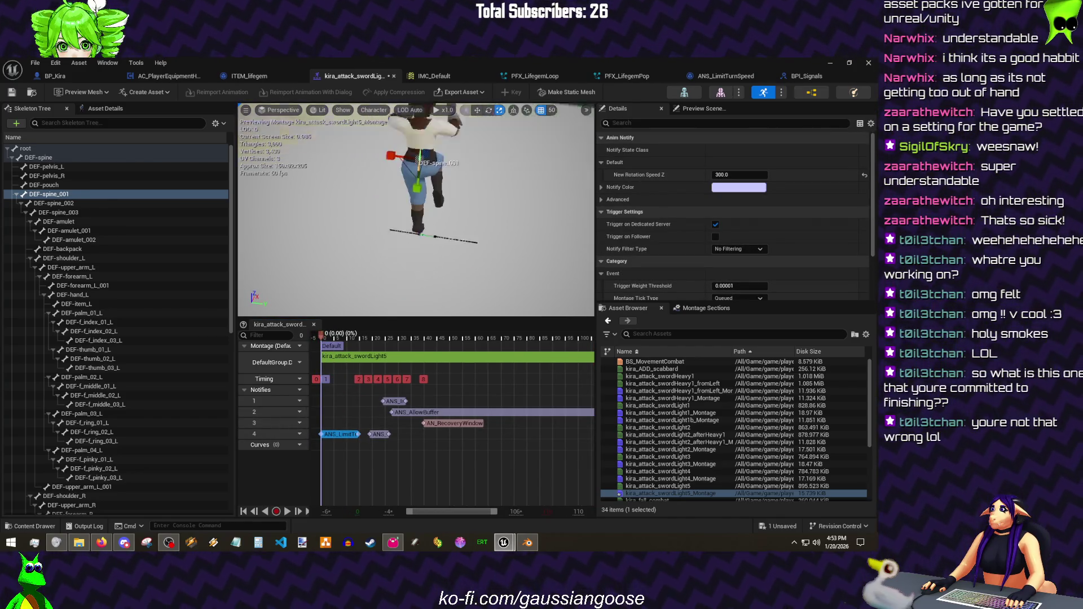
{"action": "left_click", "coordinate": [344, 423]}
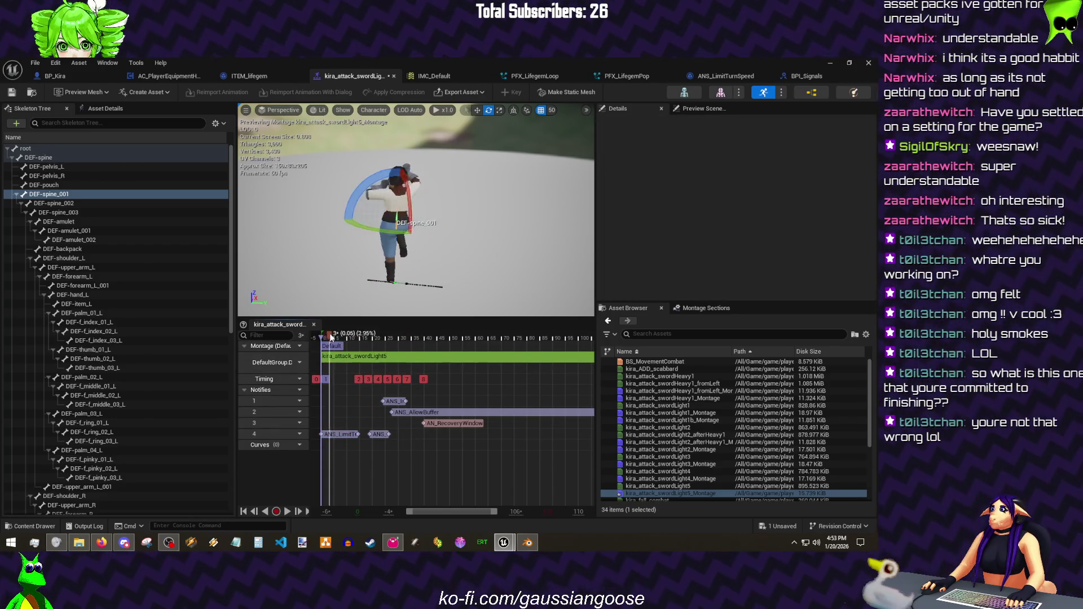
{"action": "mouse_move", "coordinate": [379, 434]}
{"action": "left_mouse_down"}
{"action": "mouse_move", "coordinate": [404, 434]}
{"action": "mouse_move", "coordinate": [369, 434]}
{"action": "mouse_move", "coordinate": [395, 435]}
{"action": "left_mouse_up"}
{"action": "left_click", "coordinate": [364, 433]}
{"action": "key", "text": "ctrl+s"}
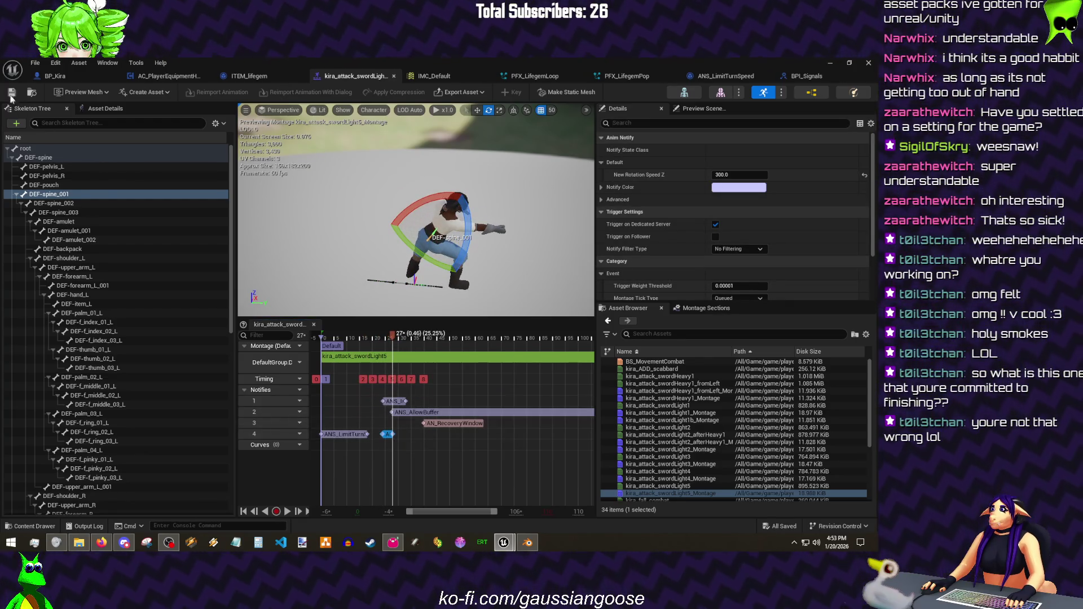
{"action": "left_click", "coordinate": [35, 63]}
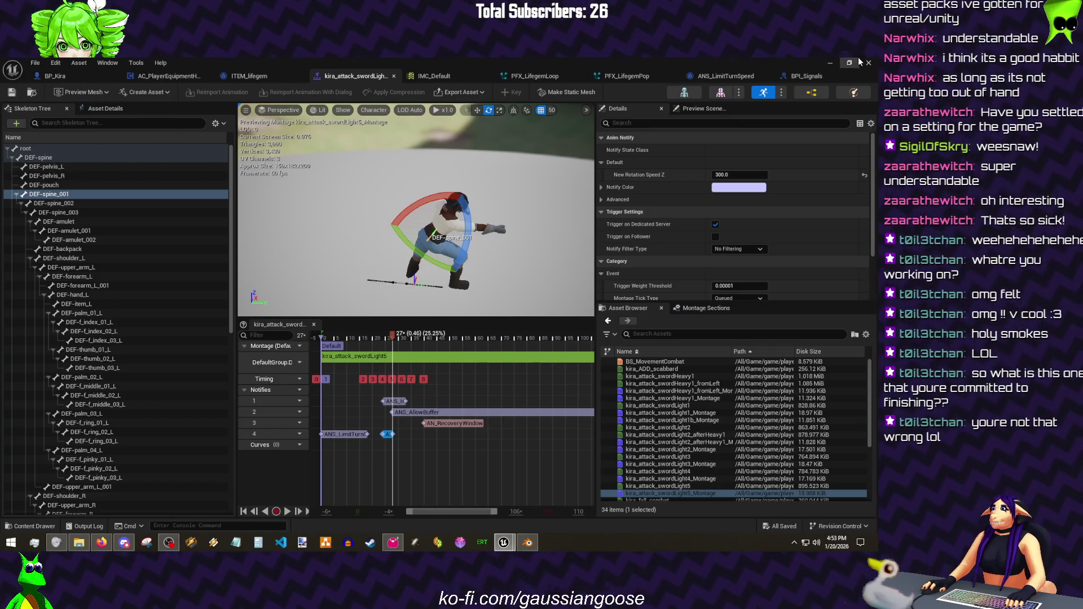
{"action": "left_click", "coordinate": [830, 63]}
{"action": "left_click", "coordinate": [226, 91]}
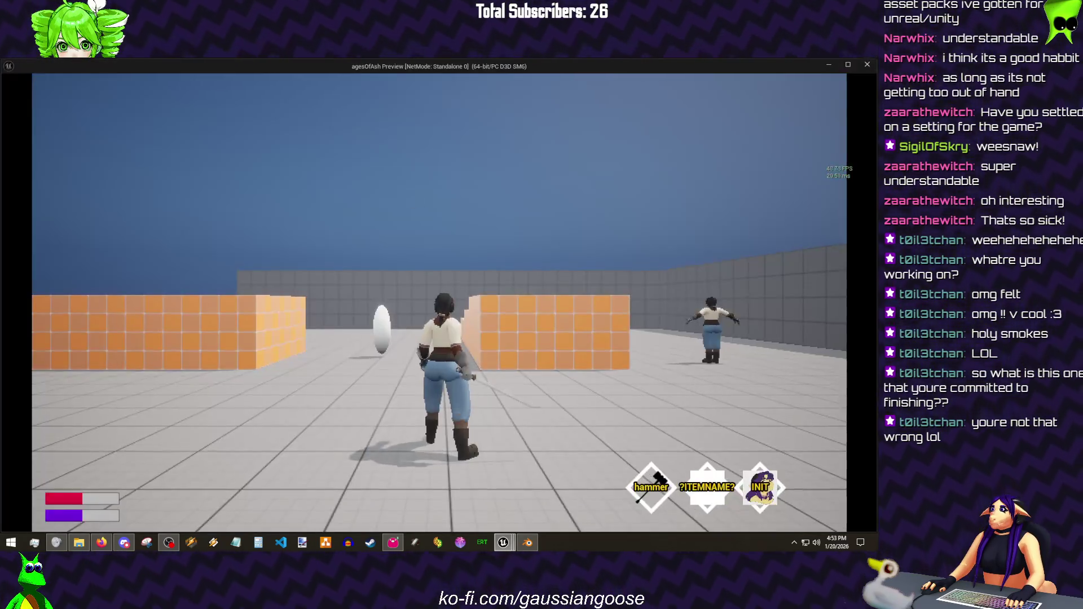
{"action": "key", "text": "w"}
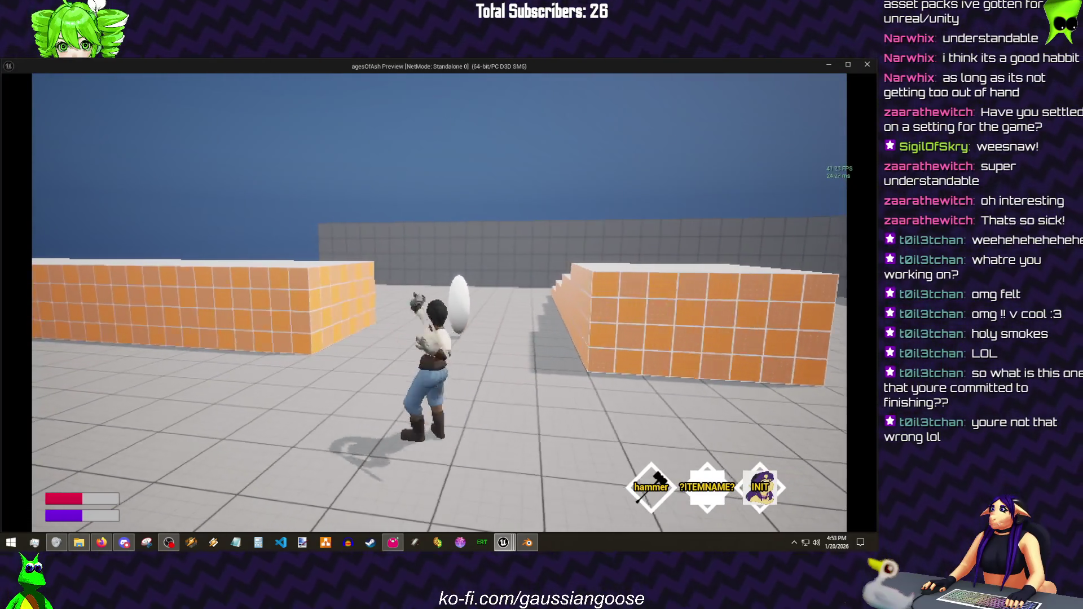
{"action": "key", "text": "Escape"}
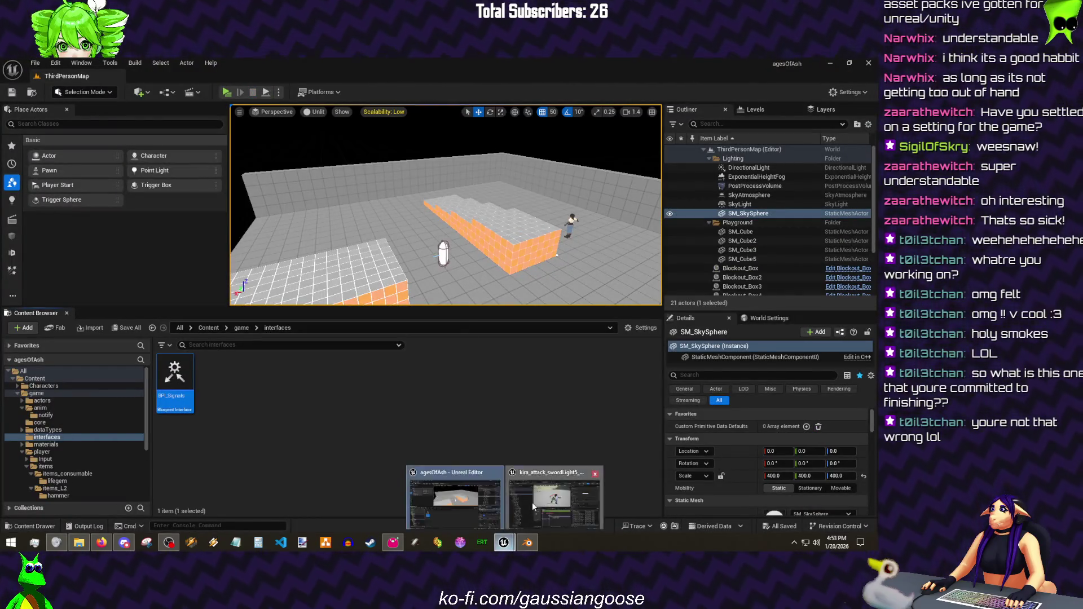
{"action": "mouse_move", "coordinate": [502, 543]}
{"action": "left_click", "coordinate": [532, 502]}
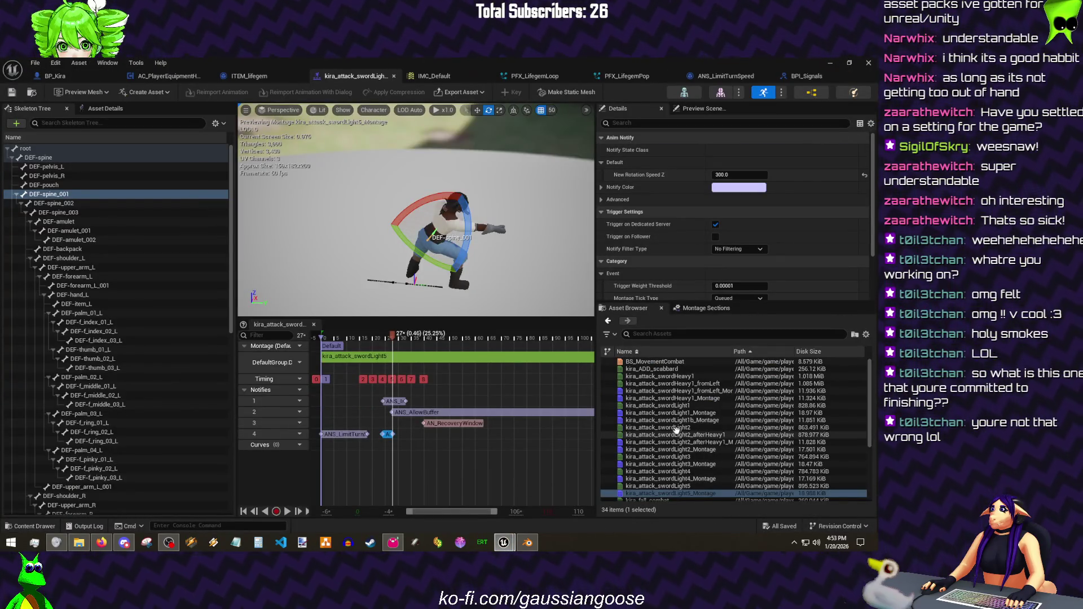
- Set the swordLight1 turn-speed notify's New Rotation Speed Z to 600
{"action": "left_click", "coordinate": [673, 398]}
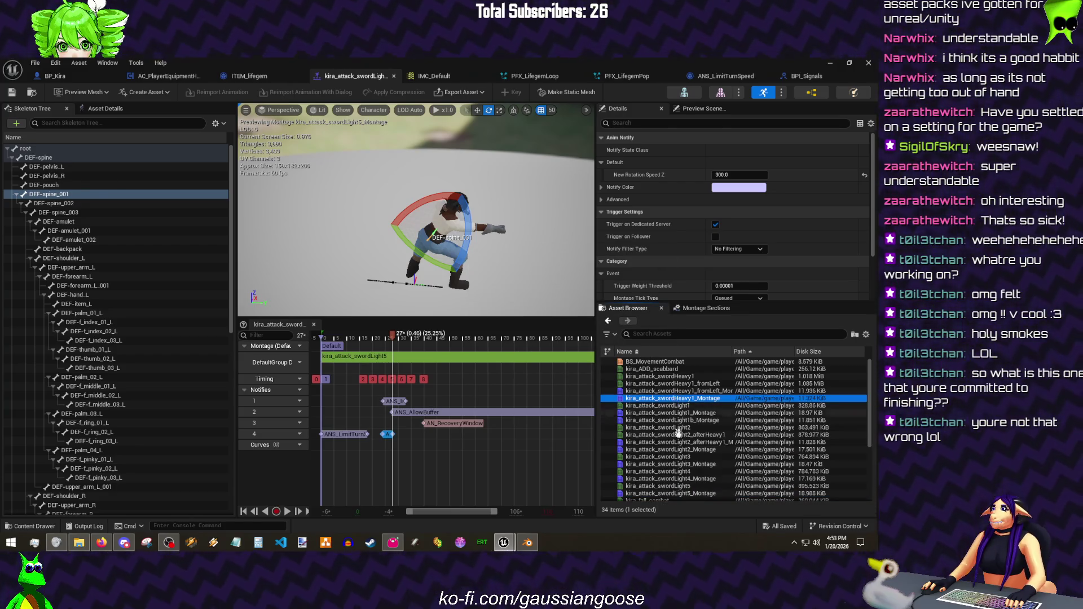
{"action": "double_click", "coordinate": [669, 413]}
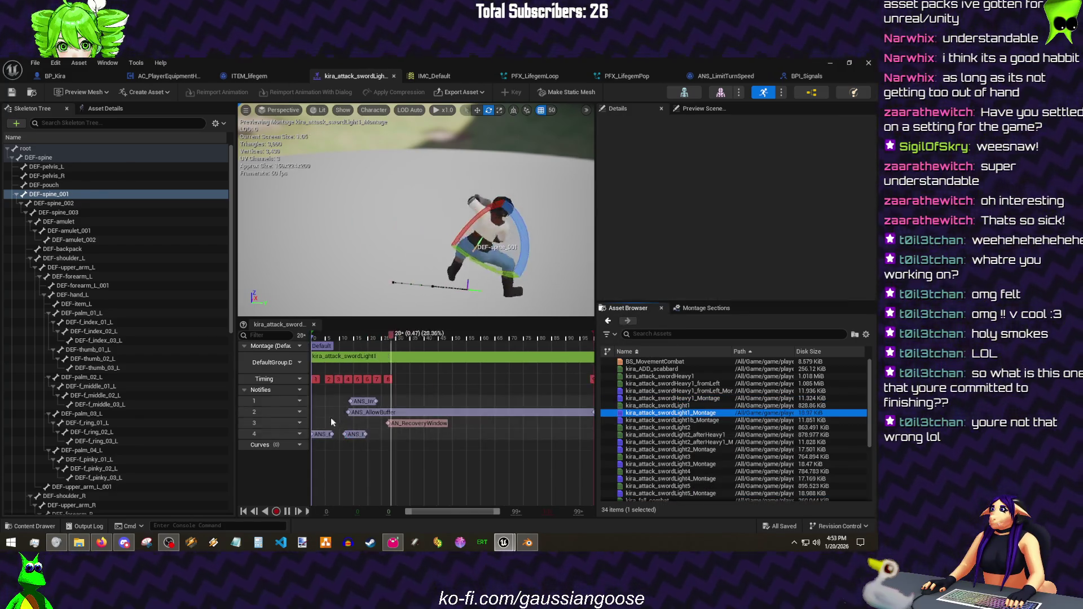
{"action": "left_click", "coordinate": [323, 434]}
{"action": "left_click", "coordinate": [730, 175]}
{"action": "type", "text": "600.0"}
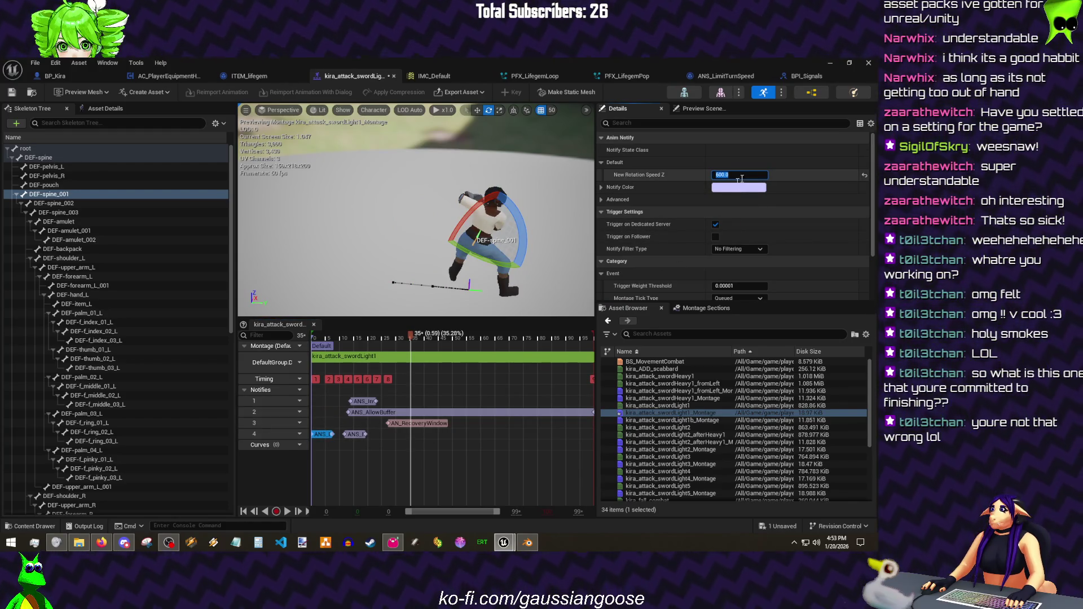
- Set the swordLight2 notify's New Rotation Speed Z to 600 and open swordLight3 at its first frame
{"action": "double_click", "coordinate": [684, 449]}
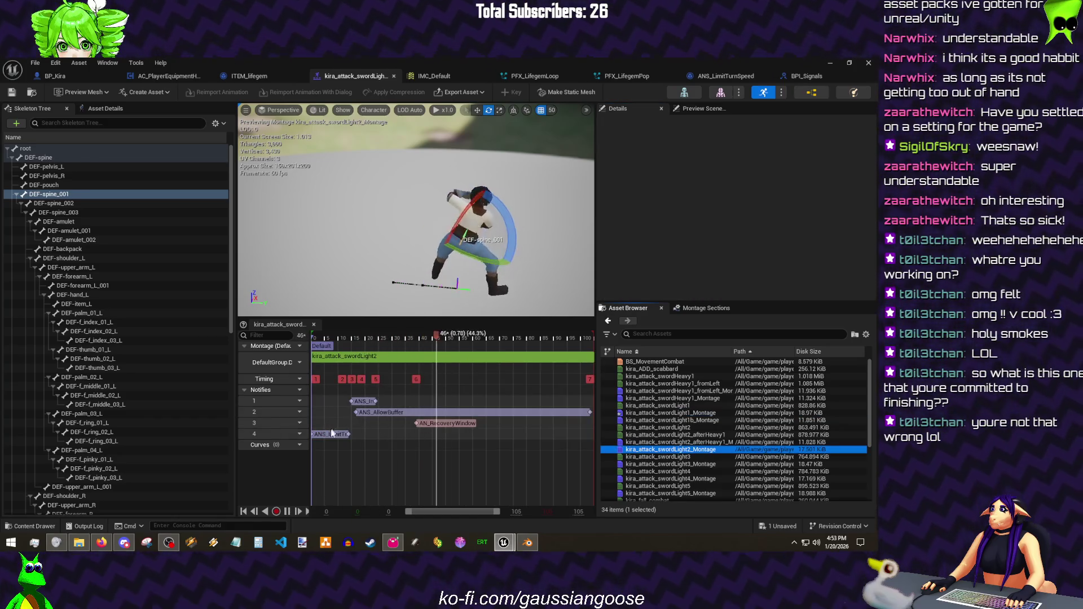
{"action": "left_click", "coordinate": [331, 435]}
{"action": "left_click", "coordinate": [730, 175]}
{"action": "type", "text": "600"}
{"action": "key", "text": "Return"}
{"action": "double_click", "coordinate": [669, 464]}
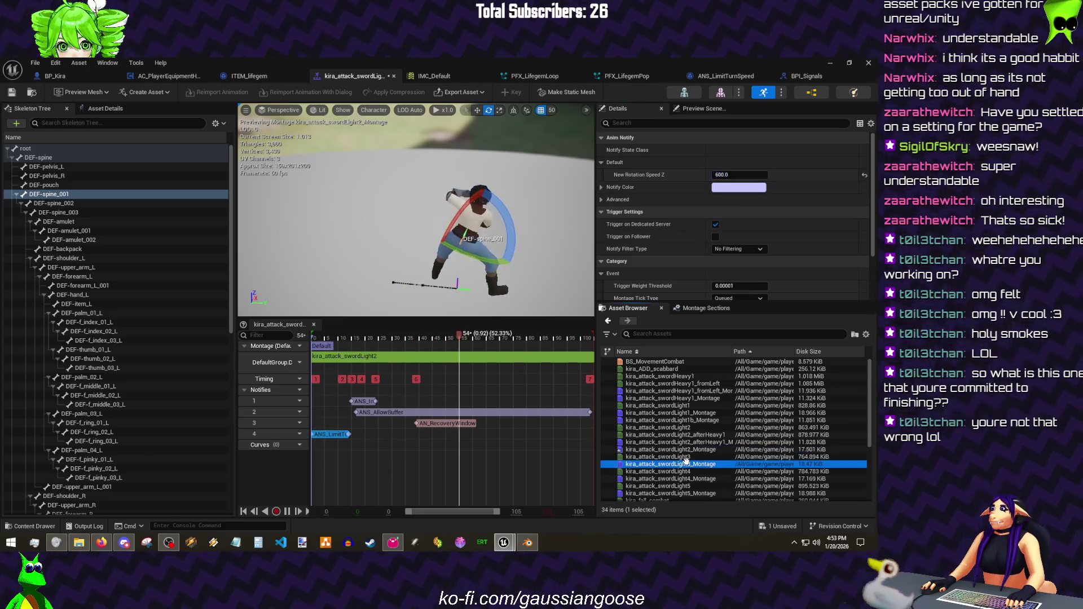
{"action": "left_click_drag", "start_coordinate": [356, 336], "coordinate": [299, 342]}
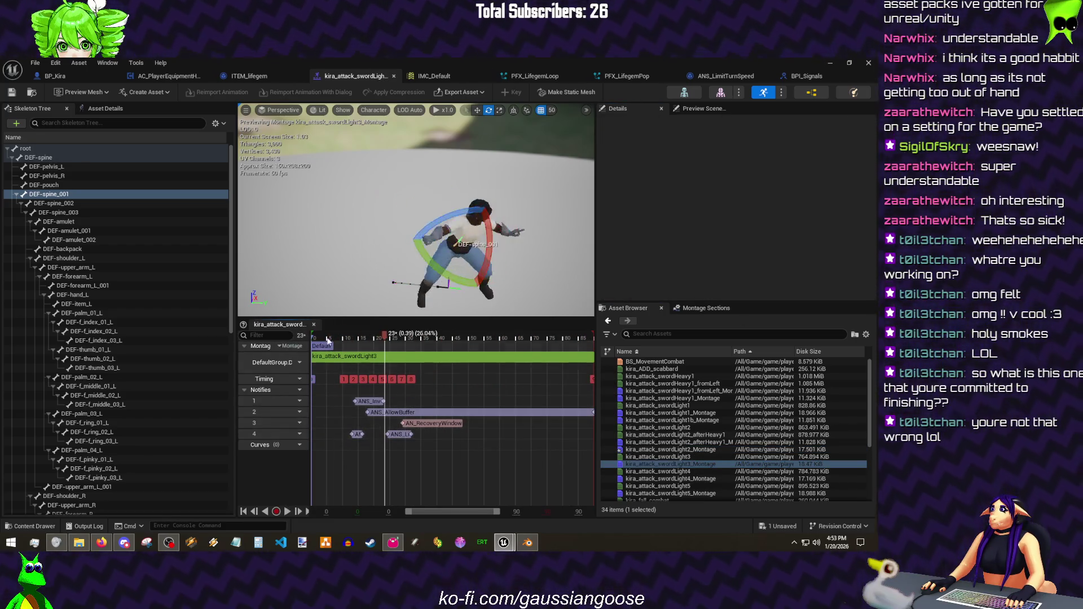